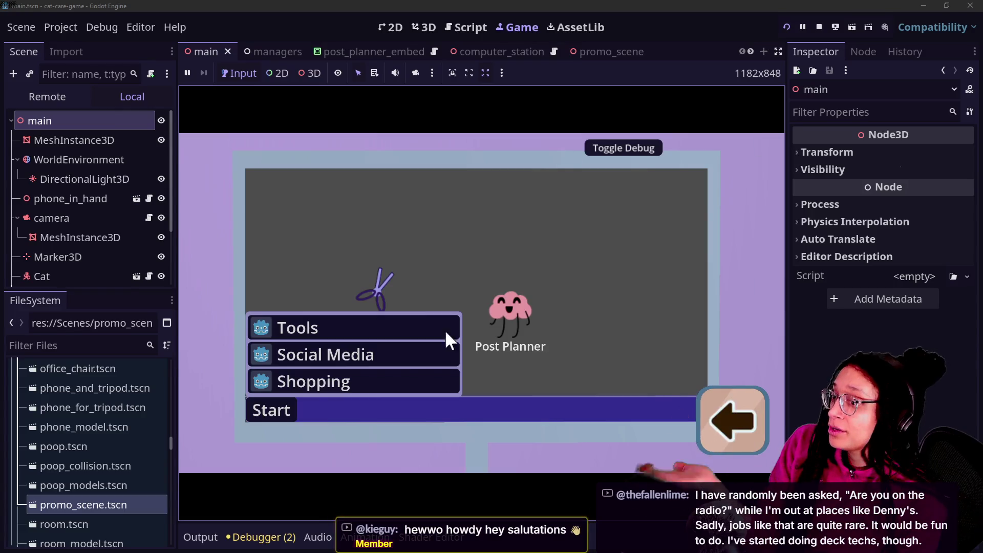
Step: In the playtest, close the computer's start menu, leave the screen and place the desk, chair and monitor set
{"action": "left_click", "coordinate": [275, 412]}
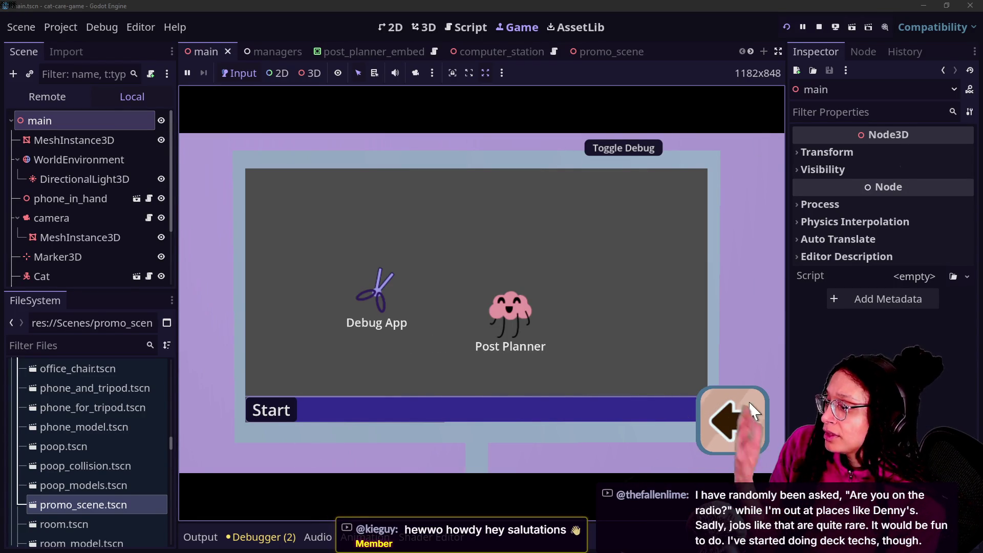
{"action": "left_click", "coordinate": [736, 417]}
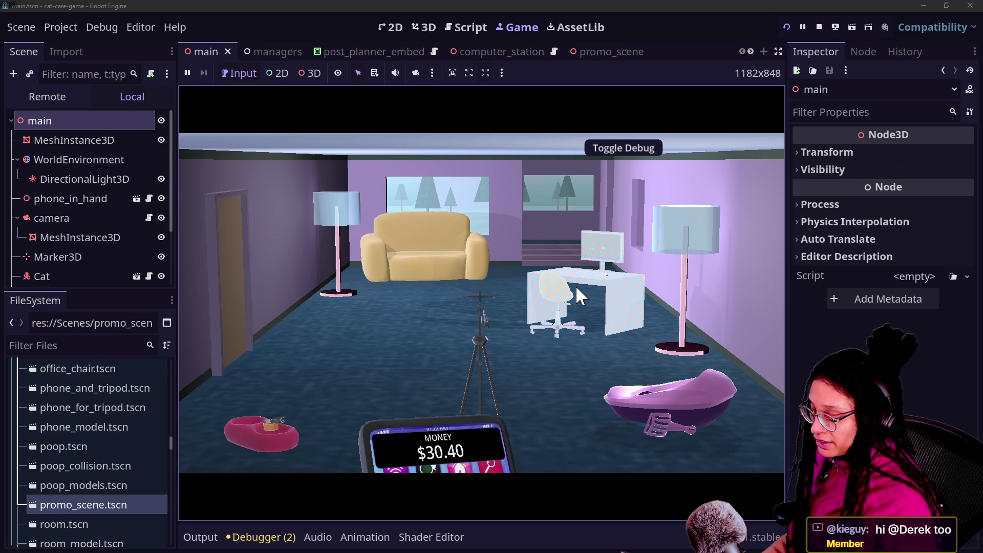
{"action": "left_click", "coordinate": [576, 285]}
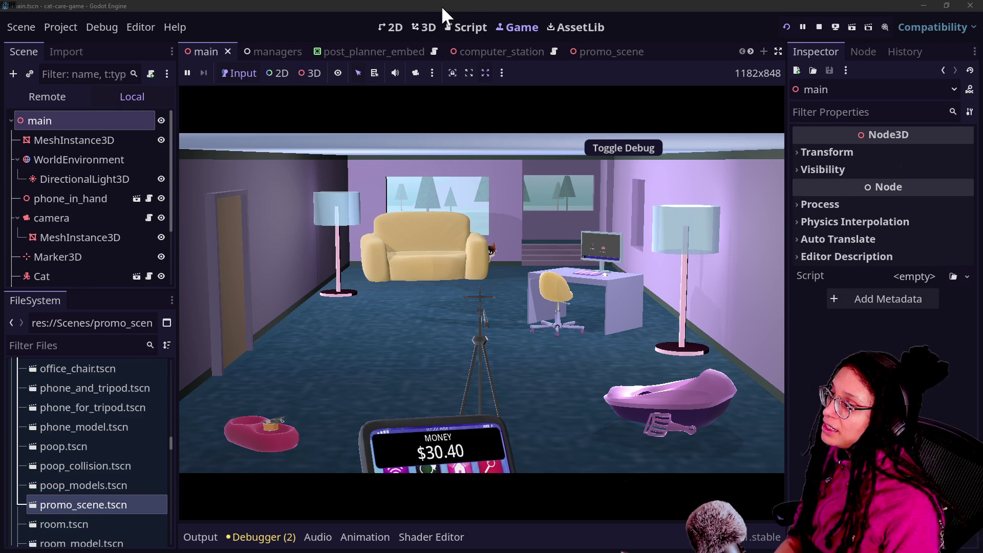
{"action": "left_click", "coordinate": [466, 26]}
Step: Quick Open manage_shopping_items.gd by searching 'shop', then switch to distraction-free mode
{"action": "left_click", "coordinate": [483, 185]}
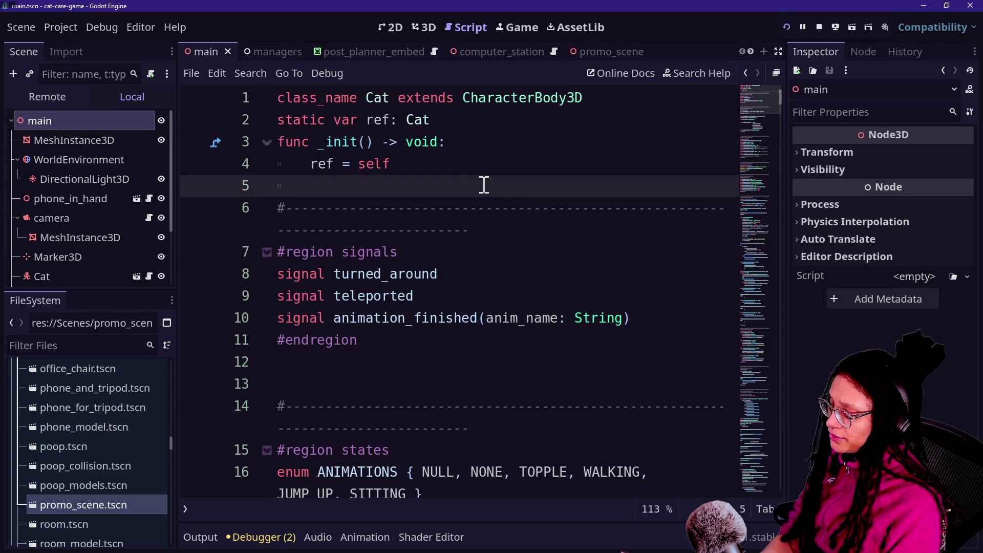
{"action": "key", "text": "ctrl+alt+o"}
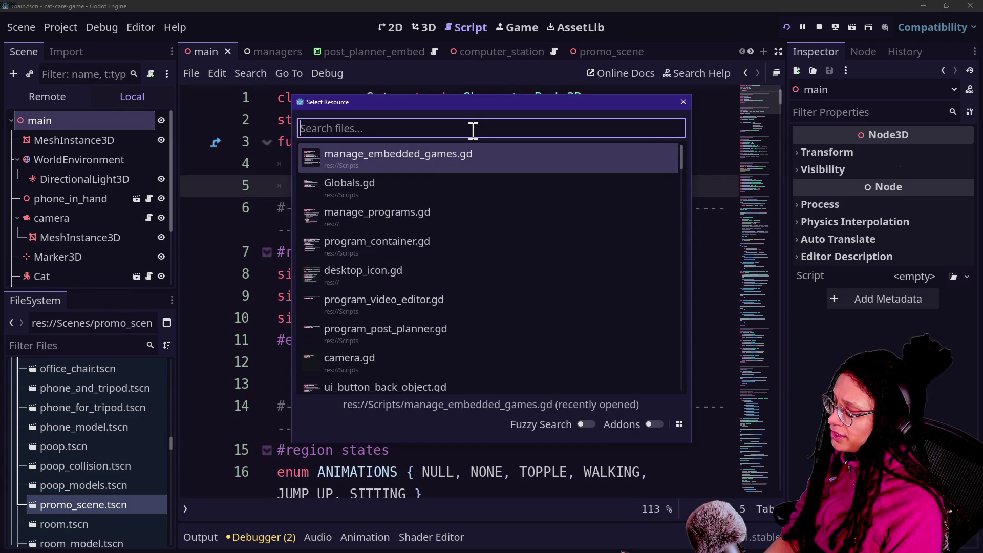
{"action": "type", "text": "SHO"}
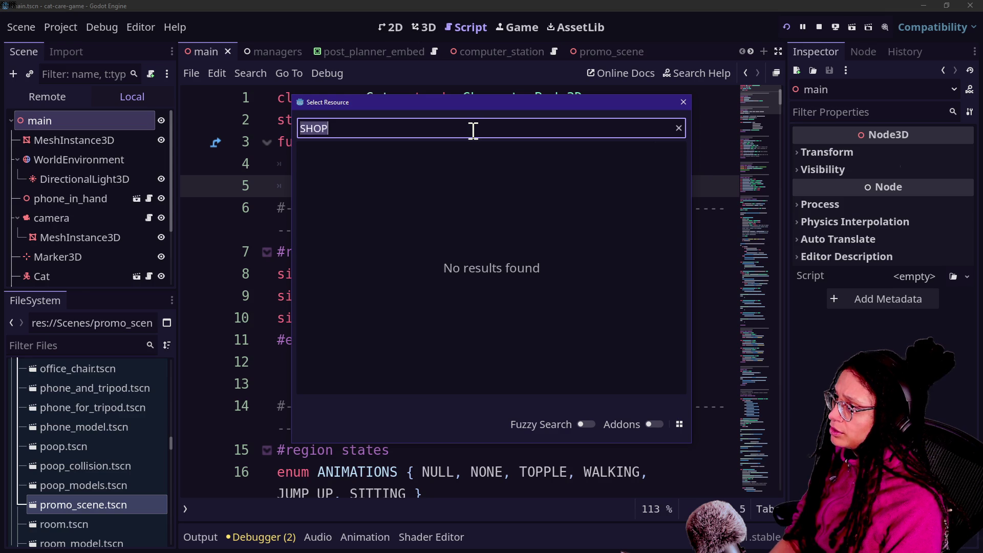
{"action": "key", "text": "BackSpace"}
{"action": "key", "text": "Caps_Lock"}
{"action": "type", "text": "shop"}
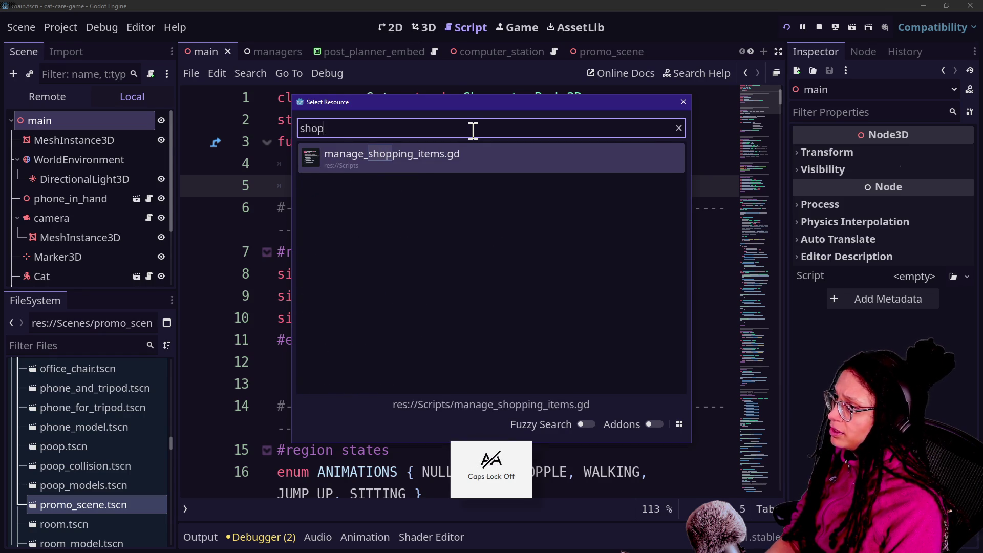
{"action": "key", "text": "Return"}
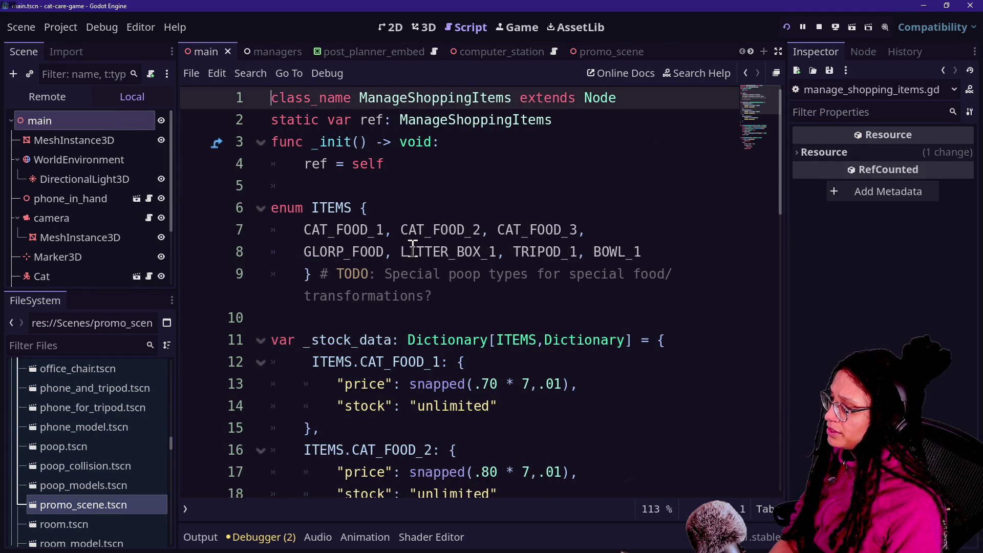
{"action": "key", "text": "ctrl+shift+F11"}
{"action": "scroll", "coordinate": [246, 277], "scroll_direction": "up", "scroll_amount": 3}
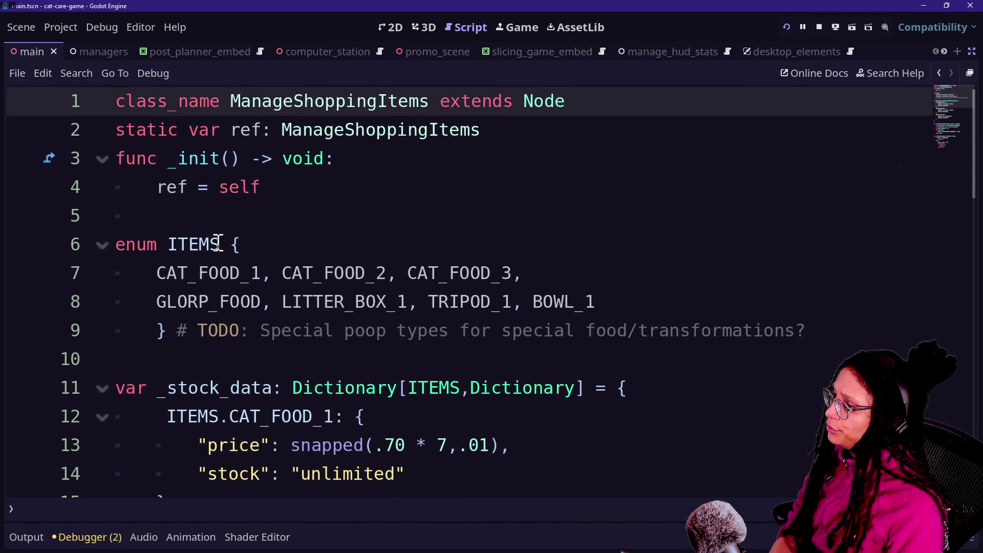
{"action": "scroll", "coordinate": [218, 243], "scroll_direction": "down", "scroll_amount": 10}
{"action": "scroll", "coordinate": [218, 243], "scroll_direction": "up", "scroll_amount": 7}
{"action": "scroll", "coordinate": [218, 243], "scroll_direction": "down", "scroll_amount": 2}
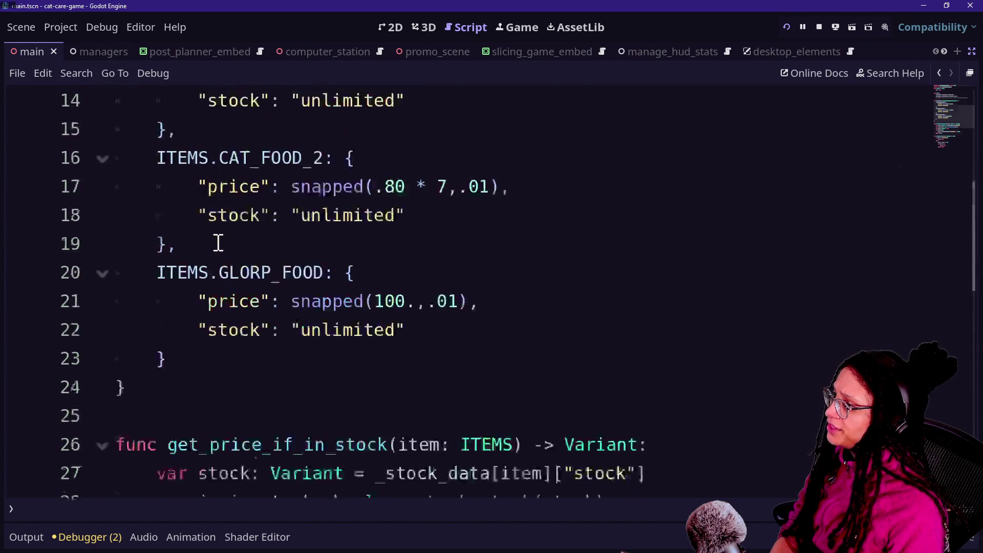
{"action": "scroll", "coordinate": [218, 243], "scroll_direction": "down", "scroll_amount": 2}
{"action": "scroll", "coordinate": [219, 237], "scroll_direction": "up", "scroll_amount": 7}
{"action": "left_click", "coordinate": [284, 217]}
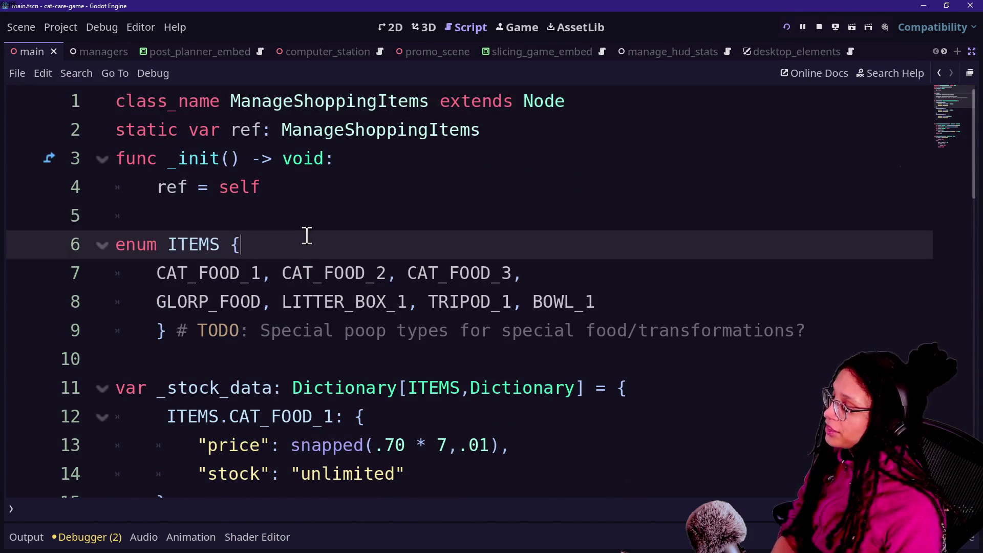
{"action": "key", "text": "Up"}
{"action": "key", "text": "Up"}
{"action": "key", "text": "Up"}
{"action": "key", "text": "Down"}
{"action": "key", "text": "Down"}
{"action": "key", "text": "Down"}
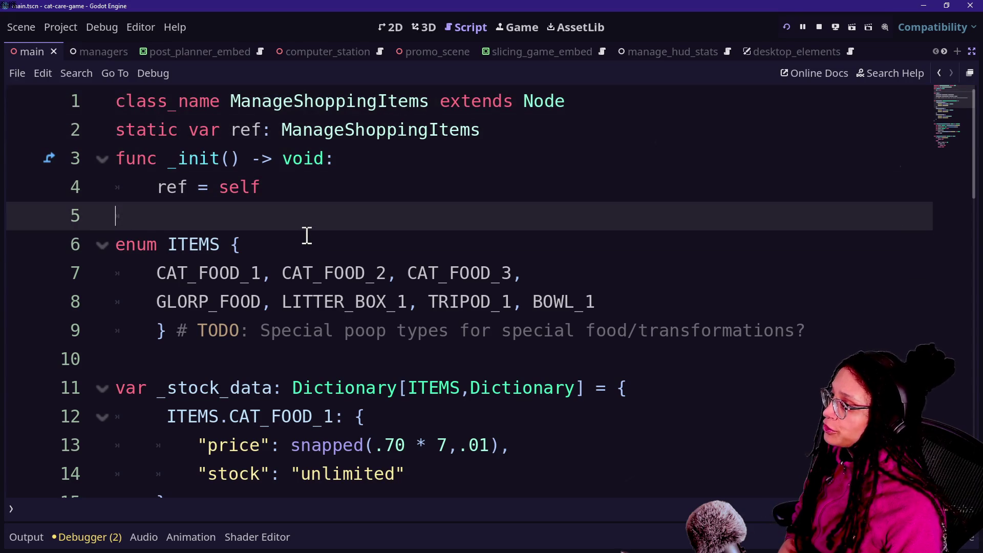
{"action": "key", "text": "Down"}
{"action": "key", "text": "Down"}
{"action": "key", "text": "Down"}
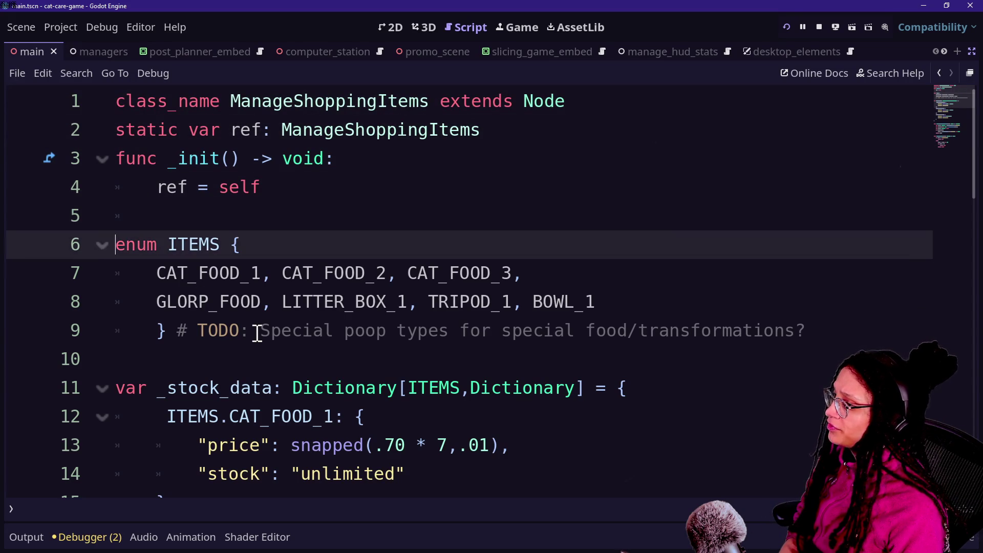
{"action": "scroll", "coordinate": [257, 332], "scroll_direction": "down", "scroll_amount": 1}
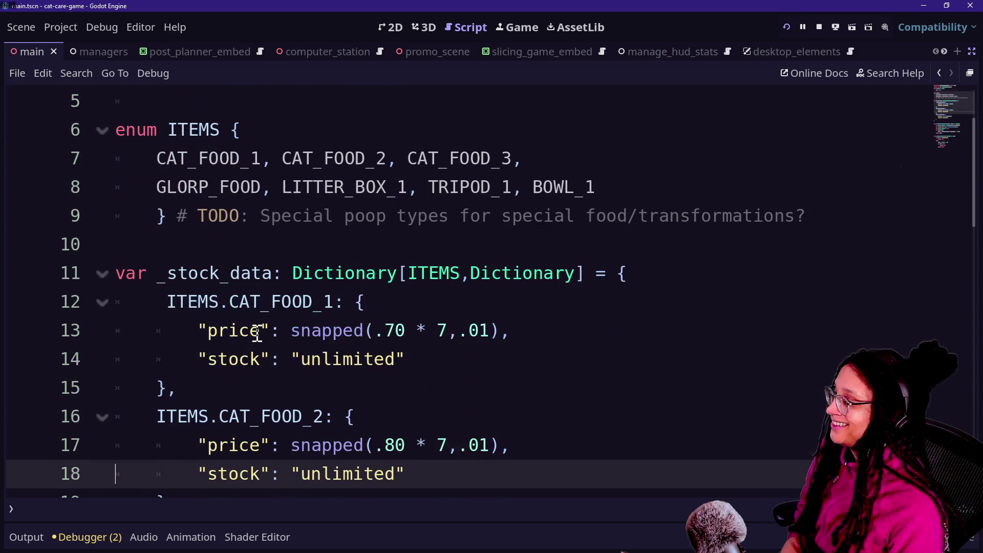
{"action": "key", "text": "Down"}
{"action": "left_click", "coordinate": [154, 132]}
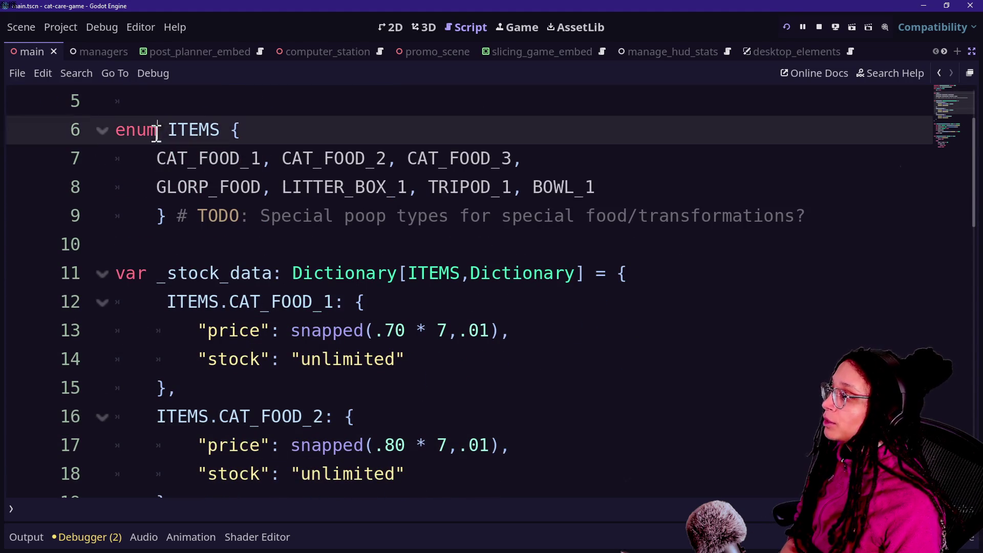
{"action": "left_click", "coordinate": [334, 158]}
{"action": "left_click_drag", "start_coordinate": [175, 160], "coordinate": [358, 158]}
{"action": "left_click", "coordinate": [326, 160]}
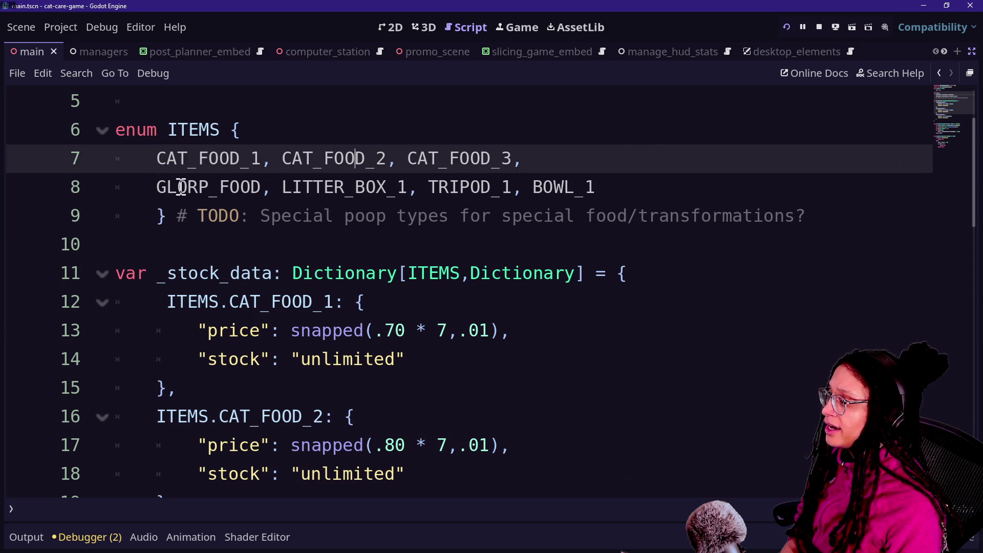
{"action": "left_click", "coordinate": [397, 189]}
{"action": "left_click", "coordinate": [421, 170]}
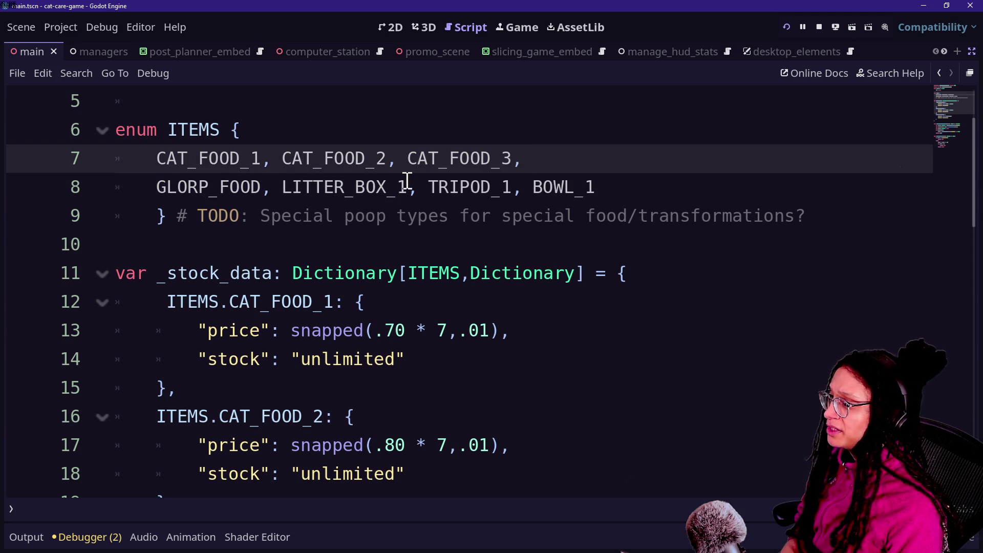
{"action": "left_click", "coordinate": [450, 186]}
{"action": "left_click_drag", "start_coordinate": [417, 189], "coordinate": [513, 187]}
{"action": "left_click", "coordinate": [513, 188]}
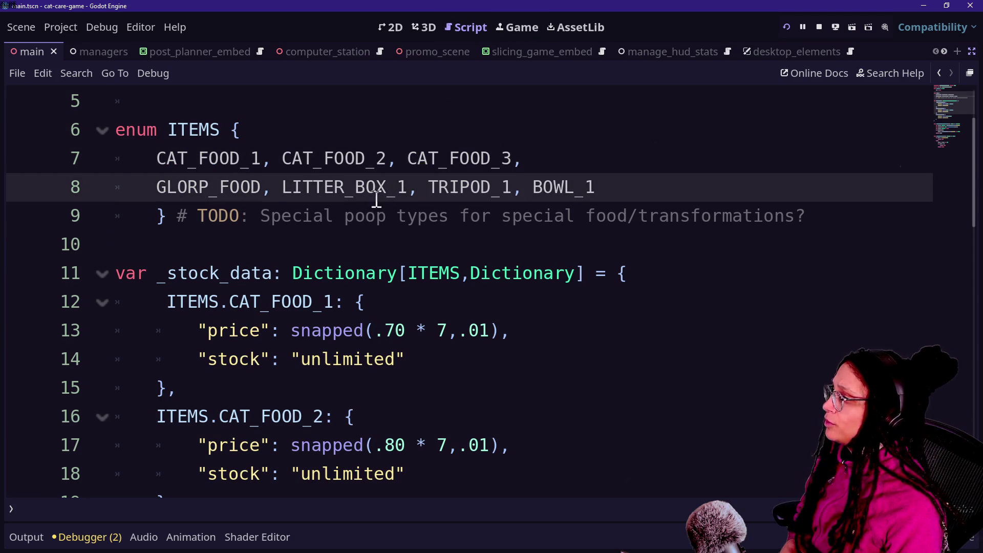
{"action": "left_click_drag", "start_coordinate": [450, 187], "coordinate": [522, 186]}
{"action": "left_click", "coordinate": [523, 186]}
{"action": "left_click_drag", "start_coordinate": [280, 163], "coordinate": [344, 165]}
{"action": "left_click", "coordinate": [363, 163]}
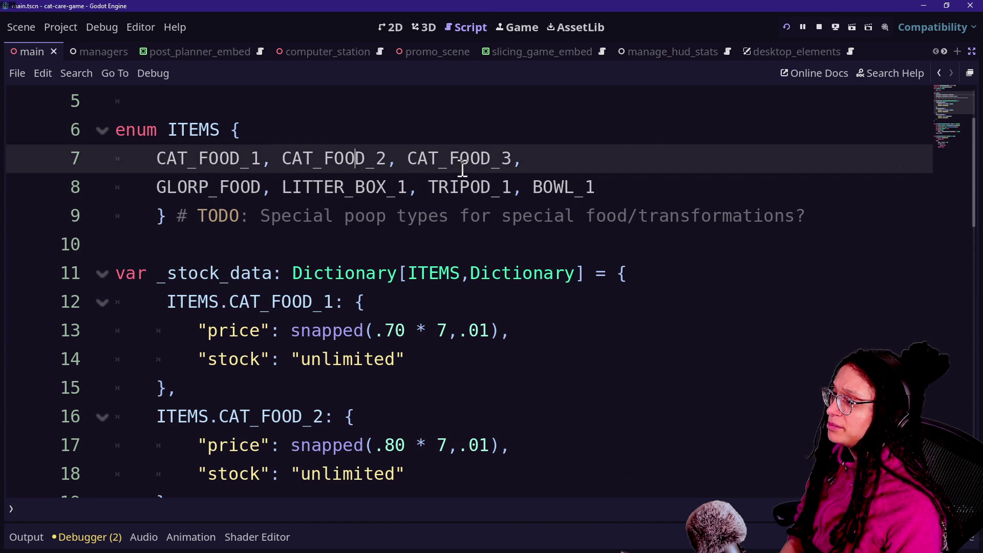
{"action": "left_click_drag", "start_coordinate": [286, 188], "coordinate": [618, 188]}
{"action": "left_click", "coordinate": [618, 189]}
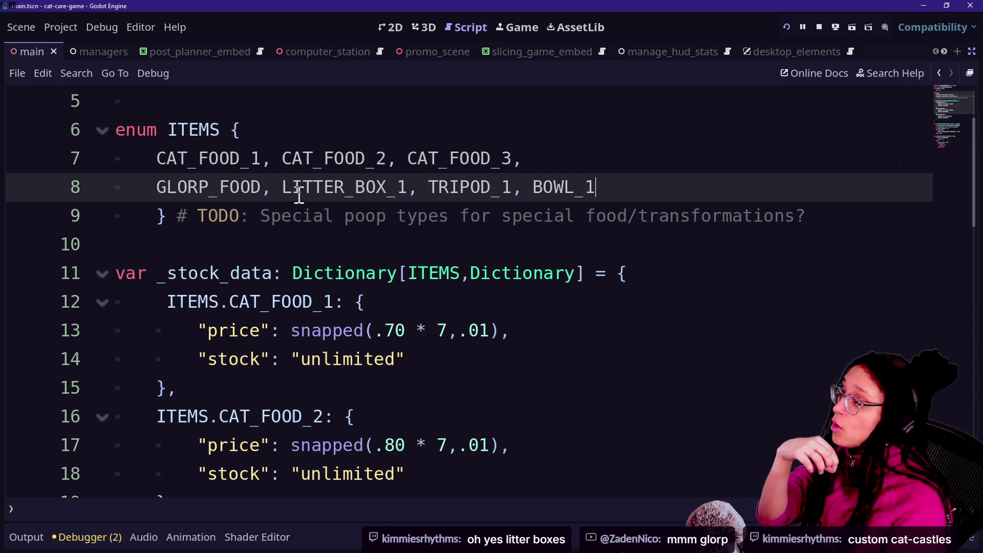
{"action": "left_click_drag", "start_coordinate": [294, 183], "coordinate": [588, 158]}
{"action": "left_click", "coordinate": [627, 183]}
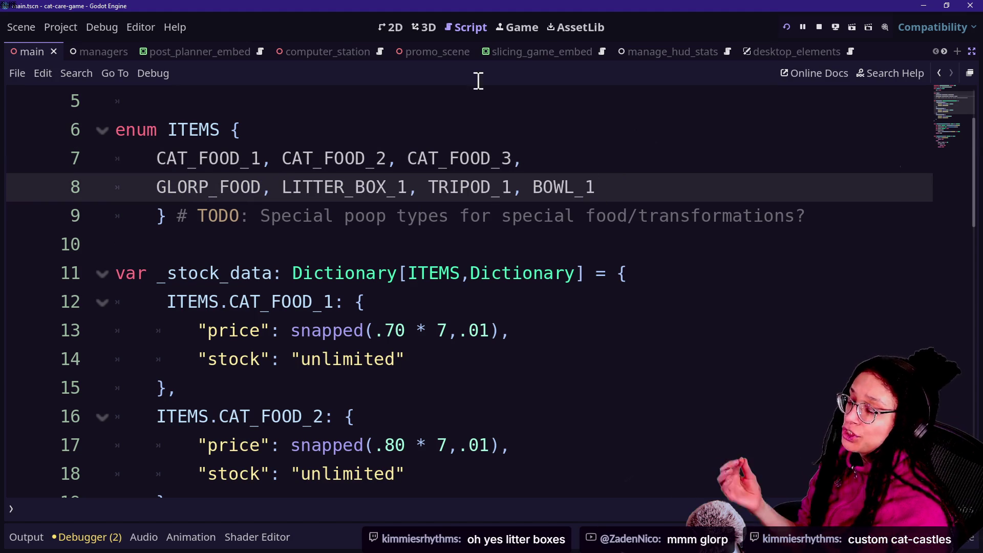
{"action": "left_click", "coordinate": [506, 31]}
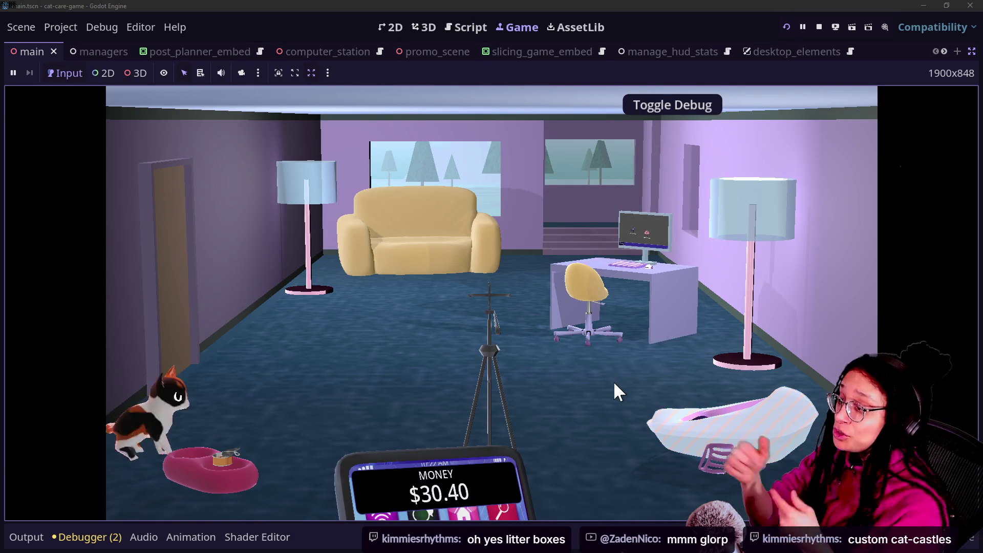
{"action": "left_click", "coordinate": [463, 28]}
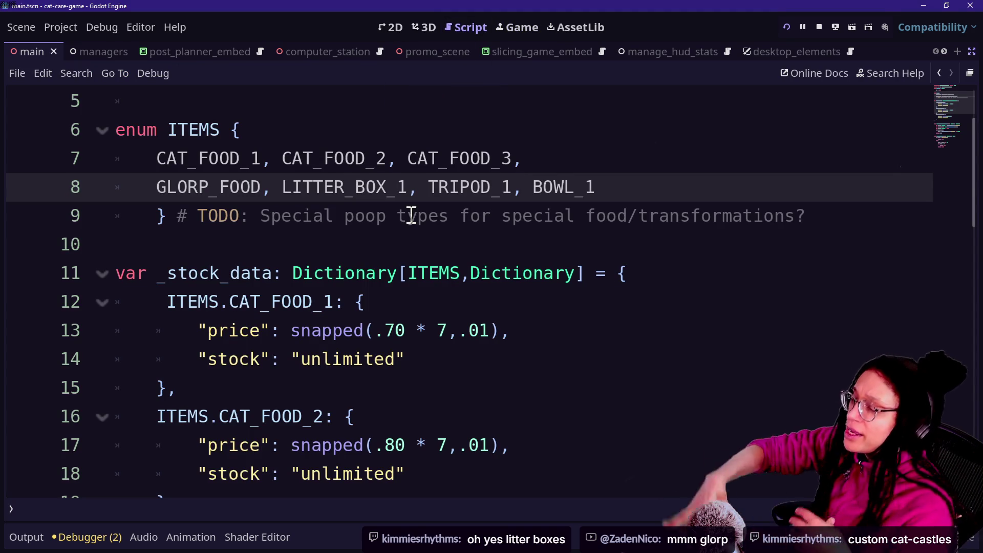
Step: Review the CAT_FOOD_1 and GLORP_FOOD price and stock entries in _stock_data
{"action": "key", "text": "Down"}
{"action": "key", "text": "Down"}
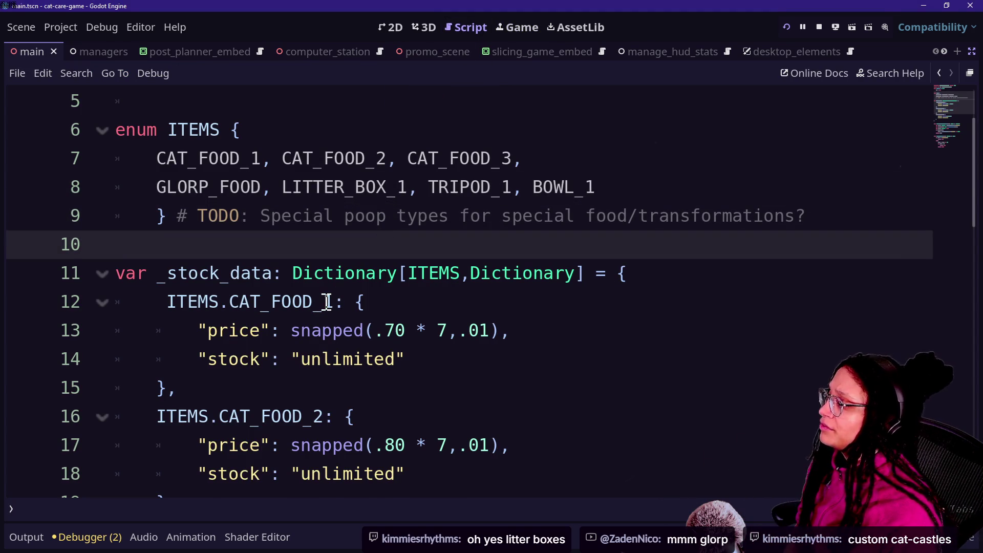
{"action": "scroll", "coordinate": [327, 302], "scroll_direction": "down", "scroll_amount": 1}
{"action": "left_click", "coordinate": [396, 299]}
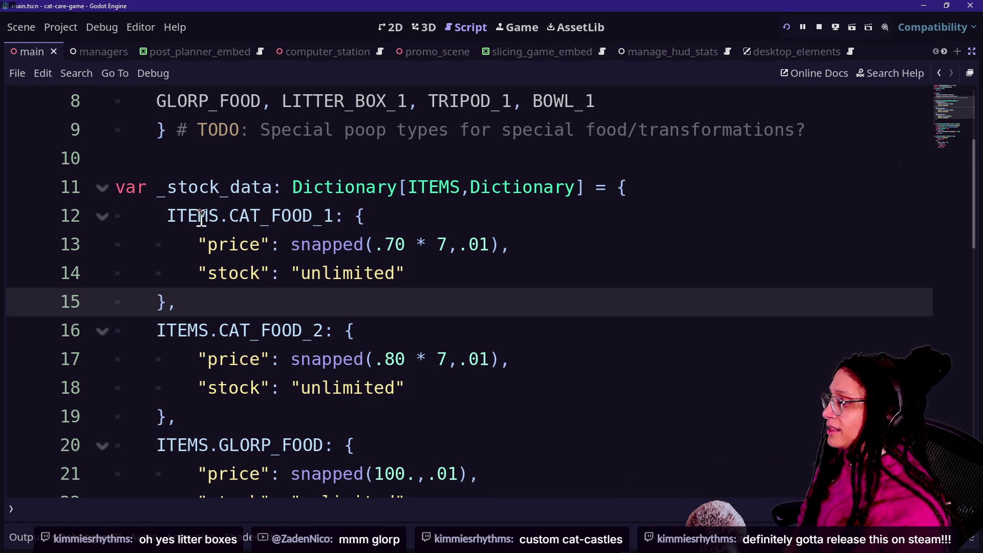
{"action": "left_click_drag", "start_coordinate": [199, 244], "coordinate": [361, 245]}
{"action": "left_click", "coordinate": [355, 245]}
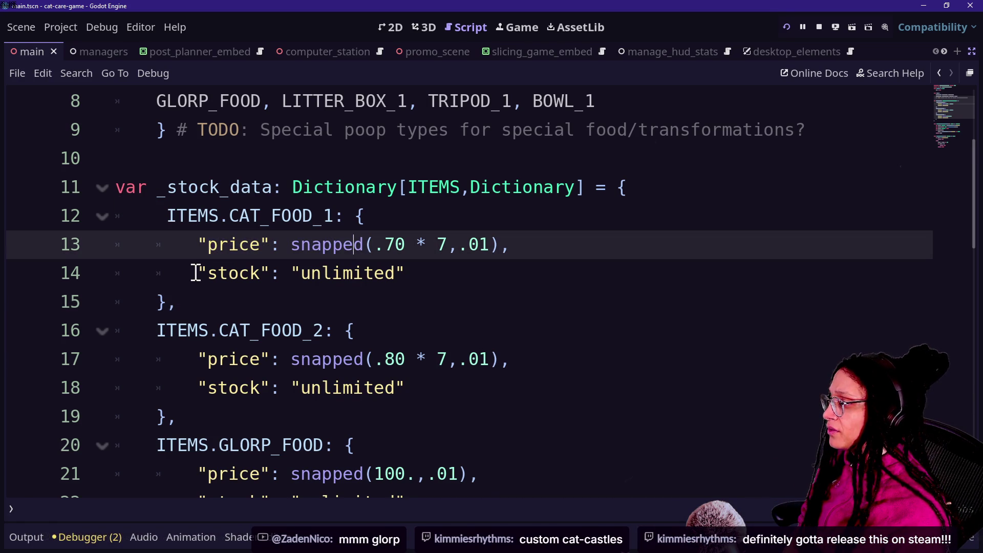
{"action": "left_click_drag", "start_coordinate": [197, 273], "coordinate": [421, 263]}
{"action": "left_click", "coordinate": [422, 263]}
{"action": "left_click_drag", "start_coordinate": [239, 215], "coordinate": [260, 215]}
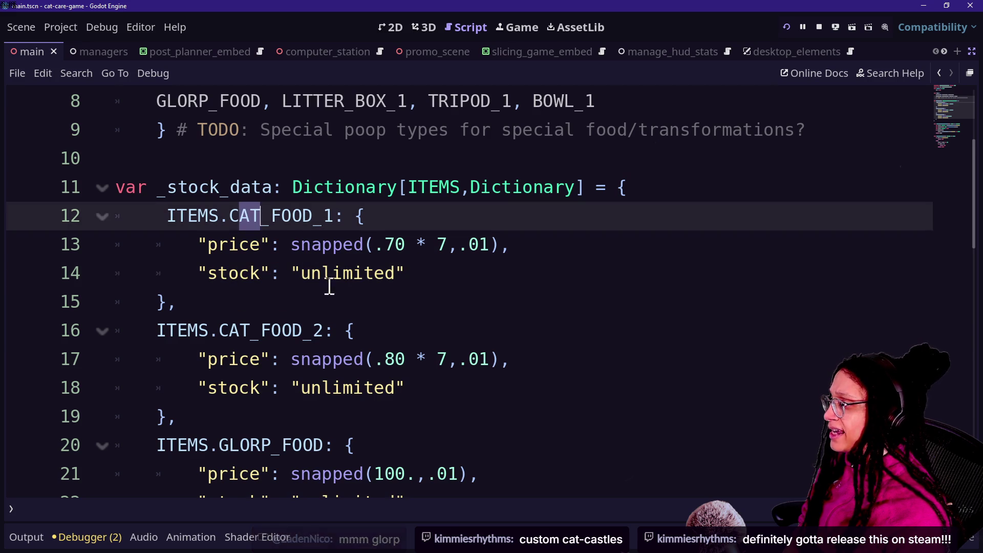
{"action": "left_click", "coordinate": [329, 286]}
{"action": "scroll", "coordinate": [251, 361], "scroll_direction": "down", "scroll_amount": 1}
{"action": "scroll", "coordinate": [230, 383], "scroll_direction": "down", "scroll_amount": 1}
{"action": "left_click_drag", "start_coordinate": [199, 302], "coordinate": [346, 344]}
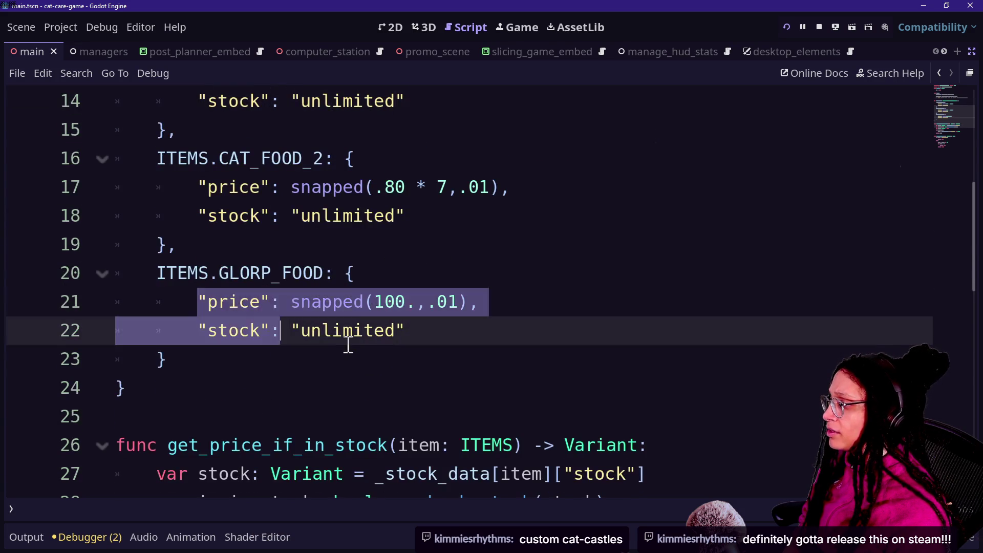
{"action": "left_click", "coordinate": [347, 344]}
Step: Place the caret at the get_price_if_in_stock function name and bring up Find in Files
{"action": "scroll", "coordinate": [348, 344], "scroll_direction": "down", "scroll_amount": 2}
{"action": "left_click", "coordinate": [259, 319]}
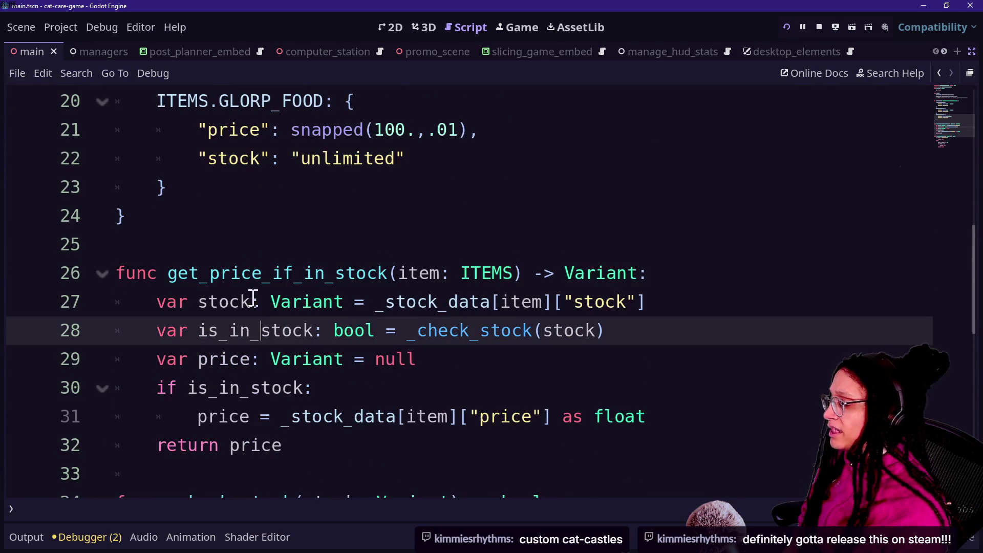
{"action": "left_click", "coordinate": [171, 275]}
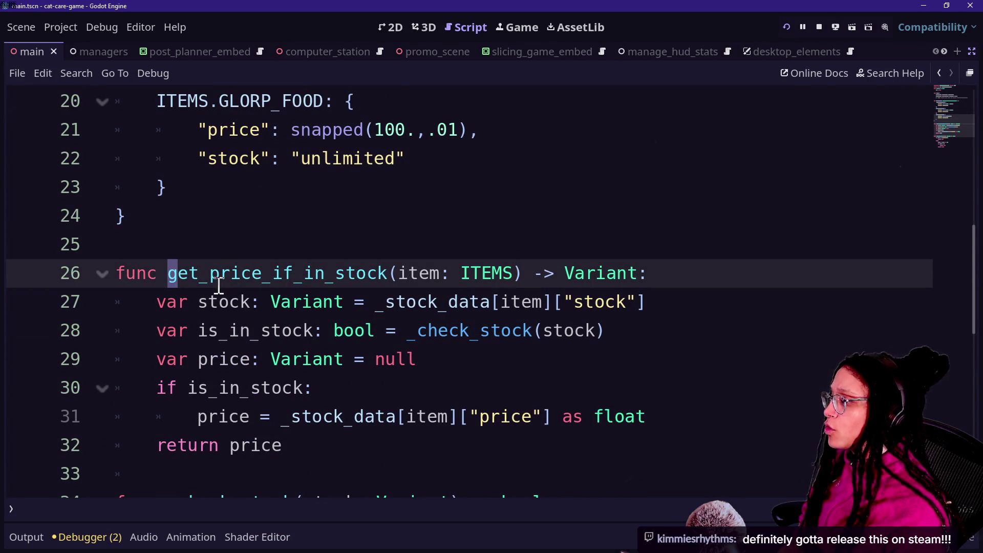
{"action": "key", "text": "ctrl+shift+f"}
{"action": "type", "text": "get_price_if_in"}
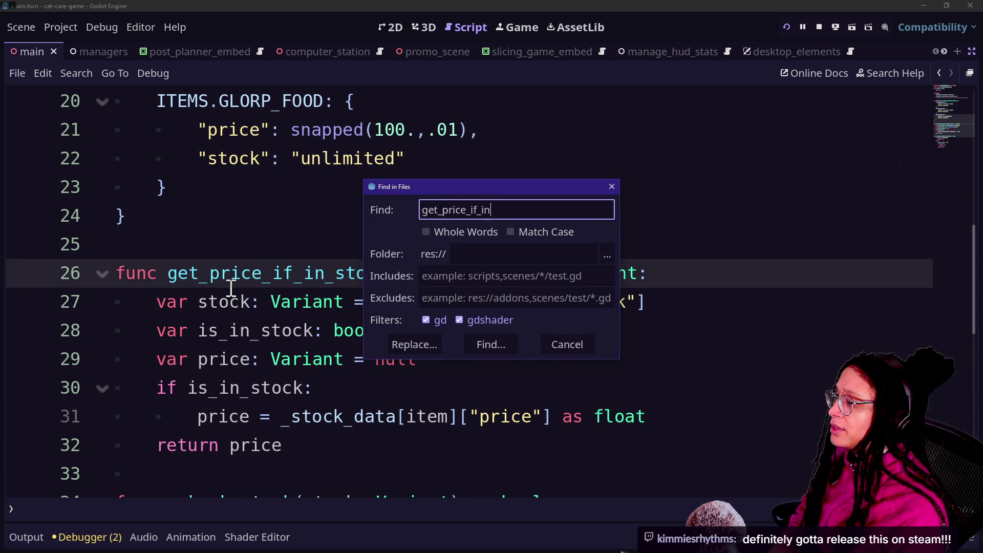
Step: Search for get_price_if_in and open its call in desktop_elements.gd with the bottom panel hidden
{"action": "key", "text": "Return"}
{"action": "left_click", "coordinate": [88, 388]}
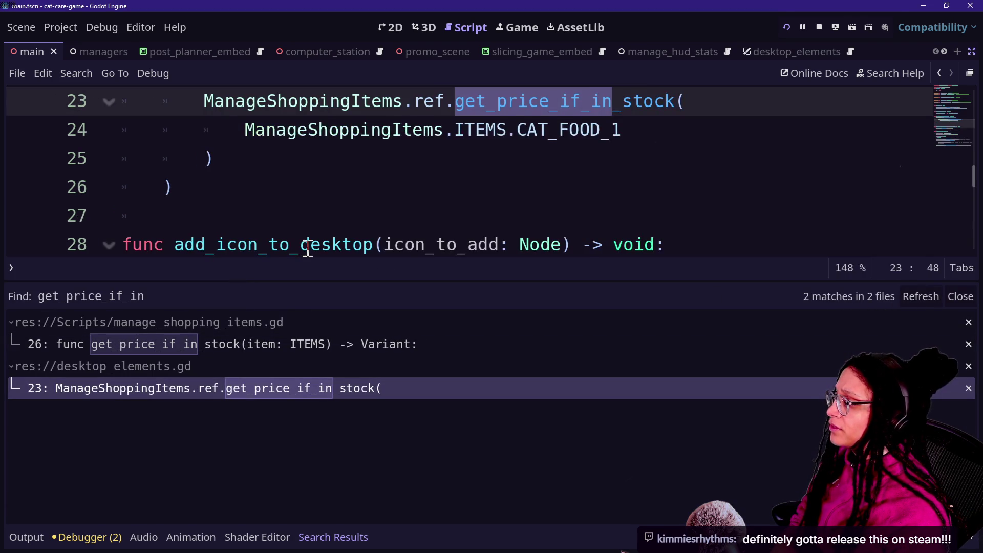
{"action": "left_click", "coordinate": [347, 208]}
{"action": "key", "text": "ctrl+j"}
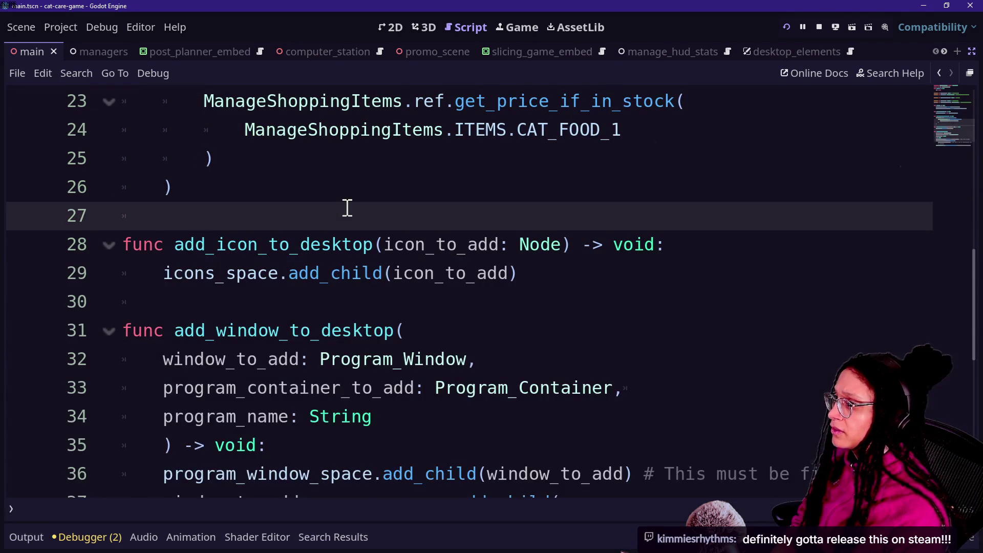
{"action": "scroll", "coordinate": [347, 208], "scroll_direction": "up", "scroll_amount": 2}
{"action": "left_click", "coordinate": [631, 320]}
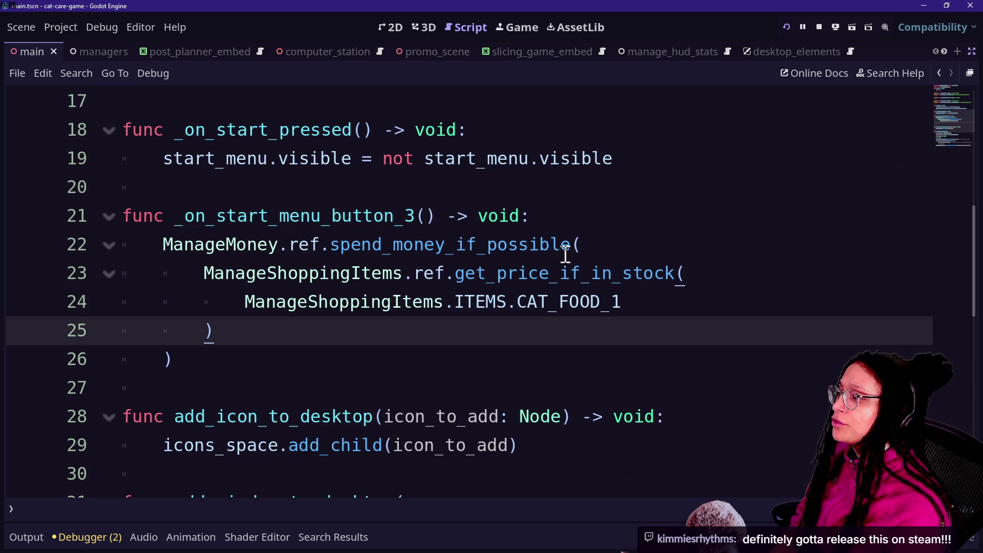
{"action": "left_click", "coordinate": [527, 25]}
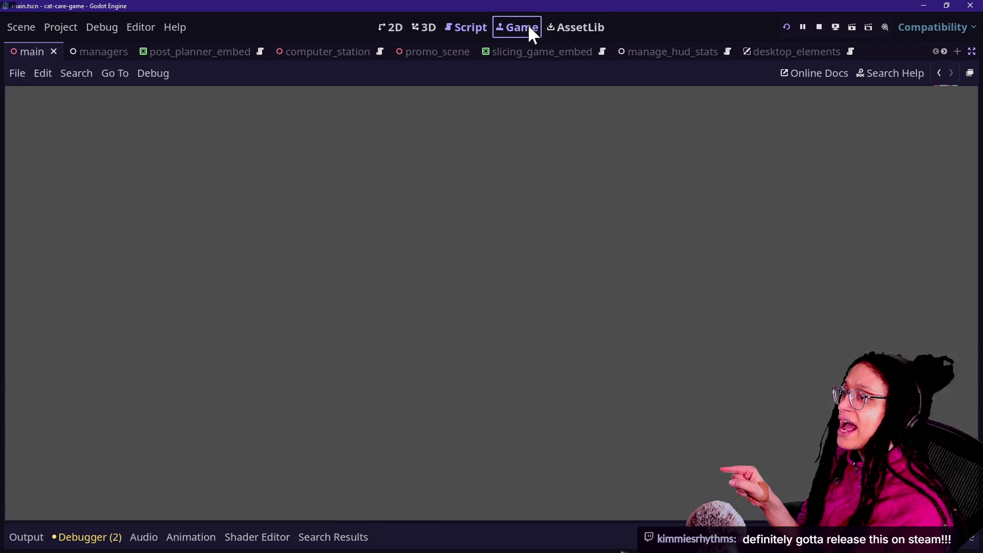
{"action": "left_click", "coordinate": [647, 250]}
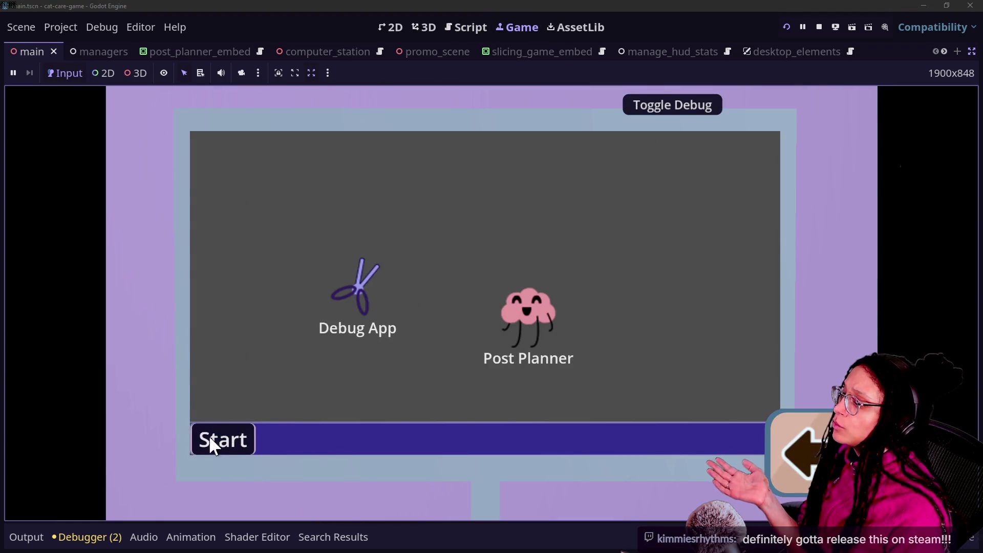
{"action": "left_click", "coordinate": [210, 438]}
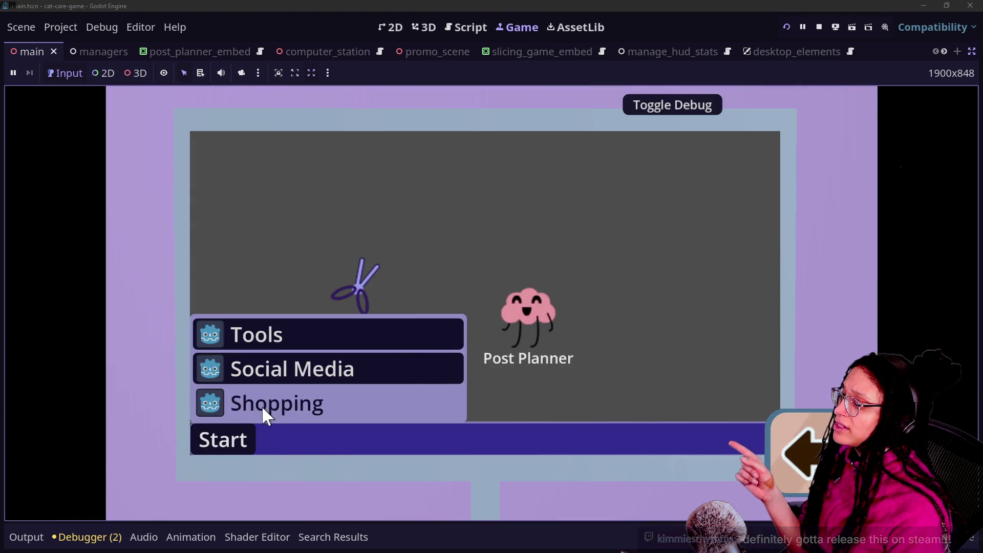
{"action": "key", "text": "Escape"}
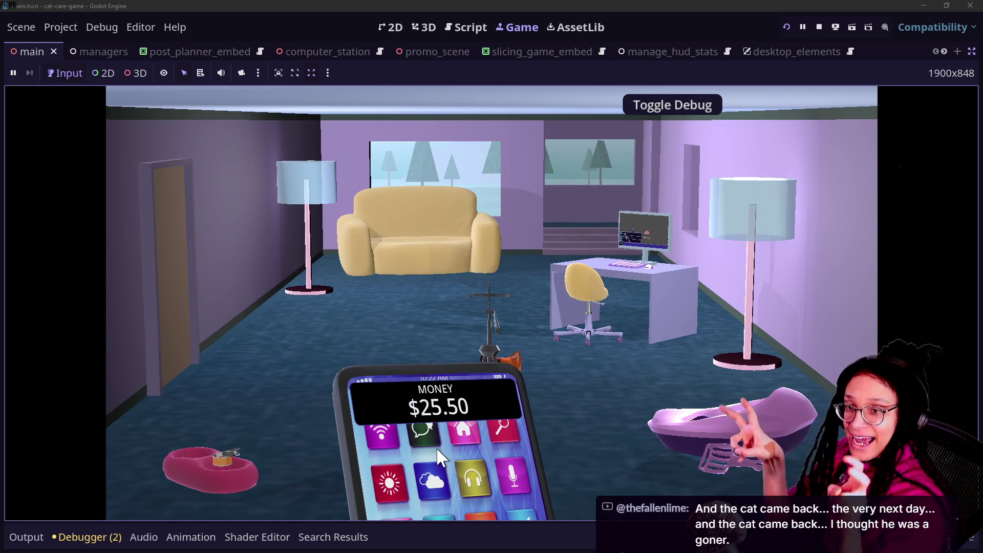
{"action": "left_click", "coordinate": [450, 26]}
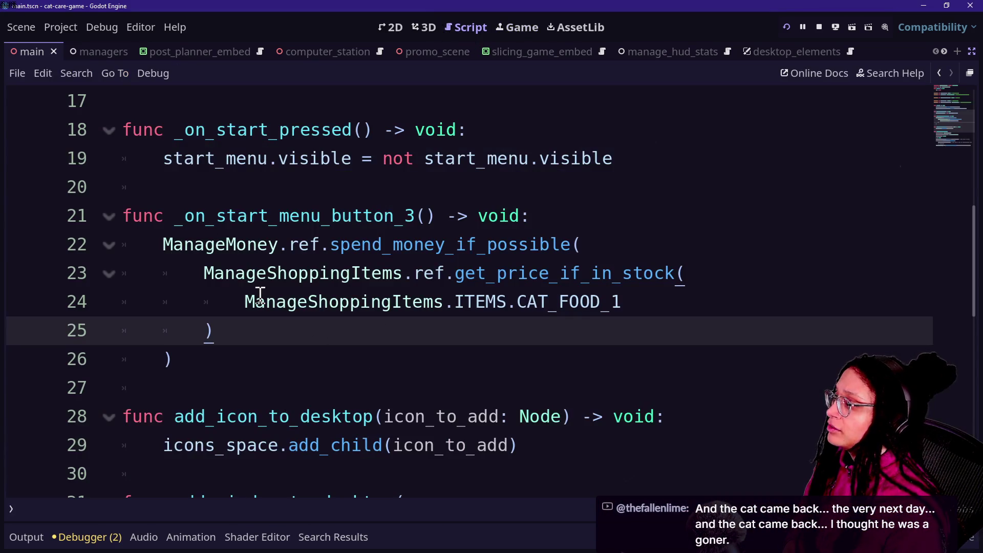
Step: Inspect the get_price_if_in_stock call and the spend_money_if_possible documentation on lines 23–24
{"action": "left_click", "coordinate": [473, 313]}
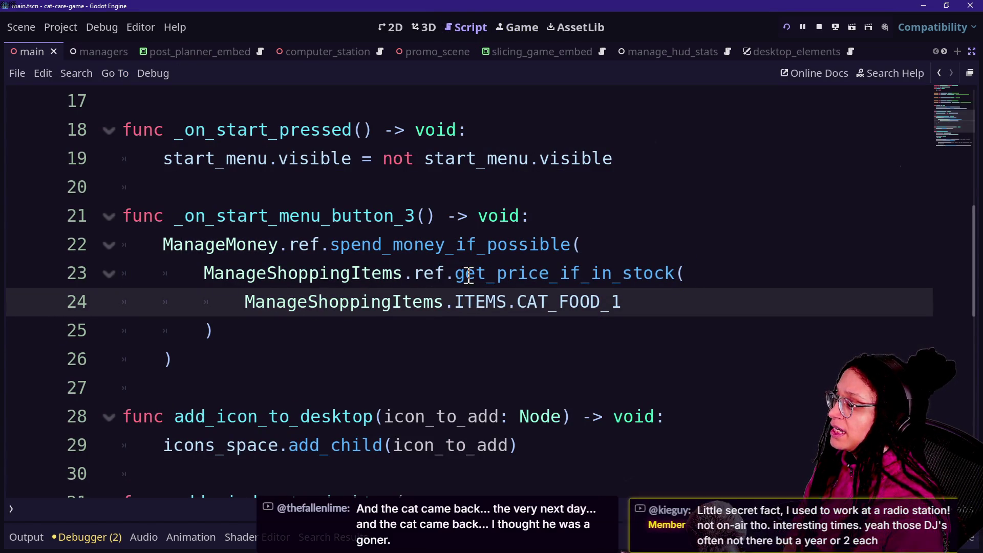
{"action": "left_click_drag", "start_coordinate": [456, 273], "coordinate": [722, 282]}
{"action": "left_click", "coordinate": [506, 273]}
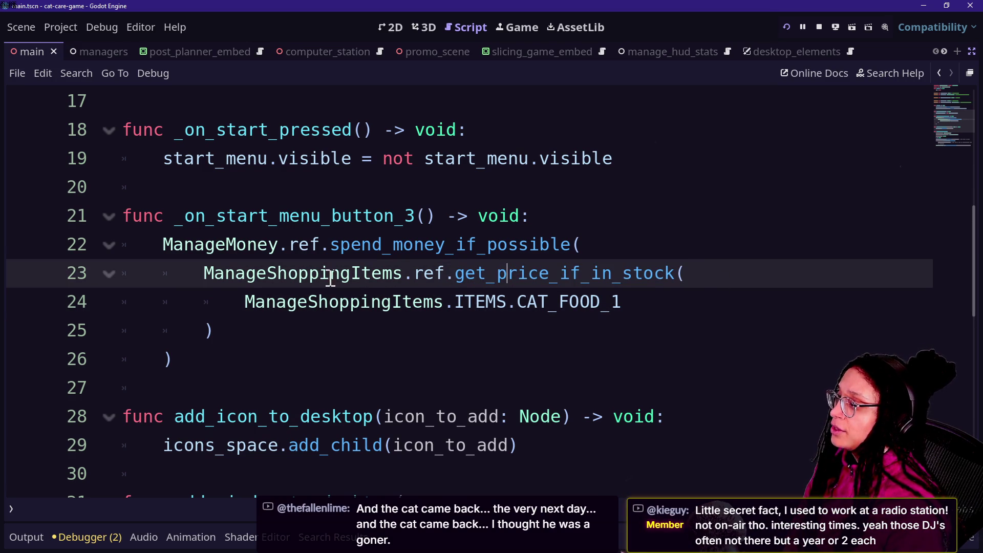
{"action": "left_click", "coordinate": [340, 245]}
{"action": "mouse_move", "coordinate": [358, 245]}
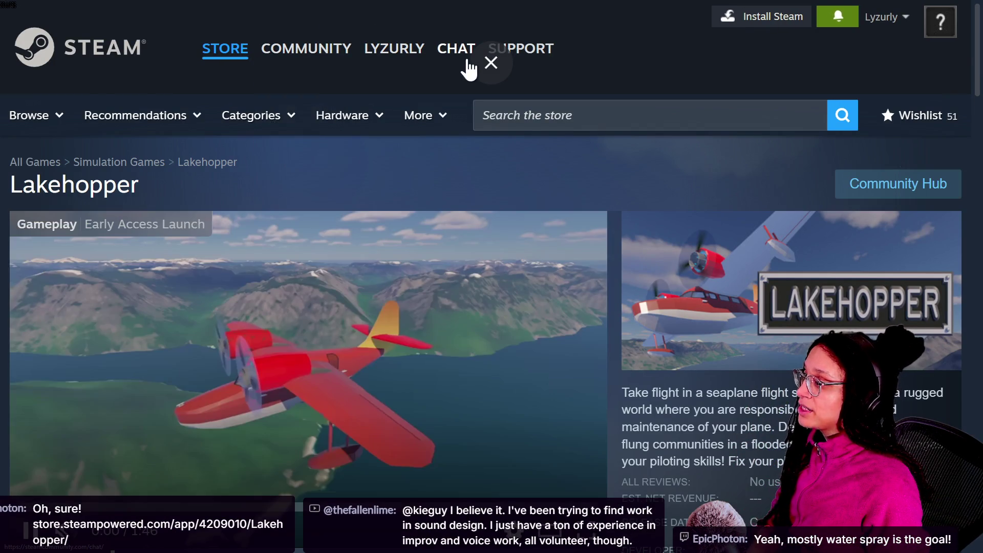
Step: Exit fullscreen, glance at the Twitch chat, scroll the Lakehopper Steam page, then close that tab
{"action": "left_click", "coordinate": [491, 63]}
{"action": "left_click", "coordinate": [276, 17]}
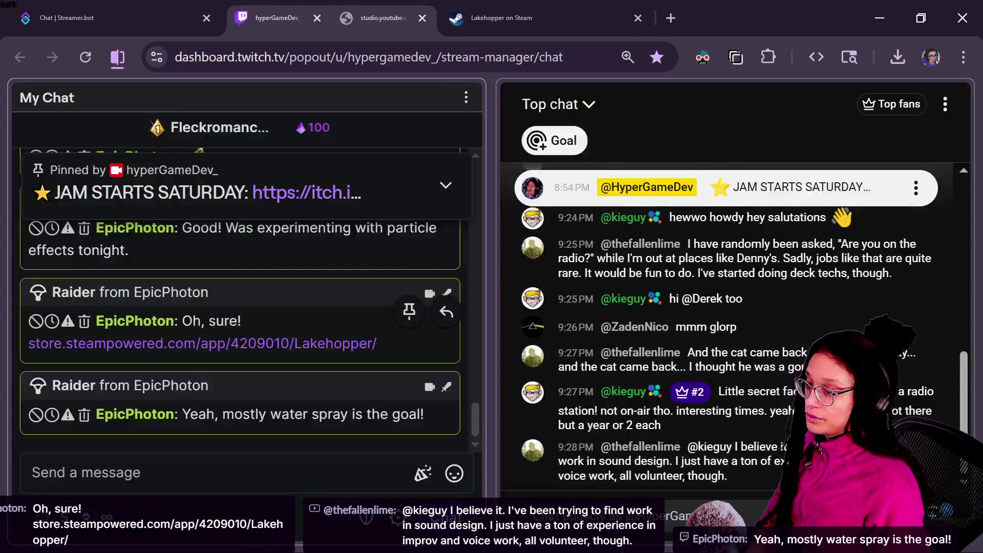
{"action": "key", "text": "ctrl+Tab"}
{"action": "key", "text": "ctrl+Tab"}
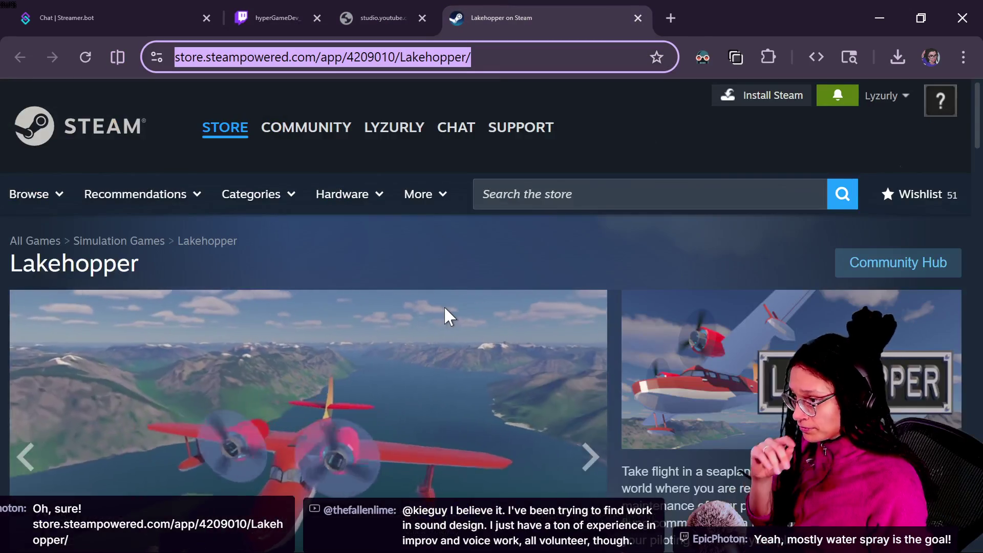
{"action": "left_click", "coordinate": [445, 311]}
{"action": "scroll", "coordinate": [445, 311], "scroll_direction": "down", "scroll_amount": 2}
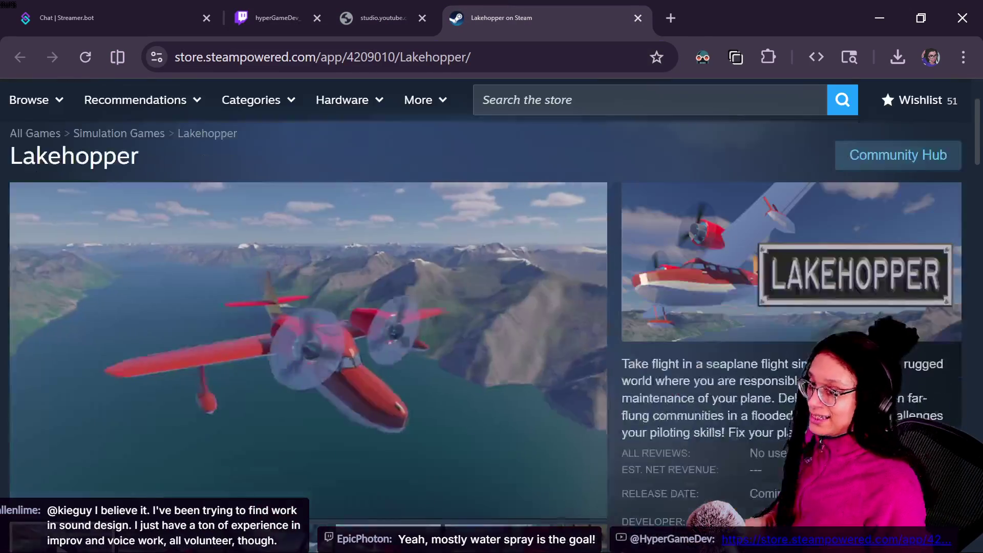
{"action": "scroll", "coordinate": [309, 315], "scroll_direction": "down", "scroll_amount": 1}
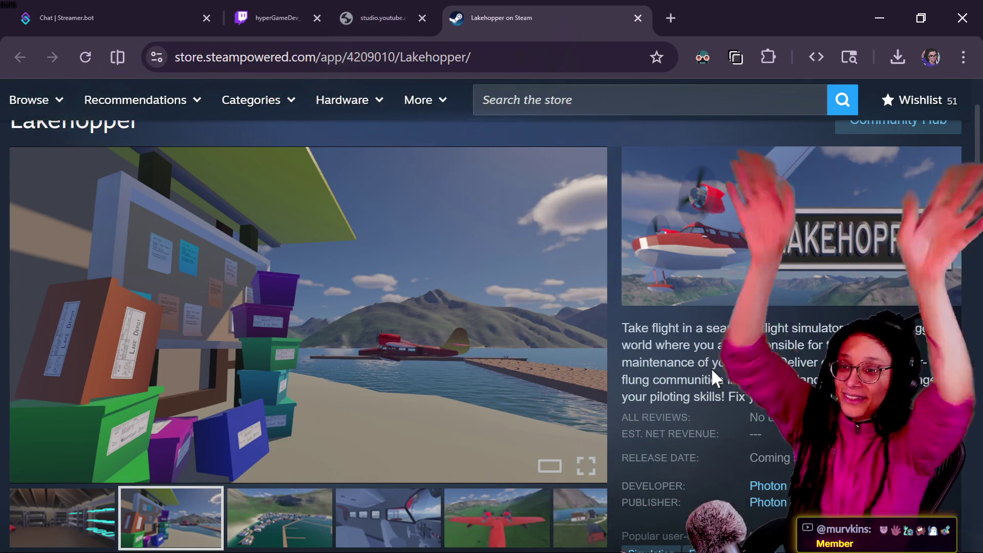
{"action": "mouse_move", "coordinate": [398, 163]}
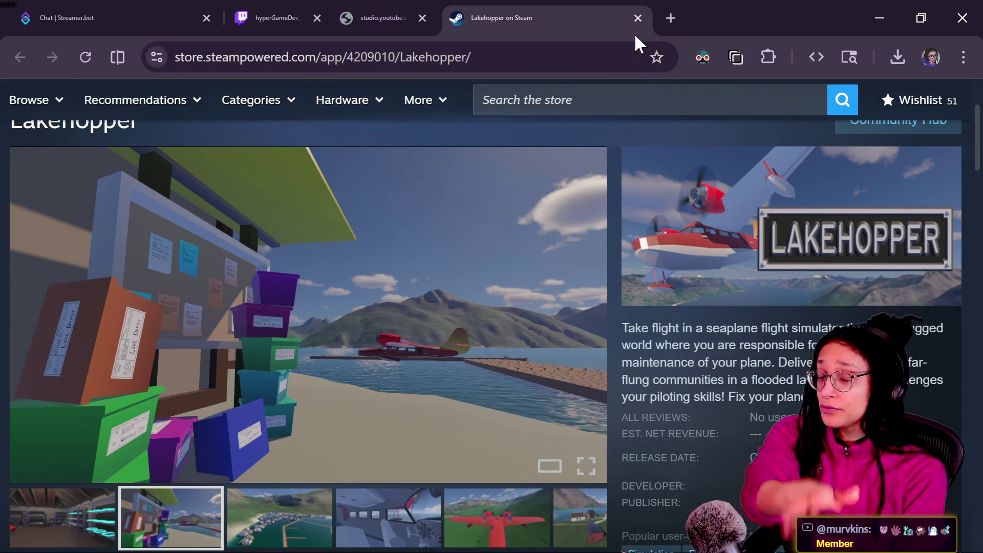
{"action": "left_click", "coordinate": [637, 18]}
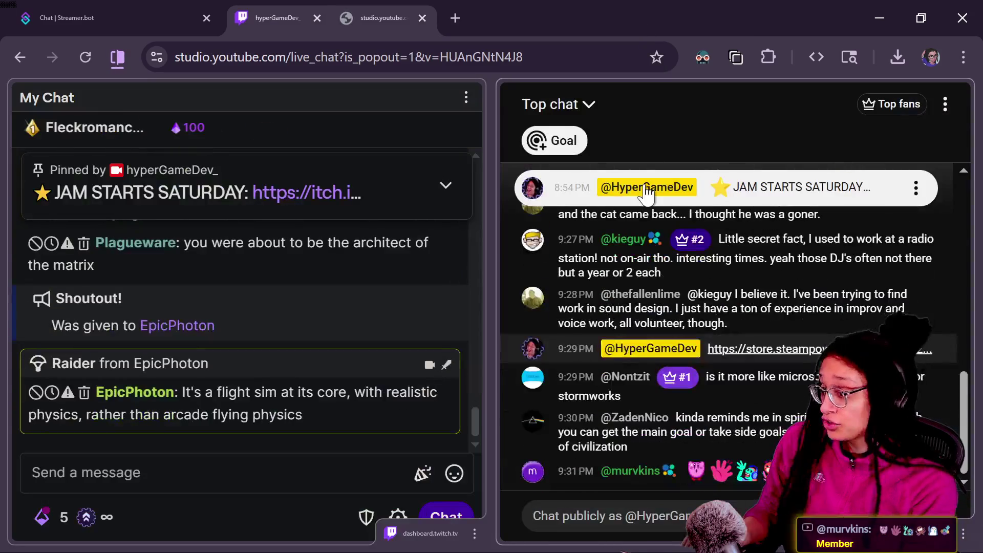
Step: Look over the itch.io Game-like Jam page and live chat, then return to Godot at line 26
{"action": "key", "text": "alt+Tab"}
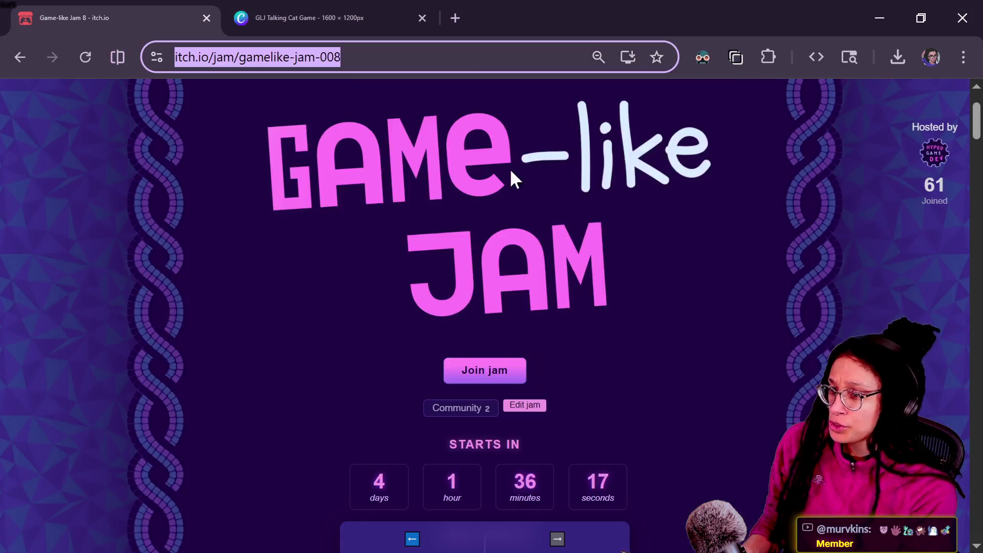
{"action": "key", "text": "alt+Tab"}
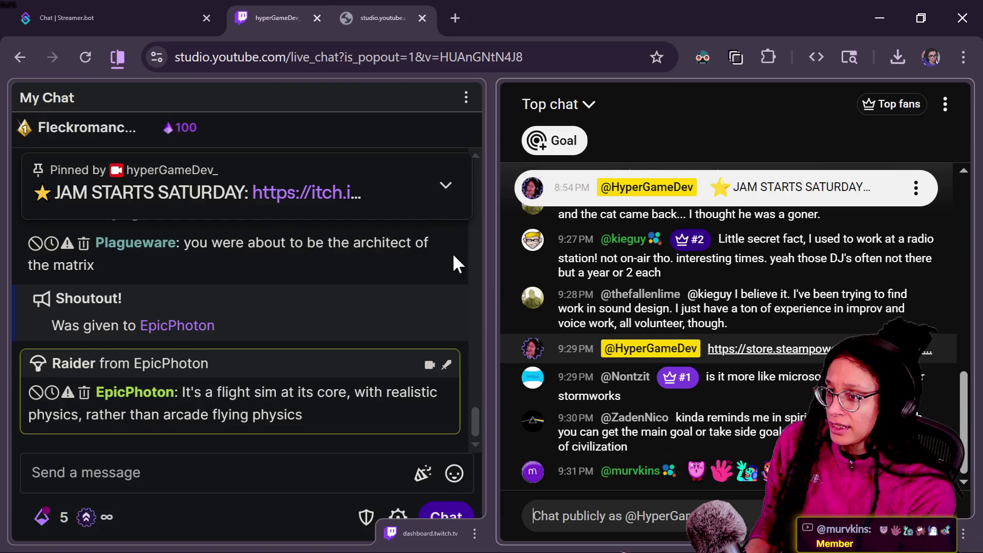
{"action": "key", "text": "alt+Tab"}
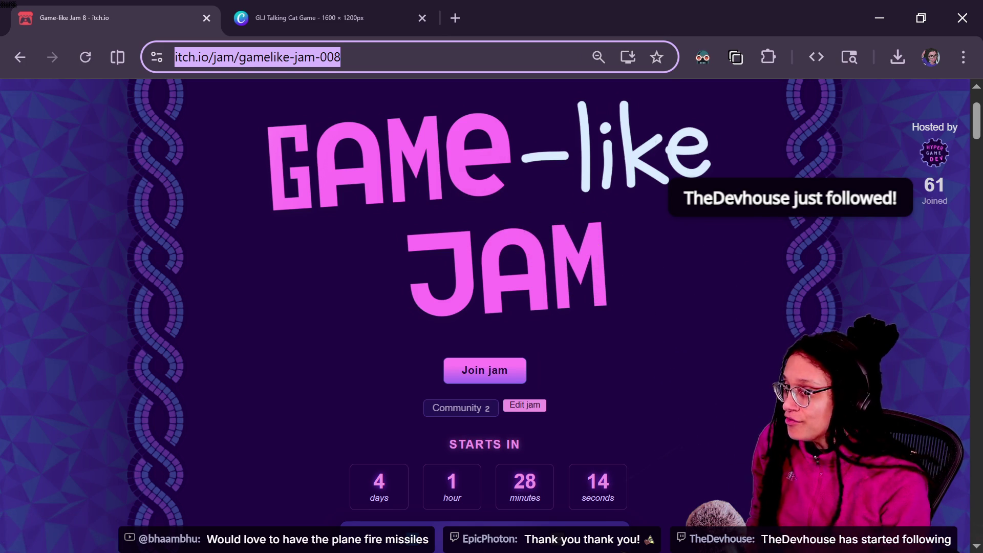
{"action": "key", "text": "alt+Tab"}
{"action": "left_click", "coordinate": [439, 355]}
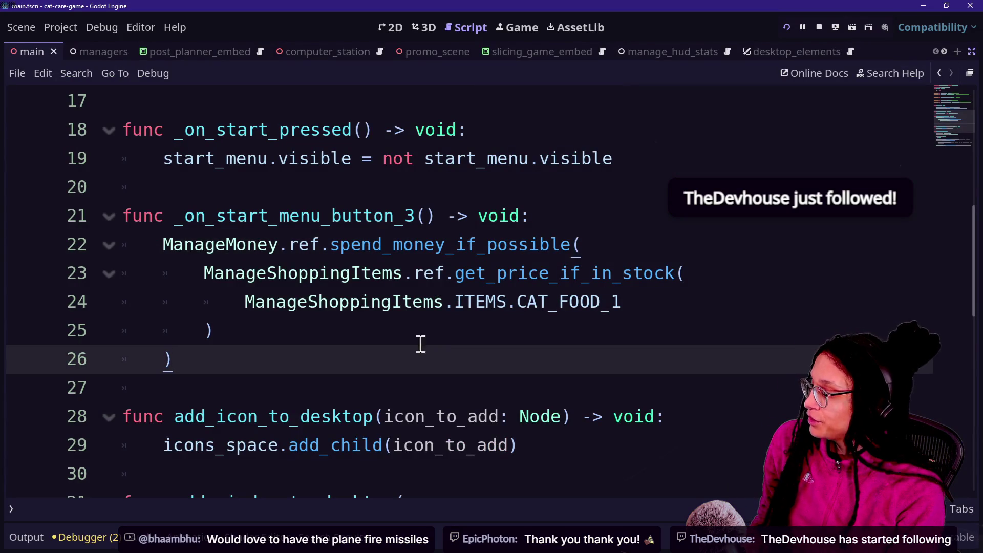
{"action": "left_click_drag", "start_coordinate": [187, 223], "coordinate": [417, 219]}
{"action": "left_click", "coordinate": [417, 220]}
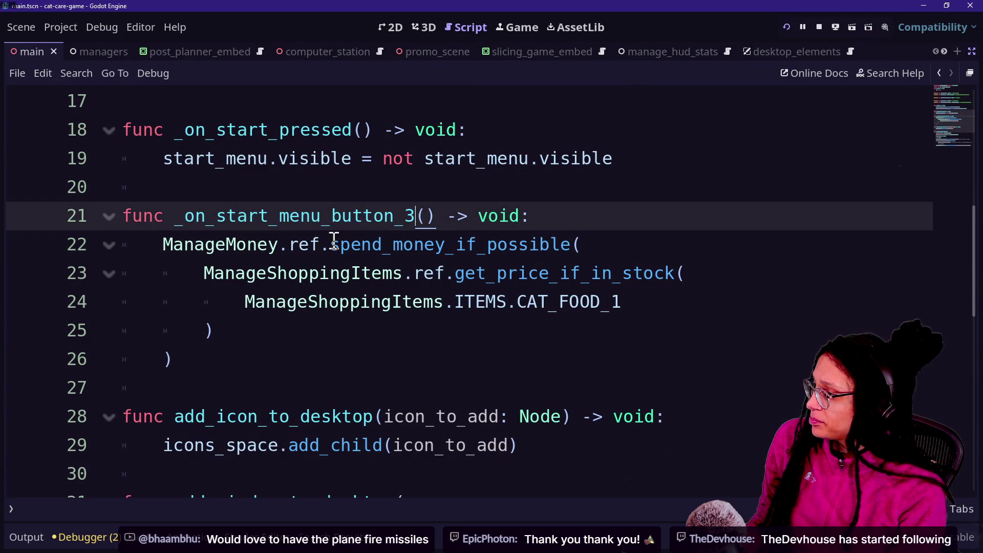
{"action": "left_click", "coordinate": [457, 254], "text": "ctrl"}
{"action": "scroll", "coordinate": [303, 251], "scroll_direction": "up", "scroll_amount": 2}
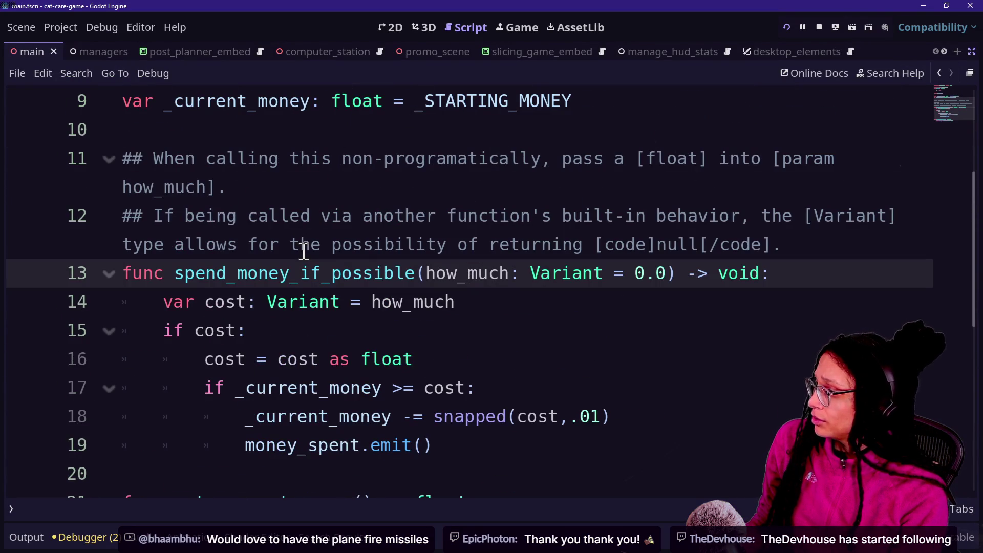
{"action": "left_click_drag", "start_coordinate": [175, 304], "coordinate": [185, 305]}
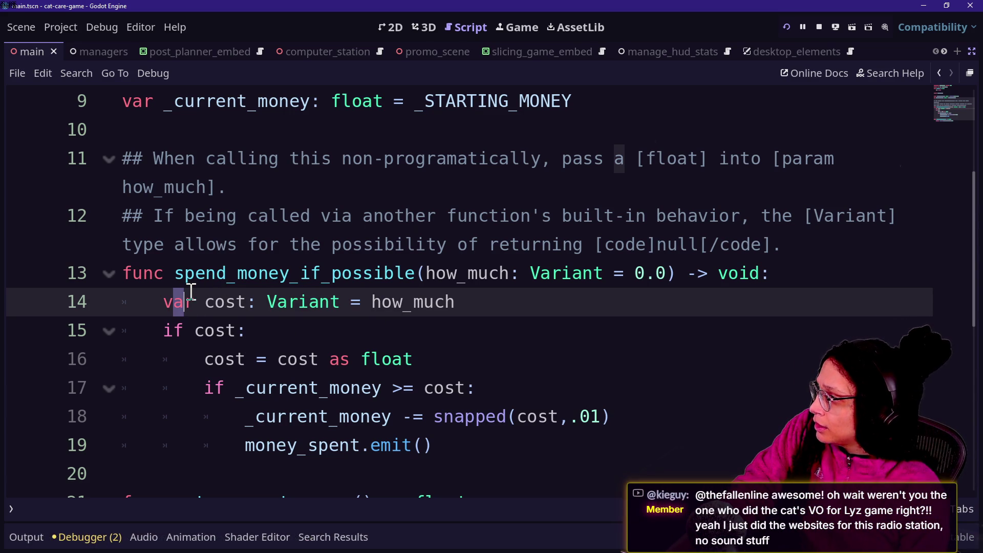
{"action": "left_click_drag", "start_coordinate": [426, 274], "coordinate": [489, 274]}
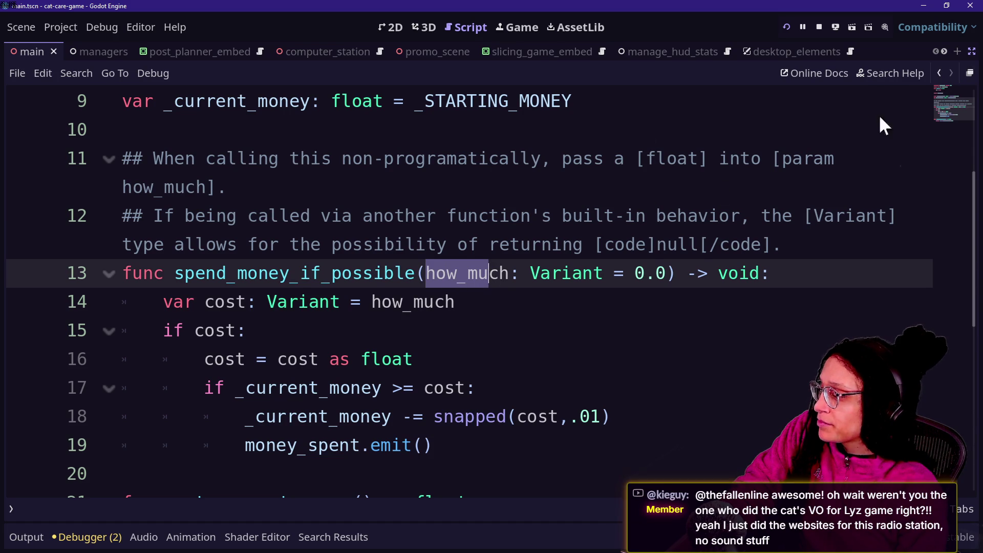
{"action": "left_click", "coordinate": [462, 254]}
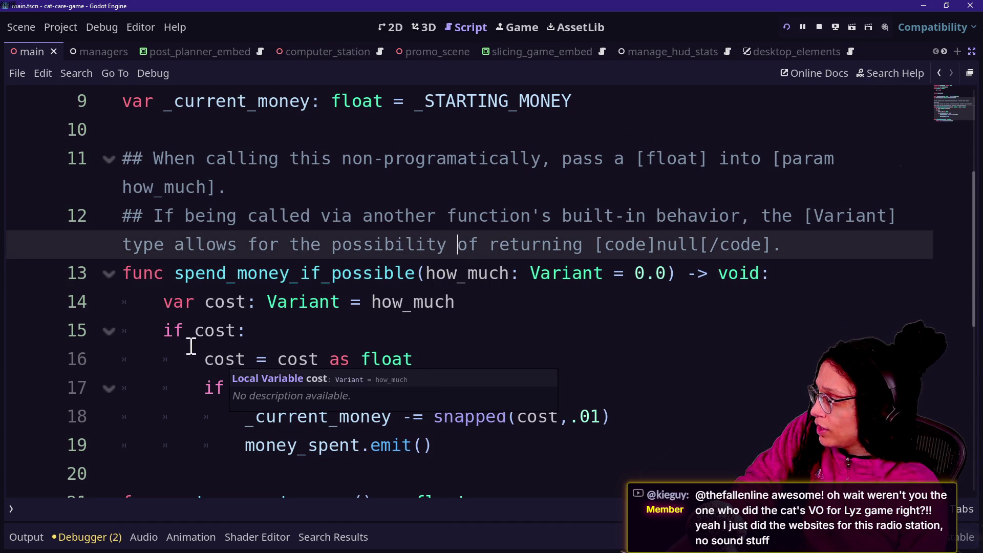
{"action": "left_click_drag", "start_coordinate": [167, 330], "coordinate": [270, 323]}
{"action": "scroll", "coordinate": [270, 322], "scroll_direction": "down", "scroll_amount": 1}
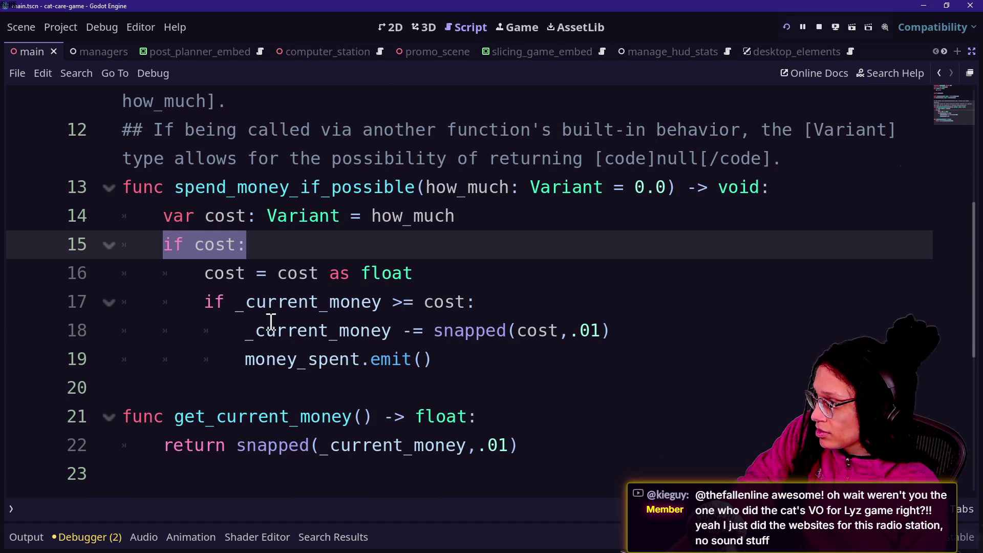
{"action": "left_click", "coordinate": [202, 307]}
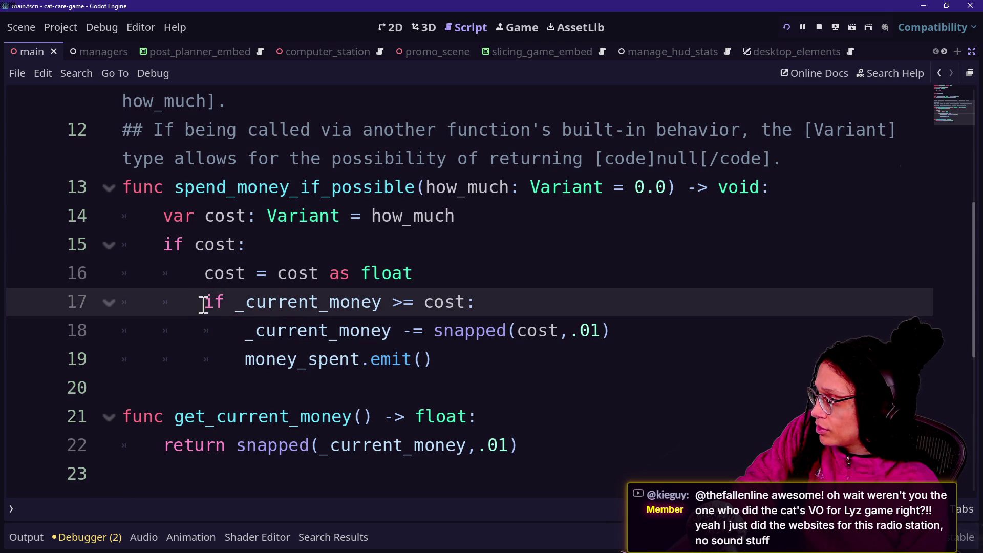
{"action": "left_click_drag", "start_coordinate": [203, 306], "coordinate": [274, 305]}
{"action": "left_click", "coordinate": [441, 307]}
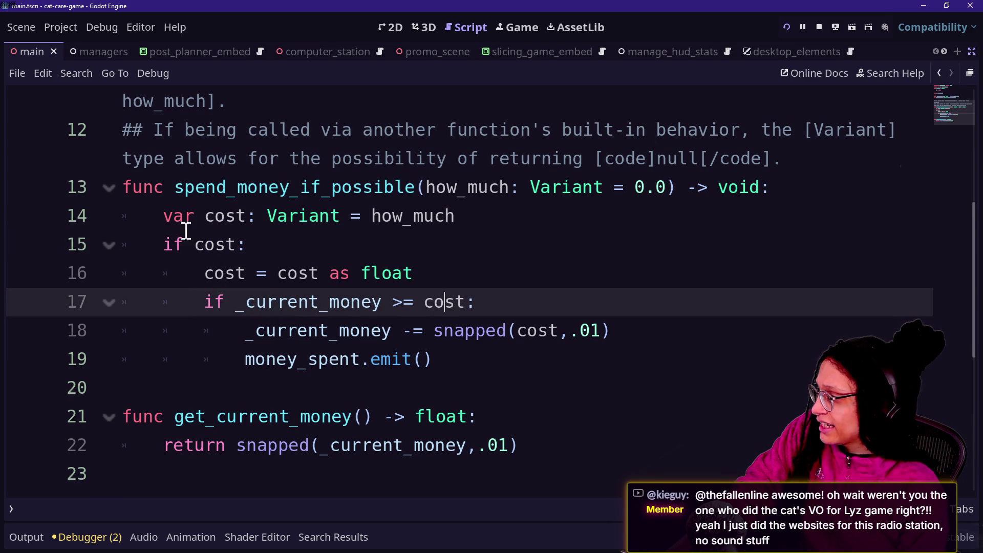
{"action": "left_click", "coordinate": [272, 244]}
{"action": "double_click", "coordinate": [173, 245]}
{"action": "left_click", "coordinate": [350, 273]}
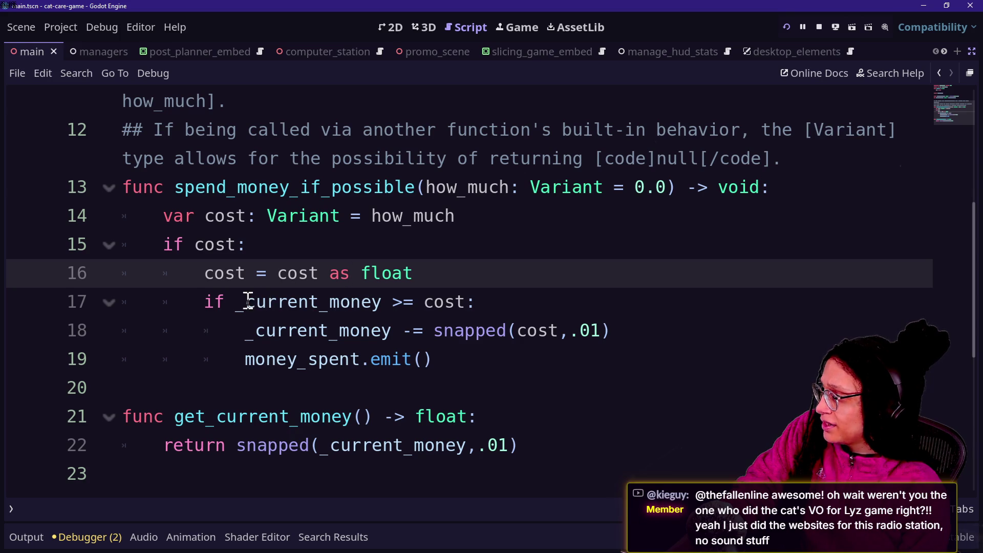
{"action": "left_click_drag", "start_coordinate": [246, 302], "coordinate": [476, 303]}
{"action": "left_click", "coordinate": [549, 314]}
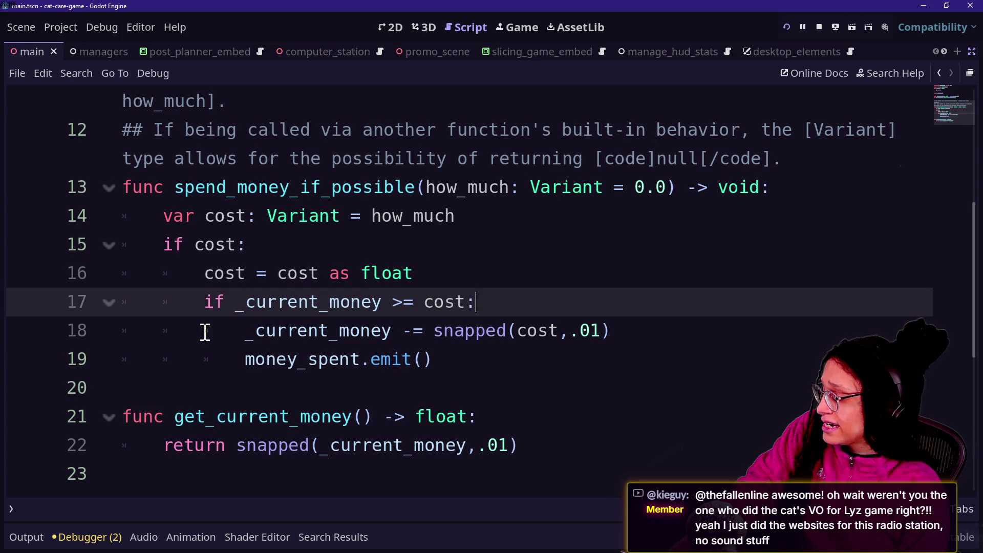
{"action": "left_click_drag", "start_coordinate": [204, 330], "coordinate": [396, 337]}
{"action": "left_click", "coordinate": [255, 331]}
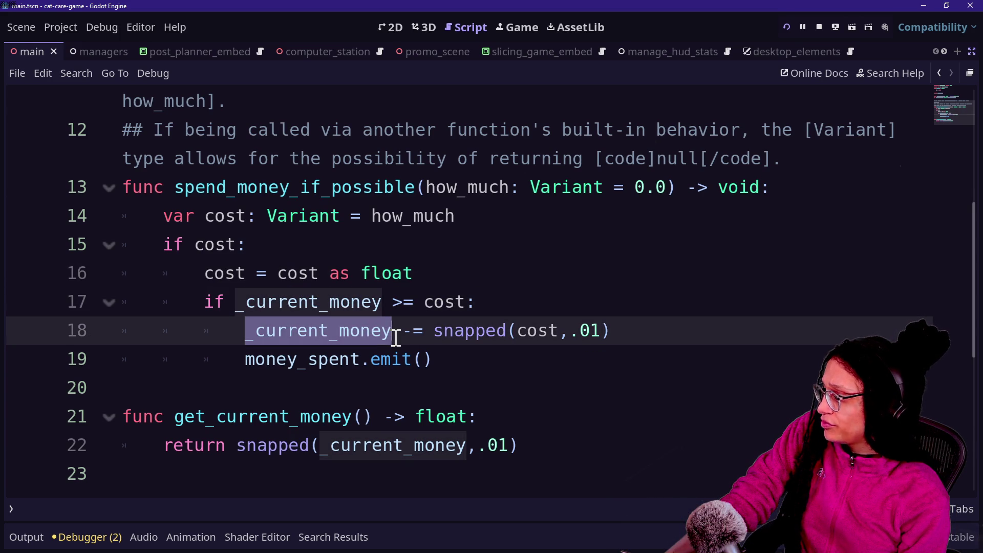
{"action": "left_click", "coordinate": [424, 332]}
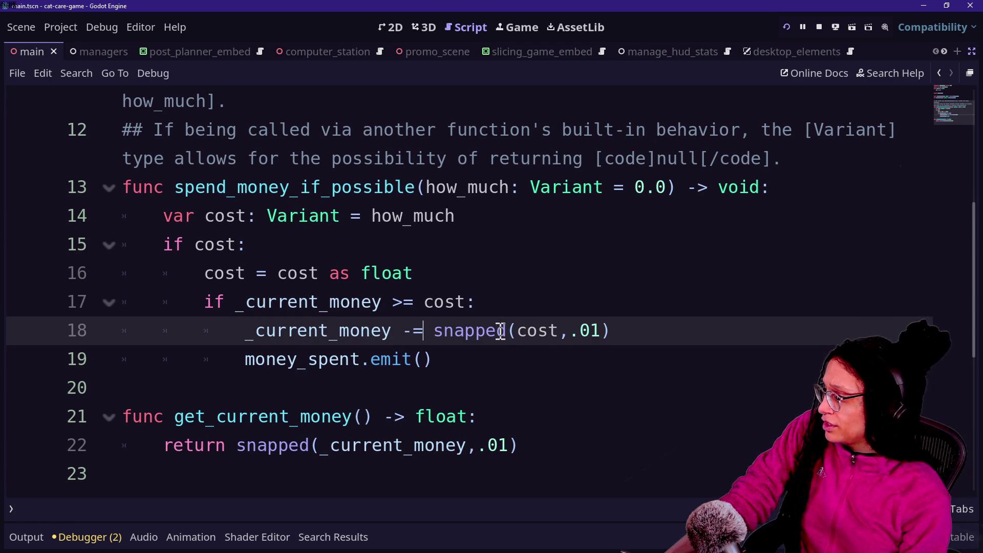
{"action": "mouse_move", "coordinate": [457, 330]}
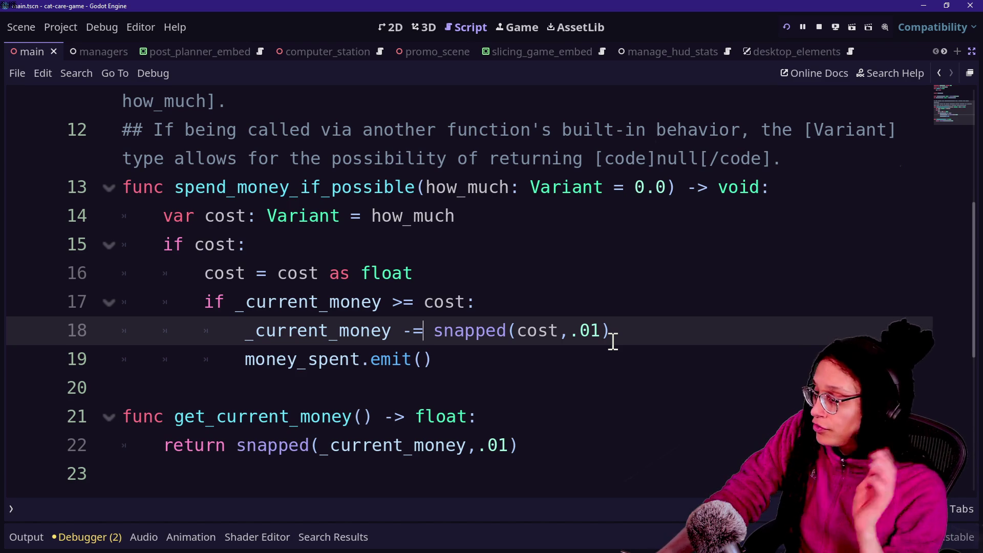
{"action": "double_click", "coordinate": [242, 366]}
{"action": "left_click", "coordinate": [453, 342]}
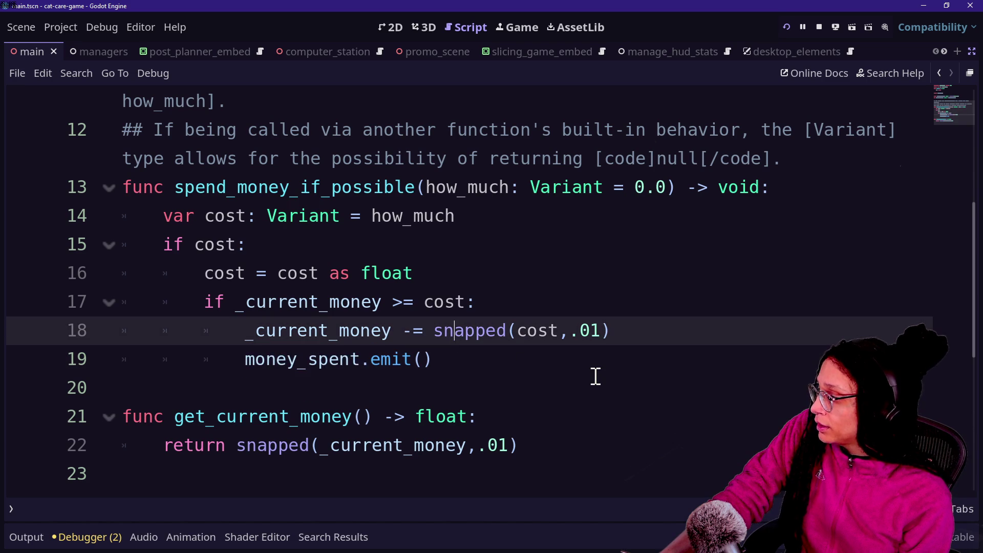
{"action": "key", "text": "Down"}
{"action": "key", "text": "Down"}
{"action": "key", "text": "Down"}
{"action": "key", "text": "Down"}
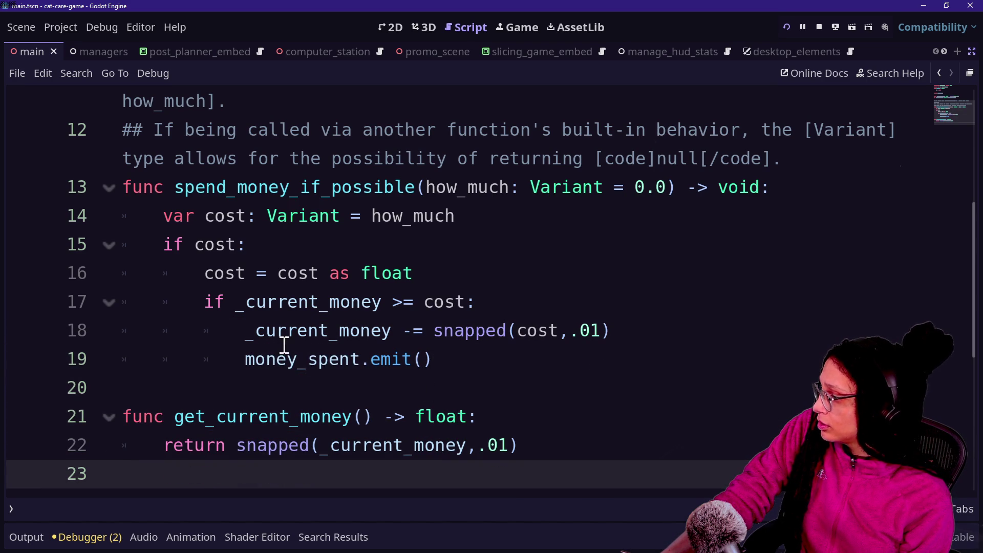
{"action": "left_click_drag", "start_coordinate": [474, 366], "coordinate": [239, 357]}
{"action": "left_click", "coordinate": [238, 385]}
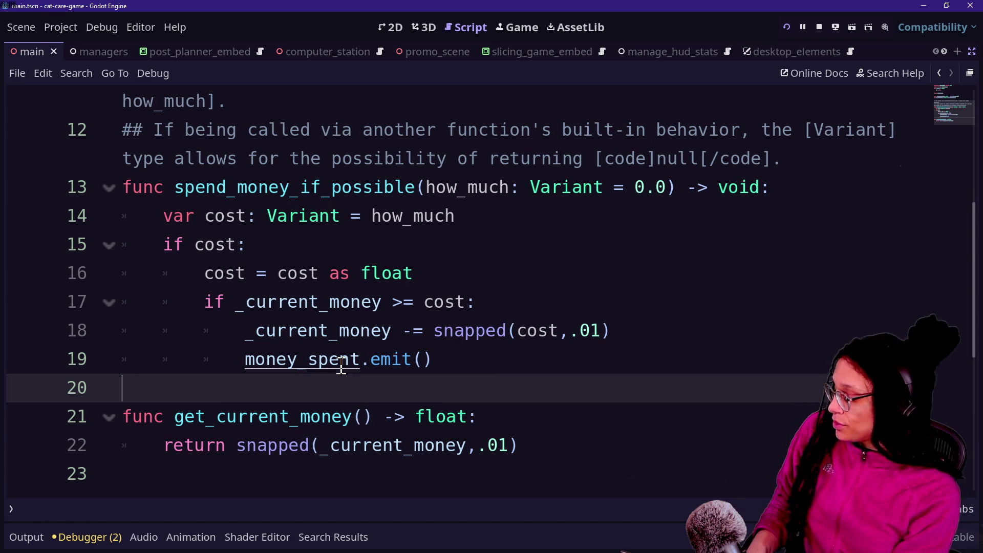
Step: Search all project scripts for money_spent, correcting the initial money_spend typo
{"action": "key", "text": "ctrl+shift+f"}
{"action": "type", "text": "con"}
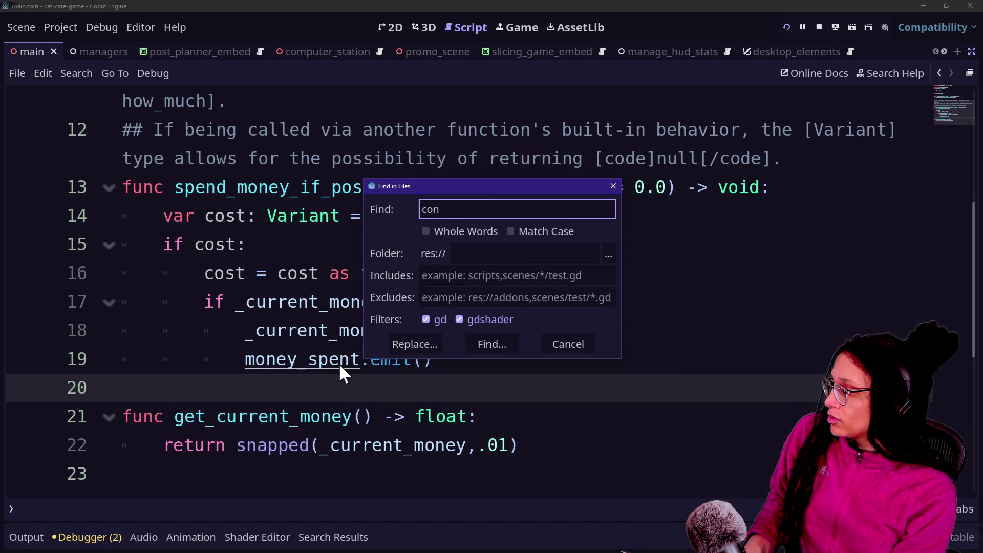
{"action": "key", "text": "BackSpace"}
{"action": "key", "text": "BackSpace"}
{"action": "key", "text": "BackSpace"}
{"action": "type", "text": "money"}
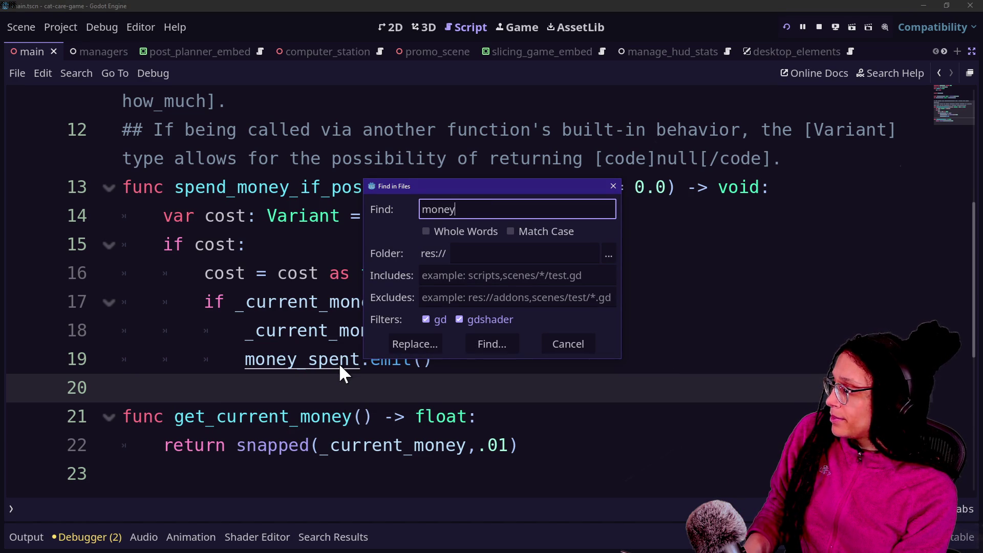
{"action": "type", "text": "_spend"}
{"action": "key", "text": "Return"}
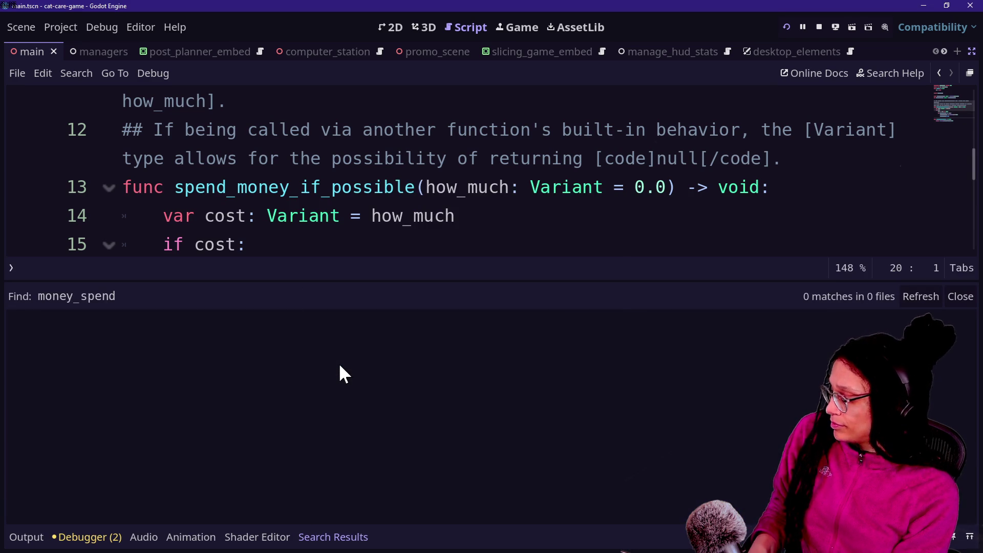
{"action": "key", "text": "ctrl+shift+f"}
{"action": "key", "text": "End"}
{"action": "key", "text": "BackSpace"}
{"action": "type", "text": "t"}
{"action": "key", "text": "Return"}
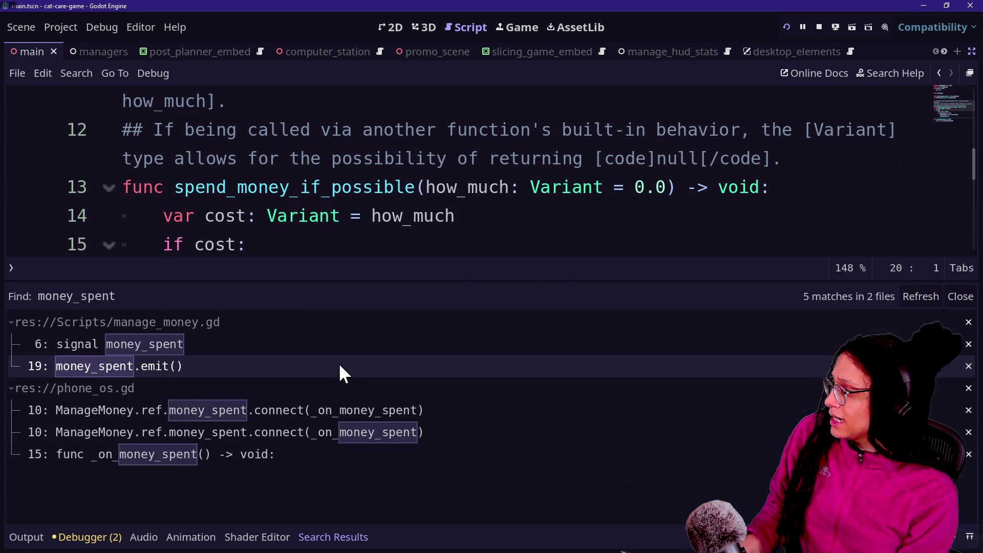
Step: Open the money_spent match in phone_os.gd and review the money label code
{"action": "left_click", "coordinate": [146, 416]}
{"action": "left_click", "coordinate": [288, 186]}
{"action": "key", "text": "ctrl+j"}
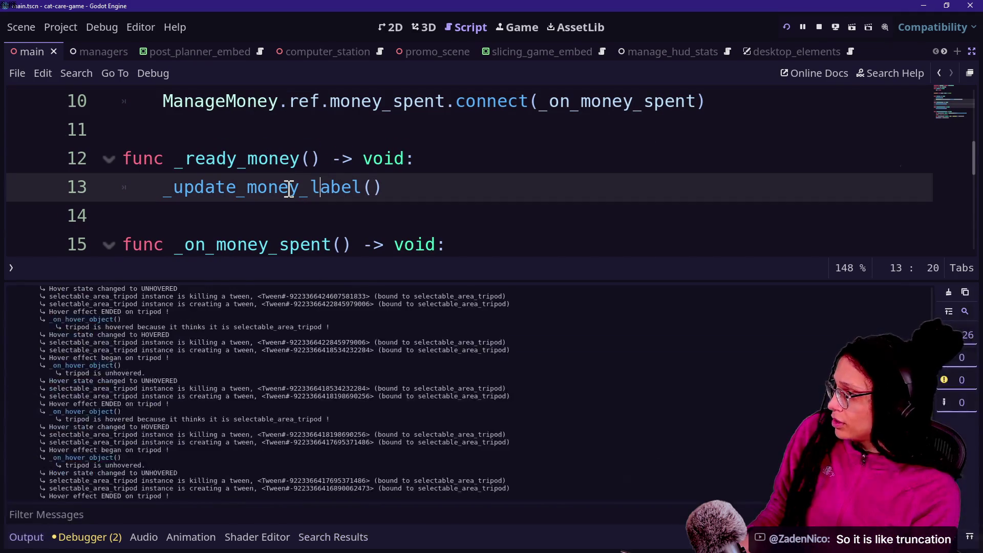
{"action": "scroll", "coordinate": [287, 186], "scroll_direction": "up", "scroll_amount": 3}
{"action": "scroll", "coordinate": [287, 186], "scroll_direction": "down", "scroll_amount": 1}
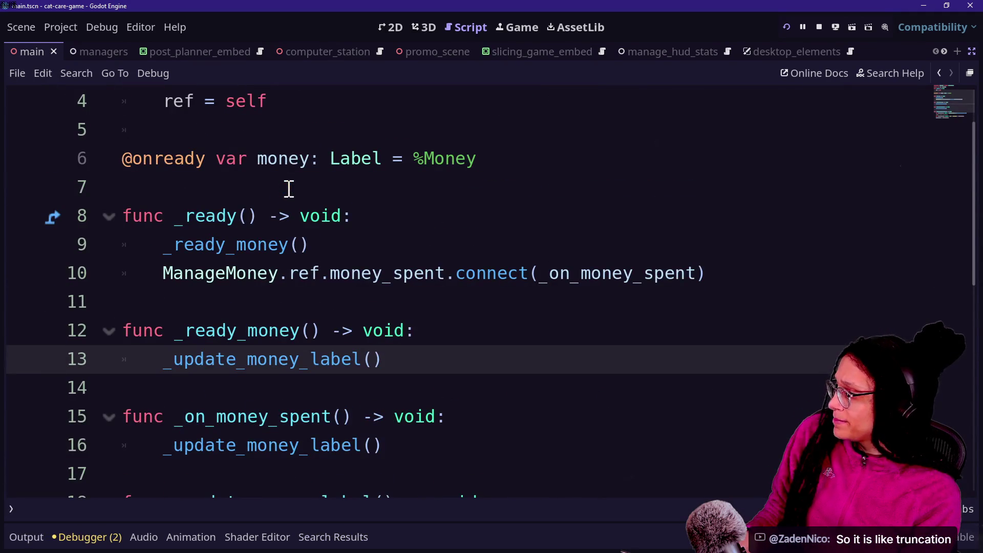
{"action": "scroll", "coordinate": [191, 236], "scroll_direction": "down", "scroll_amount": 3}
{"action": "left_click_drag", "start_coordinate": [122, 245], "coordinate": [324, 269]}
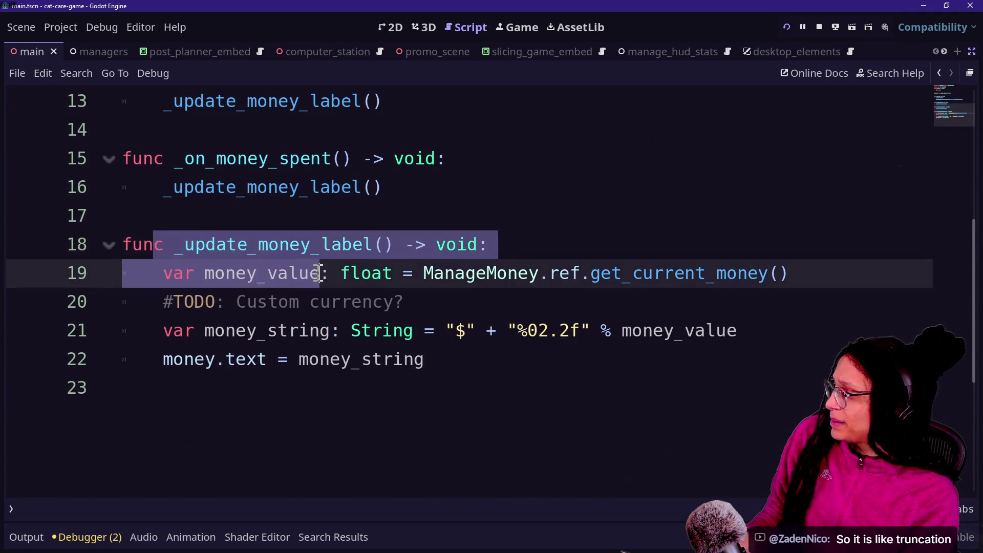
{"action": "left_click_drag", "start_coordinate": [226, 270], "coordinate": [406, 245]}
{"action": "left_click_drag", "start_coordinate": [310, 330], "coordinate": [536, 358]}
{"action": "left_click", "coordinate": [542, 359]}
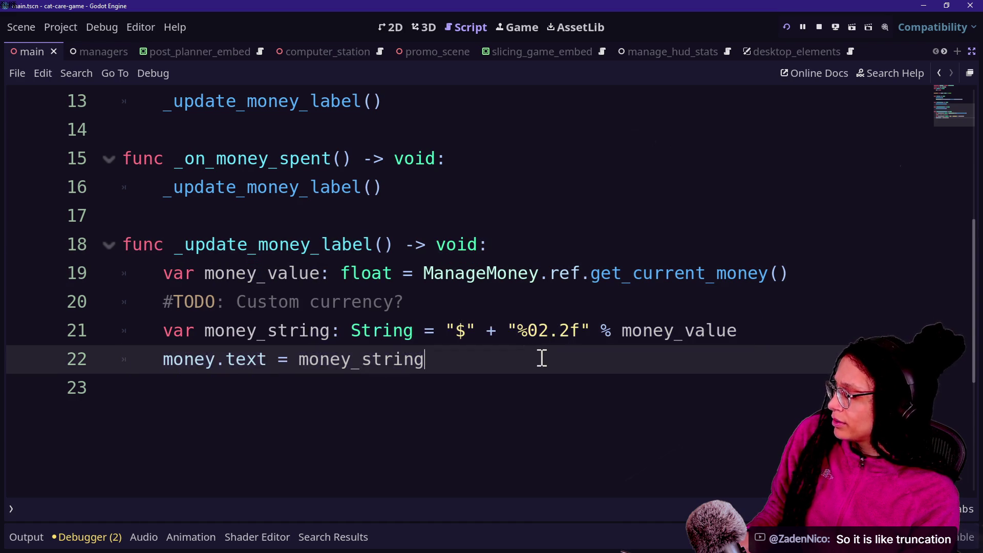
{"action": "mouse_move", "coordinate": [381, 334]}
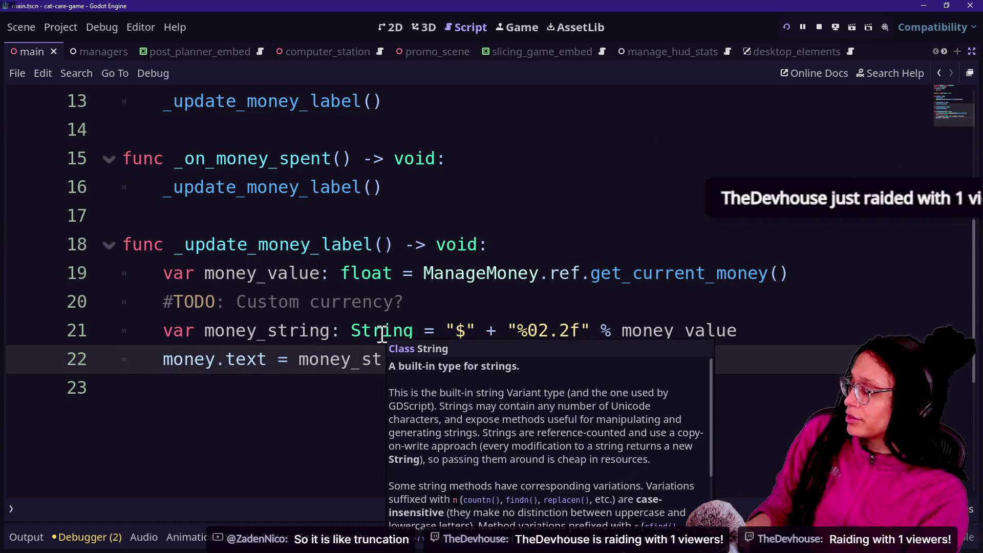
Step: Step the caret through lines 15–19 of _update_money_label, settling on empty line 17
{"action": "left_click", "coordinate": [372, 220]}
{"action": "left_click", "coordinate": [383, 159]}
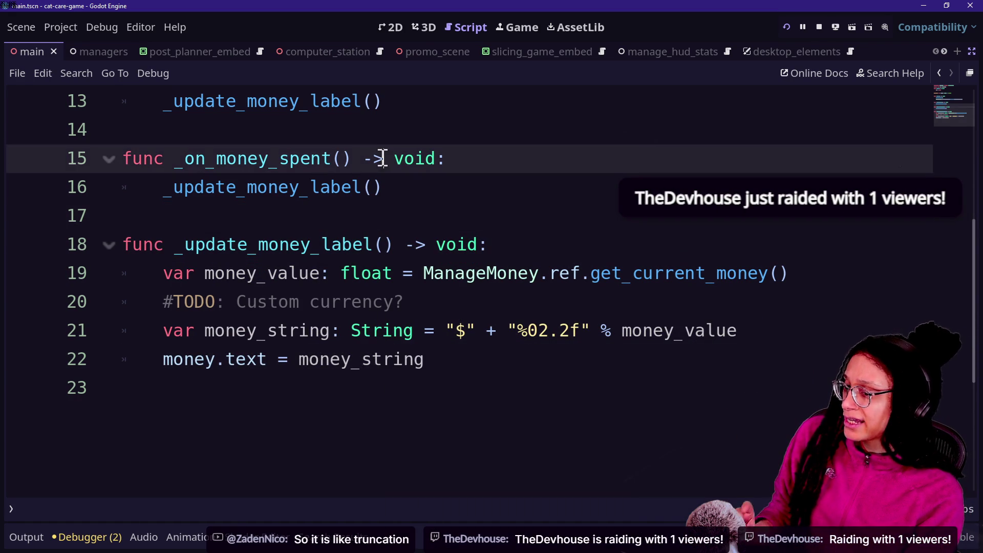
{"action": "left_click", "coordinate": [344, 184]}
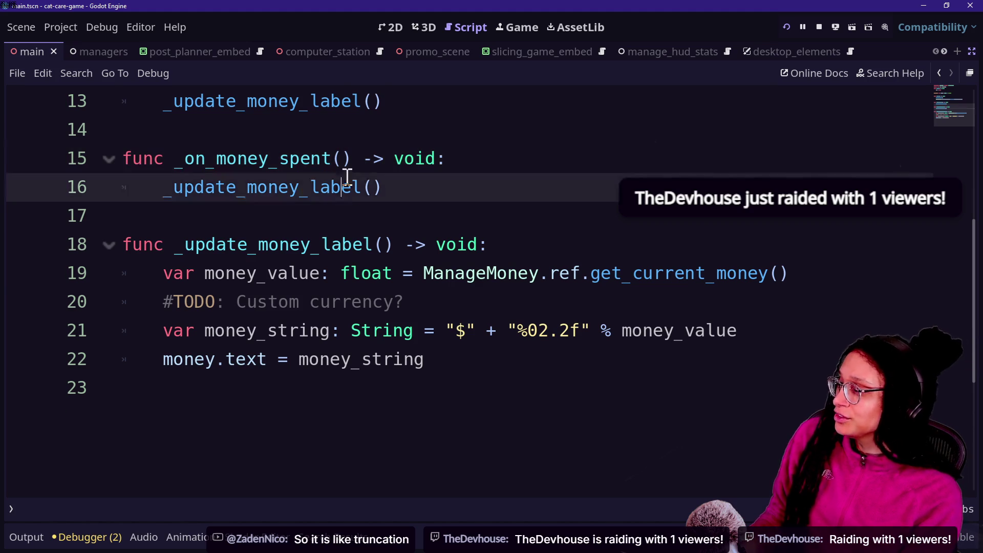
{"action": "left_click", "coordinate": [508, 268]}
{"action": "key", "text": "Up"}
{"action": "key", "text": "Up"}
{"action": "left_click", "coordinate": [509, 266]}
{"action": "key", "text": "Up"}
{"action": "key", "text": "Up"}
{"action": "key", "text": "Up"}
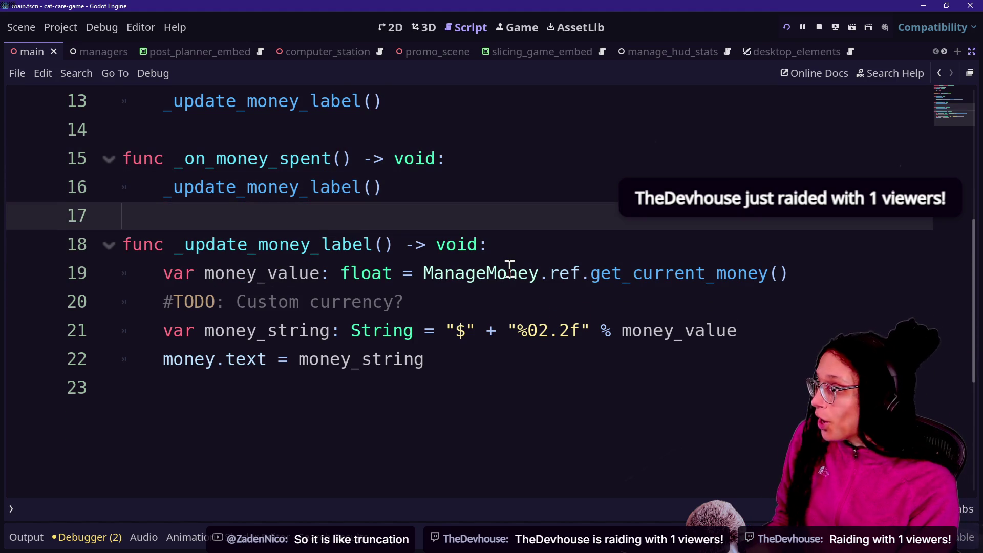
{"action": "key", "text": "Down"}
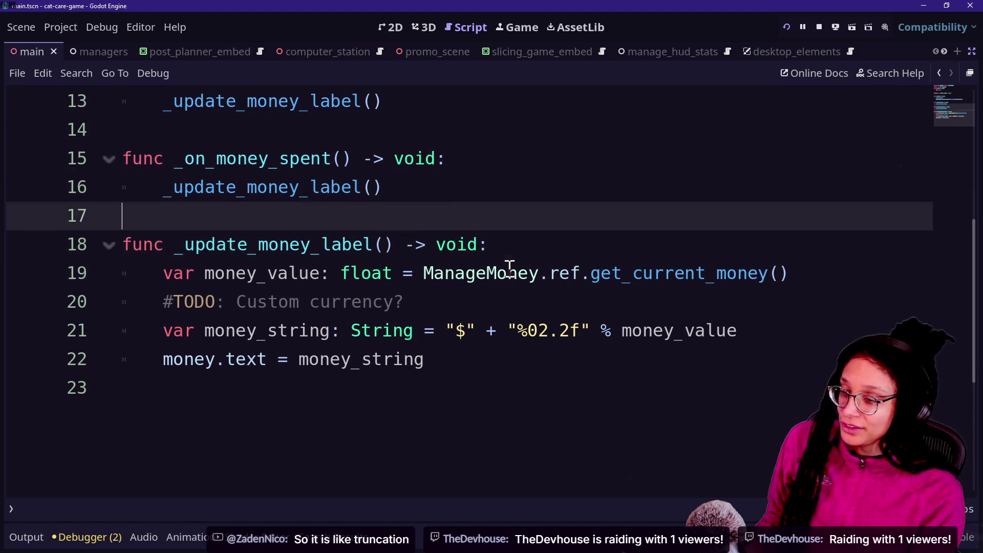
{"action": "key", "text": "Up"}
{"action": "key", "text": "Down"}
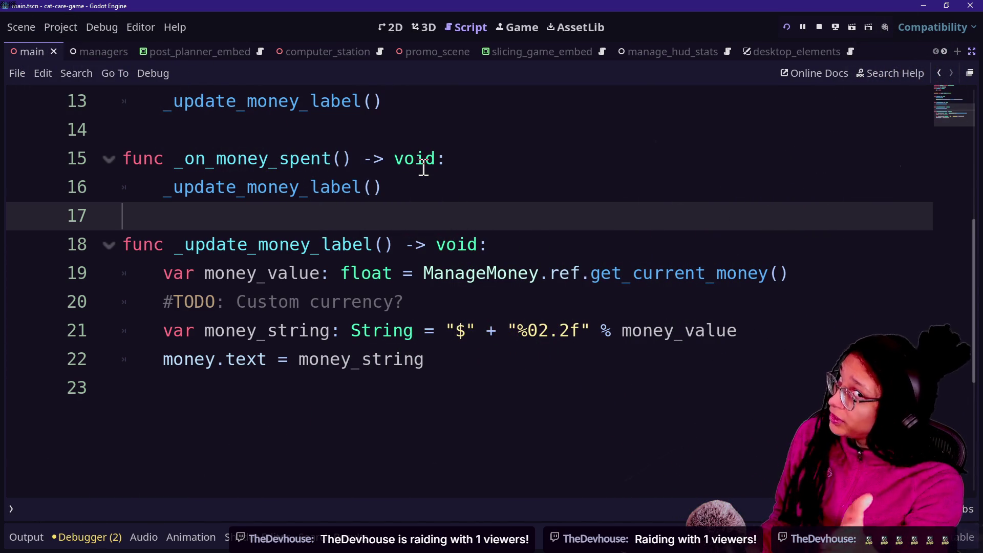
{"action": "key", "text": "Down"}
{"action": "key", "text": "Down"}
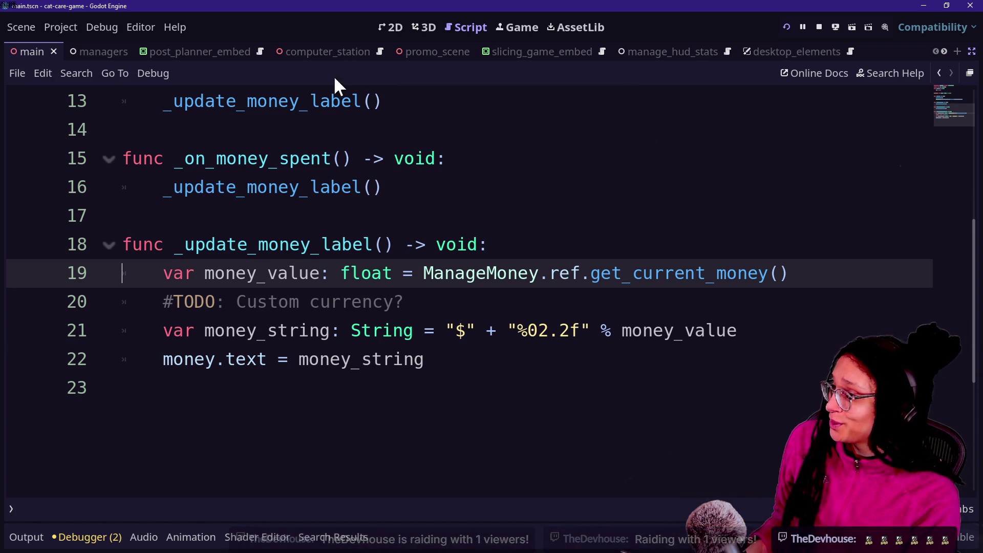
{"action": "mouse_move", "coordinate": [355, 215]}
{"action": "left_mouse_down"}
{"action": "mouse_move", "coordinate": [358, 242]}
{"action": "mouse_move", "coordinate": [354, 222]}
{"action": "left_mouse_up"}
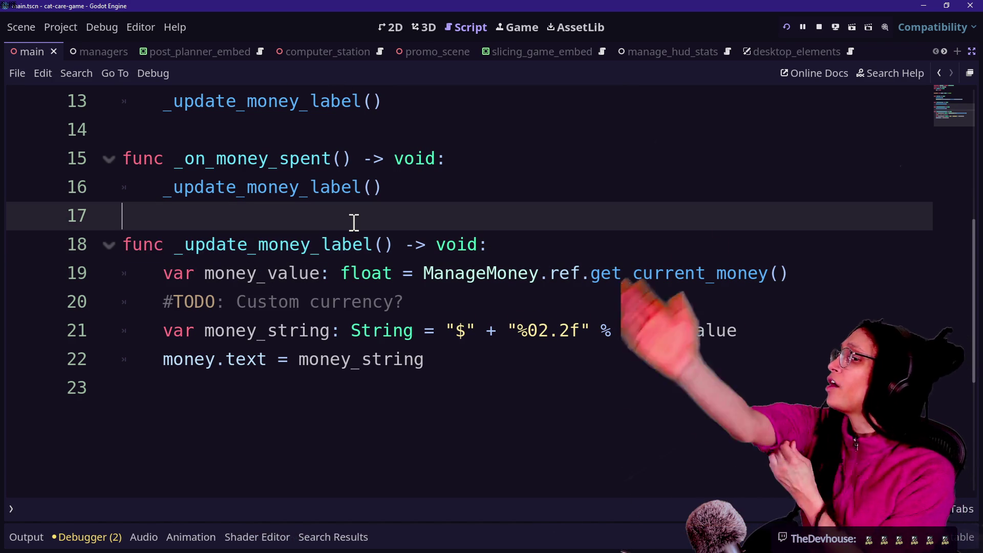
{"action": "key", "text": "Down"}
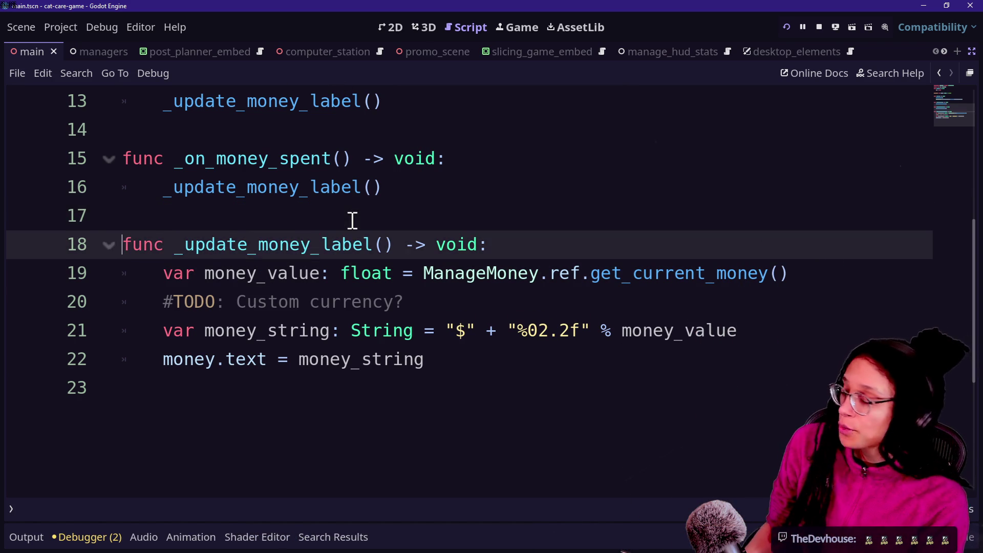
{"action": "key", "text": "Up"}
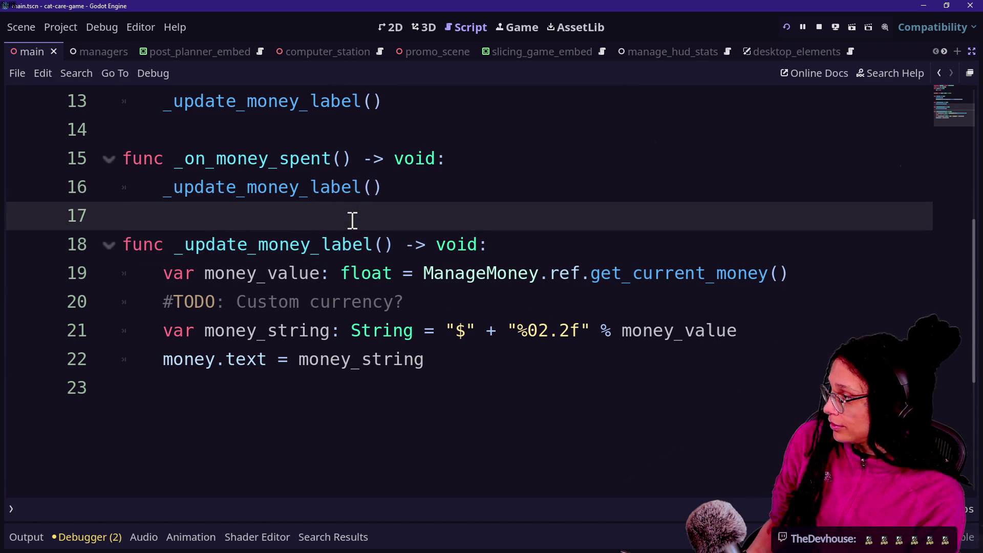
Step: Switch to the ManageEmbedGames script and scroll through its directory and .pck constants
{"action": "key", "text": "ctrl+alt+o"}
{"action": "key", "text": "Escape"}
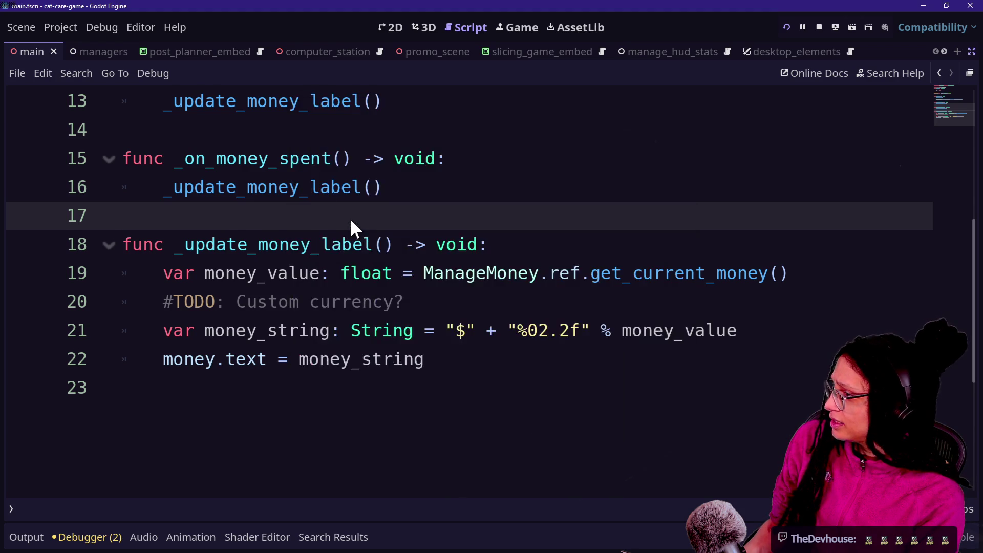
{"action": "key", "text": "alt+Left"}
{"action": "scroll", "coordinate": [245, 333], "scroll_direction": "down", "scroll_amount": 2}
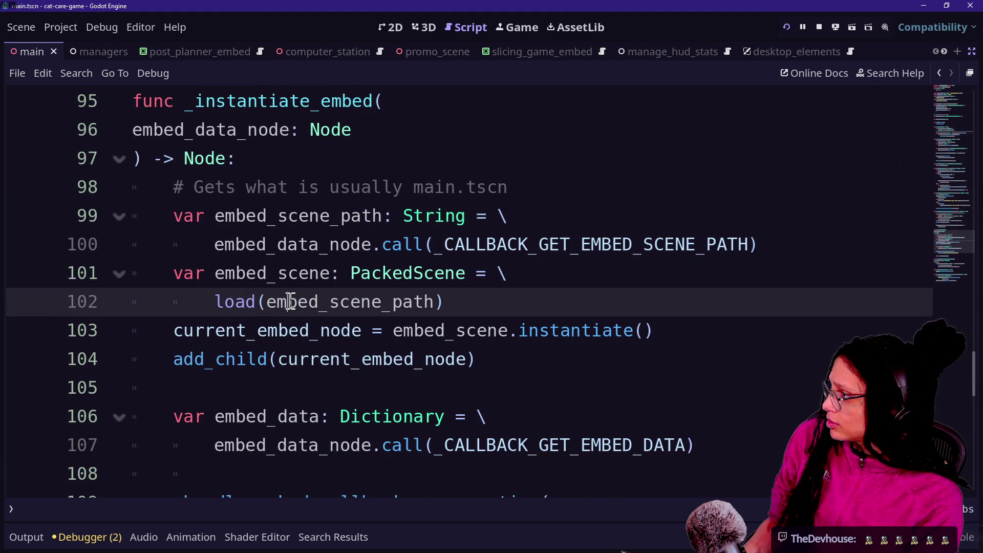
{"action": "scroll", "coordinate": [290, 301], "scroll_direction": "up", "scroll_amount": 8}
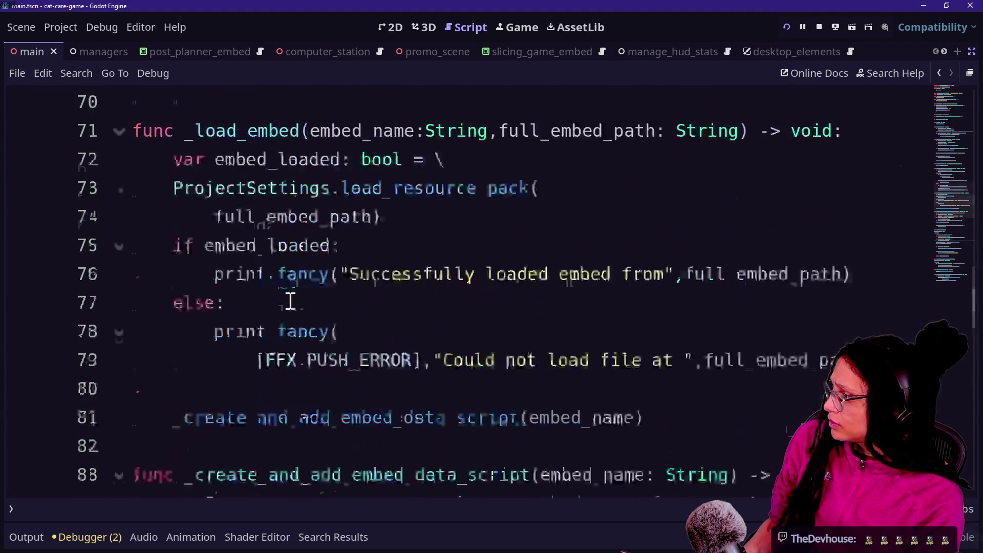
{"action": "scroll", "coordinate": [291, 302], "scroll_direction": "up", "scroll_amount": 20}
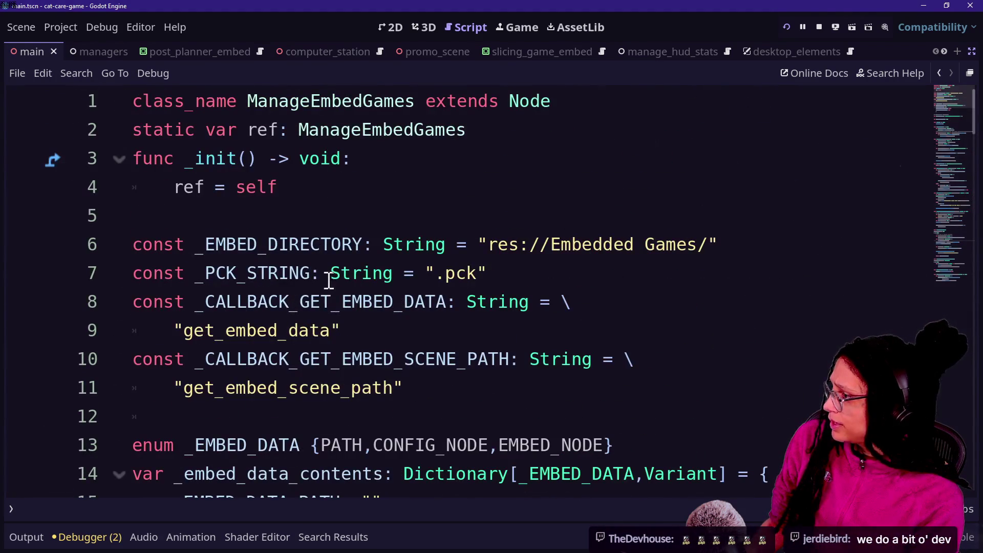
Step: Quick Open manage_shopping_items.gd and start searching it for 'spend_money'
{"action": "key", "text": "ctrl+alt+o"}
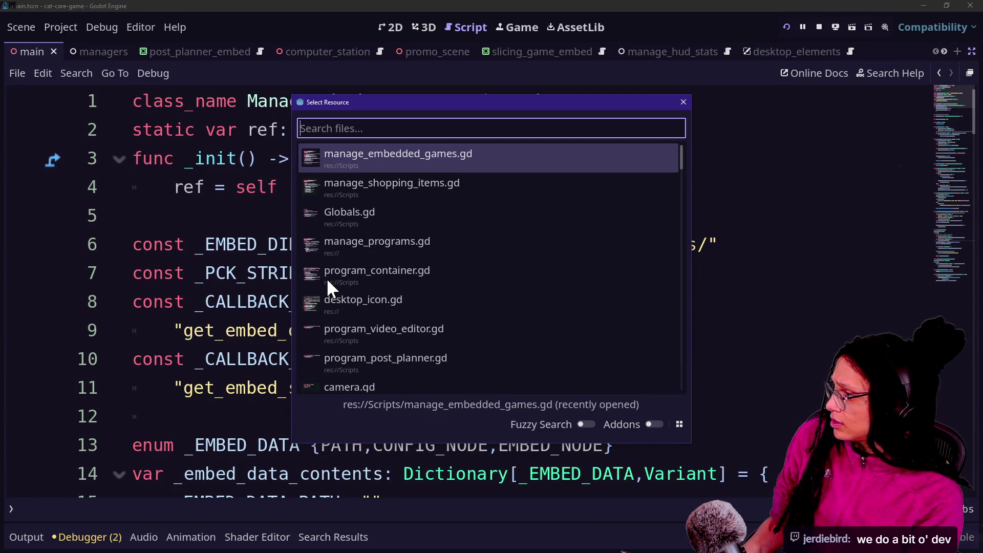
{"action": "left_click", "coordinate": [408, 198]}
{"action": "scroll", "coordinate": [468, 270], "scroll_direction": "down", "scroll_amount": 7}
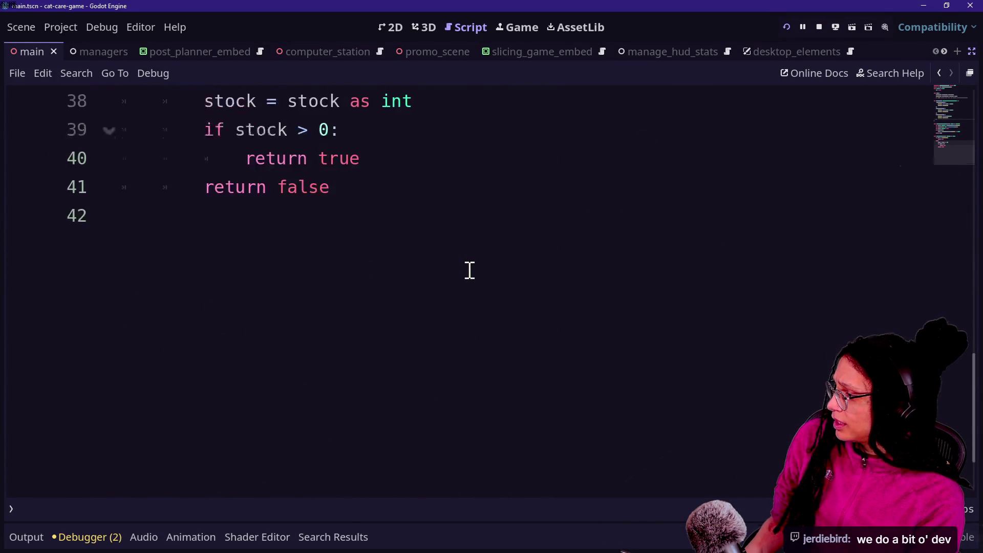
{"action": "key", "text": "ctrl+f"}
{"action": "type", "text": "spend_money"}
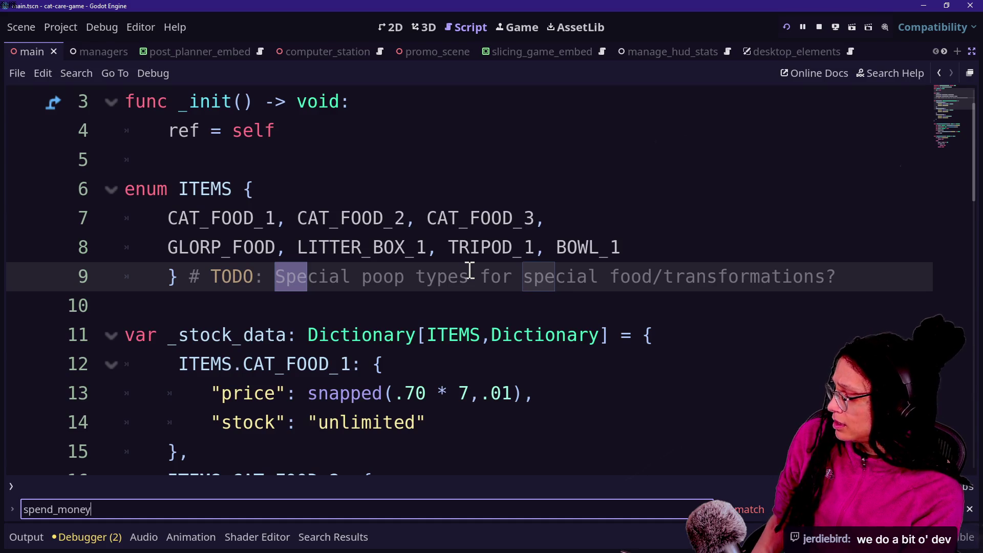
Step: Find spend_money across all files and open its call in desktop_elements.gd
{"action": "key", "text": "ctrl+shift+f"}
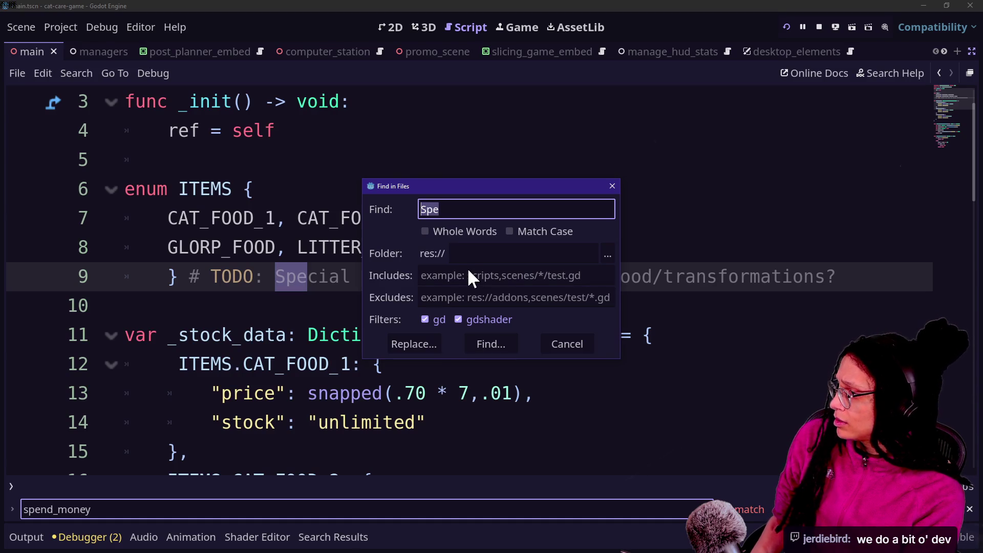
{"action": "type", "text": "spend_money"}
{"action": "key", "text": "Return"}
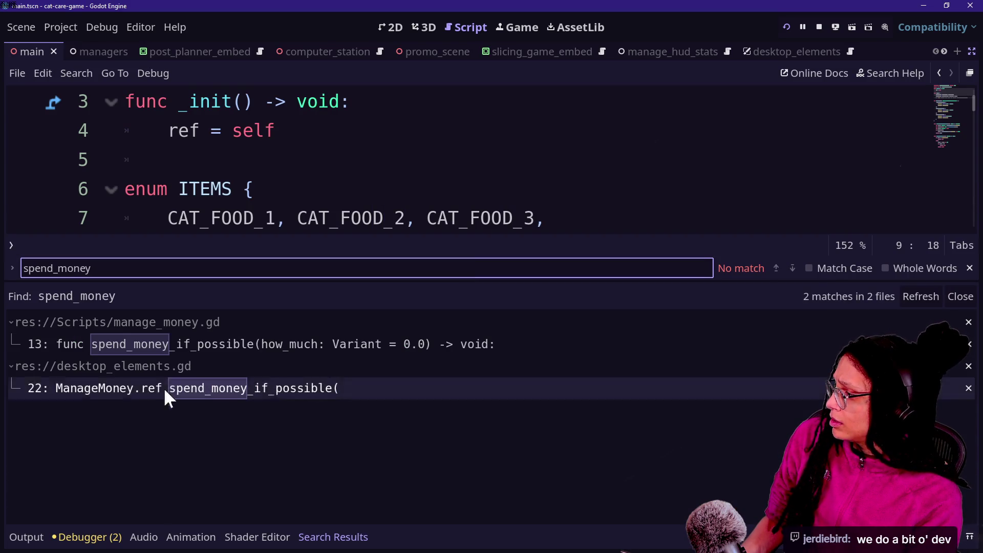
{"action": "left_click", "coordinate": [174, 344]}
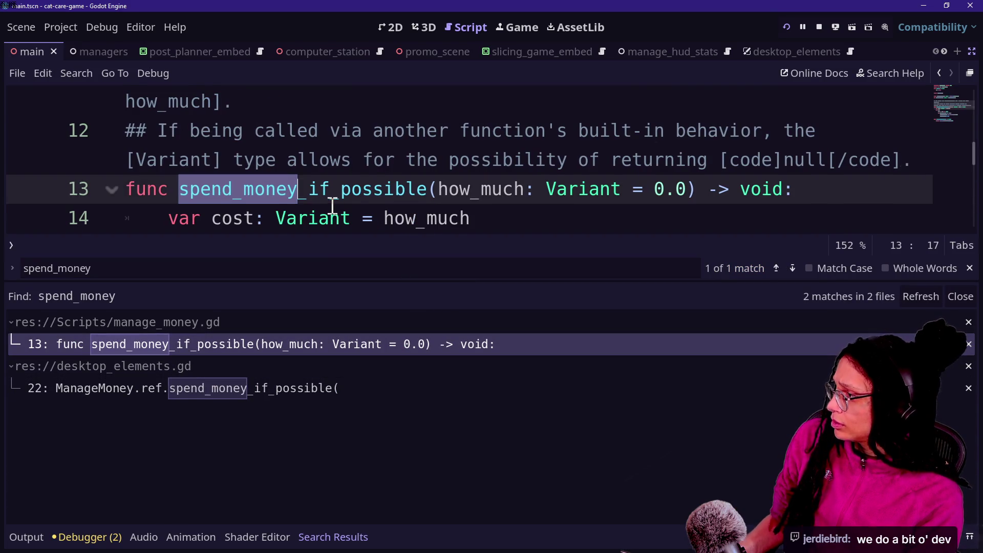
{"action": "left_click", "coordinate": [274, 394]}
{"action": "left_click", "coordinate": [386, 213]}
{"action": "key", "text": "ctrl+j"}
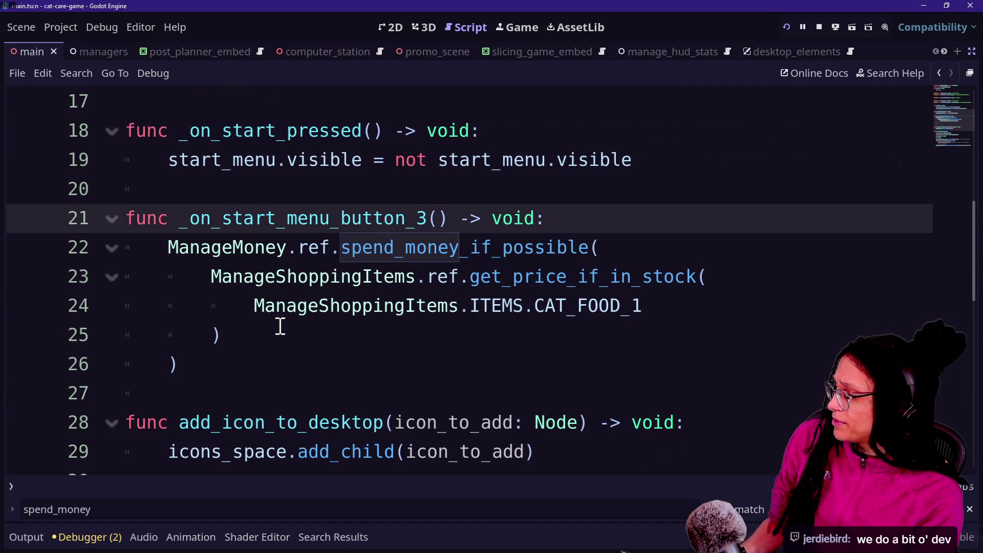
Step: Inspect the get_price_if_in_stock call on line 23 and its documentation
{"action": "left_click_drag", "start_coordinate": [448, 276], "coordinate": [648, 285]}
{"action": "left_click", "coordinate": [651, 279]}
{"action": "left_click_drag", "start_coordinate": [490, 292], "coordinate": [636, 294]}
{"action": "left_click", "coordinate": [639, 290]}
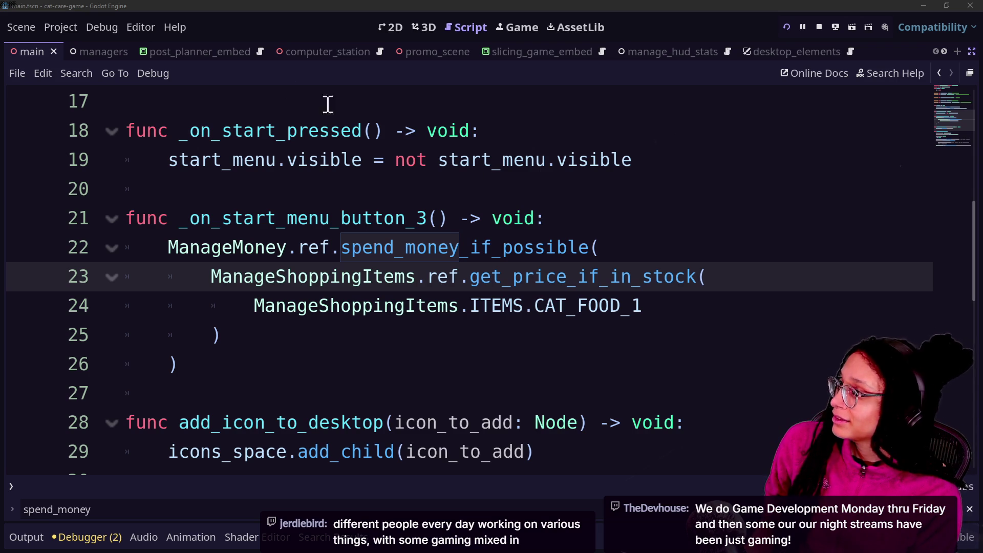
Step: Load twitch.tv/thedevhouse in a new Chrome tab
{"action": "key", "text": "alt+Tab"}
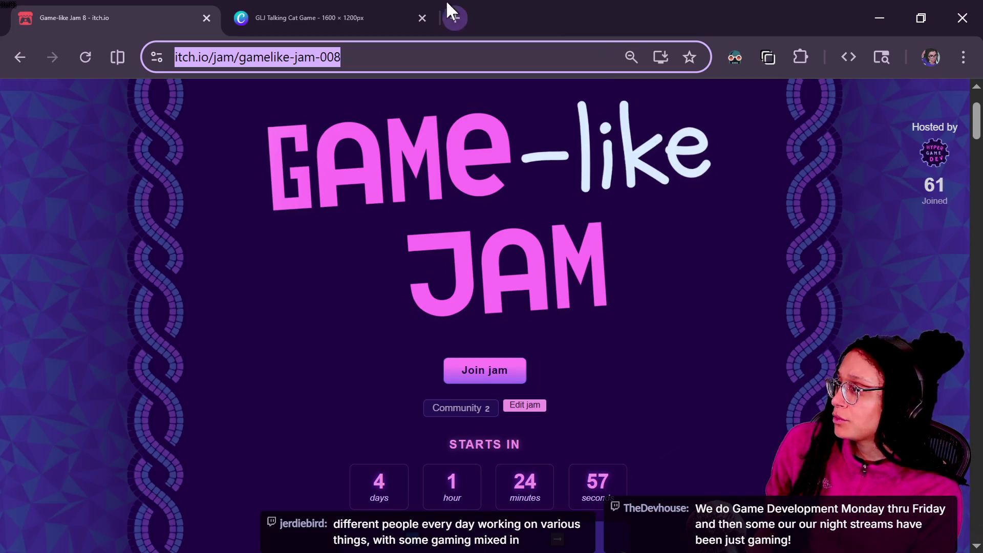
{"action": "left_click", "coordinate": [450, 14]}
{"action": "type", "text": "twitch."}
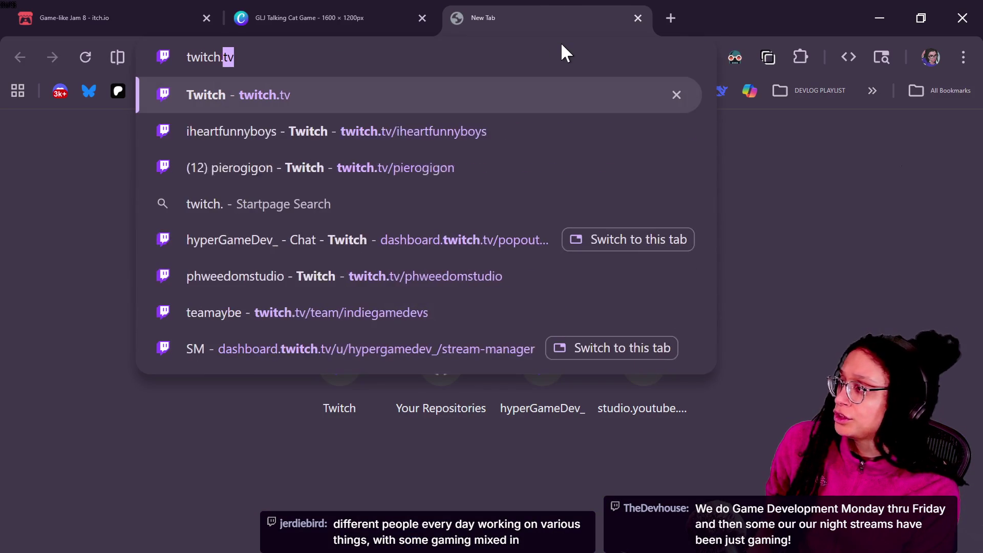
{"action": "type", "text": "tv/thedevhouse"}
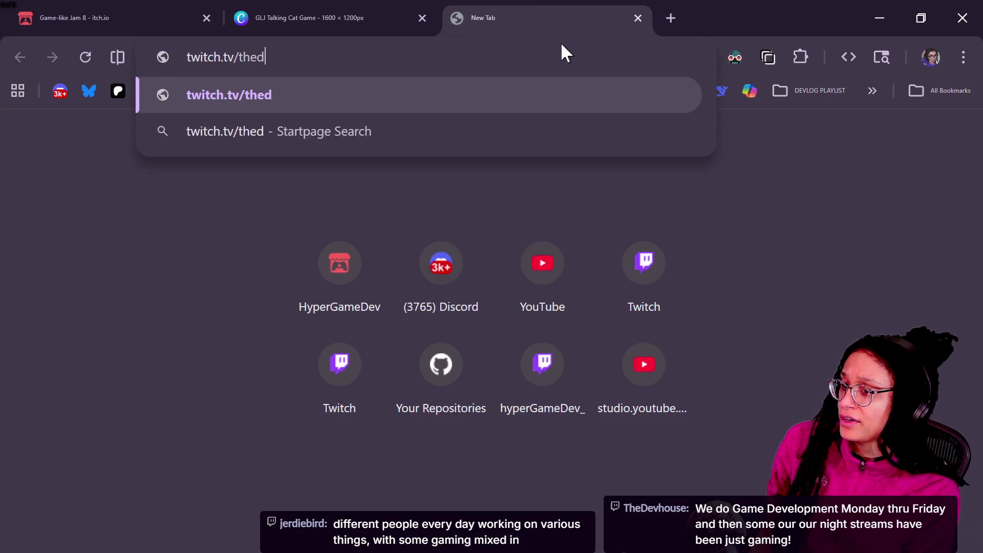
{"action": "key", "text": "Return"}
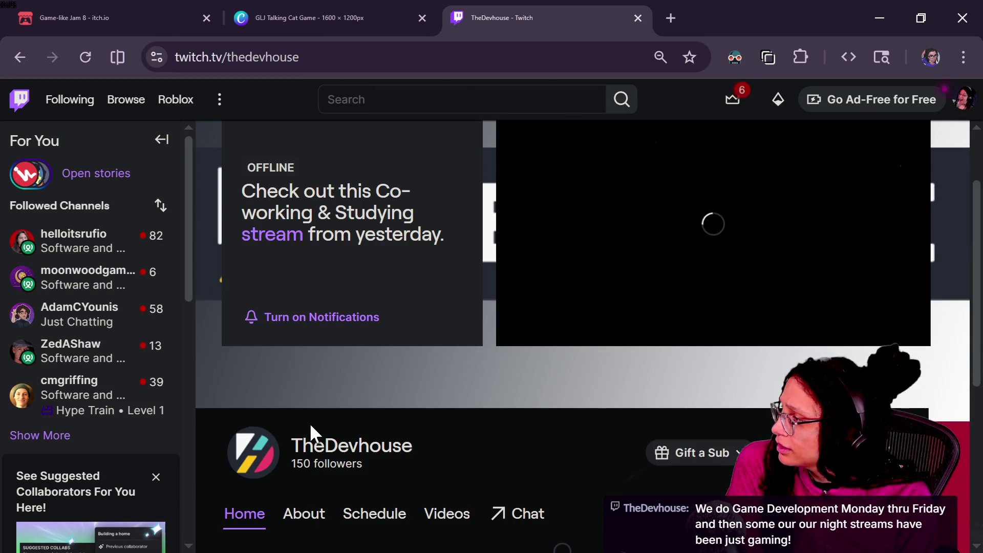
Step: Skip the stream replay to 43:34 and bring up options for the 'wiwiwi gone' clip
{"action": "scroll", "coordinate": [309, 423], "scroll_direction": "down", "scroll_amount": 2}
{"action": "scroll", "coordinate": [449, 432], "scroll_direction": "down", "scroll_amount": 4}
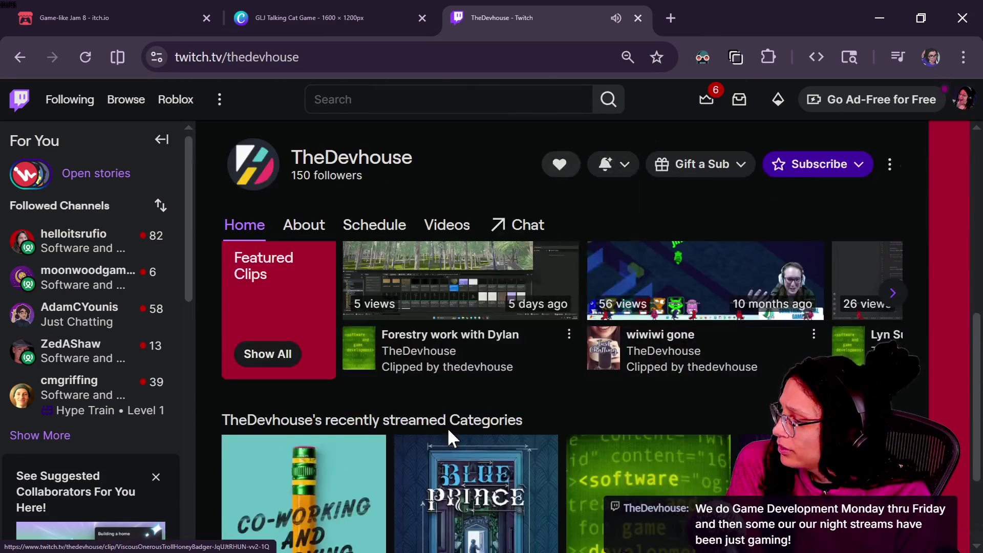
{"action": "scroll", "coordinate": [454, 428], "scroll_direction": "up", "scroll_amount": 2}
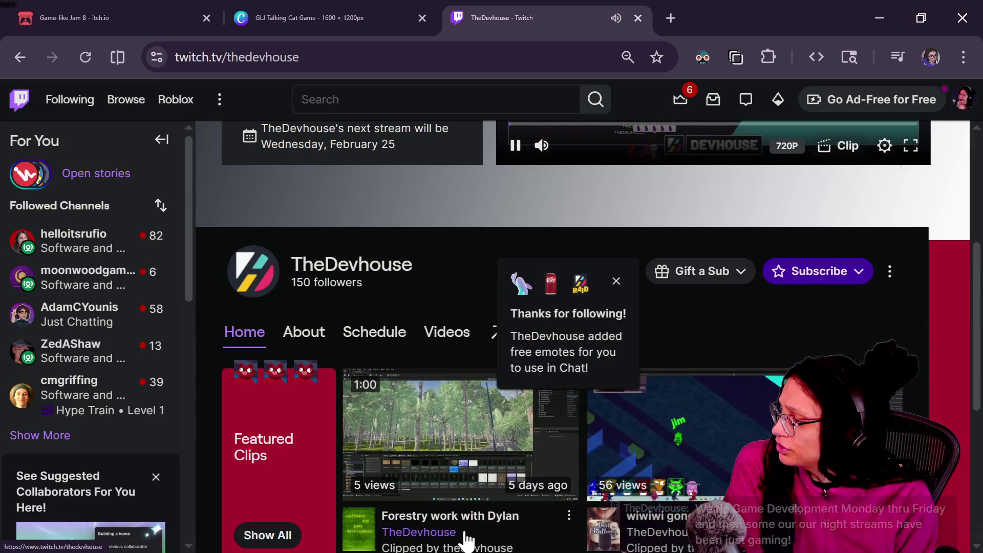
{"action": "scroll", "coordinate": [466, 538], "scroll_direction": "up", "scroll_amount": 6}
{"action": "left_click", "coordinate": [650, 399]}
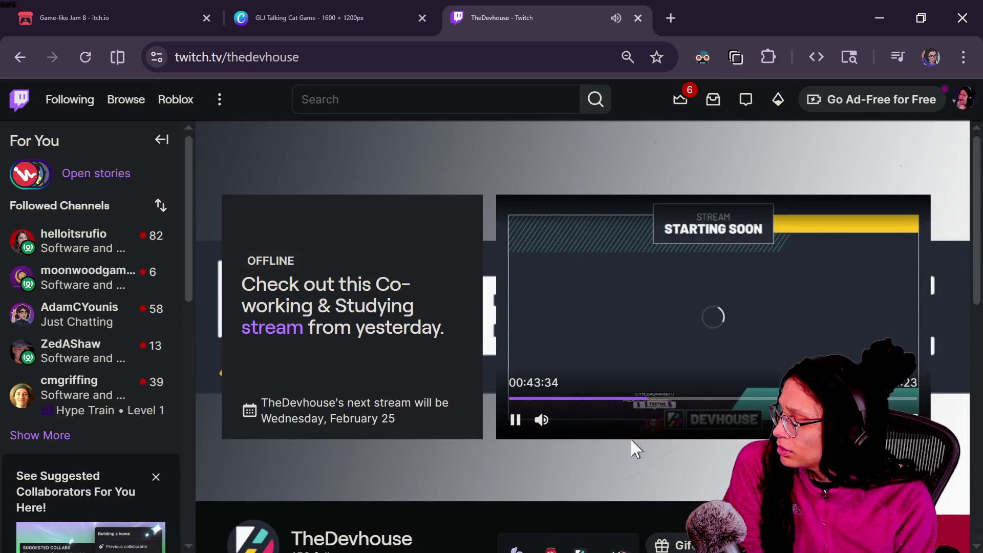
{"action": "scroll", "coordinate": [609, 542], "scroll_direction": "down", "scroll_amount": 5}
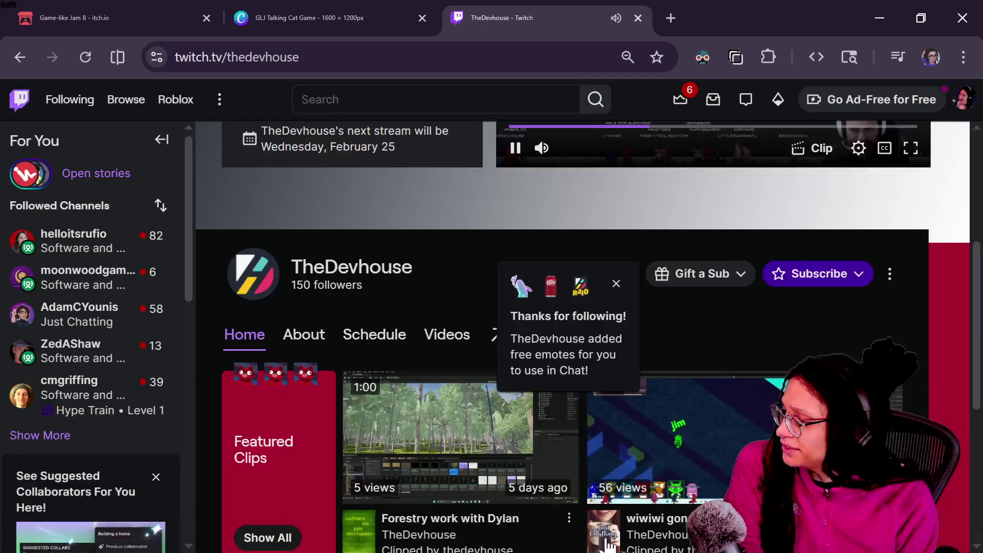
{"action": "scroll", "coordinate": [791, 373], "scroll_direction": "down", "scroll_amount": 2}
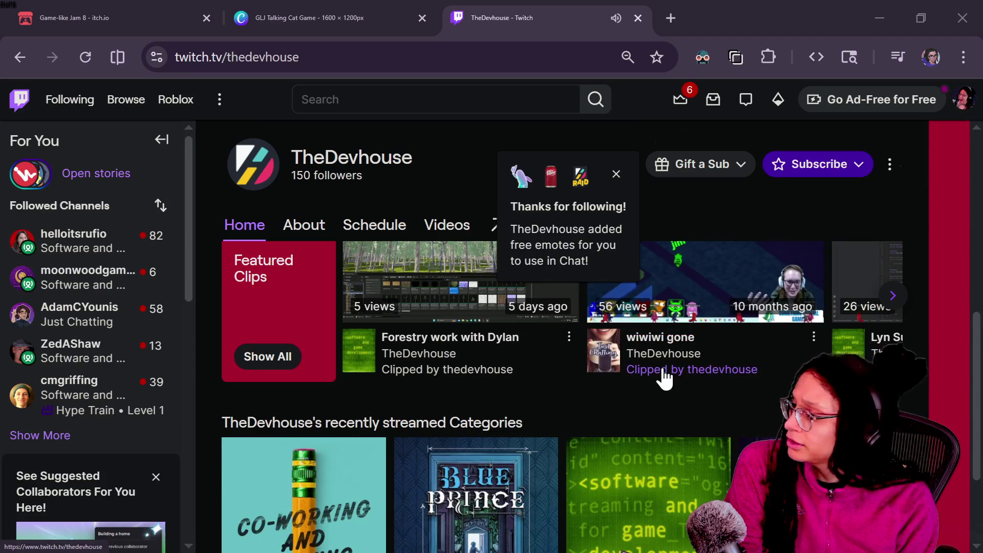
{"action": "scroll", "coordinate": [666, 379], "scroll_direction": "up", "scroll_amount": 7}
{"action": "scroll", "coordinate": [665, 379], "scroll_direction": "down", "scroll_amount": 2}
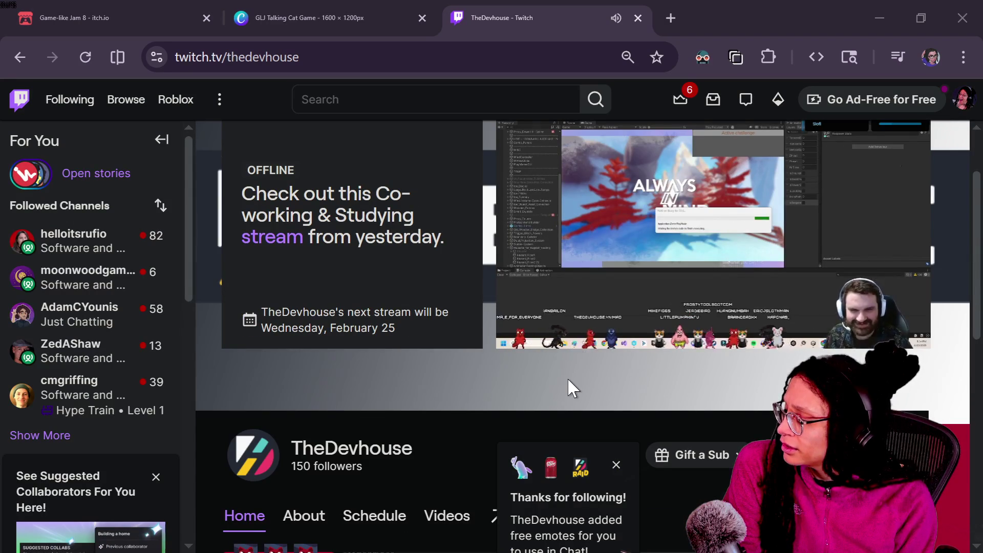
{"action": "scroll", "coordinate": [567, 379], "scroll_direction": "down", "scroll_amount": 6}
{"action": "right_click", "coordinate": [567, 376]}
Step: Open and watch the wiwiwi gone clip on TheDevhouse's Twitch channel
{"action": "left_click", "coordinate": [783, 237]}
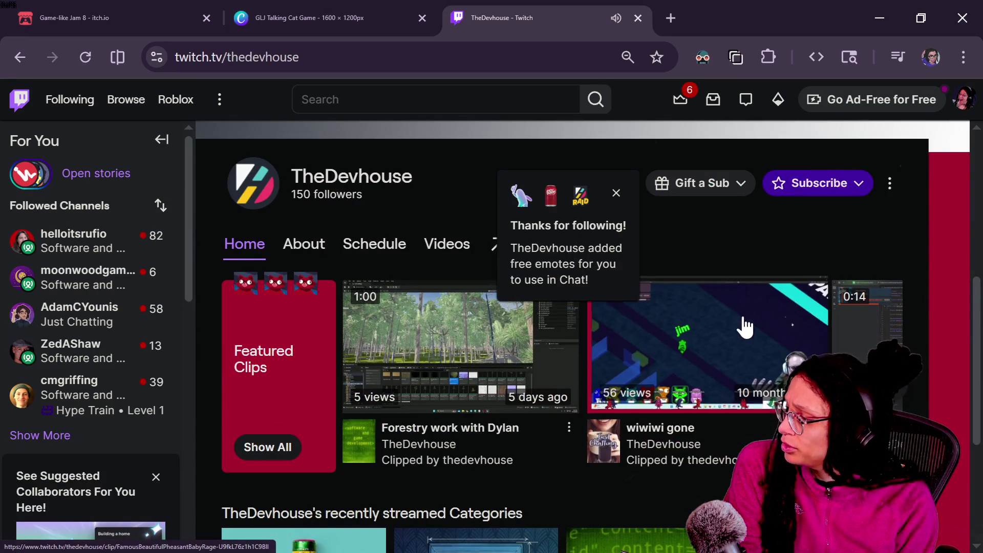
{"action": "left_click", "coordinate": [742, 329]}
{"action": "scroll", "coordinate": [307, 345], "scroll_direction": "down", "scroll_amount": 4}
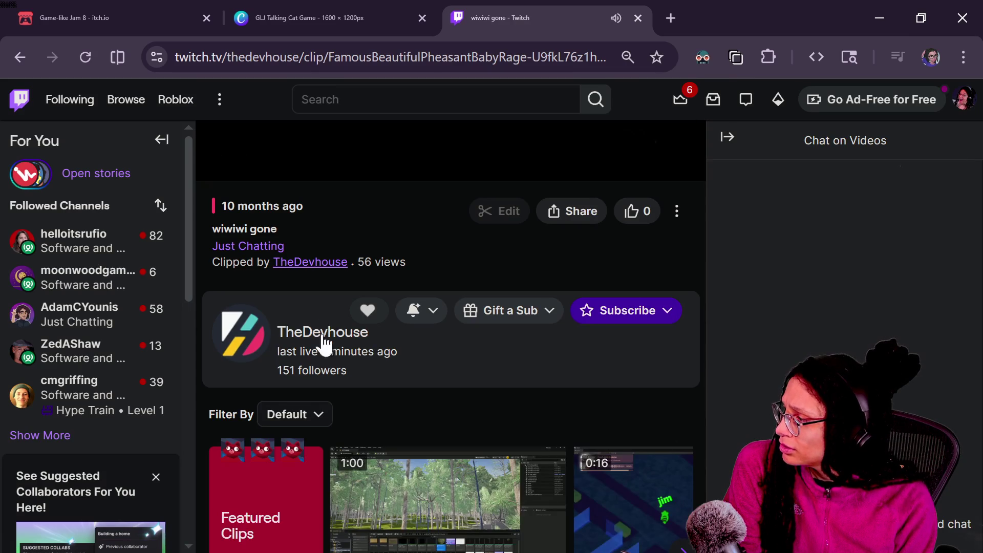
{"action": "scroll", "coordinate": [324, 287], "scroll_direction": "up", "scroll_amount": 2}
{"action": "scroll", "coordinate": [334, 289], "scroll_direction": "up", "scroll_amount": 2}
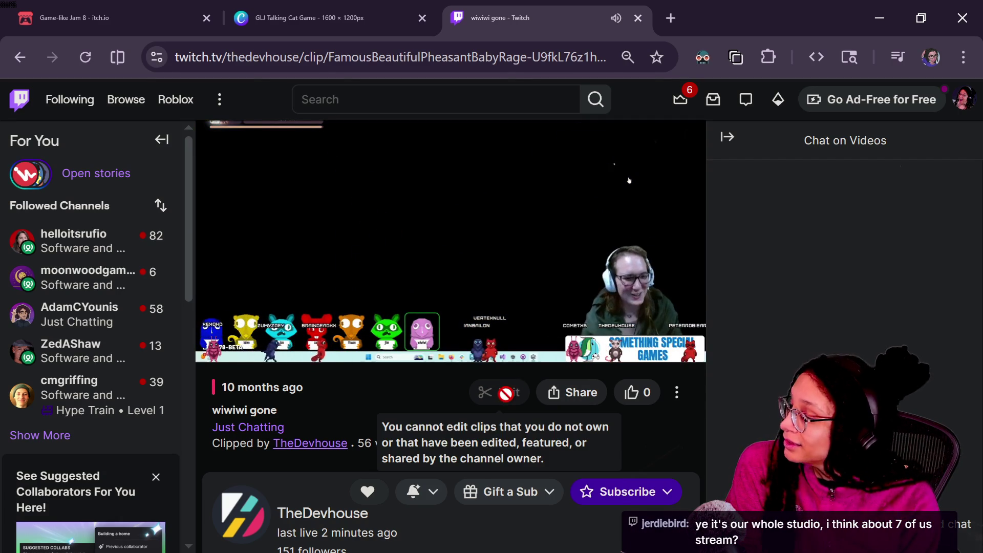
{"action": "scroll", "coordinate": [382, 372], "scroll_direction": "down", "scroll_amount": 3}
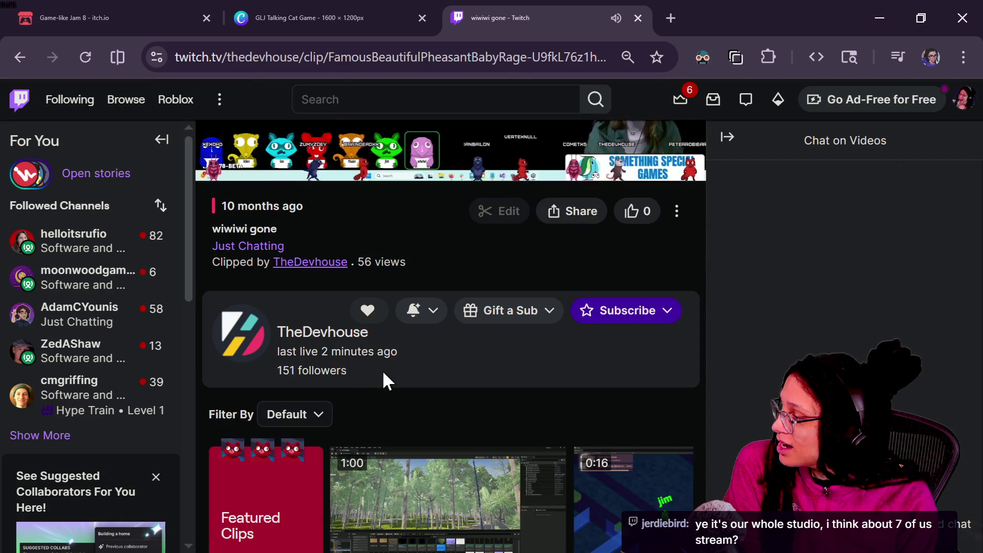
{"action": "scroll", "coordinate": [383, 371], "scroll_direction": "down", "scroll_amount": 5}
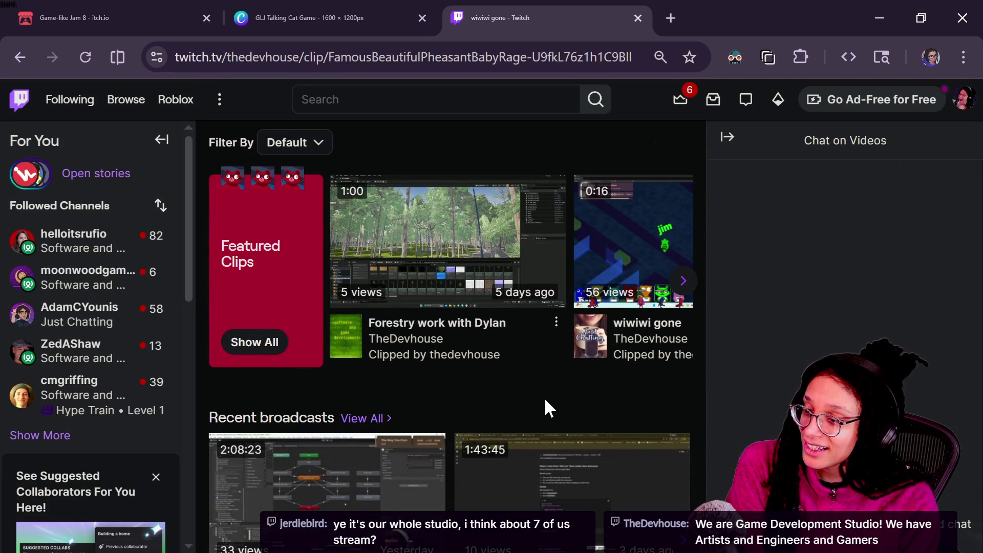
Step: Cycle the Featured Clips forward to Lyn Surprise, then back to the start
{"action": "left_click", "coordinate": [685, 284]}
{"action": "left_click", "coordinate": [689, 299]}
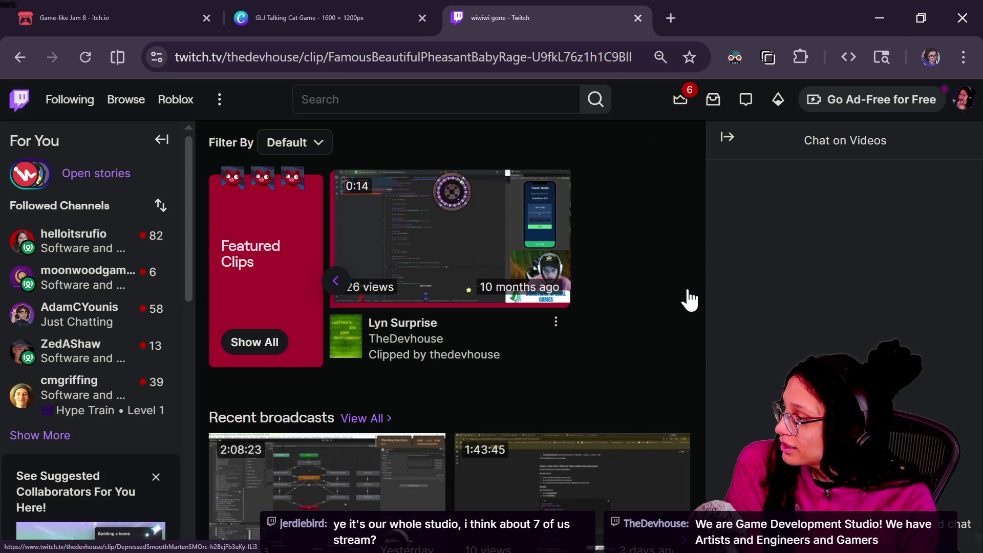
{"action": "left_click", "coordinate": [334, 287]}
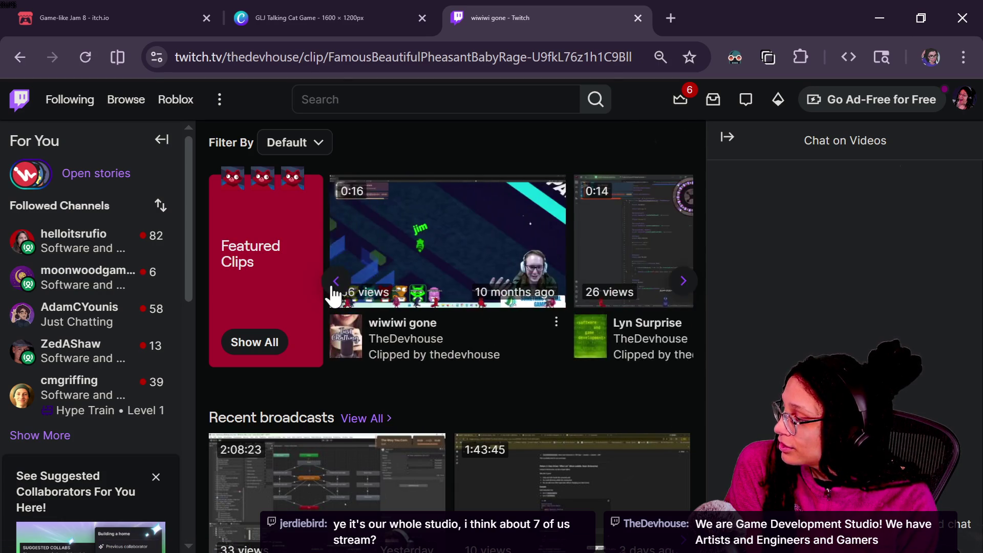
{"action": "left_click", "coordinate": [334, 286]}
{"action": "scroll", "coordinate": [388, 378], "scroll_direction": "up", "scroll_amount": 5}
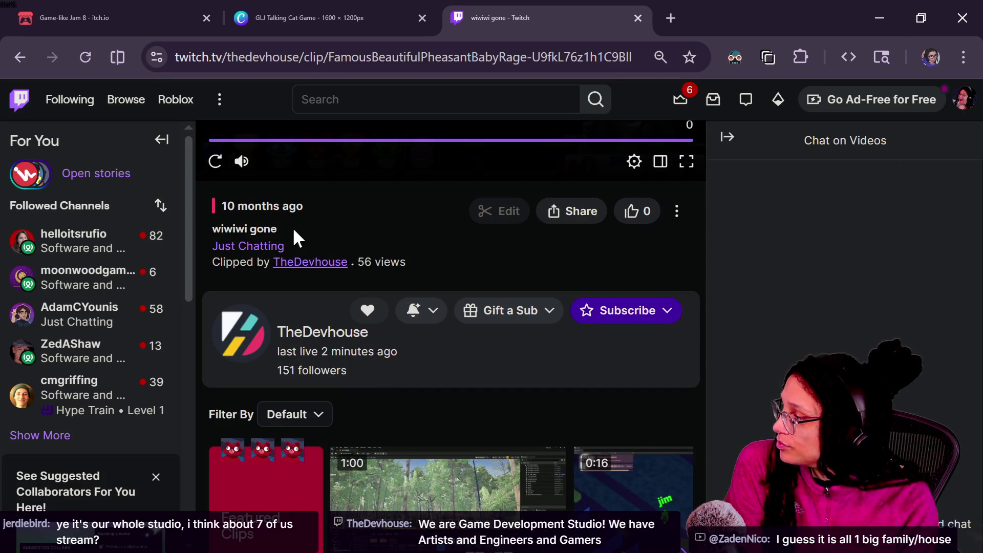
{"action": "scroll", "coordinate": [288, 338], "scroll_direction": "up", "scroll_amount": 3}
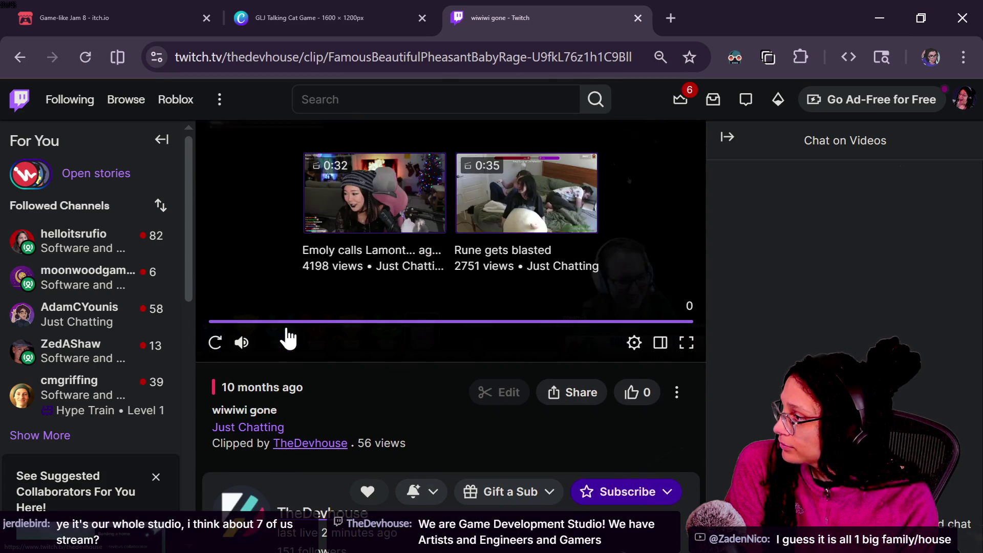
{"action": "scroll", "coordinate": [287, 338], "scroll_direction": "down", "scroll_amount": 12}
{"action": "scroll", "coordinate": [289, 338], "scroll_direction": "down", "scroll_amount": 5}
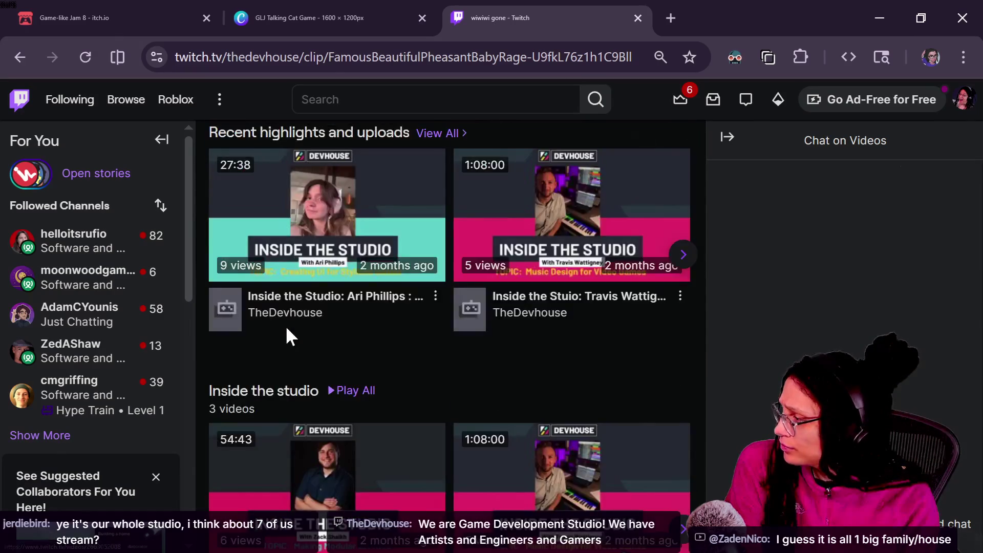
{"action": "scroll", "coordinate": [289, 338], "scroll_direction": "up", "scroll_amount": 15}
{"action": "scroll", "coordinate": [424, 512], "scroll_direction": "down", "scroll_amount": 3}
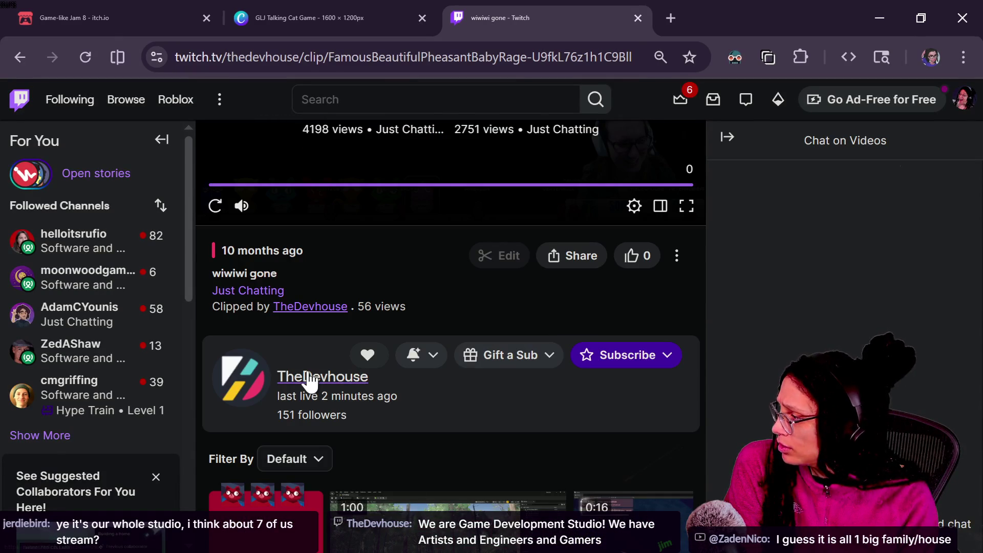
Step: Go to TheDevhouse's About page and open The Devhouse Website in a new tab
{"action": "left_click", "coordinate": [334, 383]}
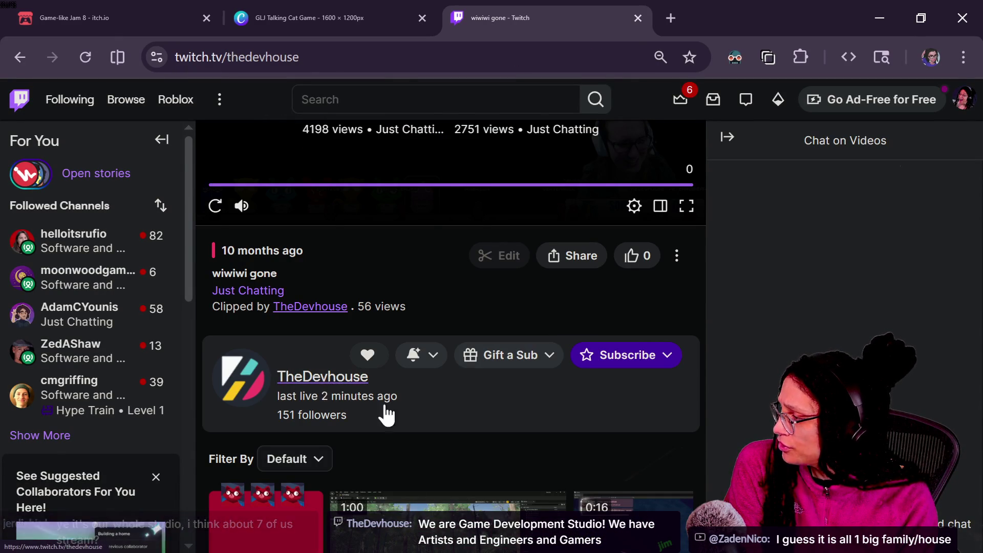
{"action": "scroll", "coordinate": [400, 425], "scroll_direction": "down", "scroll_amount": 5}
{"action": "scroll", "coordinate": [403, 432], "scroll_direction": "down", "scroll_amount": 2}
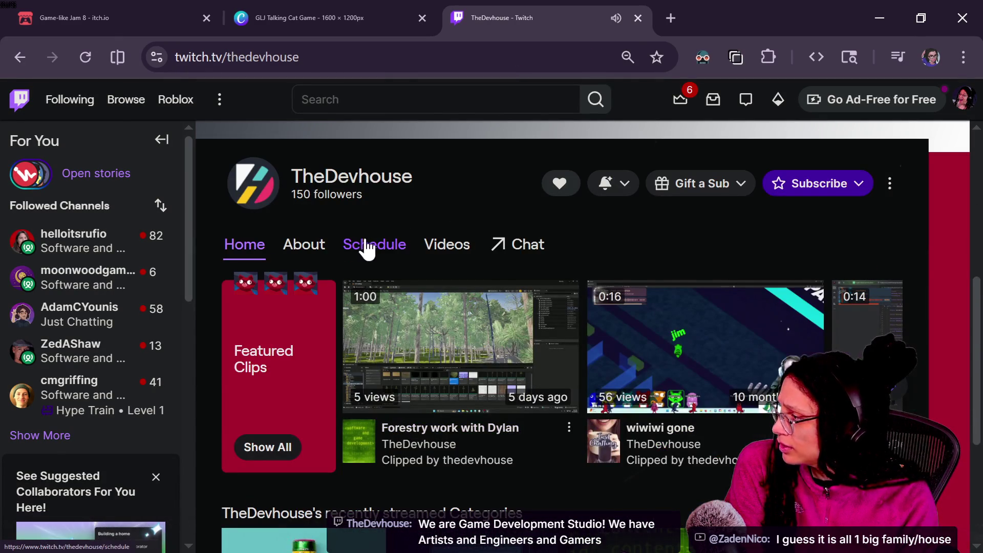
{"action": "left_click", "coordinate": [317, 244]}
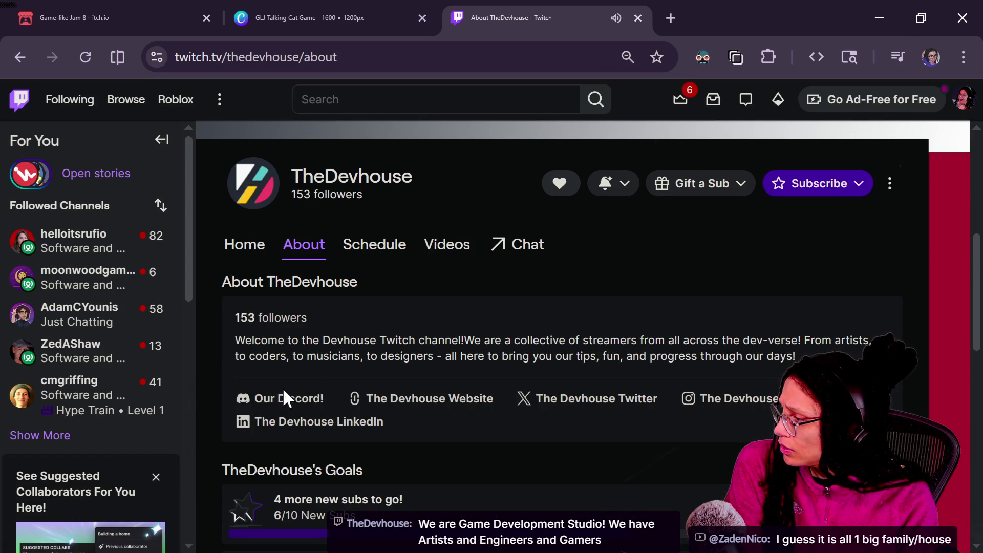
{"action": "left_click", "coordinate": [384, 407]}
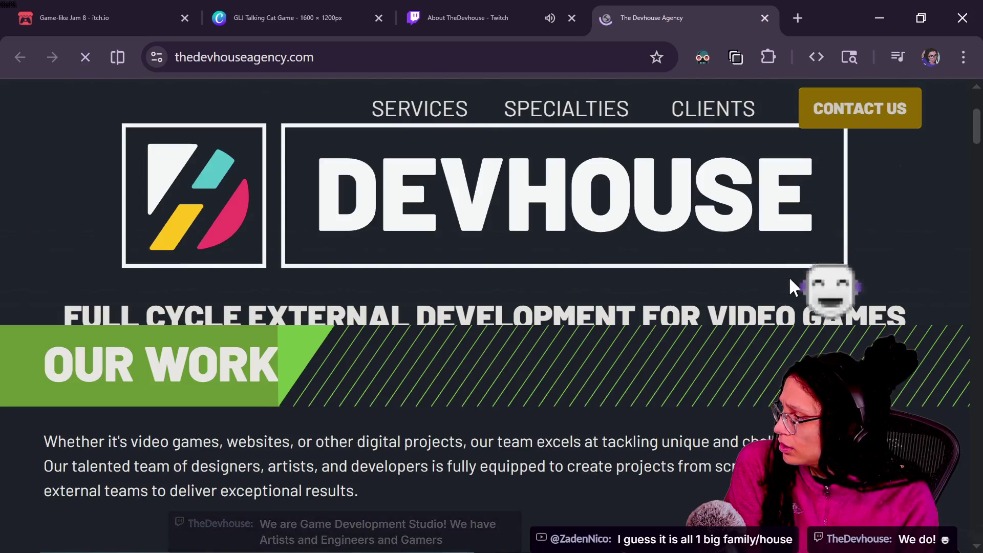
Step: Zoom the Devhouse Agency site out and toggle the Dark Reader extension
{"action": "key", "text": "ctrl+minus"}
{"action": "key", "text": "ctrl+minus"}
{"action": "key", "text": "ctrl+minus"}
{"action": "key", "text": "ctrl+minus"}
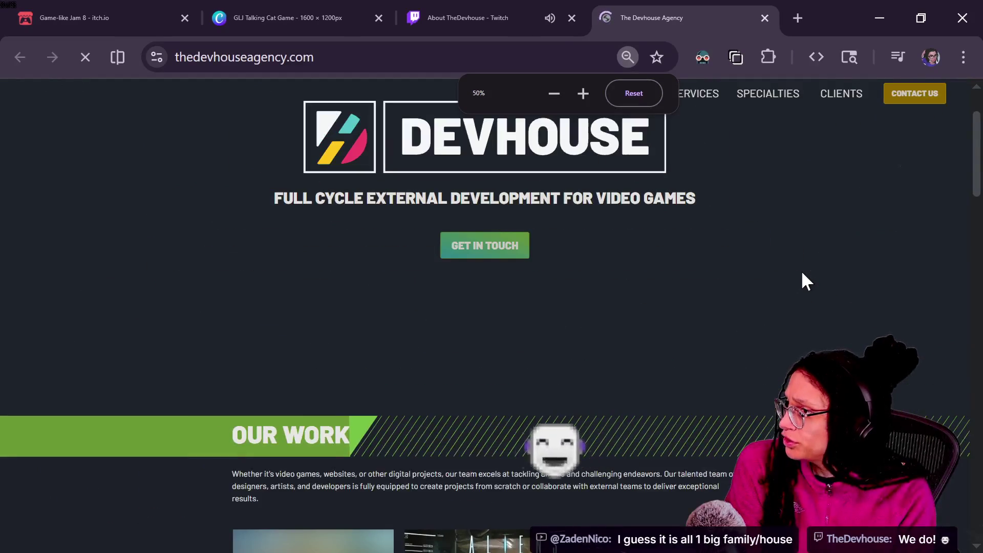
{"action": "left_click", "coordinate": [702, 58]}
{"action": "left_click", "coordinate": [452, 177]}
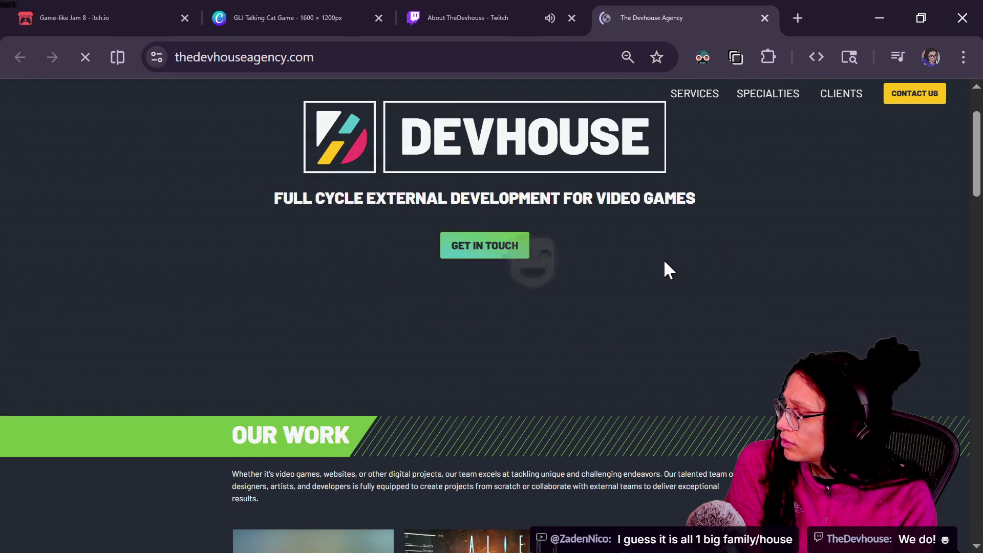
{"action": "scroll", "coordinate": [676, 301], "scroll_direction": "down", "scroll_amount": 3}
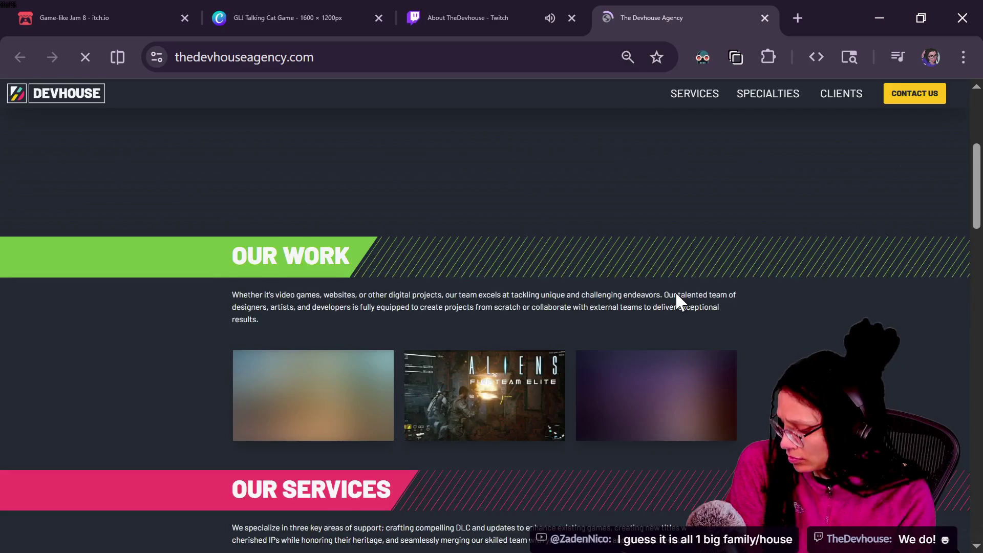
Step: Zoom back in, tour the site down to the contact form, and return to the top via Our Services
{"action": "key", "text": "ctrl+plus"}
{"action": "key", "text": "ctrl+plus"}
{"action": "key", "text": "ctrl+plus"}
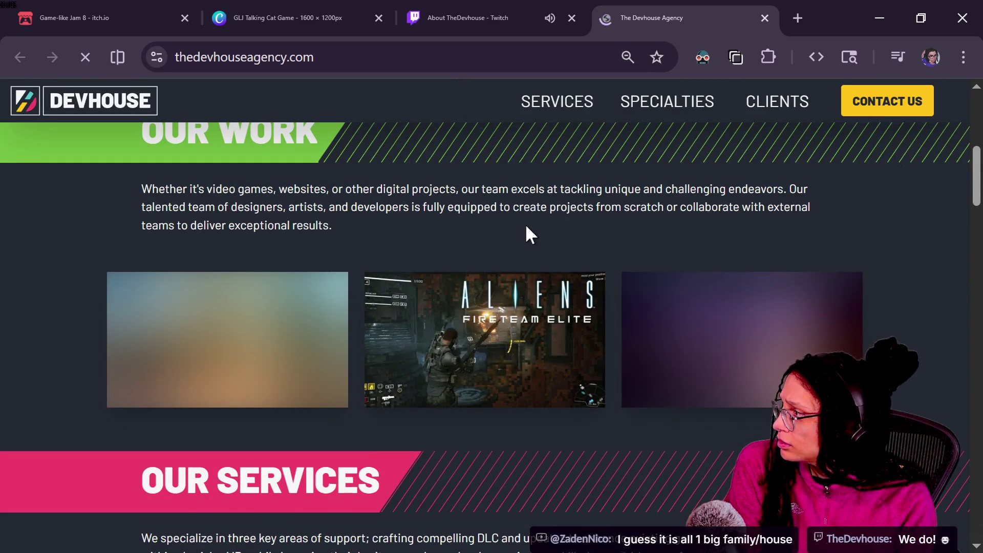
{"action": "scroll", "coordinate": [526, 227], "scroll_direction": "down", "scroll_amount": 5}
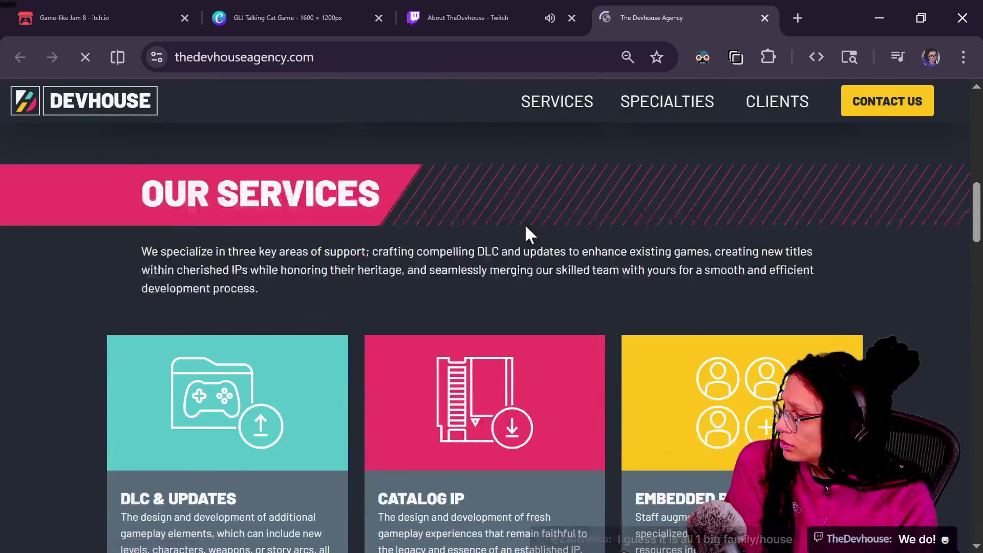
{"action": "scroll", "coordinate": [526, 228], "scroll_direction": "down", "scroll_amount": 5}
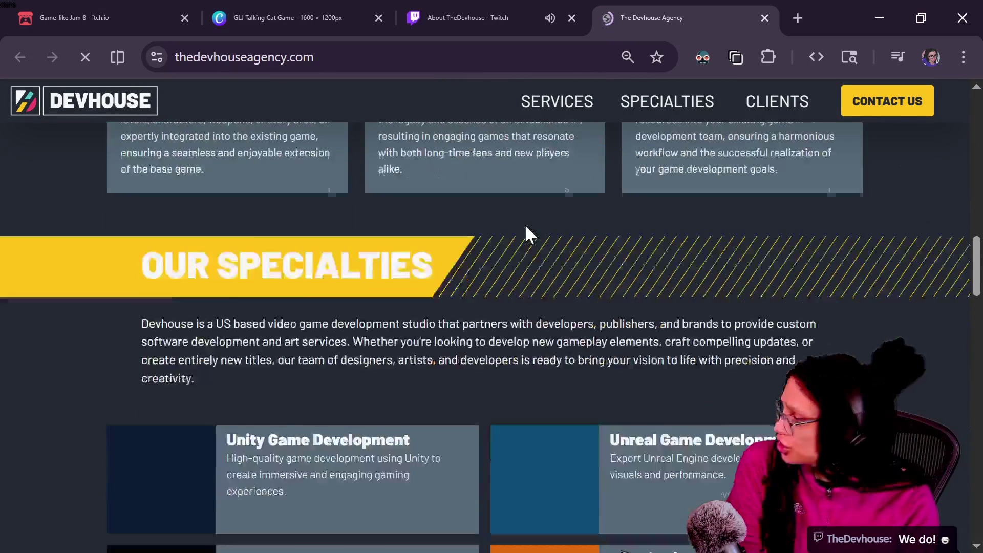
{"action": "scroll", "coordinate": [527, 233], "scroll_direction": "down", "scroll_amount": 1}
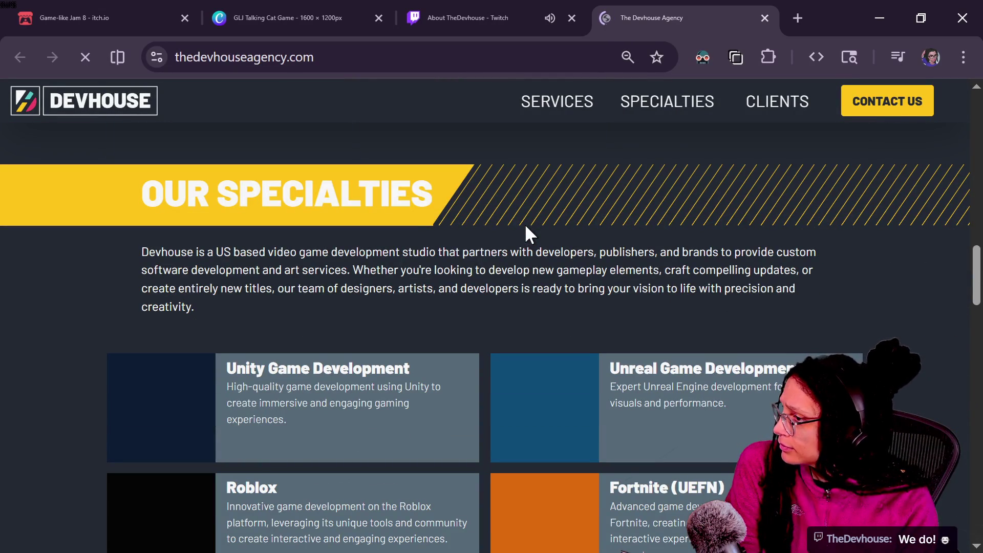
{"action": "scroll", "coordinate": [526, 230], "scroll_direction": "down", "scroll_amount": 2}
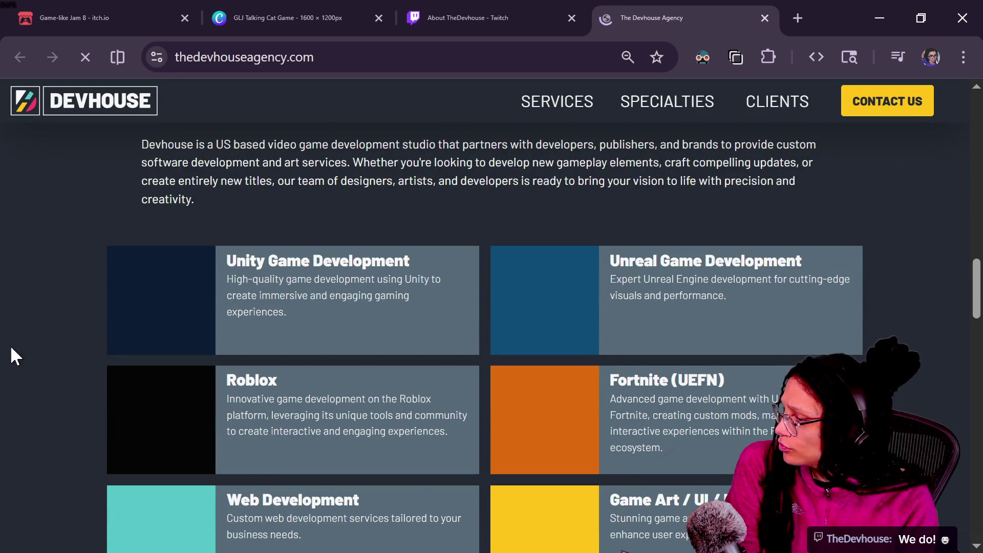
{"action": "scroll", "coordinate": [11, 348], "scroll_direction": "down", "scroll_amount": 3}
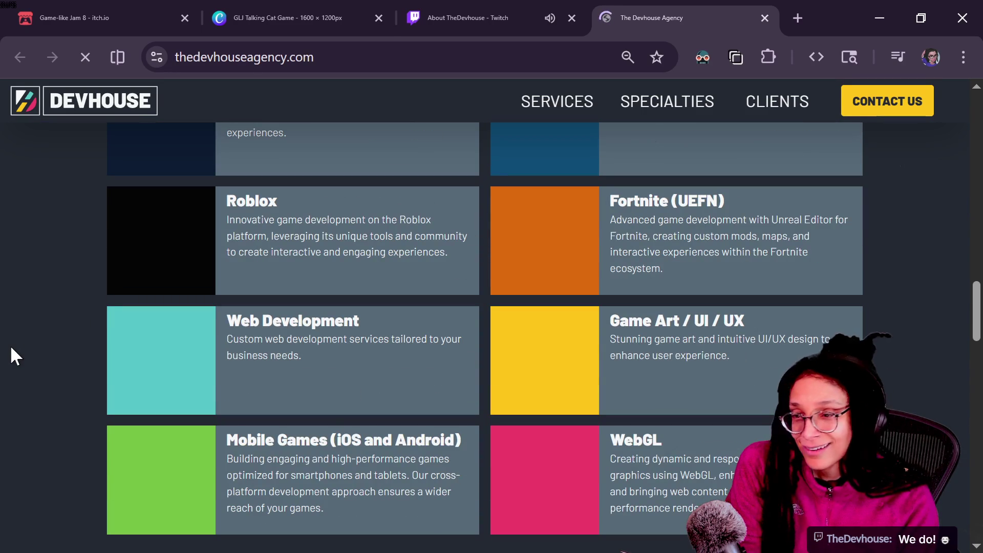
{"action": "scroll", "coordinate": [11, 348], "scroll_direction": "down", "scroll_amount": 6}
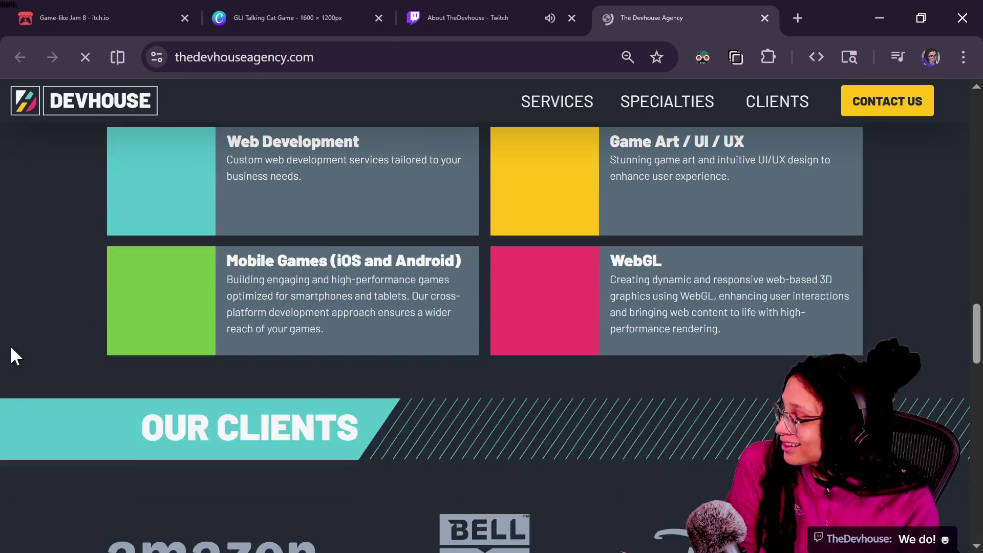
{"action": "scroll", "coordinate": [11, 348], "scroll_direction": "down", "scroll_amount": 2}
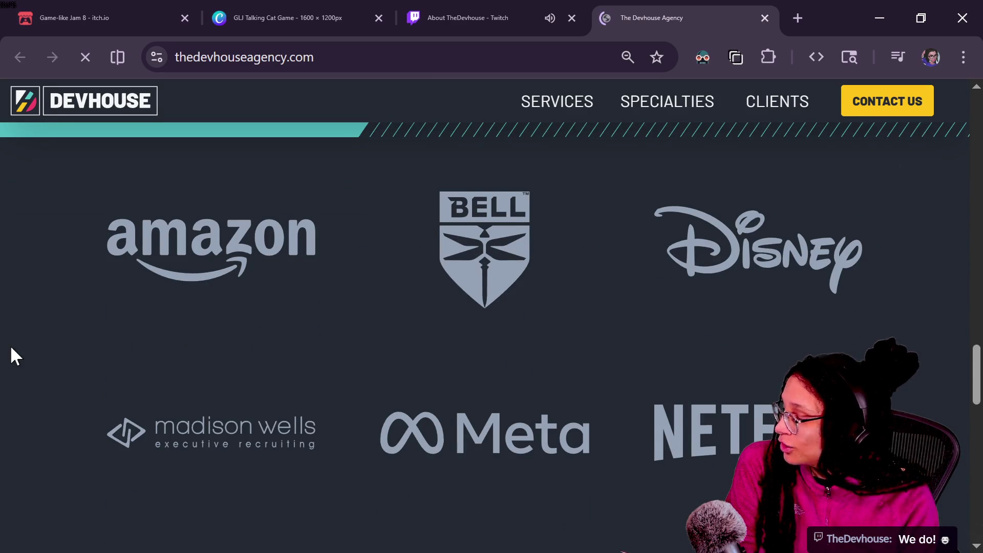
{"action": "scroll", "coordinate": [11, 348], "scroll_direction": "down", "scroll_amount": 7}
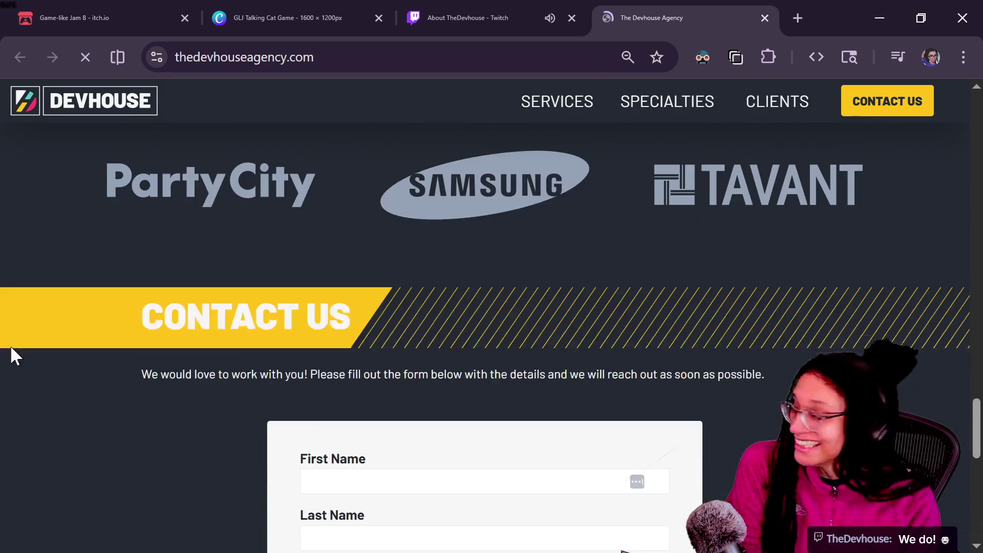
{"action": "scroll", "coordinate": [12, 348], "scroll_direction": "down", "scroll_amount": 10}
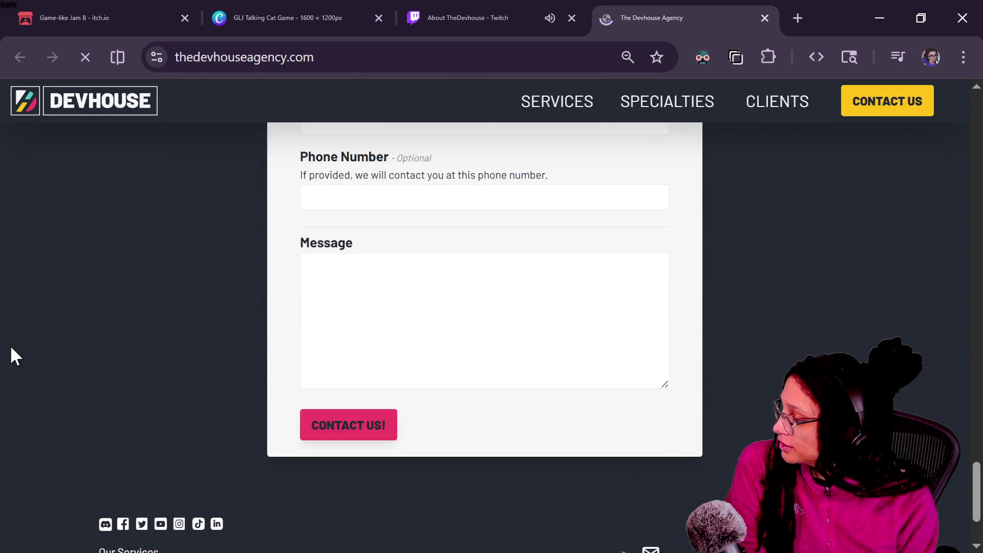
{"action": "scroll", "coordinate": [11, 348], "scroll_direction": "down", "scroll_amount": 3}
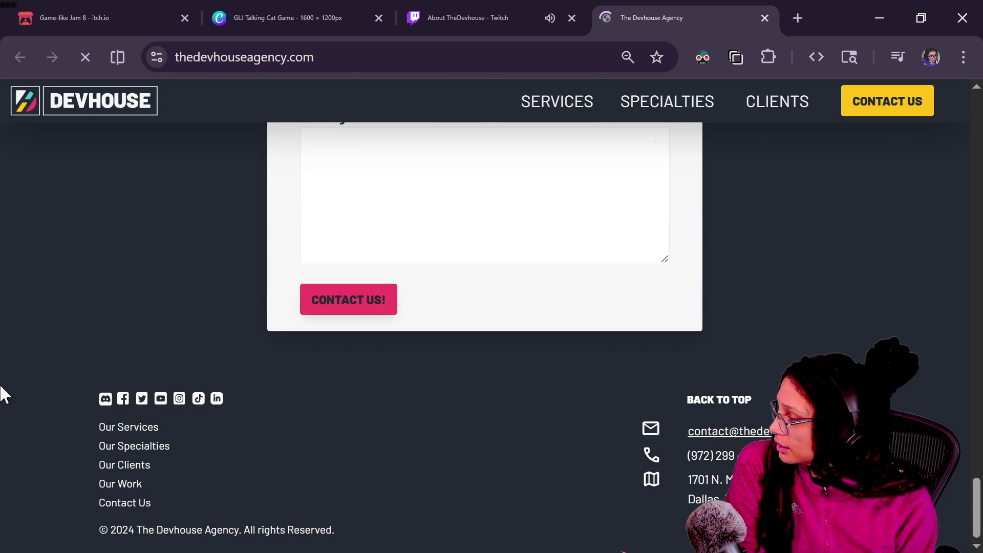
{"action": "left_click", "coordinate": [109, 429]}
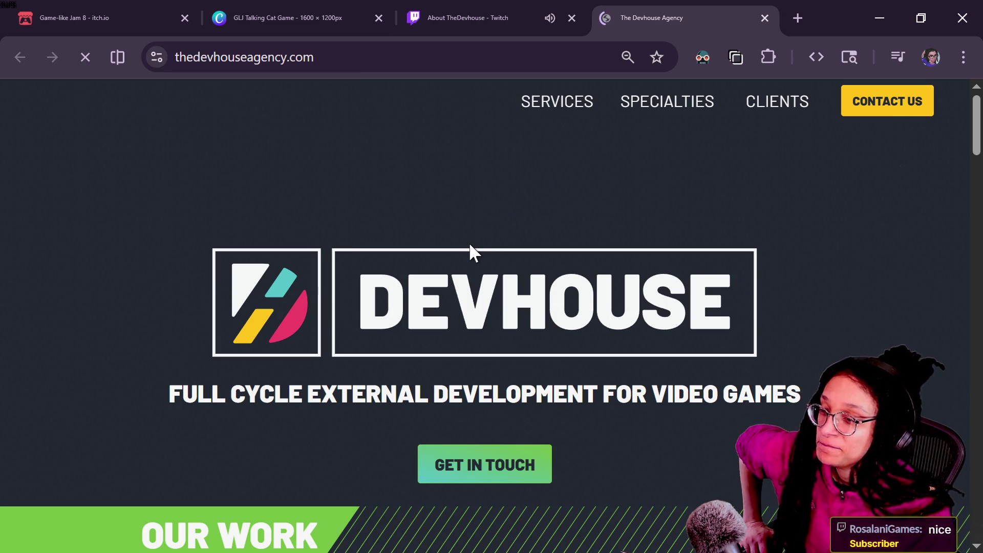
Step: Copy the Devhouse Agency URL and post it in both the Twitch and YouTube chats
{"action": "left_click", "coordinate": [265, 57]}
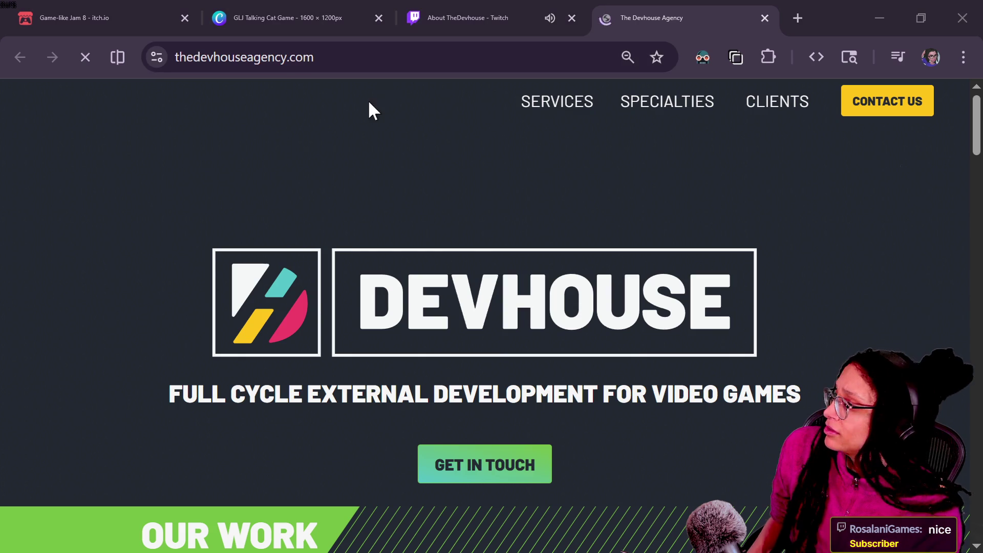
{"action": "key", "text": "alt+Tab"}
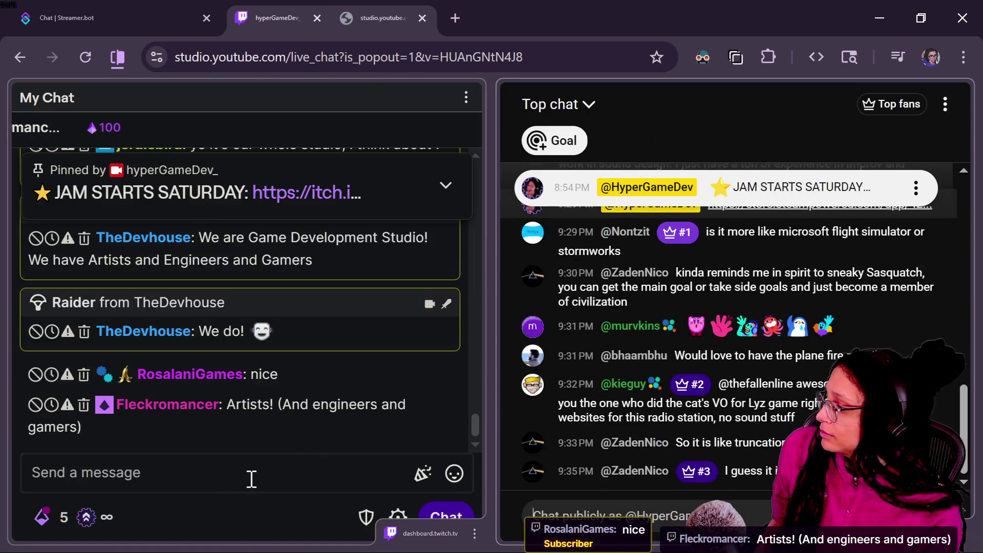
{"action": "left_click", "coordinate": [250, 477]}
{"action": "type", "text": "https://www.thedevhouseagency.com/"}
{"action": "key", "text": "Return"}
{"action": "left_click", "coordinate": [512, 506]}
{"action": "key", "text": "ctrl+v"}
{"action": "key", "text": "Return"}
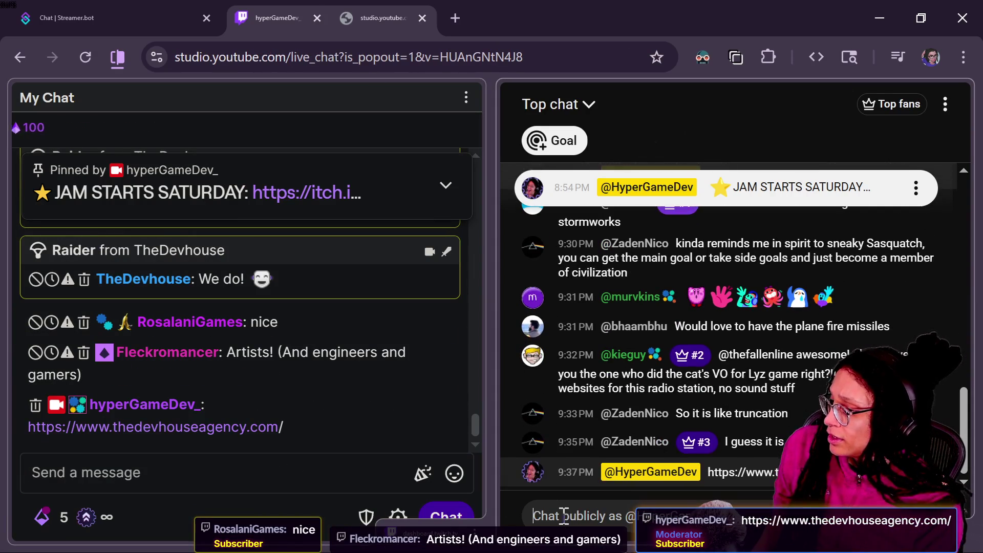
Step: Return to the Devhouse site, then switch to TheDevhouse's Twitch About tab
{"action": "key", "text": "alt+Tab"}
{"action": "scroll", "coordinate": [659, 360], "scroll_direction": "down", "scroll_amount": 15}
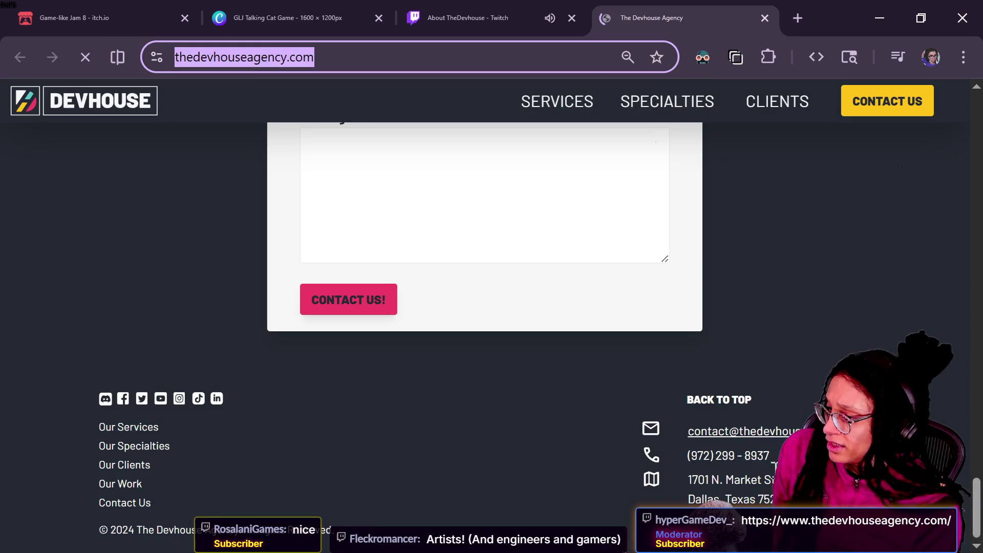
{"action": "left_click", "coordinate": [833, 285]}
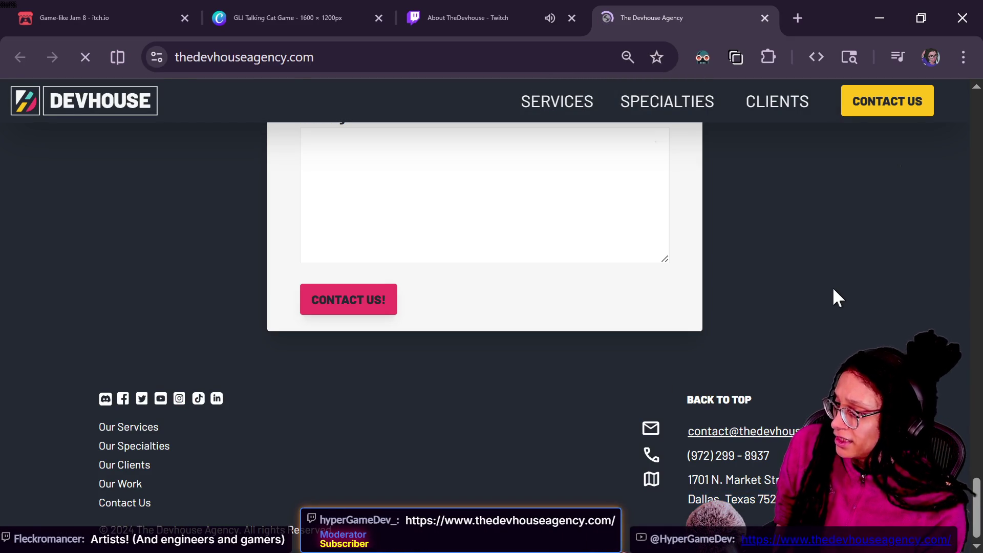
{"action": "scroll", "coordinate": [833, 289], "scroll_direction": "up", "scroll_amount": 10}
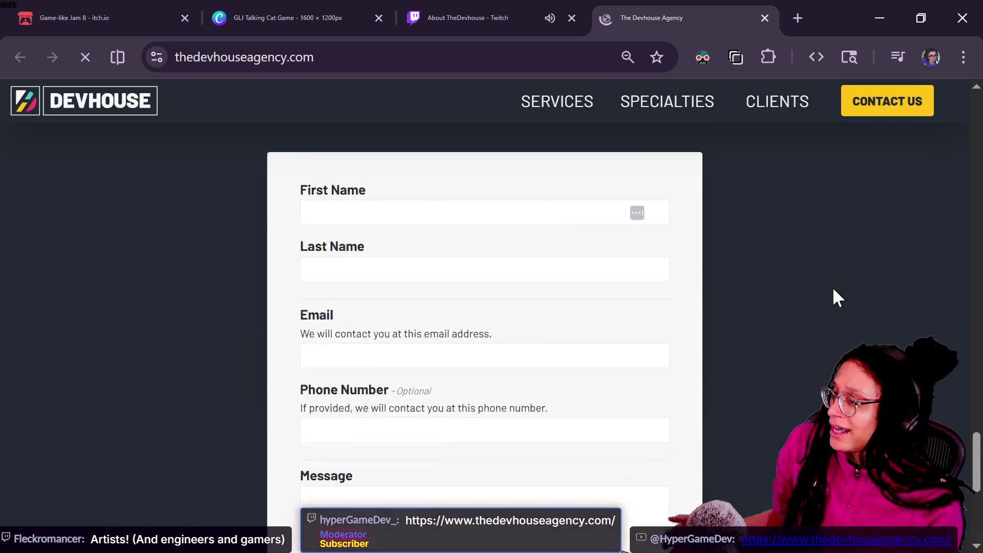
{"action": "scroll", "coordinate": [833, 290], "scroll_direction": "up", "scroll_amount": 15}
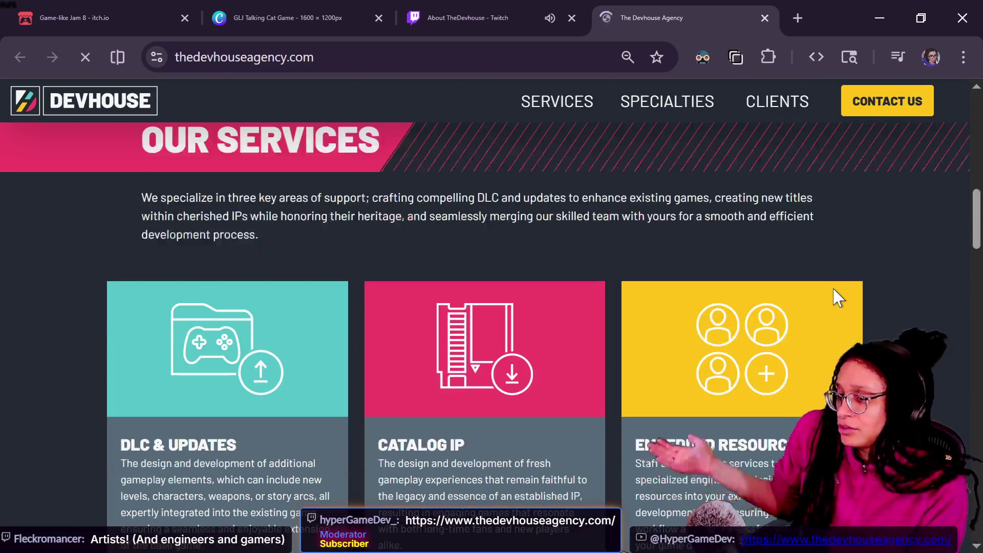
{"action": "scroll", "coordinate": [832, 287], "scroll_direction": "up", "scroll_amount": 4}
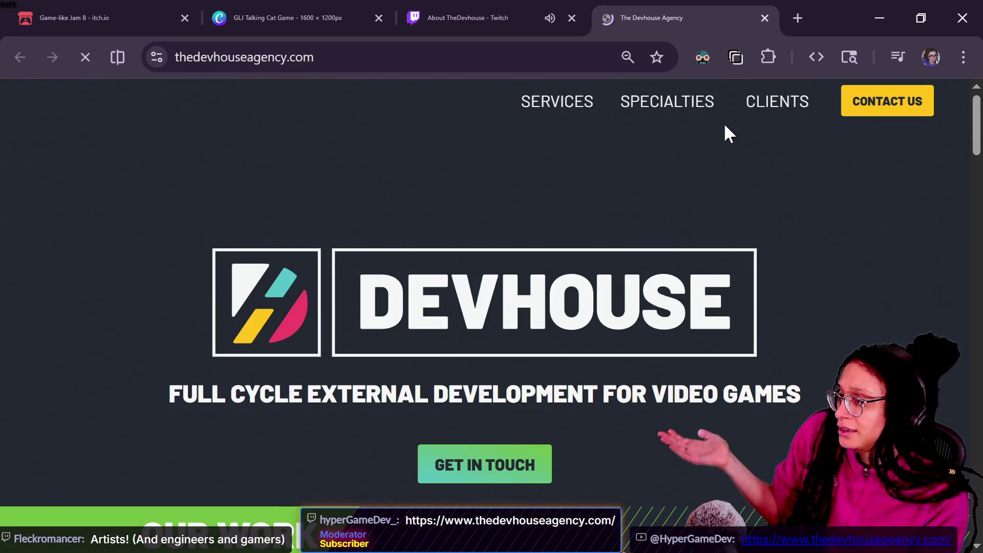
{"action": "scroll", "coordinate": [604, 305], "scroll_direction": "down", "scroll_amount": 2}
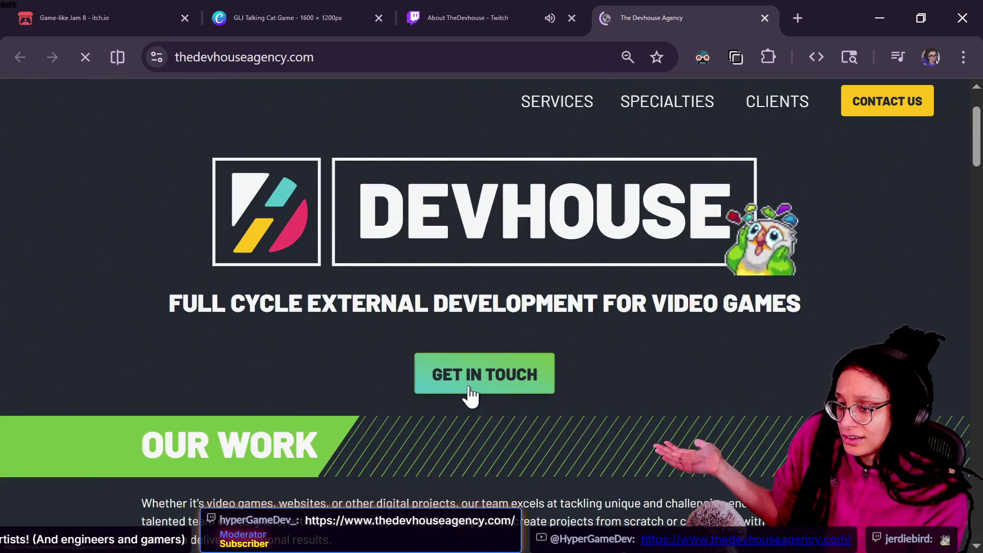
{"action": "scroll", "coordinate": [665, 354], "scroll_direction": "up", "scroll_amount": 2}
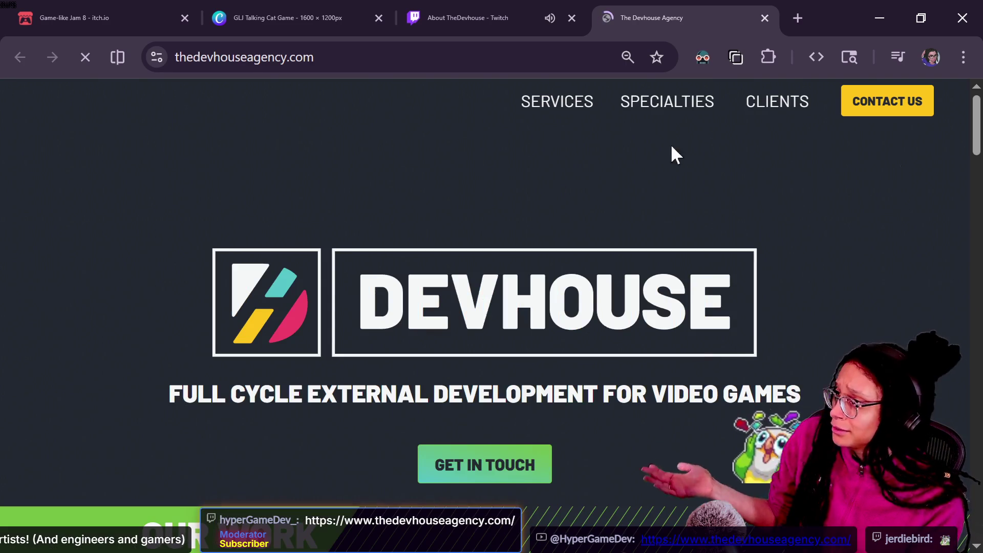
{"action": "left_click", "coordinate": [441, 10]}
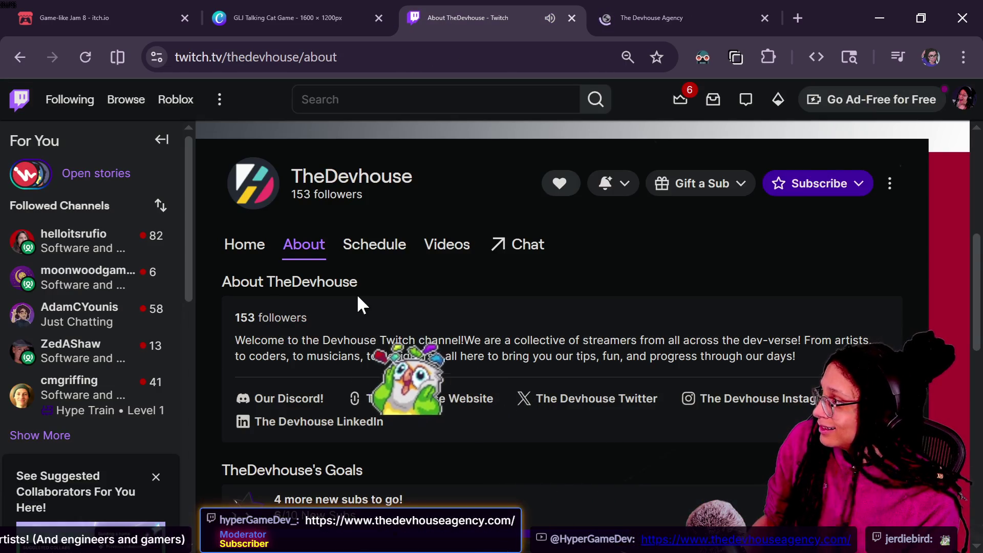
Step: Set TheDevhouse channel notifications to alert only when it goes live
{"action": "scroll", "coordinate": [356, 293], "scroll_direction": "up", "scroll_amount": 3}
{"action": "scroll", "coordinate": [357, 297], "scroll_direction": "up", "scroll_amount": 4}
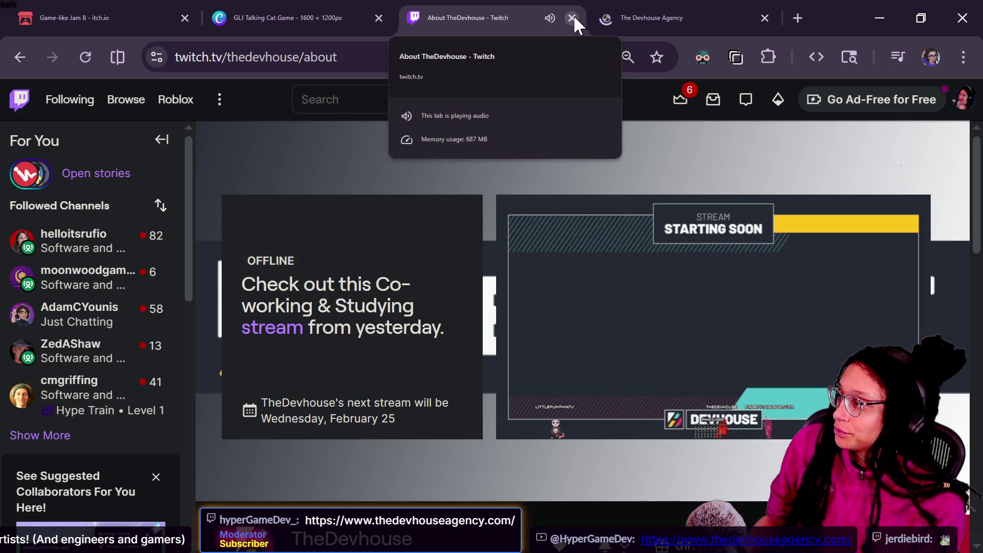
{"action": "scroll", "coordinate": [597, 296], "scroll_direction": "down", "scroll_amount": 10}
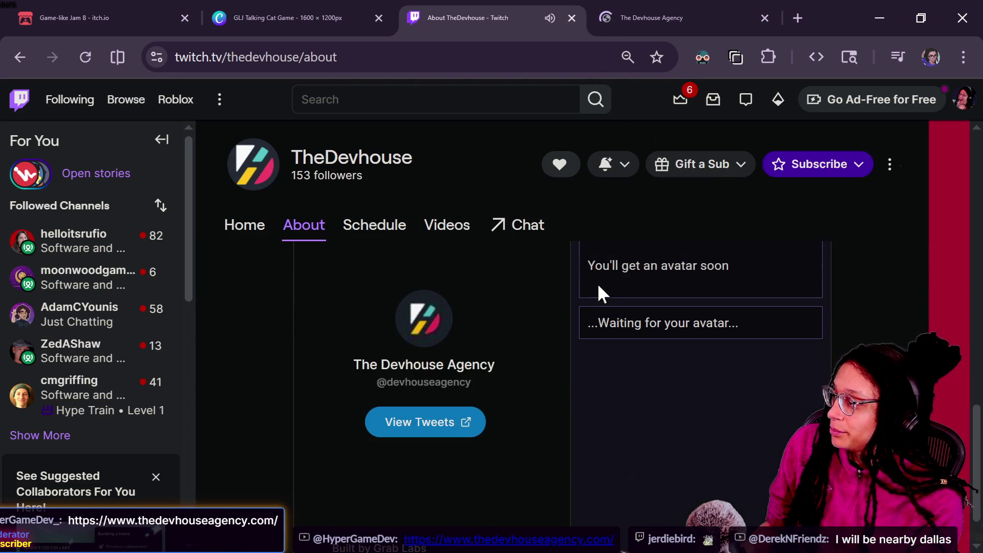
{"action": "scroll", "coordinate": [597, 282], "scroll_direction": "up", "scroll_amount": 10}
{"action": "scroll", "coordinate": [603, 294], "scroll_direction": "up", "scroll_amount": 2}
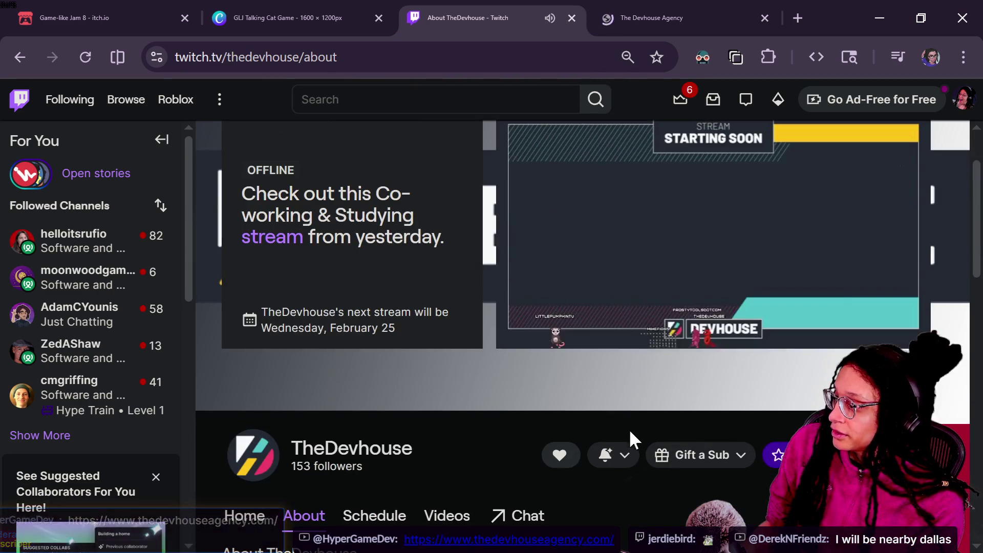
{"action": "left_click", "coordinate": [626, 455]}
{"action": "left_click", "coordinate": [565, 392]}
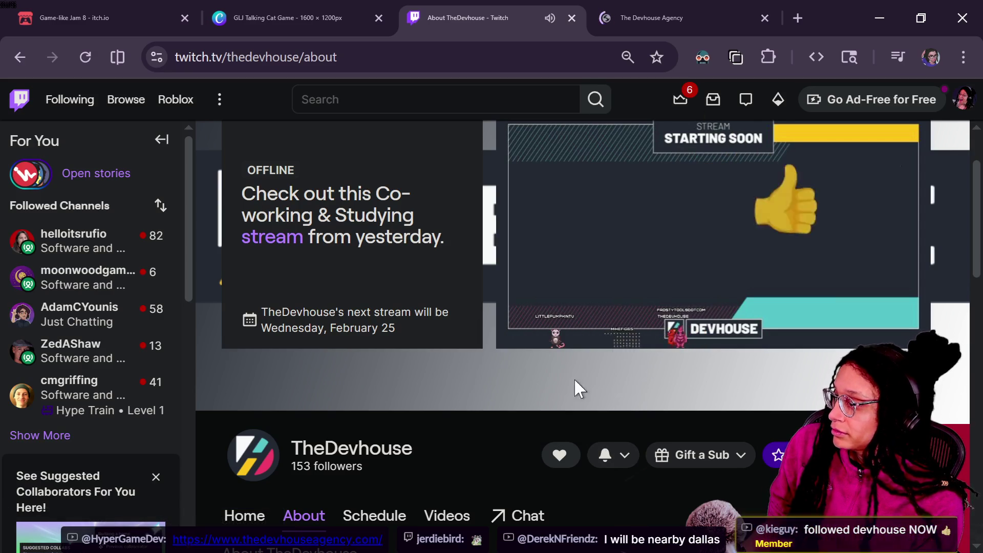
Step: Close the Twitch tab, leaving the Devhouse Agency website showing
{"action": "scroll", "coordinate": [447, 462], "scroll_direction": "up", "scroll_amount": 2}
{"action": "mouse_move", "coordinate": [718, 286]}
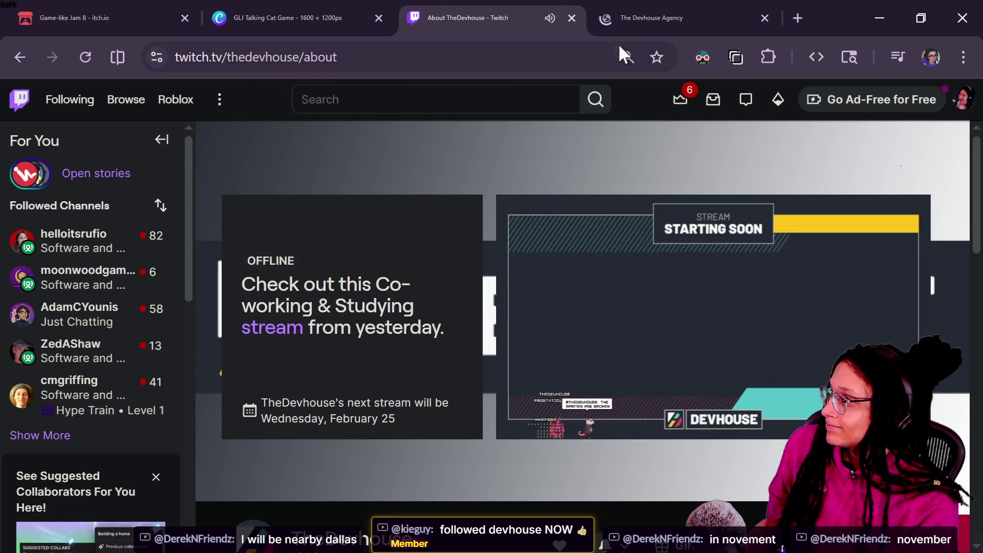
{"action": "left_click", "coordinate": [571, 18]}
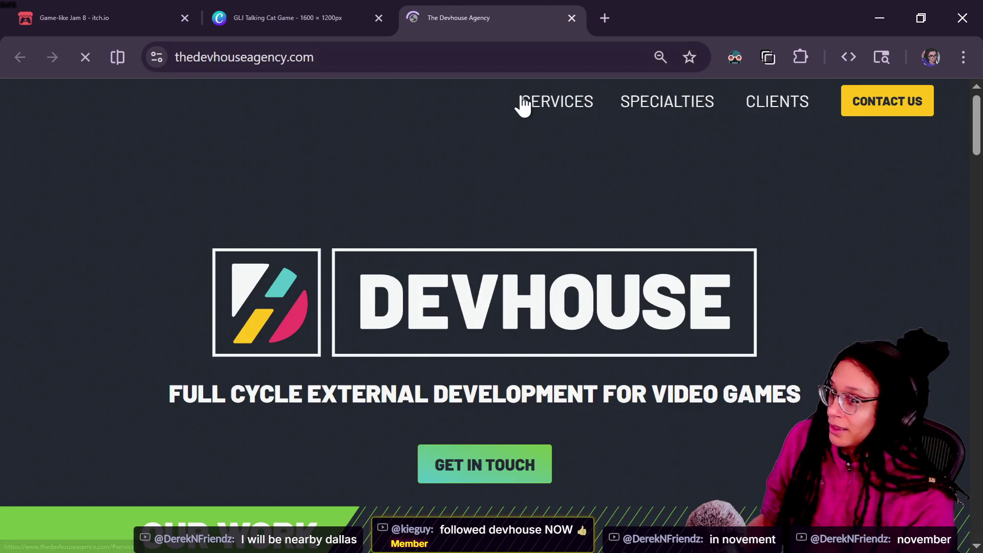
Step: Return to Godot and open the Game workspace to see the running cat-care playtest with $25.50
{"action": "key", "text": "alt+Tab"}
{"action": "left_click", "coordinate": [461, 243]}
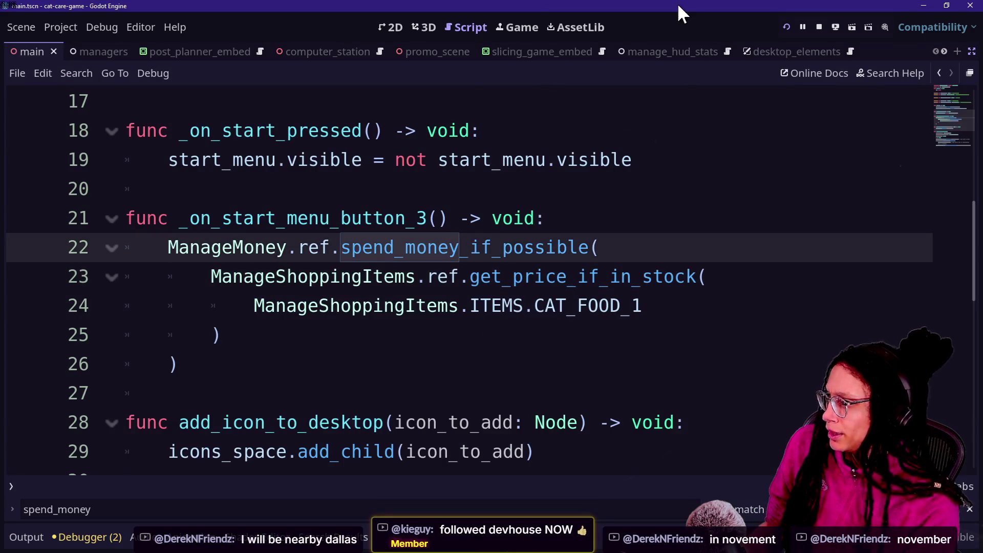
{"action": "left_click", "coordinate": [508, 31]}
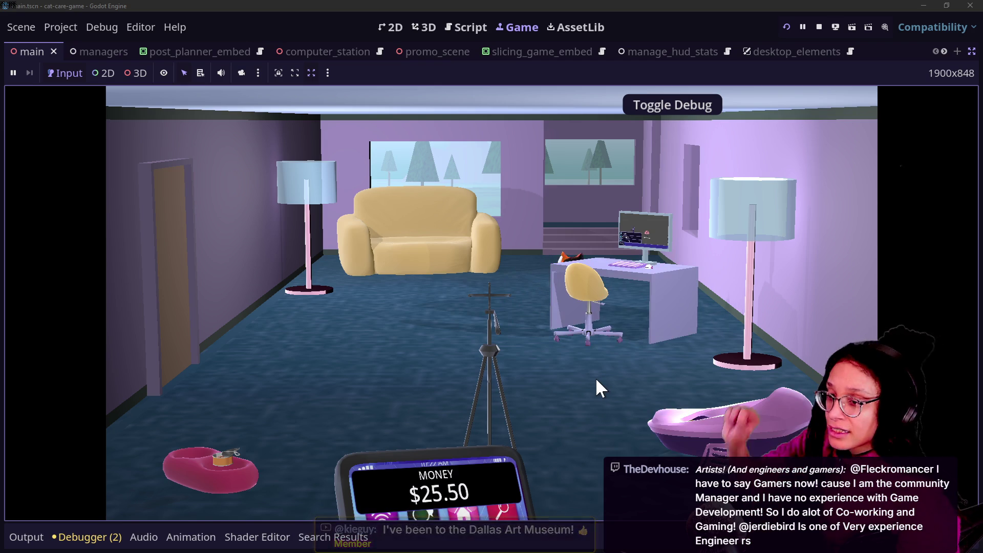
Step: Zoom in on the desk computer, close its Start menu, and drag Post Planner toward the upper right
{"action": "left_click", "coordinate": [607, 325]}
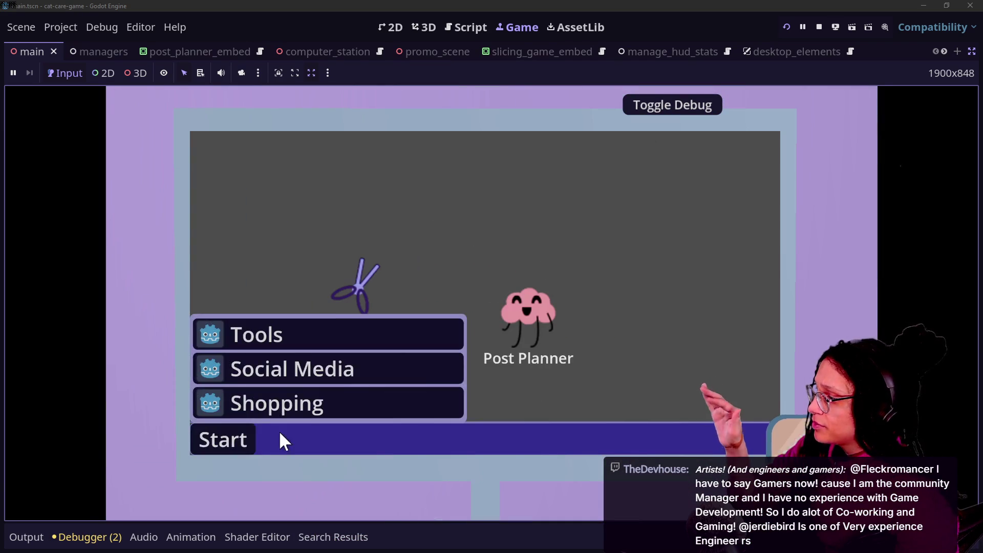
{"action": "left_click", "coordinate": [225, 439]}
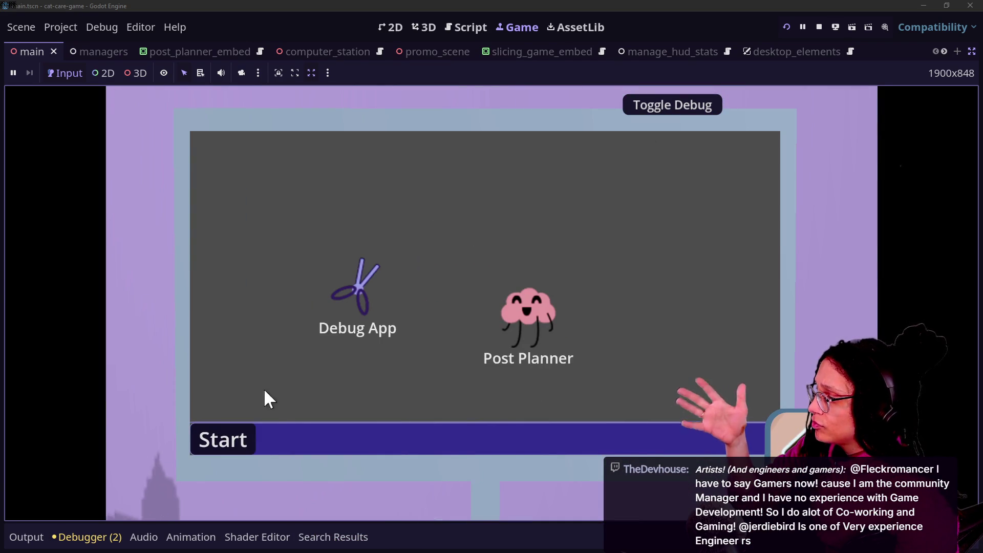
{"action": "mouse_move", "coordinate": [528, 329]}
{"action": "left_mouse_down"}
{"action": "mouse_move", "coordinate": [474, 215]}
{"action": "mouse_move", "coordinate": [558, 259]}
{"action": "left_mouse_up"}
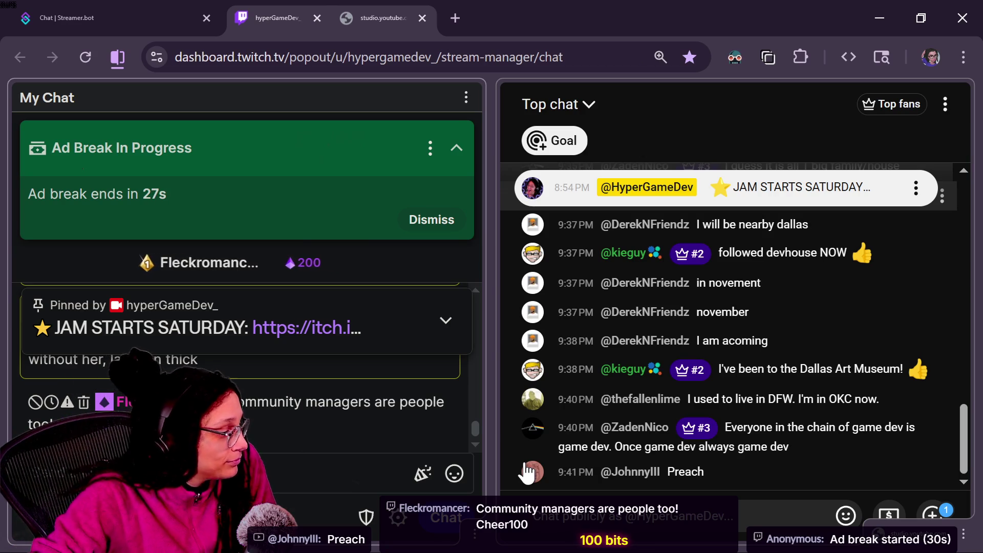
Step: Scroll back through earlier chat messages, zoom the chat page in one step, and read down to the newest
{"action": "scroll", "coordinate": [745, 351], "scroll_direction": "up", "scroll_amount": 10}
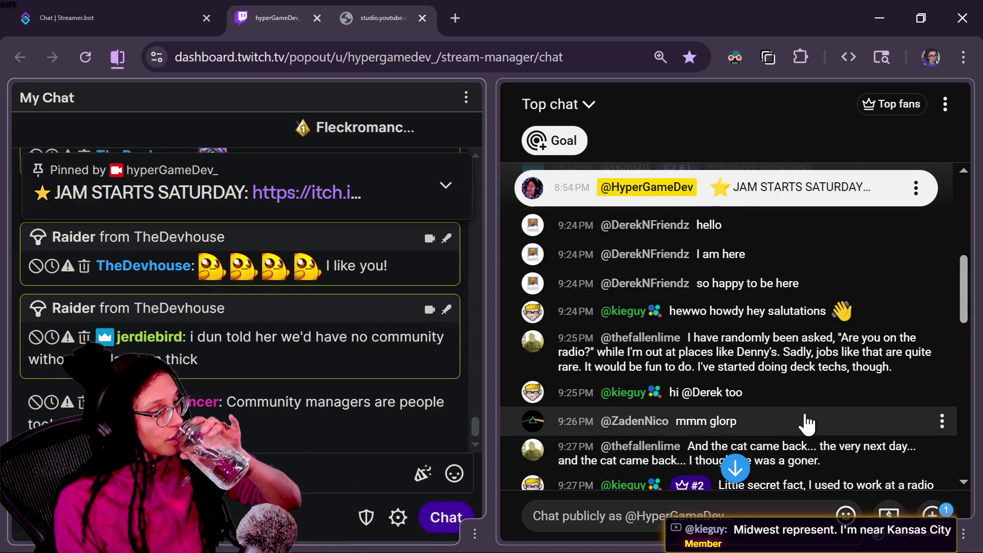
{"action": "scroll", "coordinate": [805, 424], "scroll_direction": "up", "scroll_amount": 5}
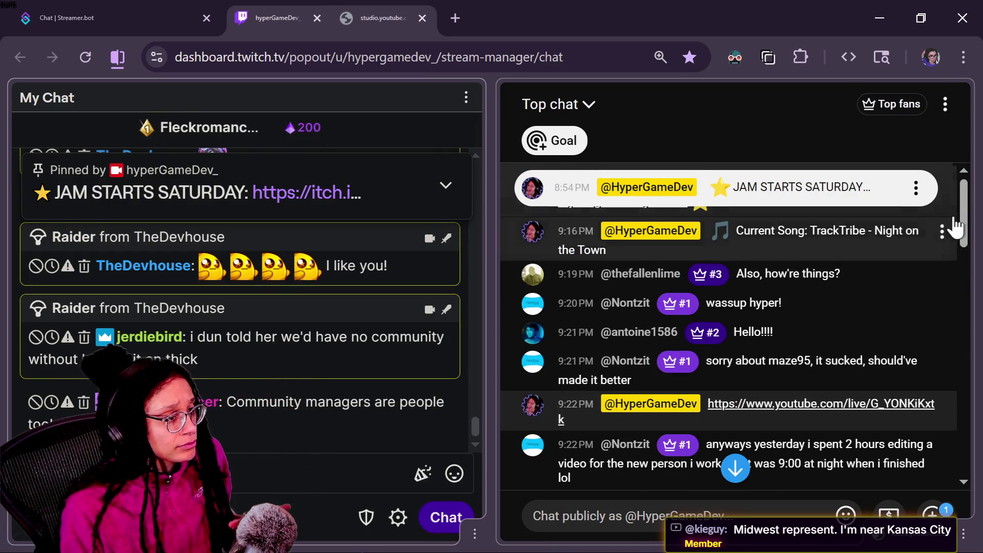
{"action": "left_click_drag", "start_coordinate": [966, 218], "coordinate": [975, 315]}
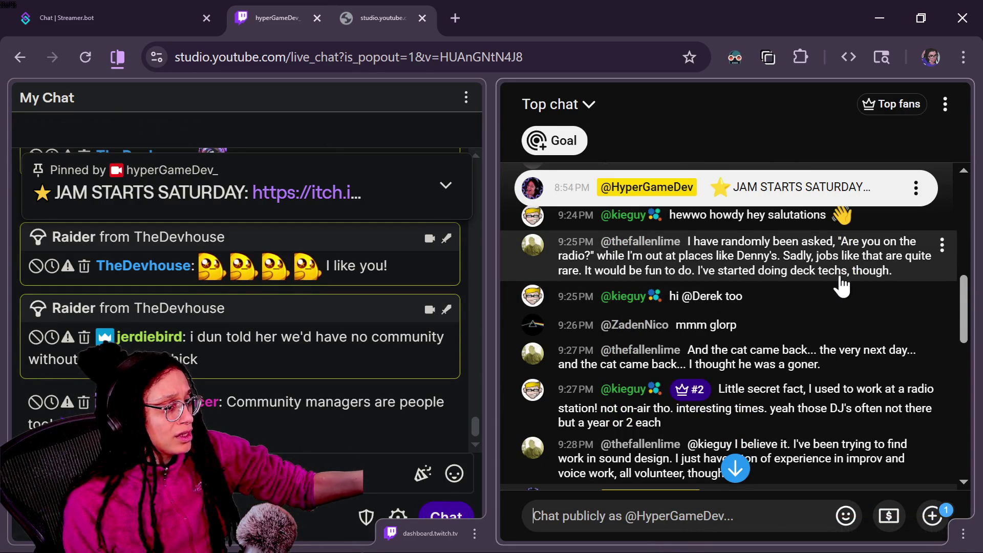
{"action": "key", "text": "ctrl+plus"}
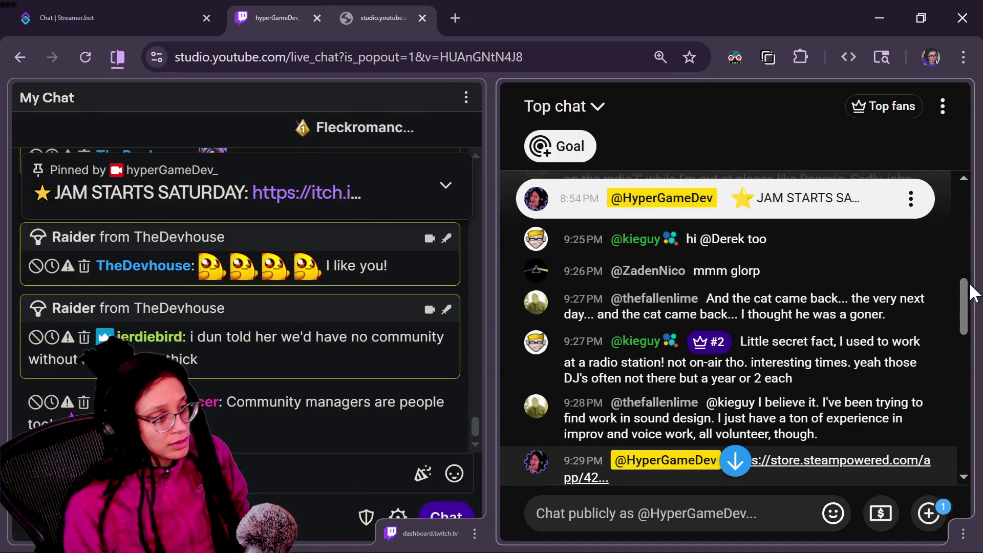
{"action": "left_click_drag", "start_coordinate": [969, 302], "coordinate": [966, 278]}
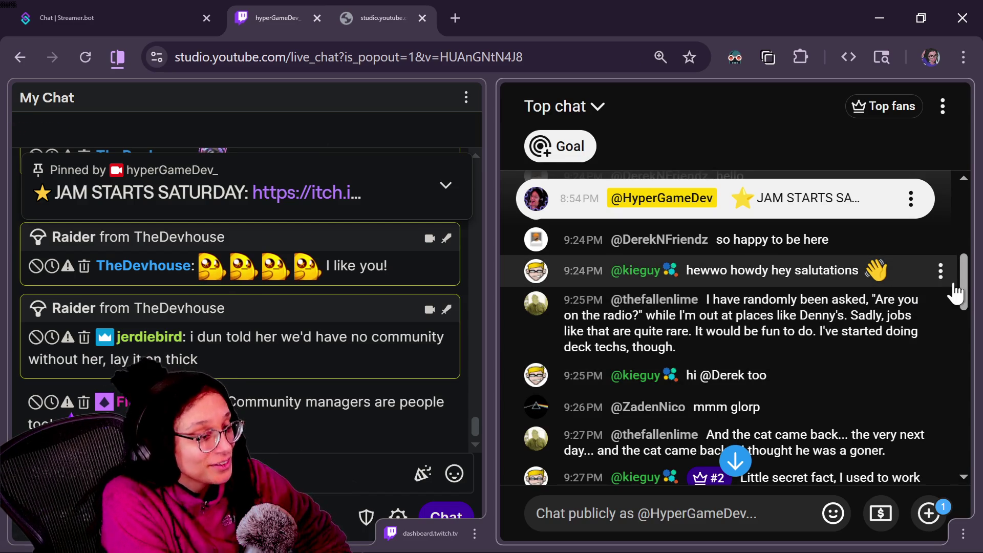
{"action": "mouse_move", "coordinate": [965, 285]}
{"action": "left_mouse_down"}
{"action": "mouse_move", "coordinate": [948, 313]}
{"action": "mouse_move", "coordinate": [960, 314]}
{"action": "left_mouse_up"}
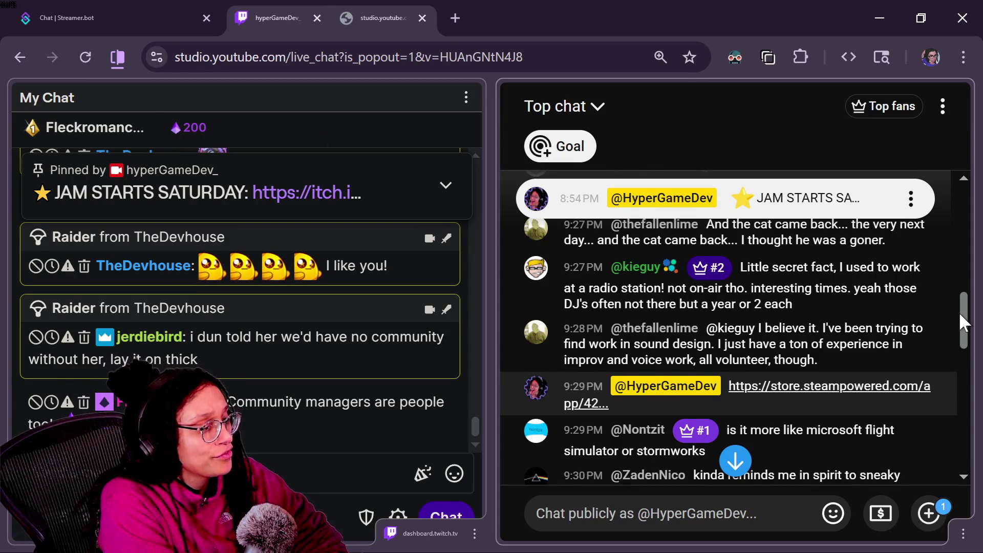
{"action": "mouse_move", "coordinate": [960, 315]}
{"action": "left_mouse_down"}
{"action": "mouse_move", "coordinate": [963, 361]}
{"action": "mouse_move", "coordinate": [953, 370]}
{"action": "left_mouse_up"}
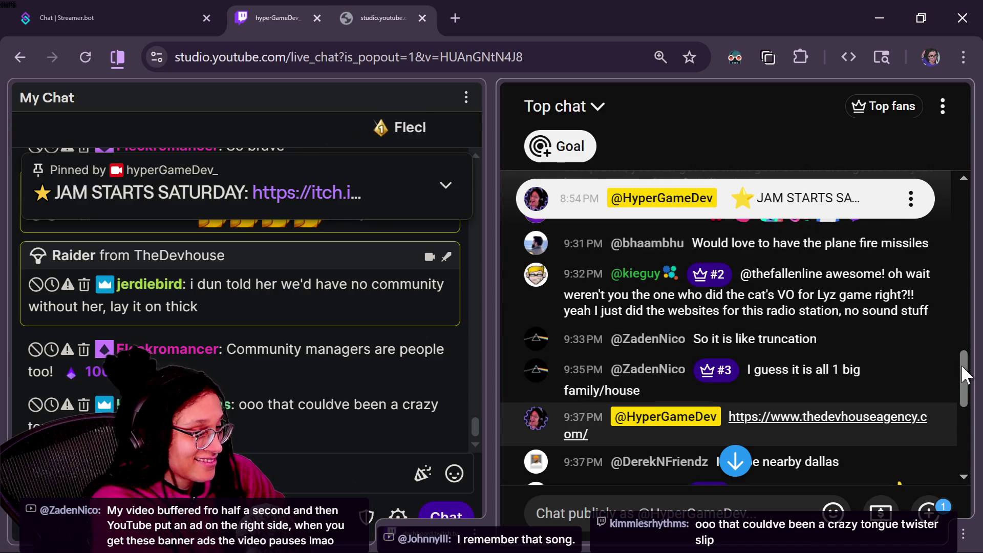
{"action": "mouse_move", "coordinate": [965, 373]}
{"action": "left_mouse_down"}
{"action": "mouse_move", "coordinate": [966, 413]}
{"action": "mouse_move", "coordinate": [948, 432]}
{"action": "left_mouse_up"}
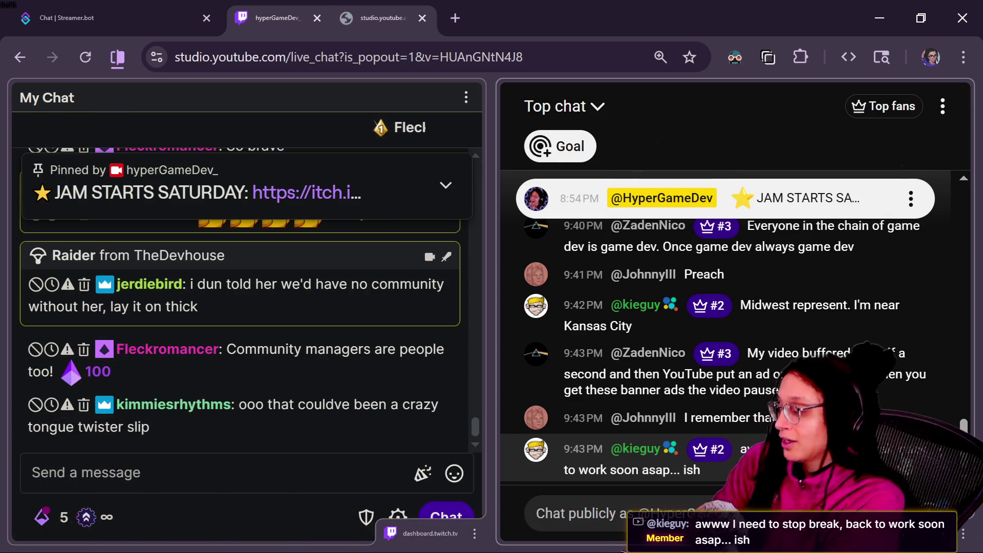
{"action": "mouse_move", "coordinate": [443, 409]}
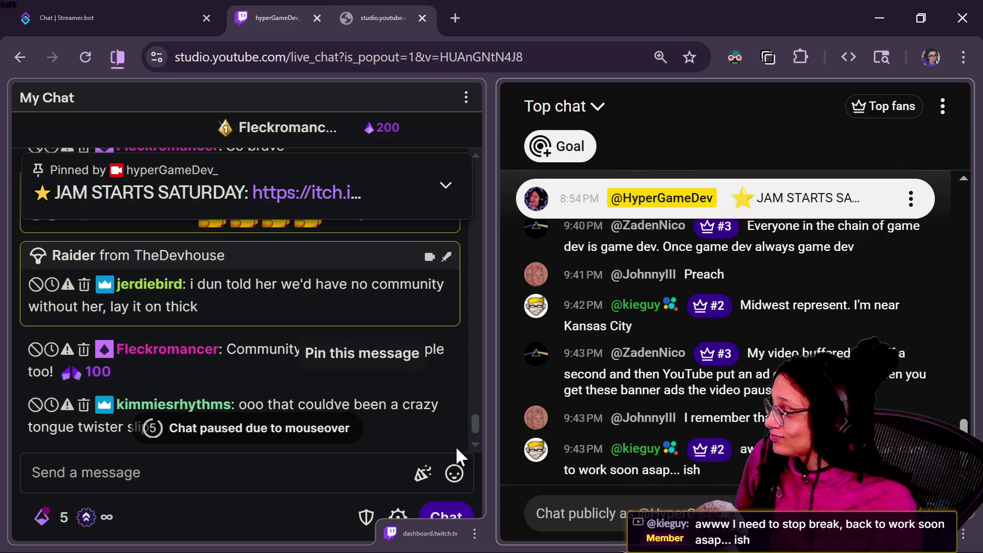
{"action": "mouse_move", "coordinate": [476, 425]}
{"action": "left_mouse_down"}
{"action": "mouse_move", "coordinate": [462, 352]}
{"action": "mouse_move", "coordinate": [464, 289]}
{"action": "left_mouse_up"}
{"action": "scroll", "coordinate": [465, 287], "scroll_direction": "down", "scroll_amount": 10}
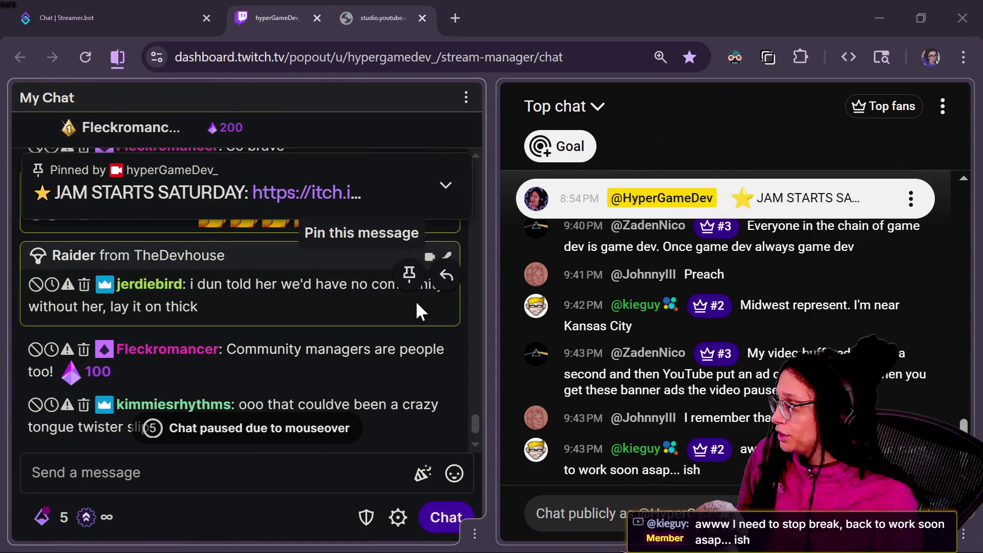
Step: Glance at the Streamer.bot chat feed, then go back to the Twitch stream-manager chat
{"action": "mouse_move", "coordinate": [474, 413]}
{"action": "left_mouse_down"}
{"action": "mouse_move", "coordinate": [490, 244]}
{"action": "mouse_move", "coordinate": [486, 293]}
{"action": "left_mouse_up"}
{"action": "left_click", "coordinate": [90, 6]}
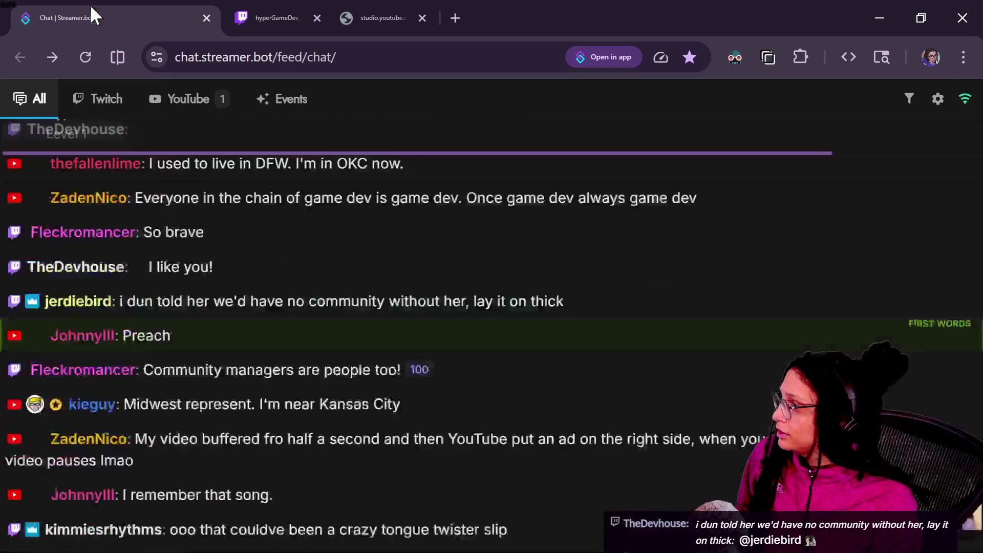
{"action": "scroll", "coordinate": [558, 357], "scroll_direction": "up", "scroll_amount": 10}
{"action": "scroll", "coordinate": [559, 360], "scroll_direction": "down", "scroll_amount": 10}
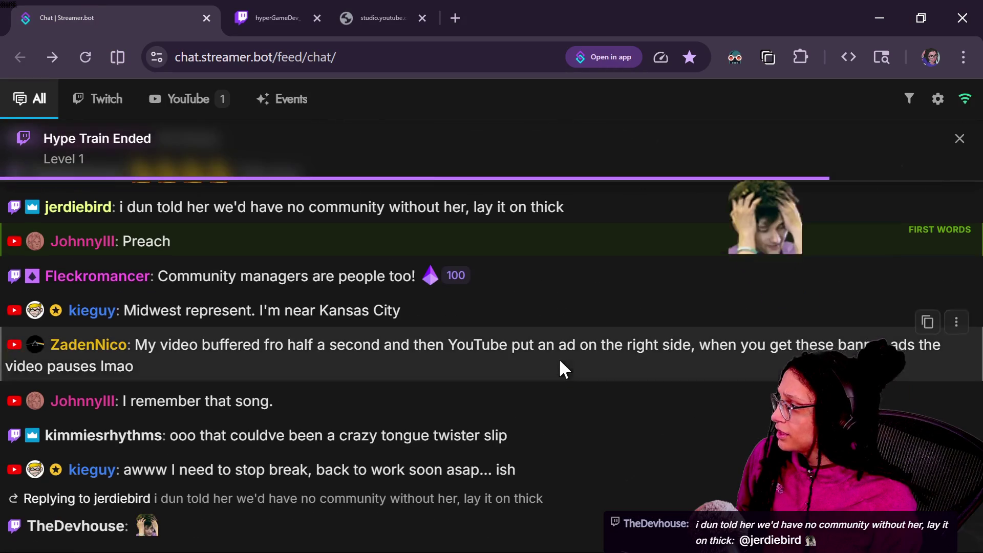
{"action": "left_click", "coordinate": [297, 17]}
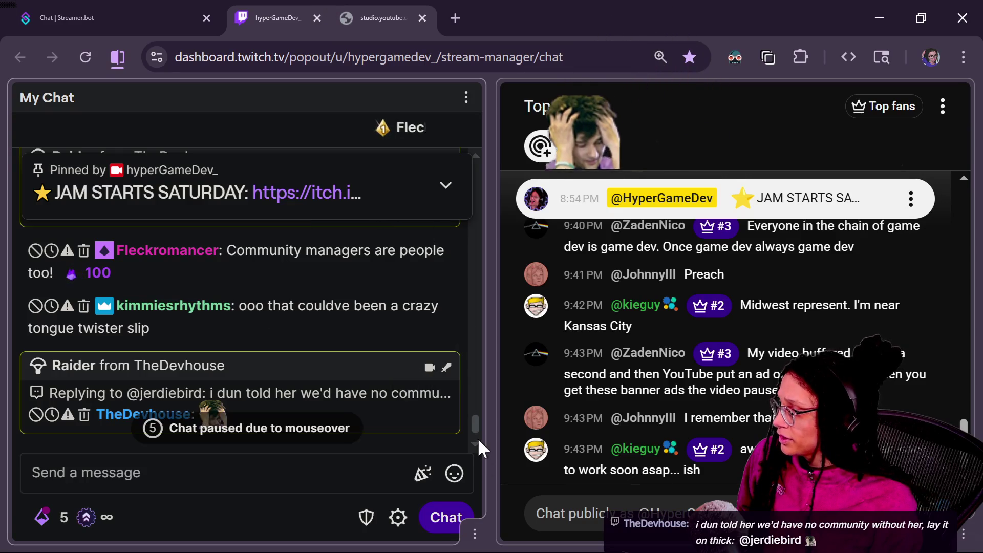
Step: Scroll through the My Chat list to read the raid messages
{"action": "left_click_drag", "start_coordinate": [477, 432], "coordinate": [466, 289]}
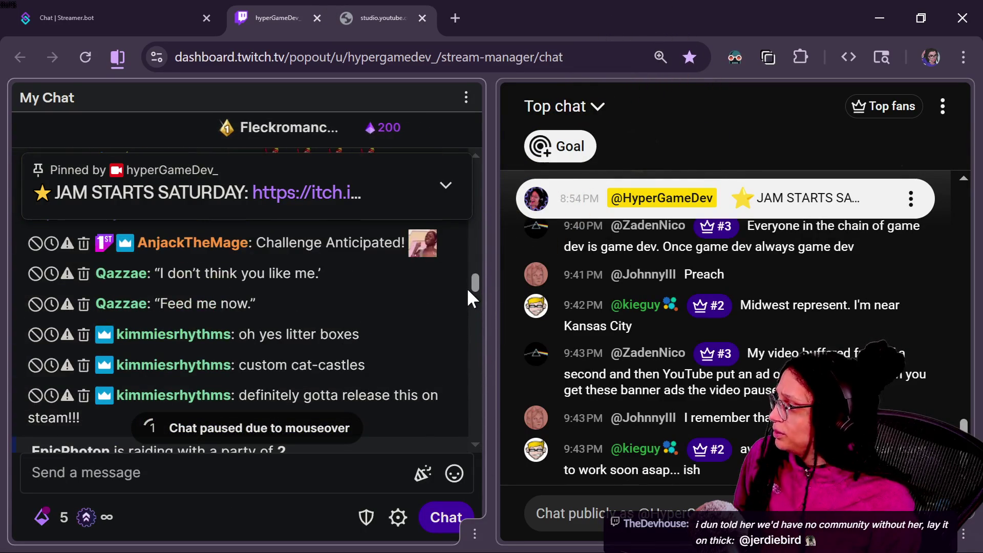
{"action": "scroll", "coordinate": [466, 288], "scroll_direction": "up", "scroll_amount": 3}
{"action": "scroll", "coordinate": [466, 288], "scroll_direction": "down", "scroll_amount": 1}
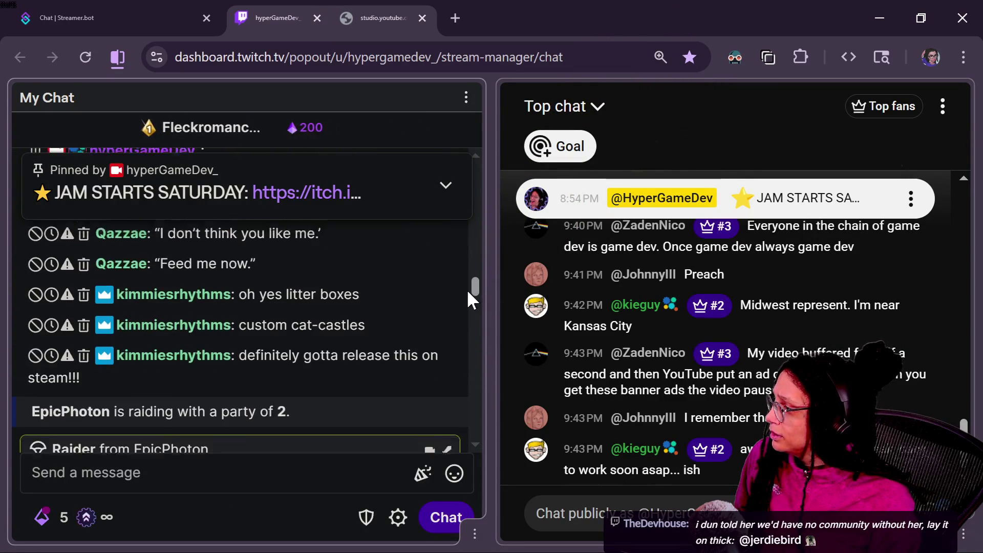
{"action": "scroll", "coordinate": [465, 288], "scroll_direction": "up", "scroll_amount": 2}
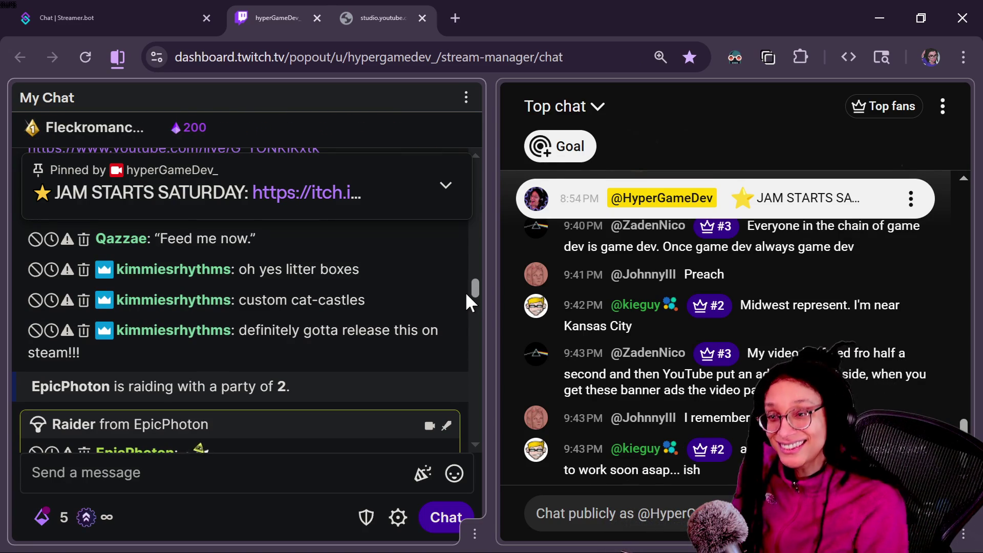
{"action": "left_click_drag", "start_coordinate": [466, 294], "coordinate": [467, 334]}
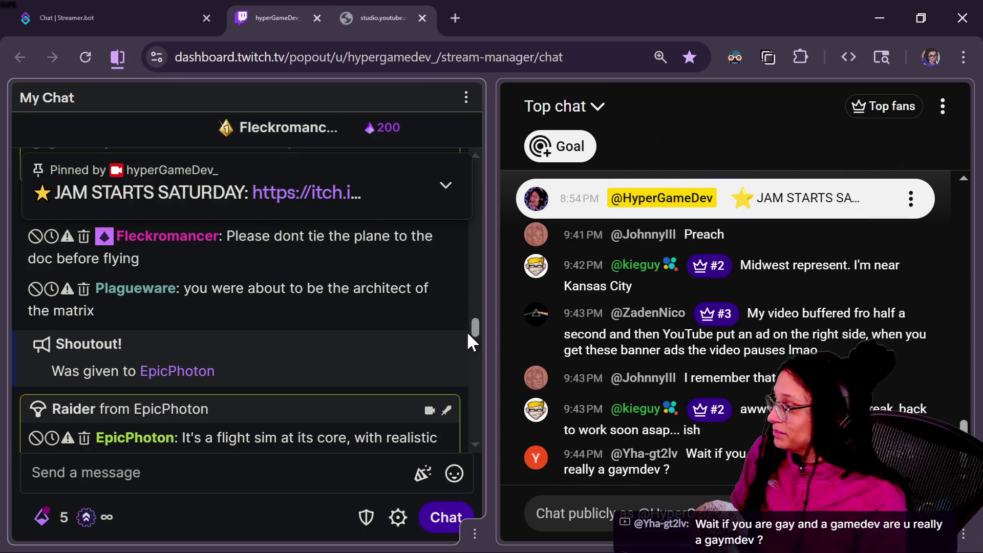
{"action": "left_click_drag", "start_coordinate": [467, 334], "coordinate": [473, 423]}
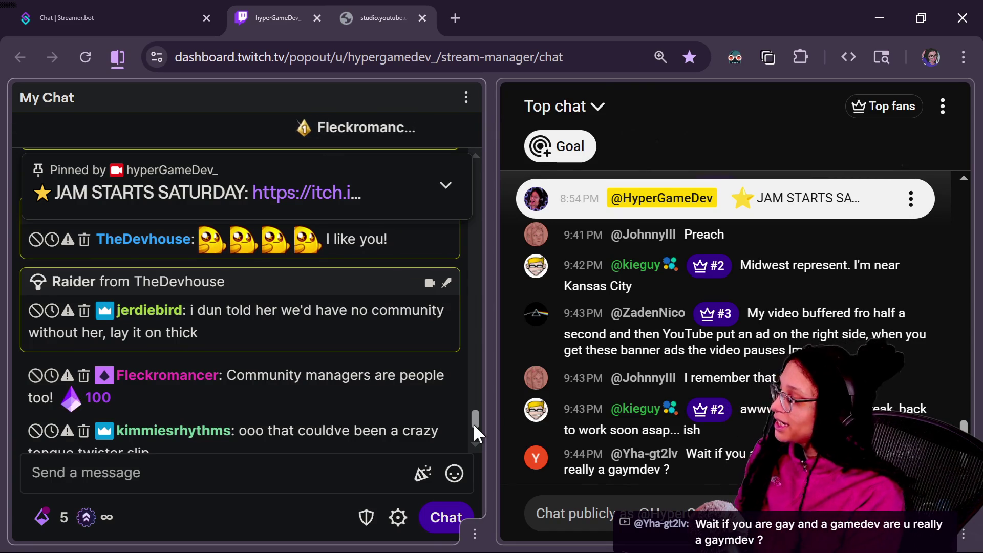
{"action": "left_click_drag", "start_coordinate": [473, 422], "coordinate": [472, 431]}
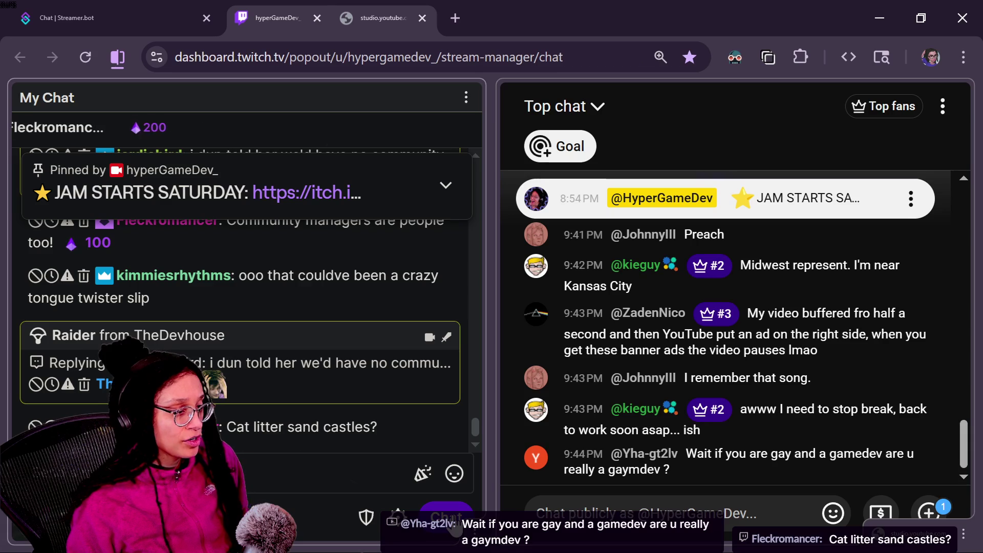
Step: Focus the YouTube live chat, zoom it in, and jump to the newest messages
{"action": "left_click", "coordinate": [601, 514]}
{"action": "key", "text": "ctrl+plus"}
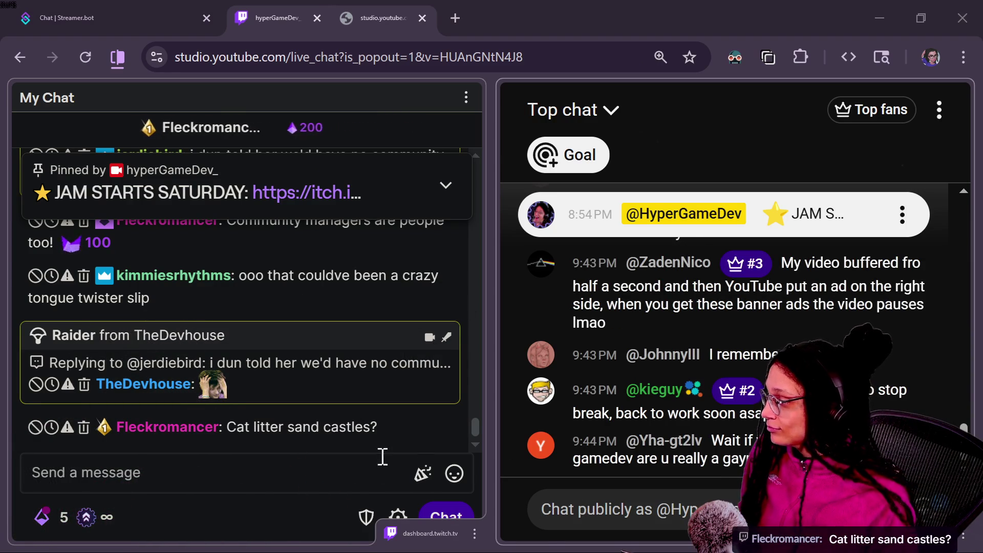
{"action": "left_click", "coordinate": [276, 437]}
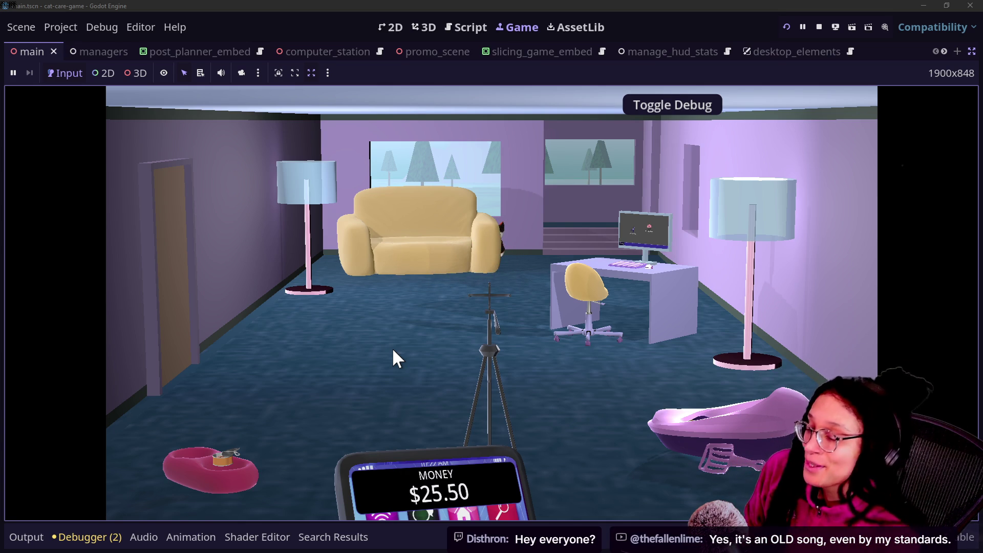
Step: Switch from the Game view to the Script workspace showing main.gd's CAT_FOOD_1 purchase code
{"action": "left_click", "coordinate": [450, 27]}
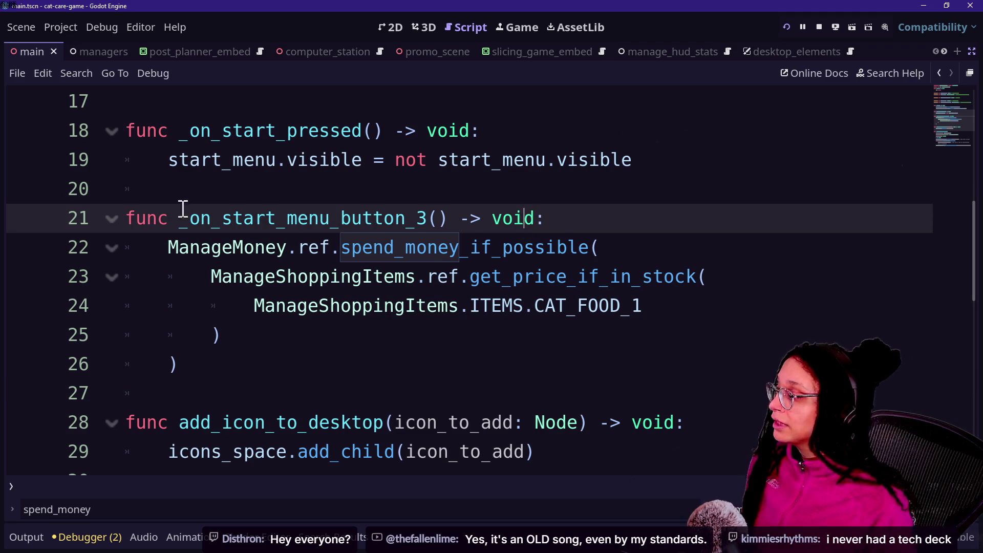
Step: Step through _on_start_menu_button_3's lines 21–27, checking its CAT_FOOD_1 spend_money_if_possible call
{"action": "mouse_move", "coordinate": [182, 208]}
{"action": "left_mouse_down"}
{"action": "mouse_move", "coordinate": [454, 274]}
{"action": "mouse_move", "coordinate": [471, 294]}
{"action": "left_mouse_up"}
{"action": "key", "text": "Down"}
{"action": "key", "text": "Down"}
{"action": "key", "text": "Down"}
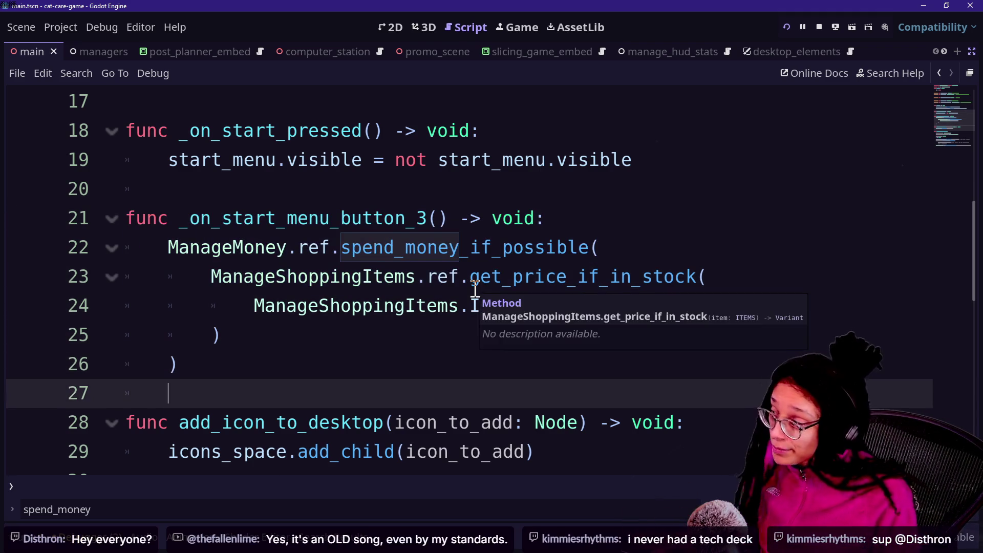
{"action": "scroll", "coordinate": [475, 291], "scroll_direction": "down", "scroll_amount": 2}
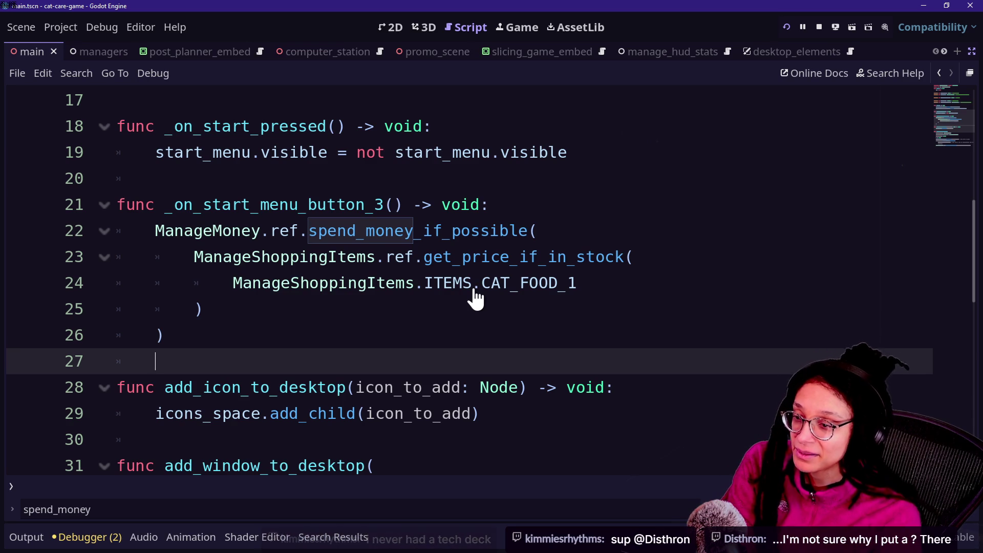
{"action": "left_click", "coordinate": [270, 290]}
{"action": "left_click", "coordinate": [344, 197]}
{"action": "key", "text": "Down"}
{"action": "key", "text": "Down"}
{"action": "key", "text": "Down"}
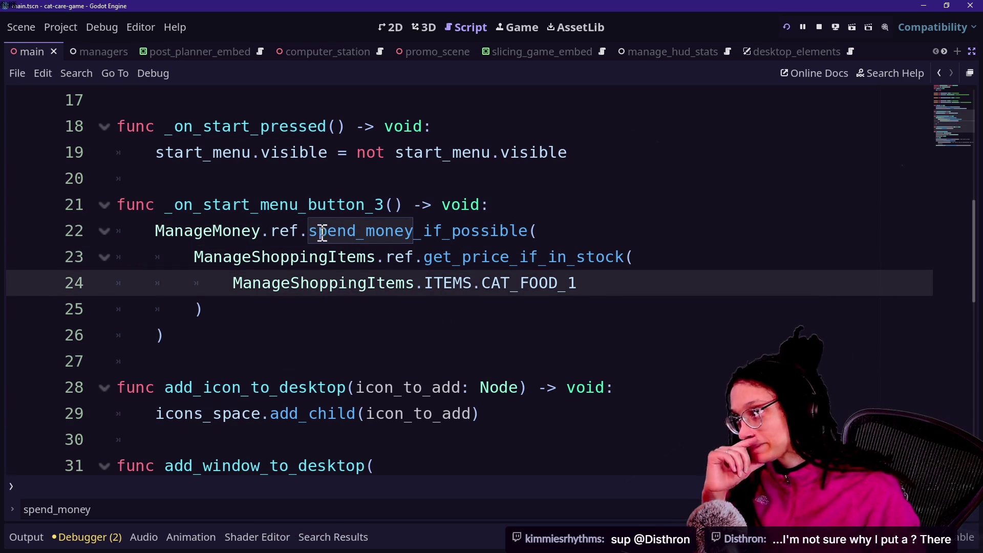
{"action": "key", "text": "Down"}
{"action": "key", "text": "Down"}
{"action": "key", "text": "Down"}
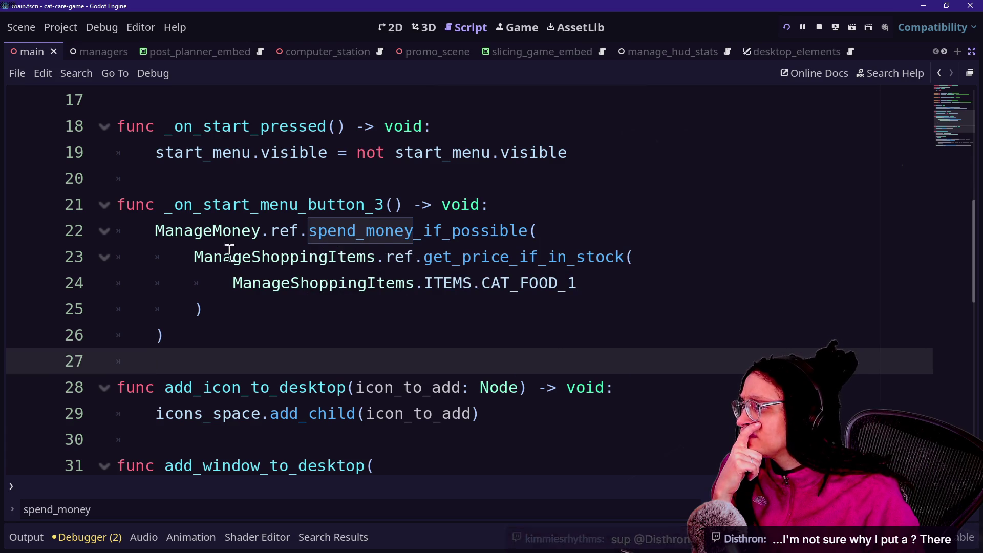
{"action": "left_click_drag", "start_coordinate": [202, 205], "coordinate": [285, 230]}
{"action": "left_click", "coordinate": [347, 231]}
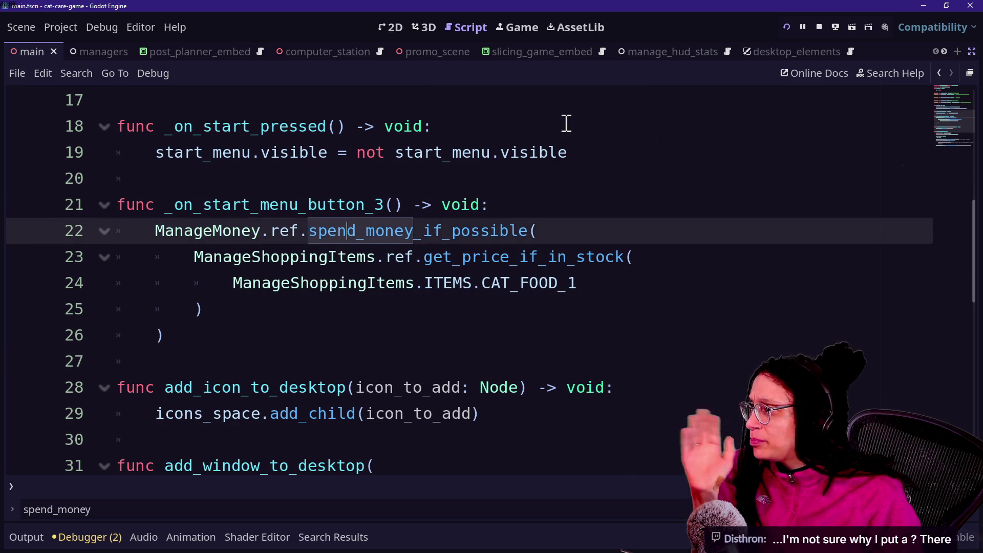
Step: Buy cat food through the desk computer's Shopping menu in the playtest, confirming money drops to $15.70
{"action": "left_click", "coordinate": [523, 29]}
{"action": "left_click", "coordinate": [640, 254]}
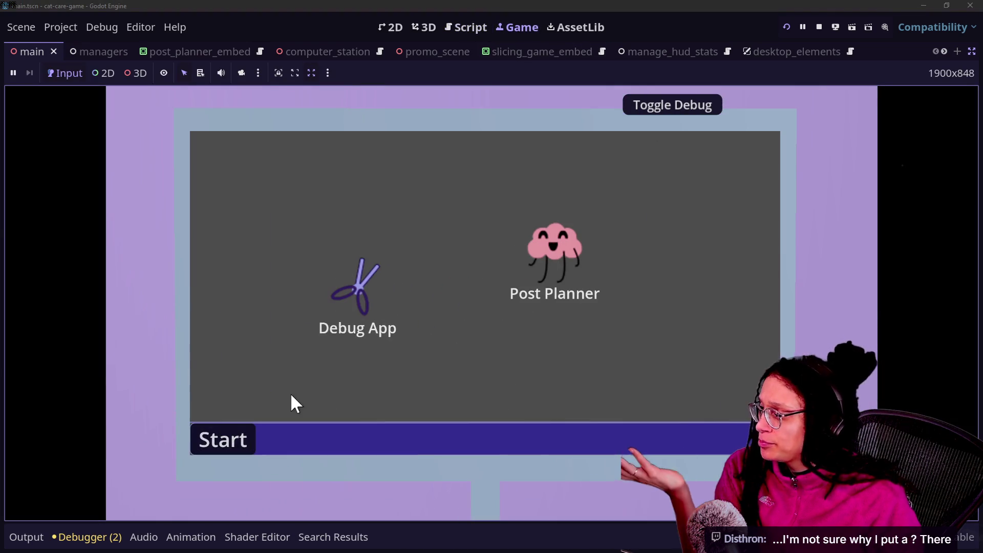
{"action": "left_click", "coordinate": [249, 432]}
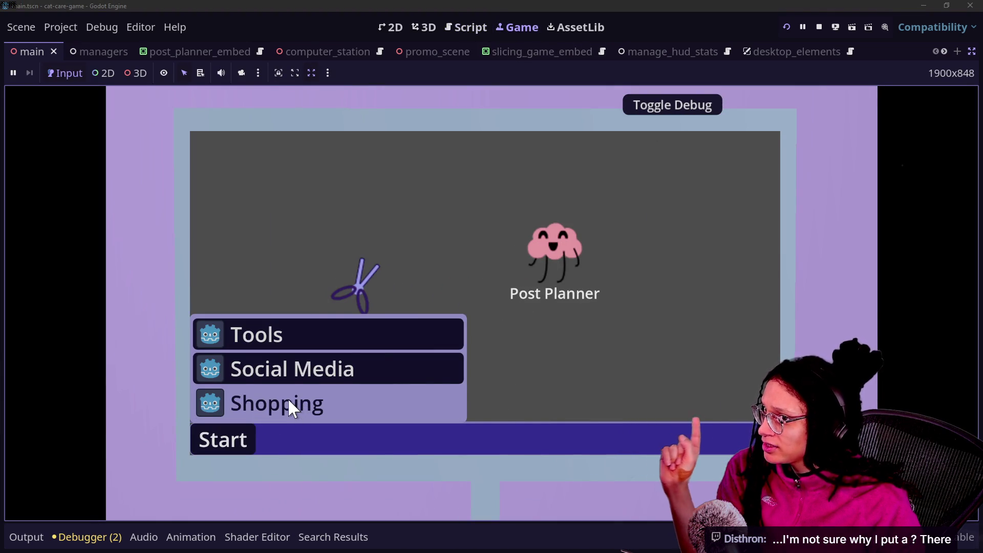
{"action": "key", "text": "Escape"}
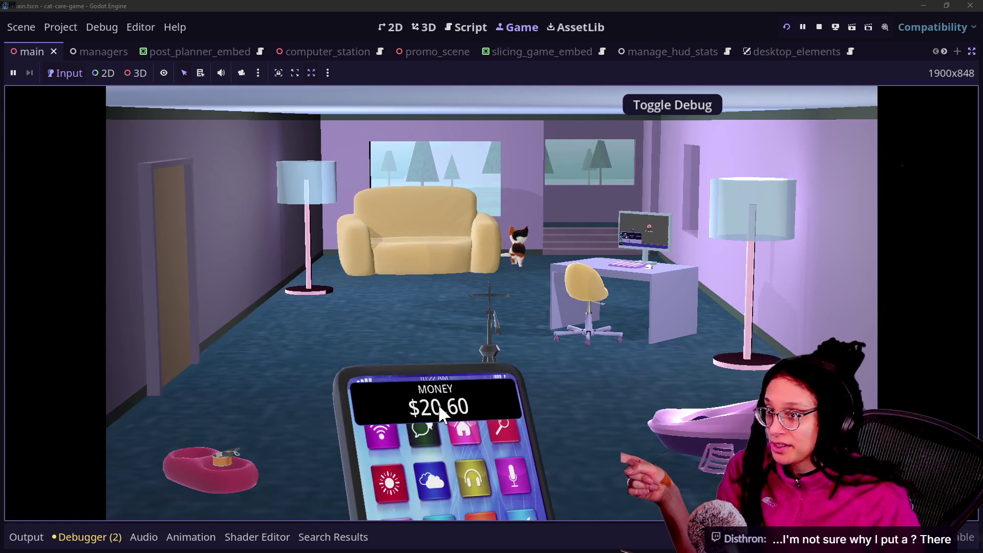
{"action": "left_click", "coordinate": [475, 423]}
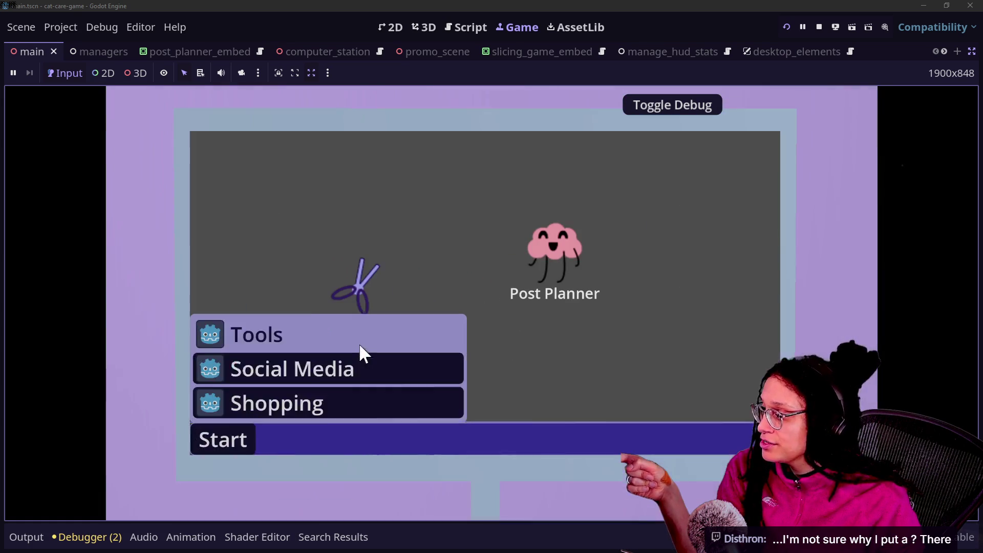
{"action": "key", "text": "Escape"}
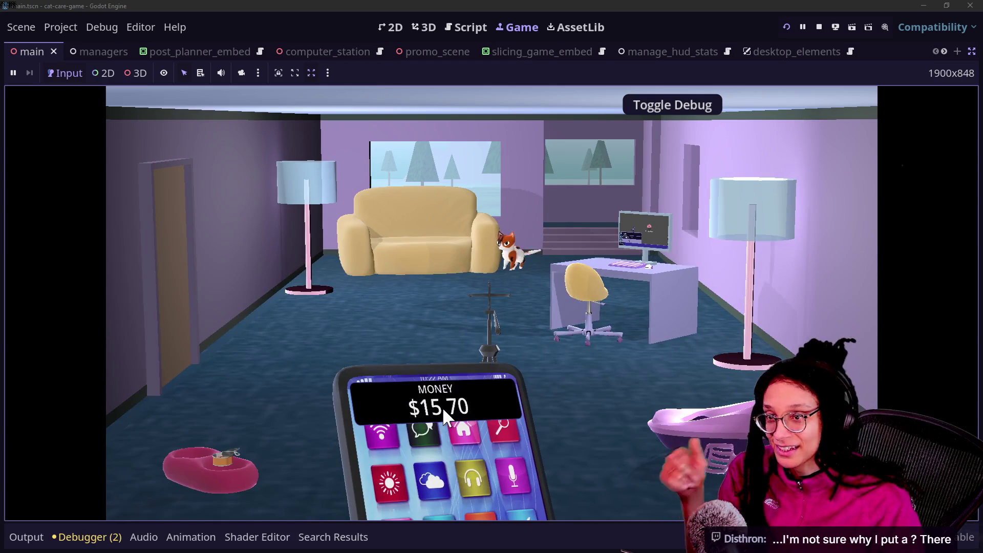
{"action": "left_click", "coordinate": [453, 27]}
Step: Jump from the CAT_FOOD_1 line to the get_price_if_in_stock definition in ManageShoppingItems
{"action": "left_click", "coordinate": [202, 182]}
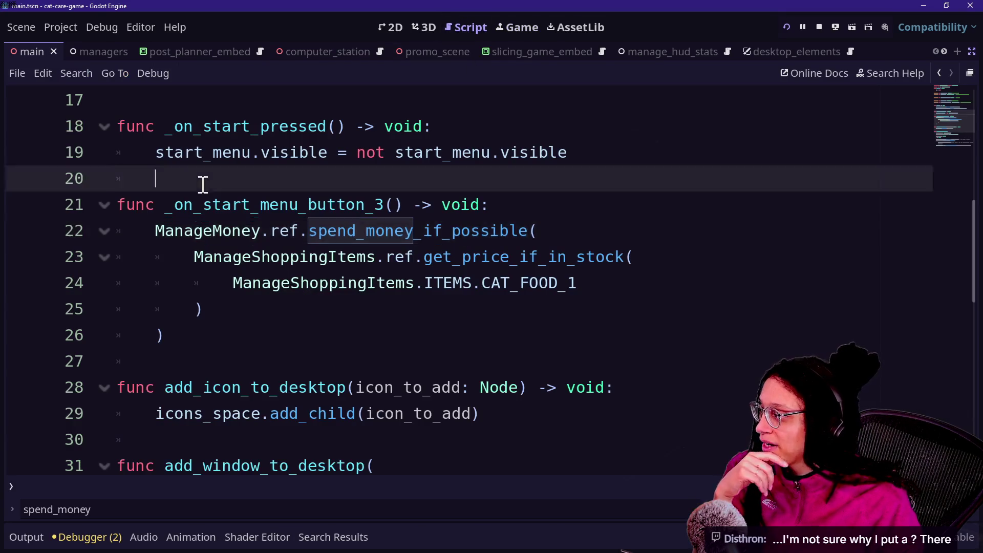
{"action": "left_click", "coordinate": [484, 276]}
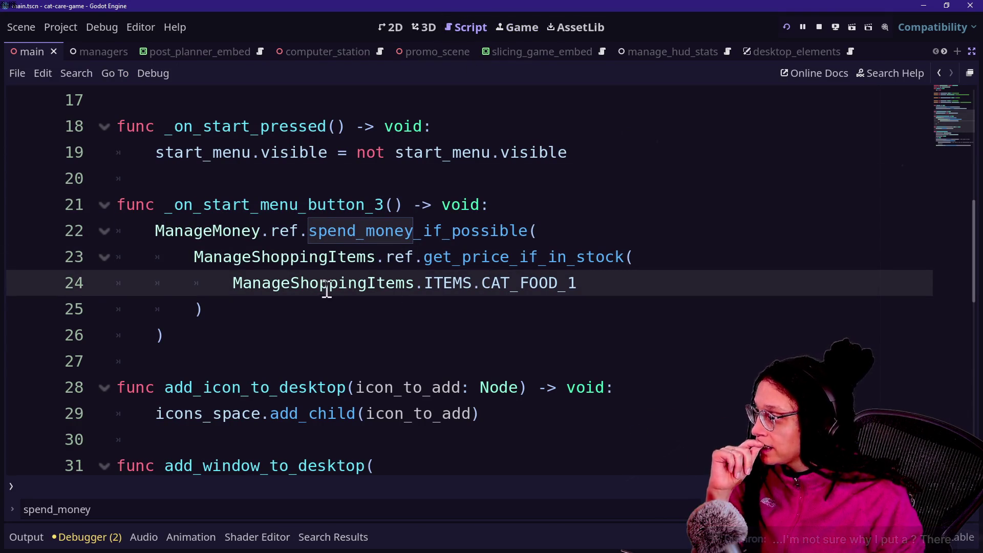
{"action": "left_click_drag", "start_coordinate": [418, 287], "coordinate": [510, 285]}
{"action": "left_click", "coordinate": [567, 284]}
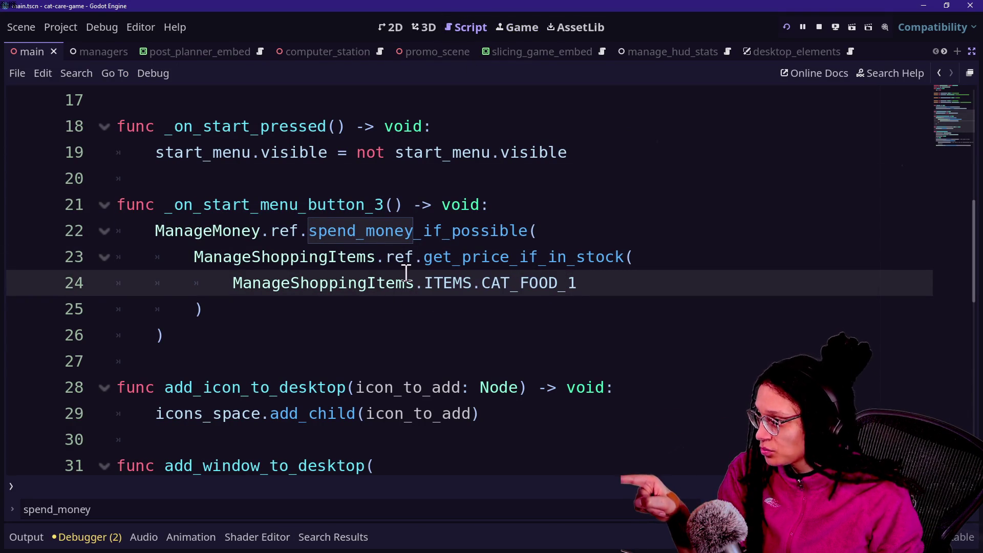
{"action": "left_click", "coordinate": [440, 262], "text": "ctrl"}
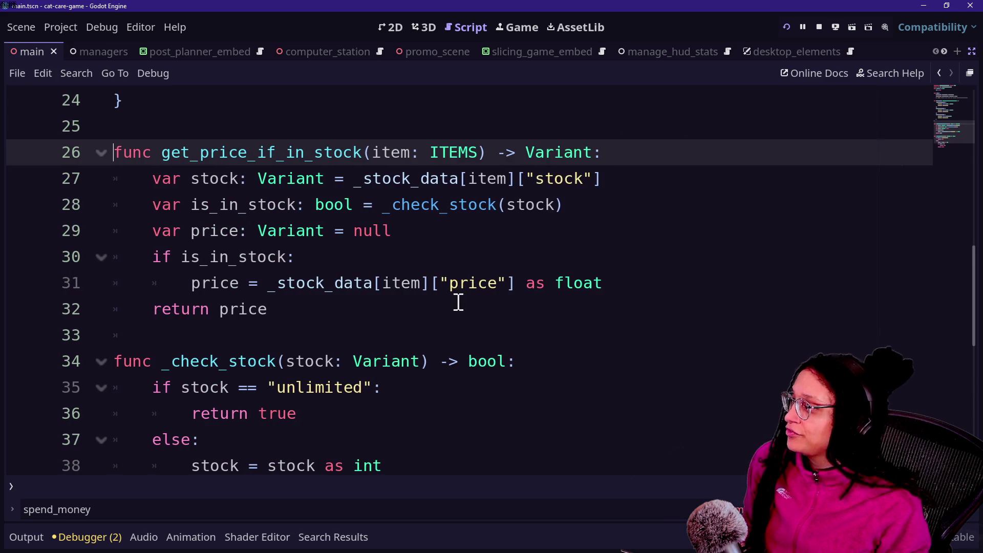
Step: Review CAT_FOOD_1's stock value in the _stock_data dictionary
{"action": "scroll", "coordinate": [350, 214], "scroll_direction": "up", "scroll_amount": 8}
{"action": "scroll", "coordinate": [348, 210], "scroll_direction": "down", "scroll_amount": 3}
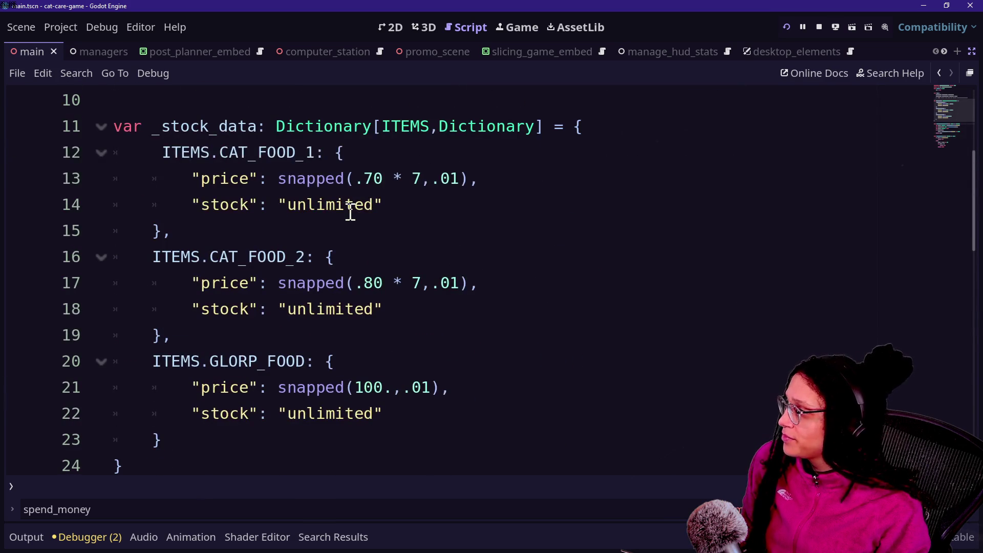
{"action": "left_click_drag", "start_coordinate": [346, 206], "coordinate": [393, 310]}
{"action": "left_click", "coordinate": [393, 311]}
{"action": "left_click_drag", "start_coordinate": [249, 205], "coordinate": [517, 209]}
{"action": "left_click", "coordinate": [520, 209]}
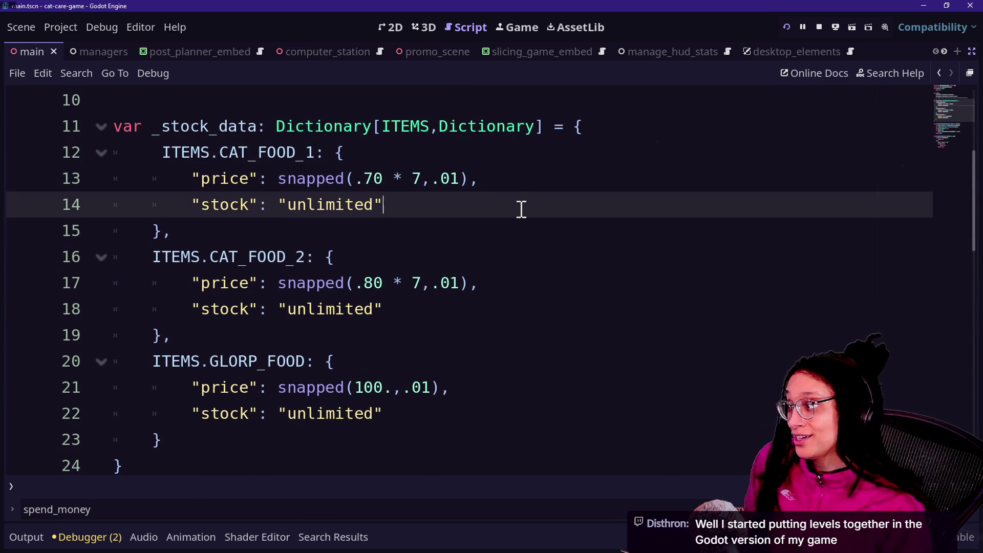
{"action": "key", "text": "shift+Left"}
{"action": "key", "text": "shift+Up"}
{"action": "left_click", "coordinate": [318, 226]}
Step: Examine CAT_FOOD_1's price expression and get_price_if_in_stock's parameter
{"action": "left_click", "coordinate": [245, 181]}
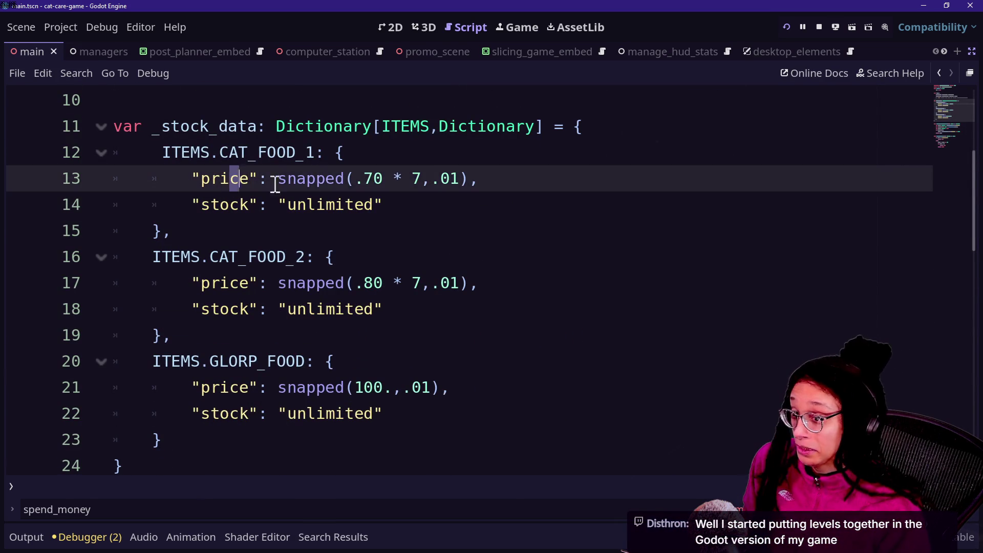
{"action": "mouse_move", "coordinate": [231, 179]}
{"action": "left_mouse_down"}
{"action": "mouse_move", "coordinate": [440, 173]}
{"action": "mouse_move", "coordinate": [410, 199]}
{"action": "left_mouse_up"}
{"action": "key", "text": "Down"}
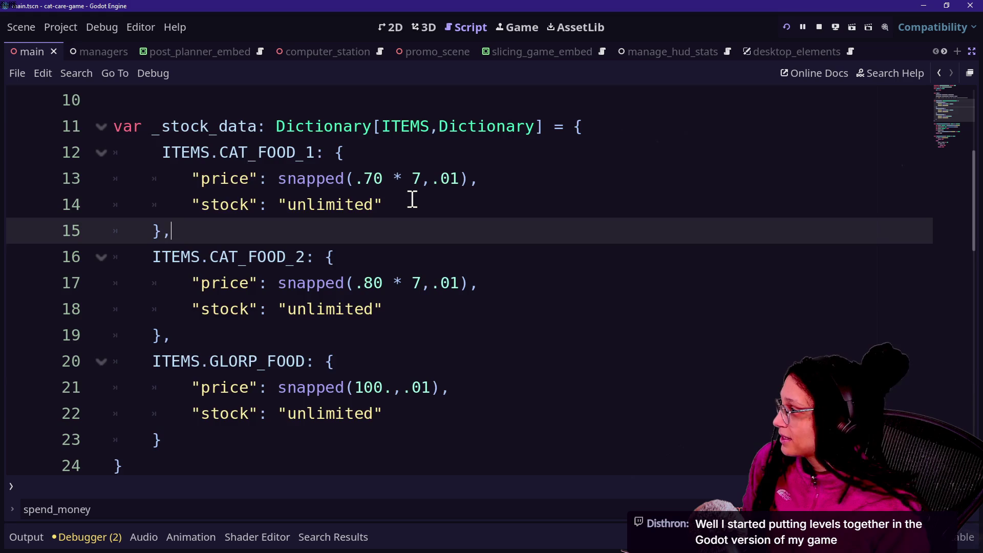
{"action": "scroll", "coordinate": [413, 200], "scroll_direction": "down", "scroll_amount": 2}
{"action": "scroll", "coordinate": [413, 200], "scroll_direction": "down", "scroll_amount": 2}
{"action": "left_click", "coordinate": [412, 200]}
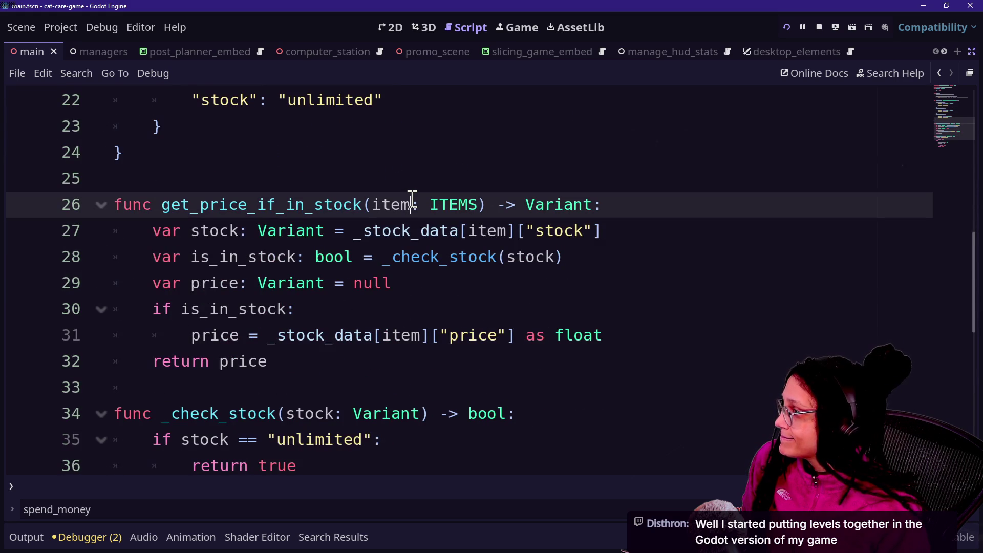
{"action": "key", "text": "Down"}
{"action": "key", "text": "Down"}
{"action": "key", "text": "Down"}
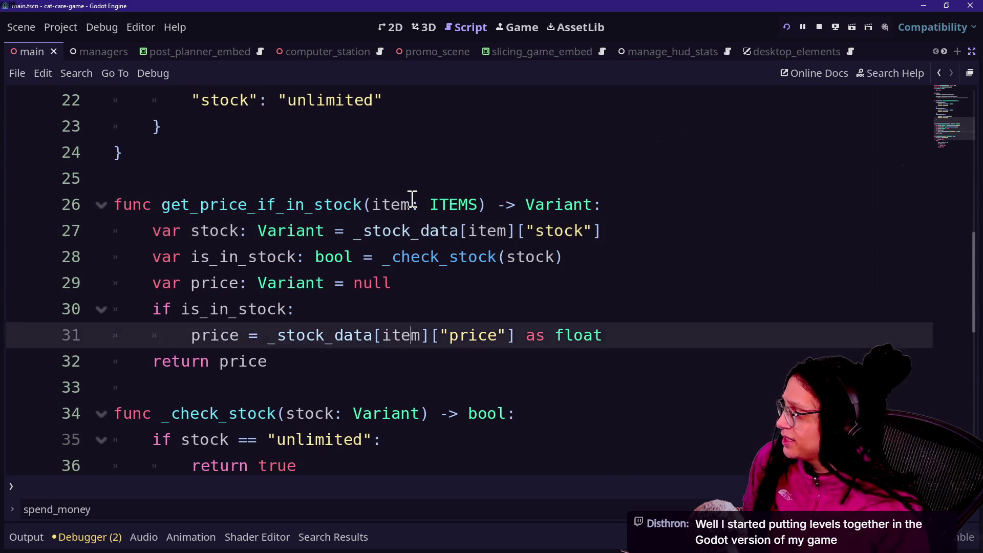
{"action": "scroll", "coordinate": [405, 209], "scroll_direction": "up", "scroll_amount": 9}
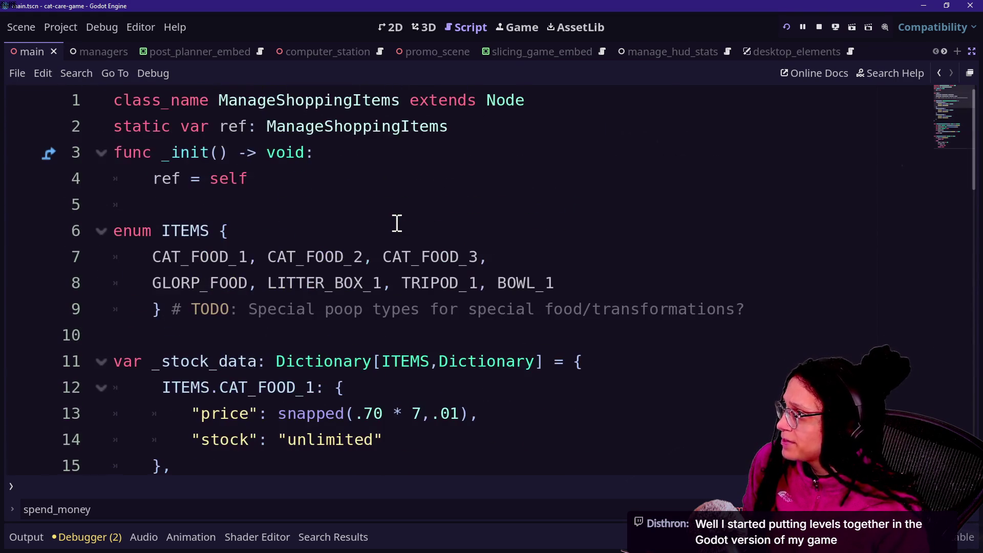
Step: Restore the scene, file and inspector panels and return to the desk computer in the running game
{"action": "left_click", "coordinate": [970, 52]}
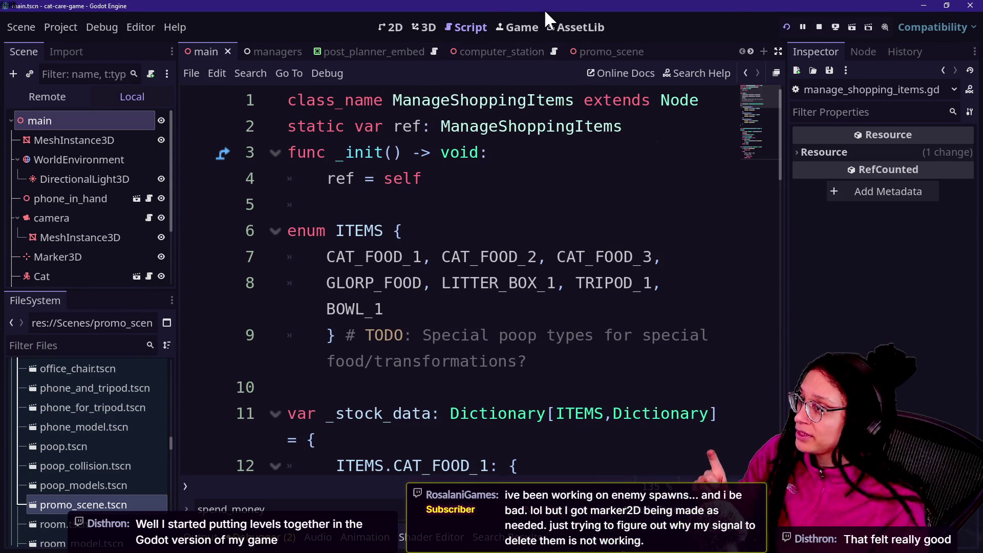
{"action": "left_click", "coordinate": [530, 30]}
{"action": "left_click", "coordinate": [550, 248]}
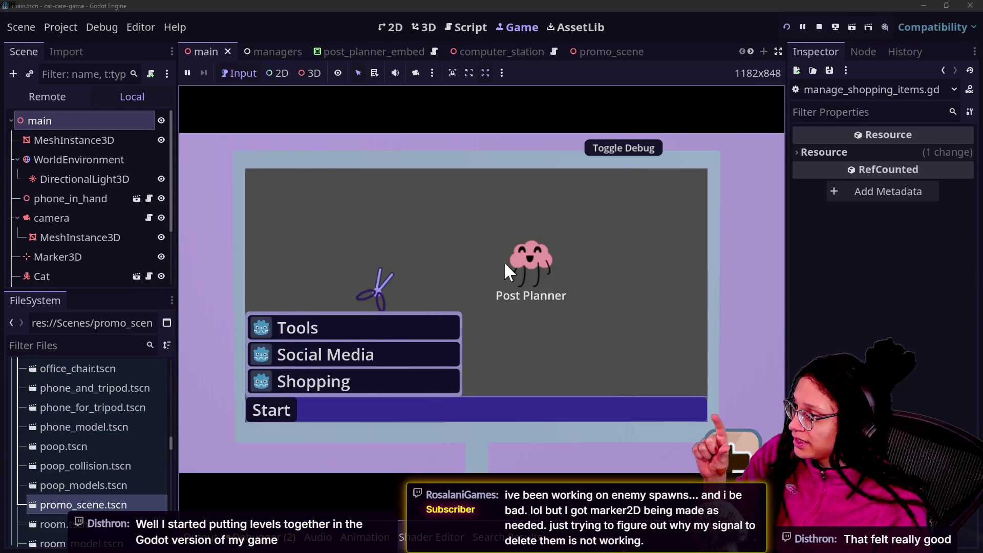
Step: Launch Post Planner from the in-game desktop, start the Mewsky level, then stop the game
{"action": "left_click", "coordinate": [507, 268]}
{"action": "left_click", "coordinate": [270, 407]}
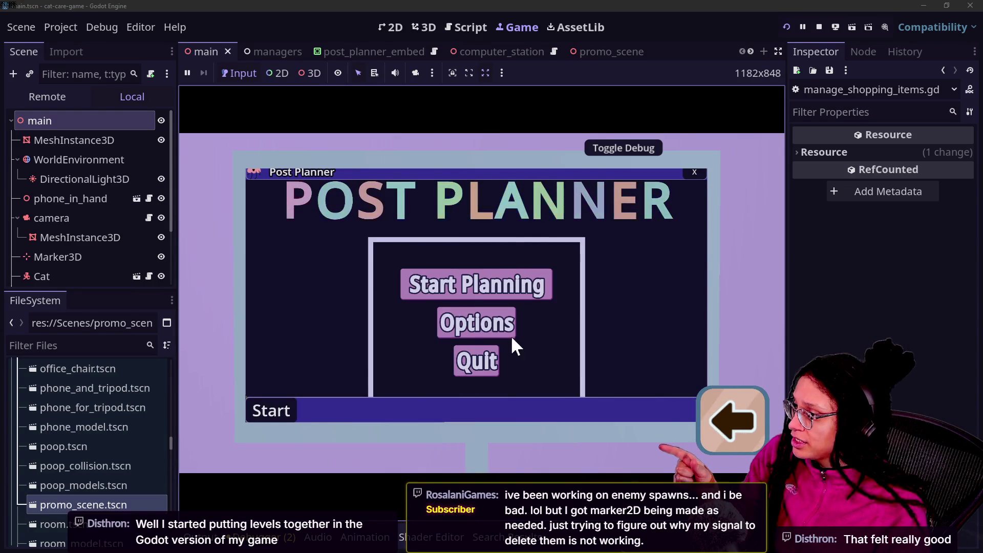
{"action": "left_click", "coordinate": [492, 292]}
{"action": "left_click", "coordinate": [435, 284]}
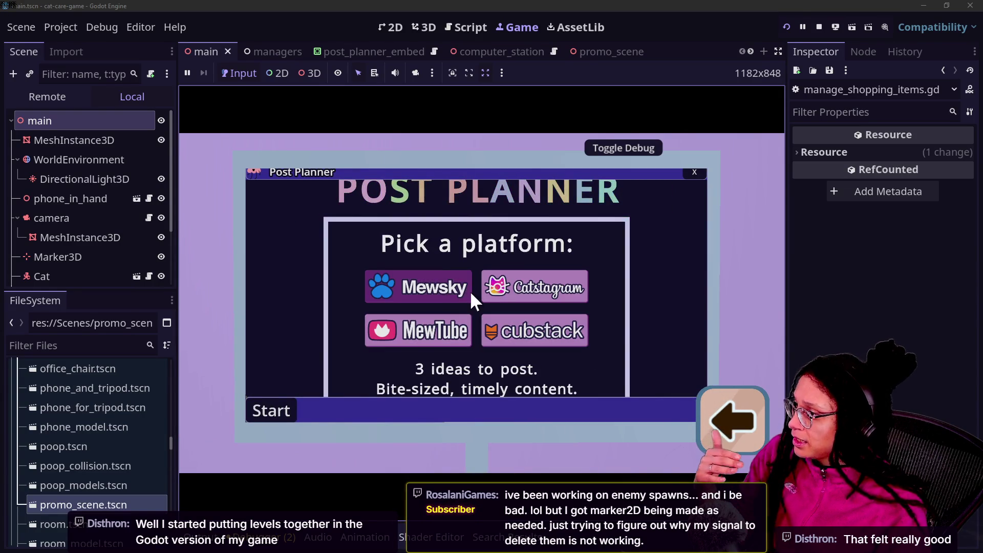
{"action": "left_click", "coordinate": [470, 290]}
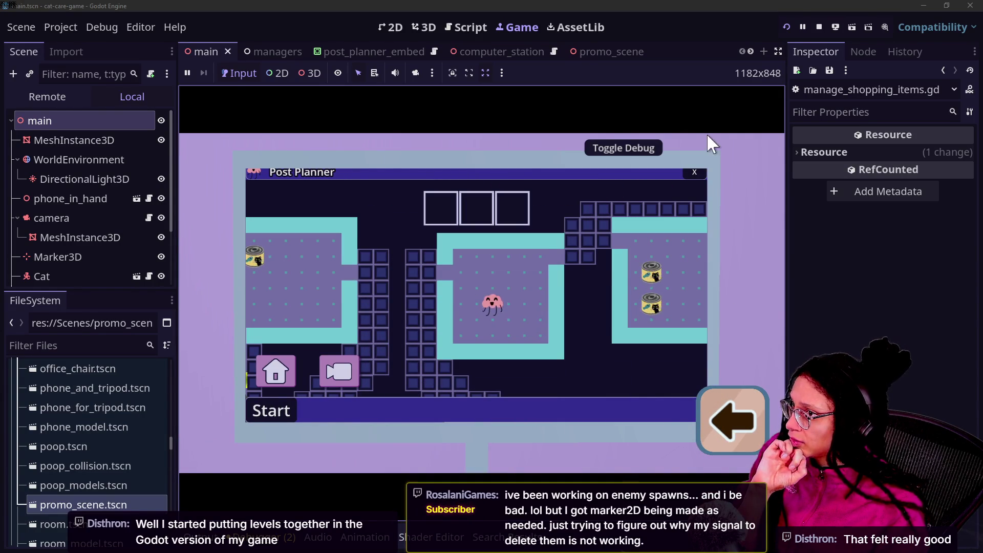
{"action": "left_click", "coordinate": [819, 26]}
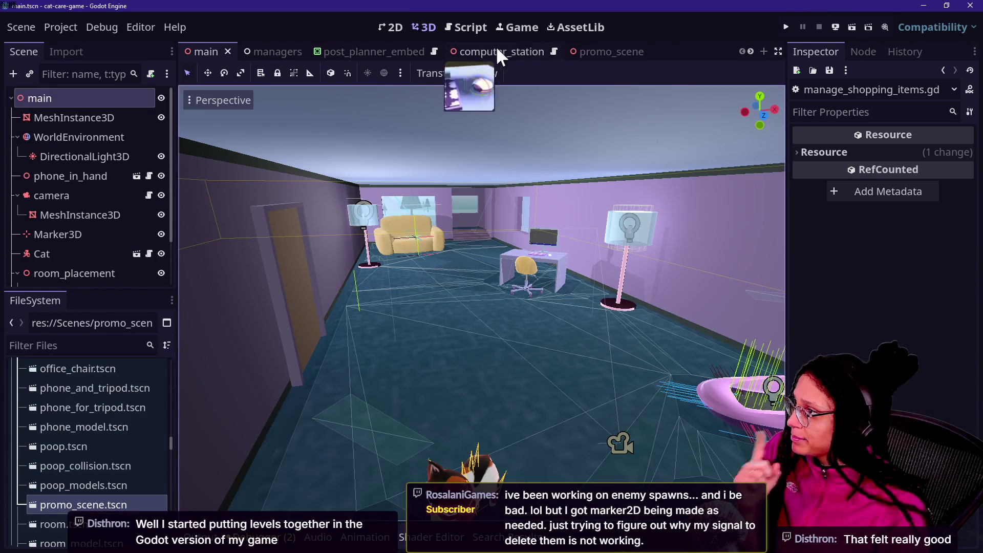
Step: From the script editor, quick-open desktop_icon.gd by searching 'desktop'
{"action": "left_click", "coordinate": [484, 27]}
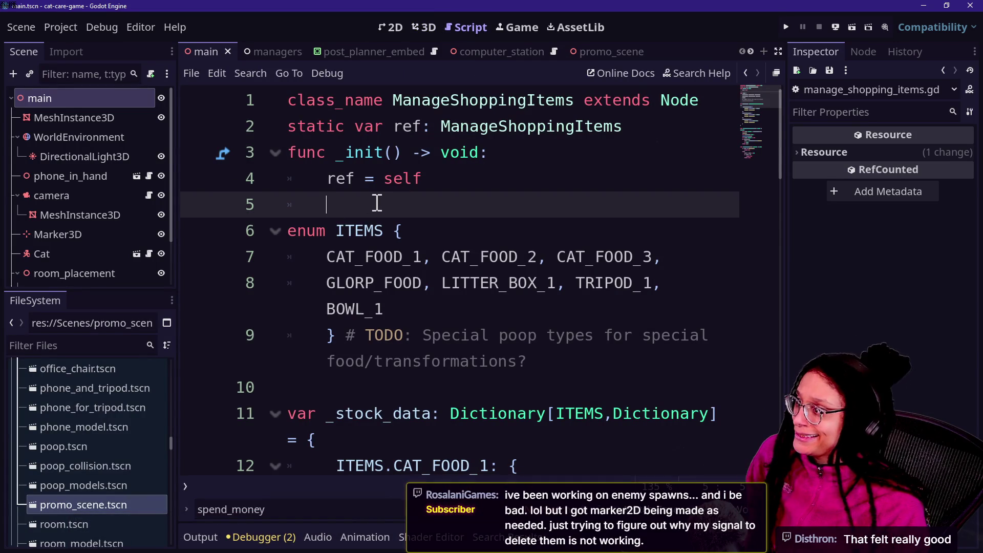
{"action": "key", "text": "ctrl+alt+o"}
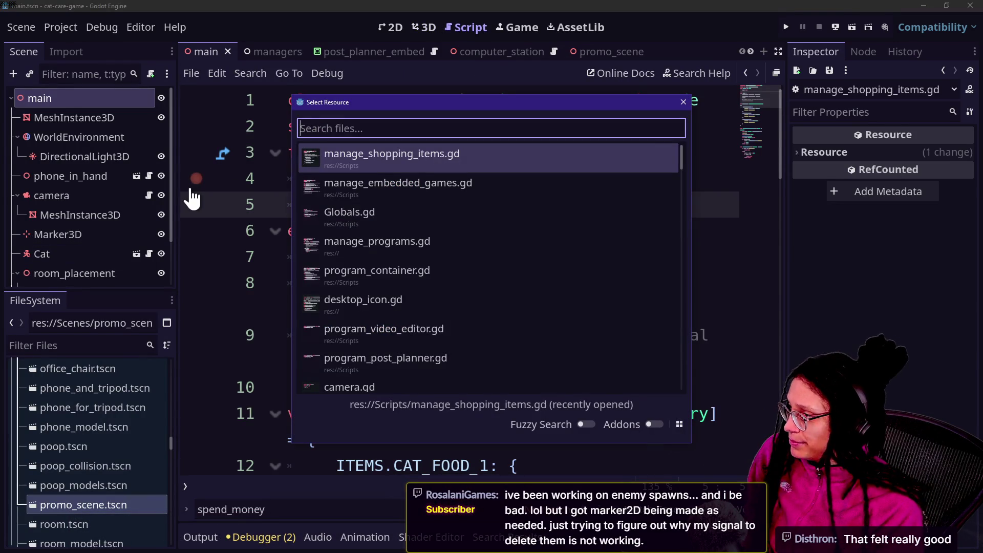
{"action": "type", "text": "desktop"}
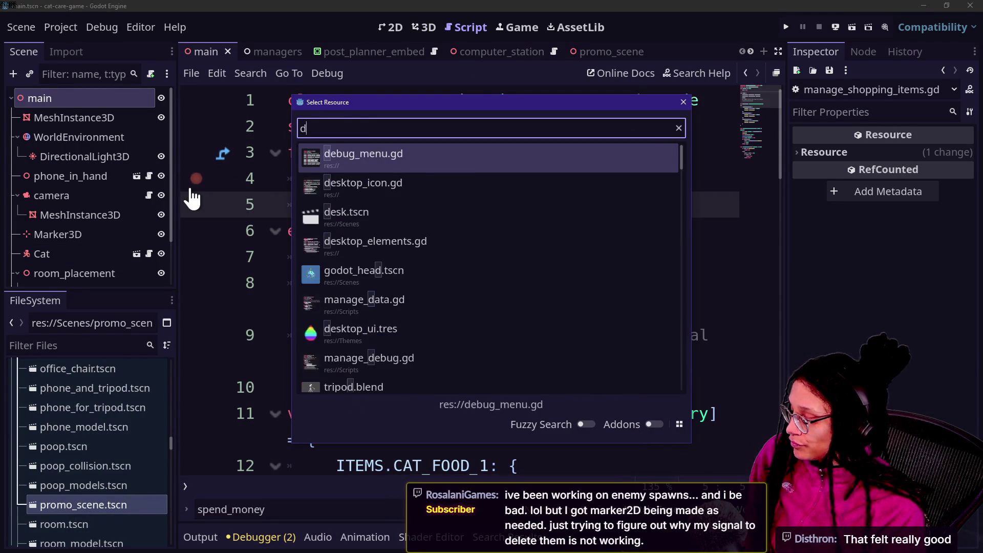
{"action": "key", "text": "Return"}
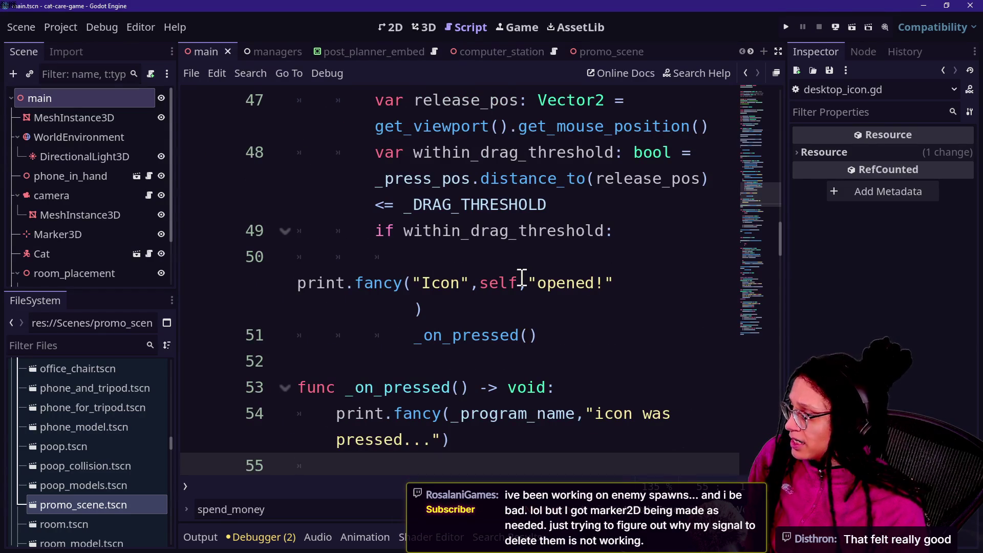
Step: Hide the side panels, reset code zoom, and delete the extra blank line under class_name
{"action": "scroll", "coordinate": [521, 278], "scroll_direction": "up", "scroll_amount": 15}
{"action": "key", "text": "ctrl+shift+F11"}
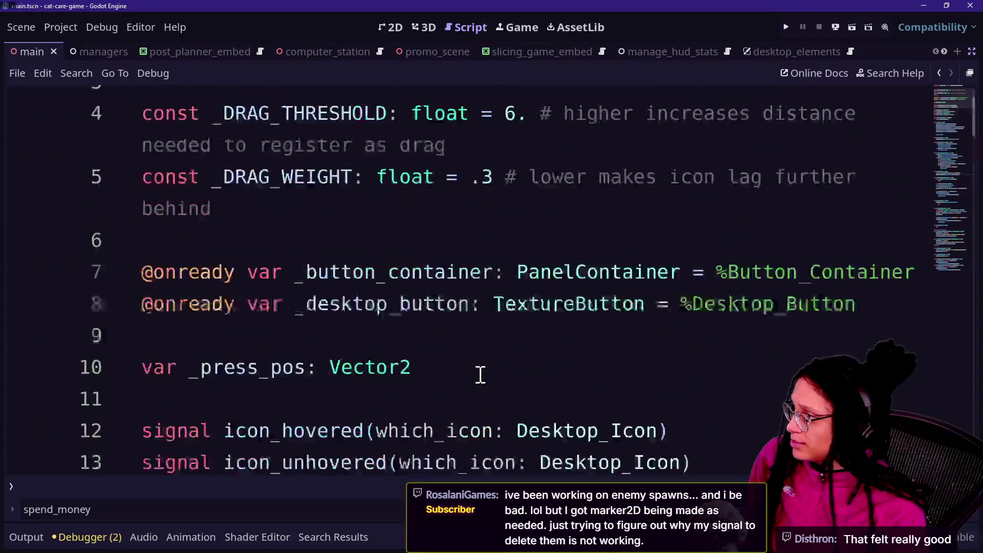
{"action": "scroll", "coordinate": [480, 374], "scroll_direction": "up", "scroll_amount": 2}
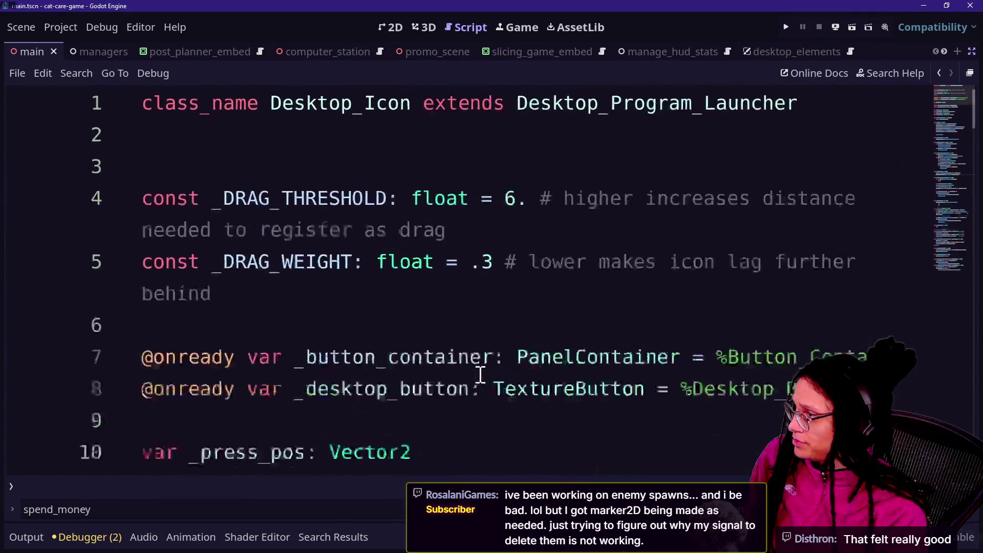
{"action": "key", "text": "ctrl+0"}
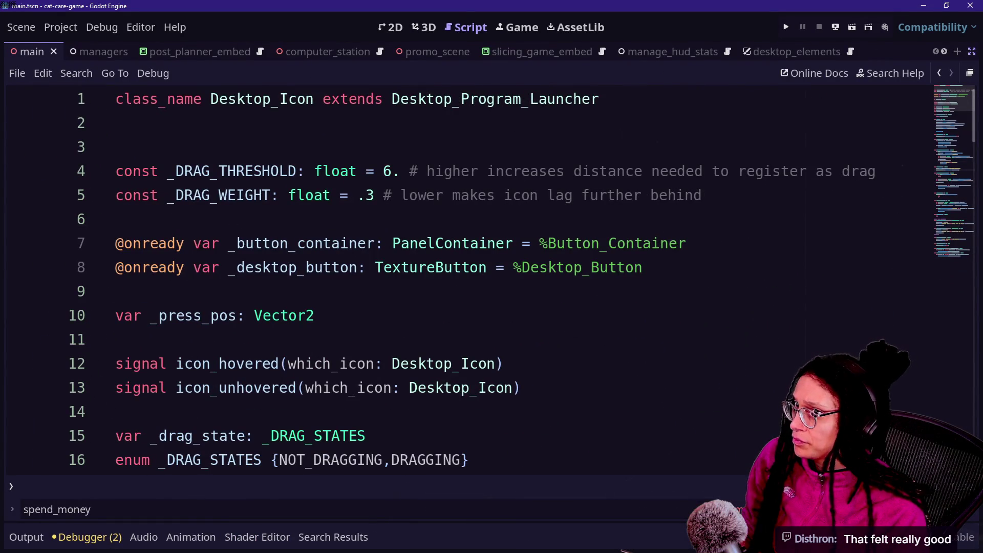
{"action": "left_click", "coordinate": [527, 180]}
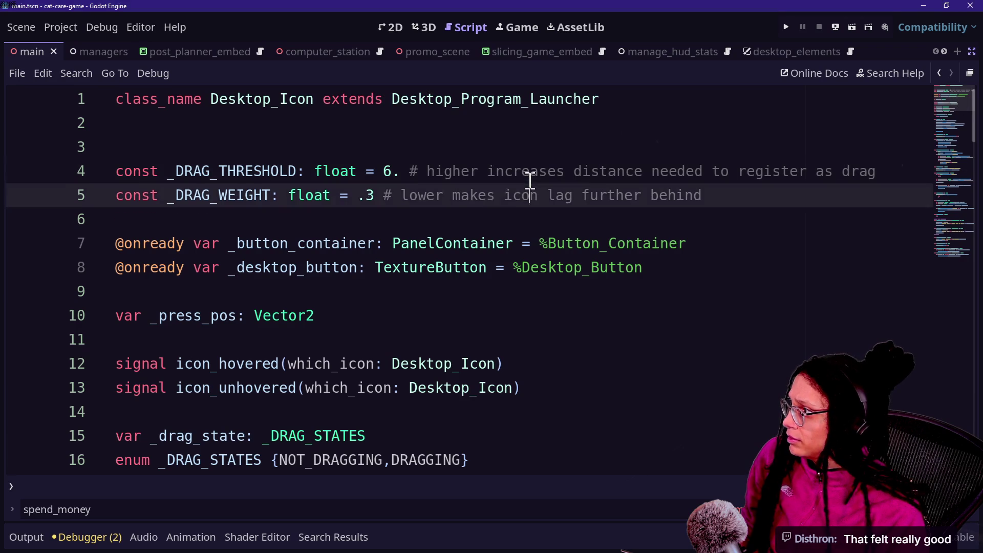
{"action": "key", "text": "Down"}
{"action": "key", "text": "Down"}
{"action": "left_click", "coordinate": [395, 132]}
{"action": "key", "text": "BackSpace"}
{"action": "left_click_drag", "start_coordinate": [395, 135], "coordinate": [673, 149]}
{"action": "left_click", "coordinate": [672, 149]}
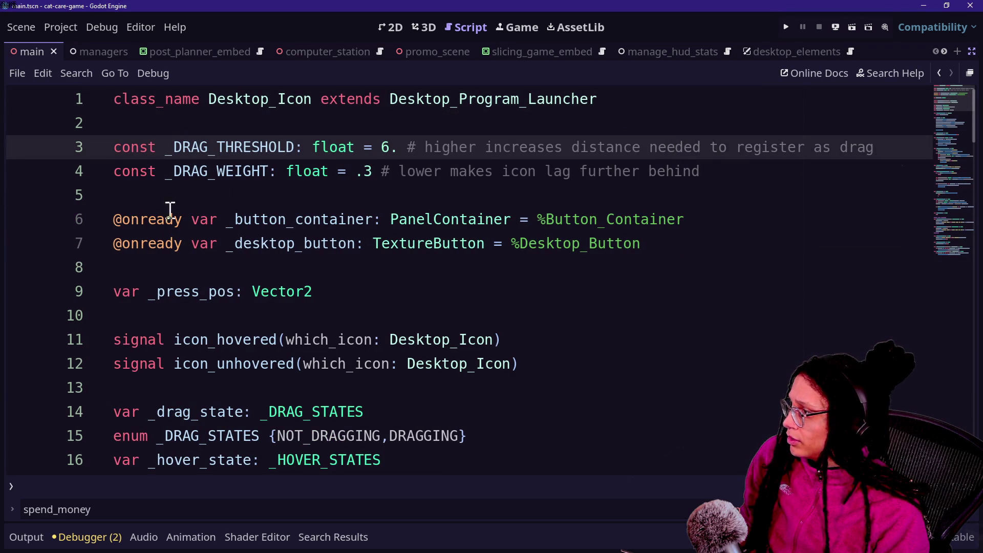
Step: Go from the open_program call on line 54 to its definition in ManagePrograms
{"action": "scroll", "coordinate": [170, 214], "scroll_direction": "down", "scroll_amount": 10}
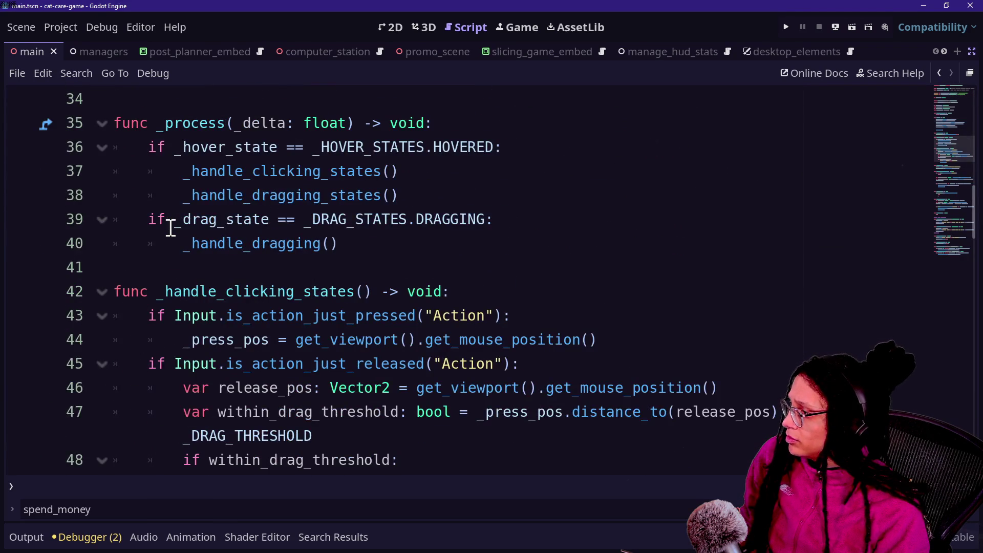
{"action": "scroll", "coordinate": [170, 227], "scroll_direction": "down", "scroll_amount": 4}
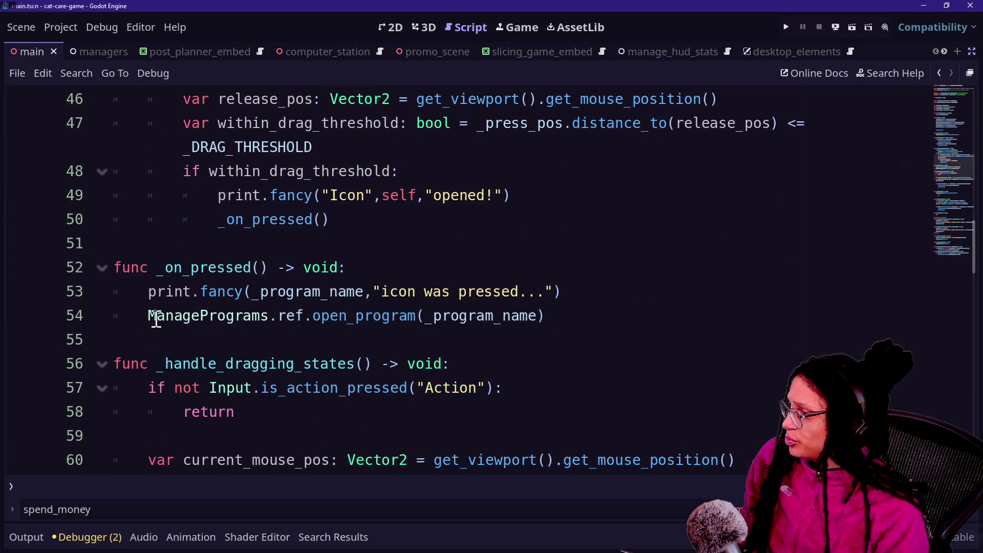
{"action": "left_click_drag", "start_coordinate": [156, 320], "coordinate": [504, 317]}
{"action": "left_click", "coordinate": [503, 316]}
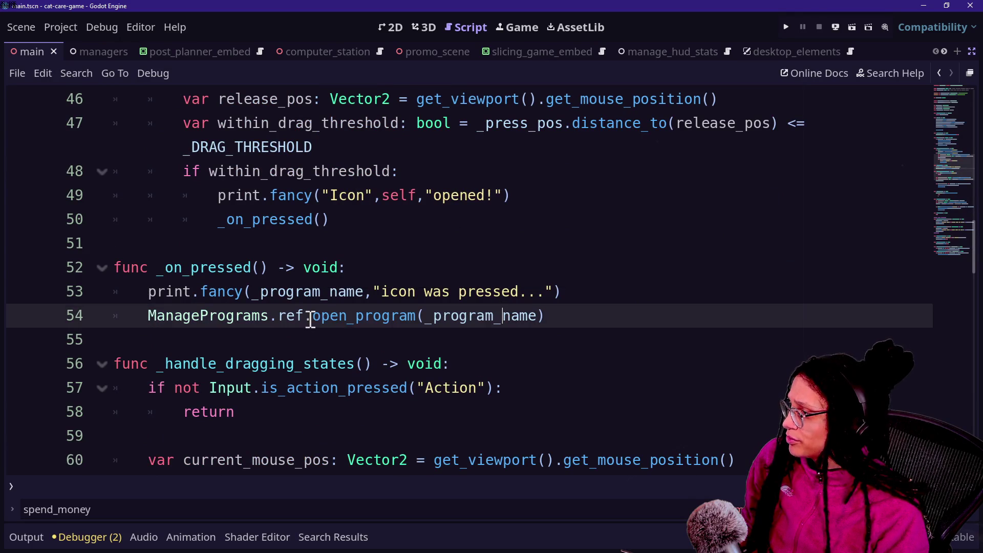
{"action": "left_click", "coordinate": [354, 331], "text": "ctrl"}
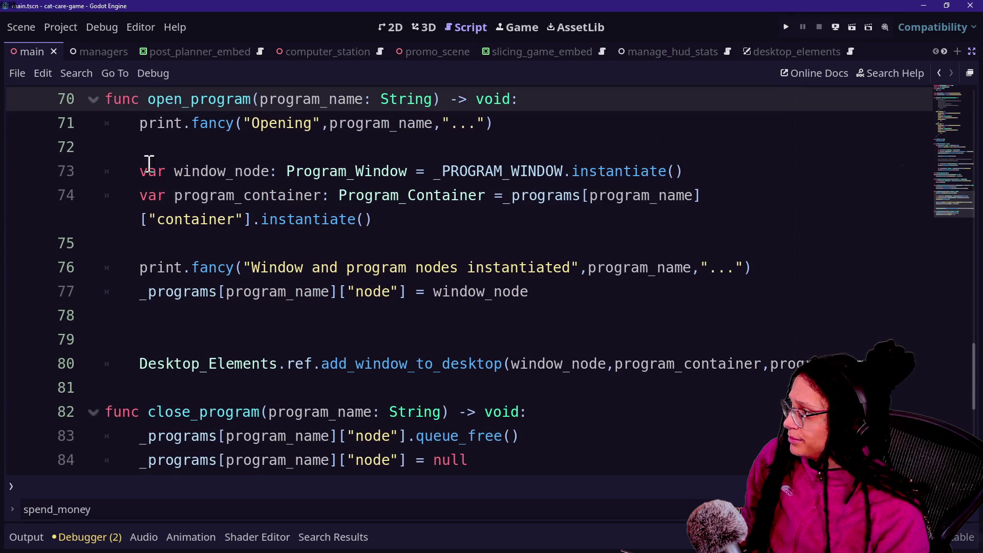
Step: Inspect the window and container instantiate() calls on lines 73–74, then show the Game view
{"action": "mouse_move", "coordinate": [435, 171]}
{"action": "left_mouse_down"}
{"action": "mouse_move", "coordinate": [695, 170]}
{"action": "mouse_move", "coordinate": [443, 172]}
{"action": "left_mouse_up"}
{"action": "left_click", "coordinate": [680, 169]}
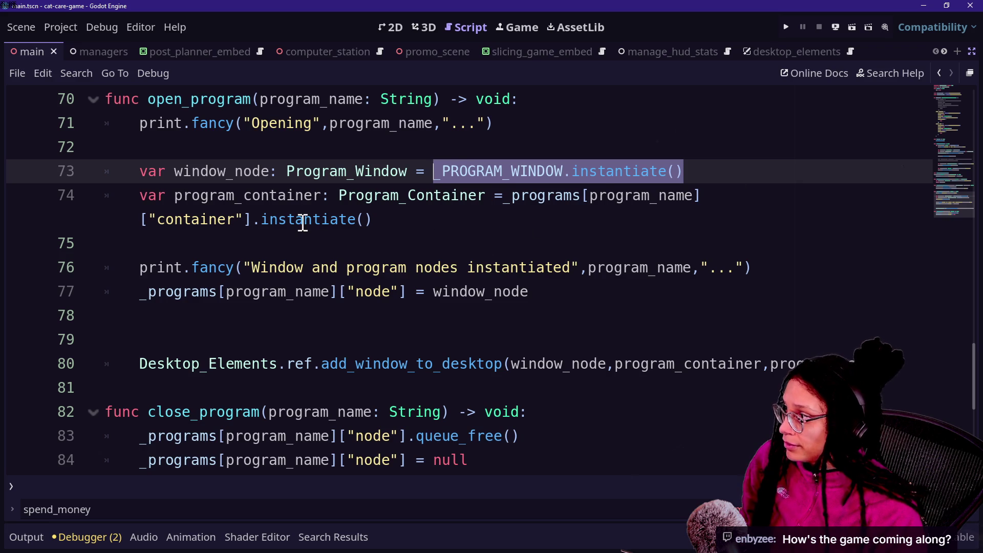
{"action": "left_click", "coordinate": [296, 220]}
{"action": "left_click", "coordinate": [469, 217]}
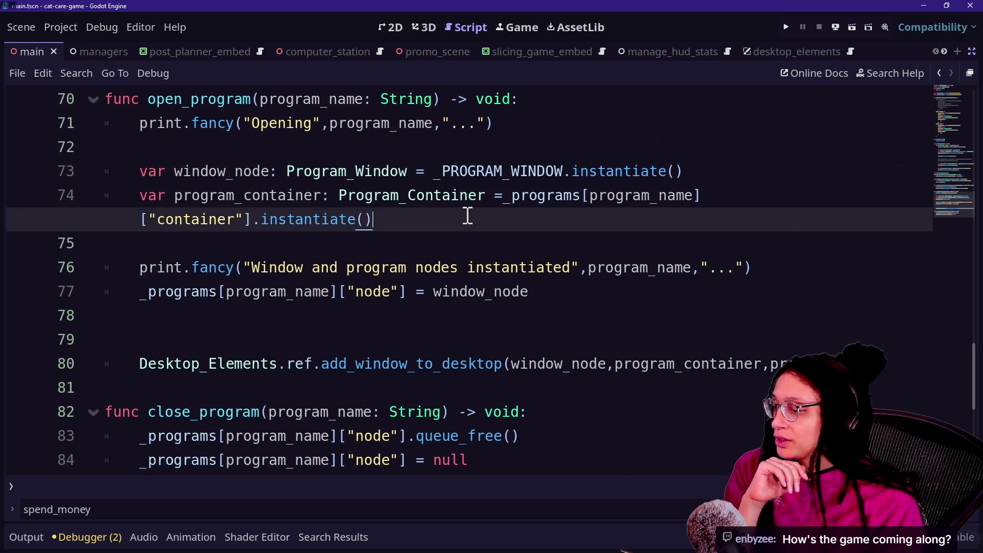
{"action": "key", "text": "Down"}
{"action": "key", "text": "Up"}
{"action": "key", "text": "Up"}
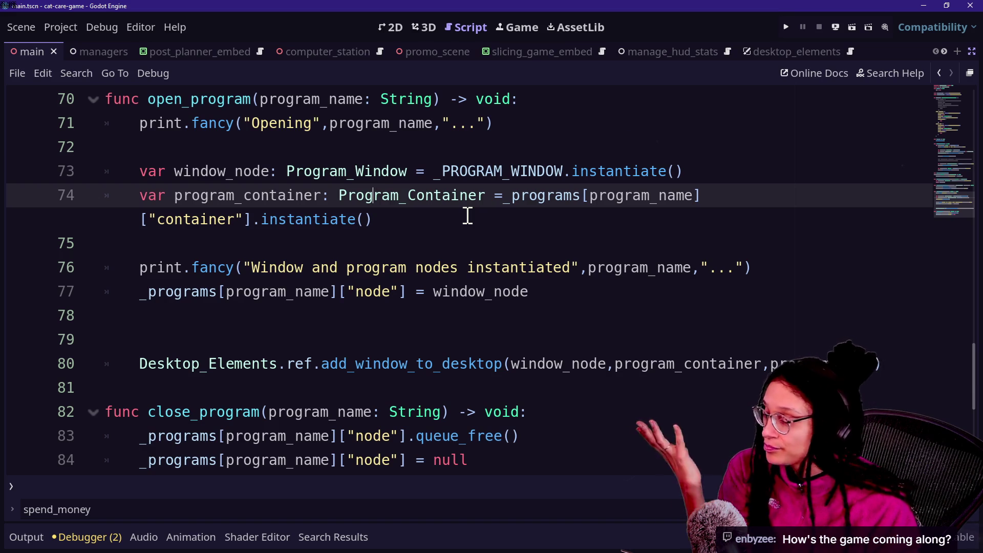
{"action": "key", "text": "Down"}
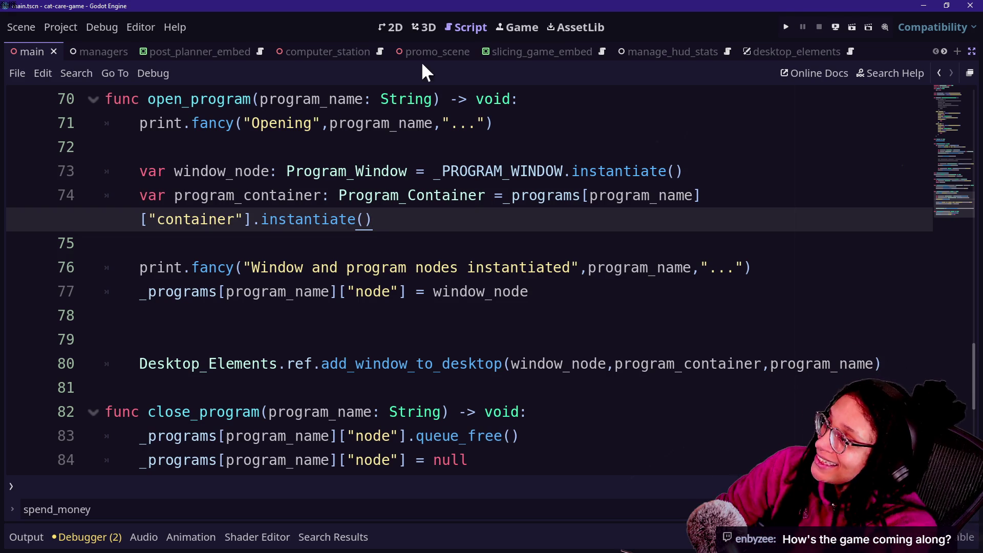
{"action": "left_click", "coordinate": [532, 29]}
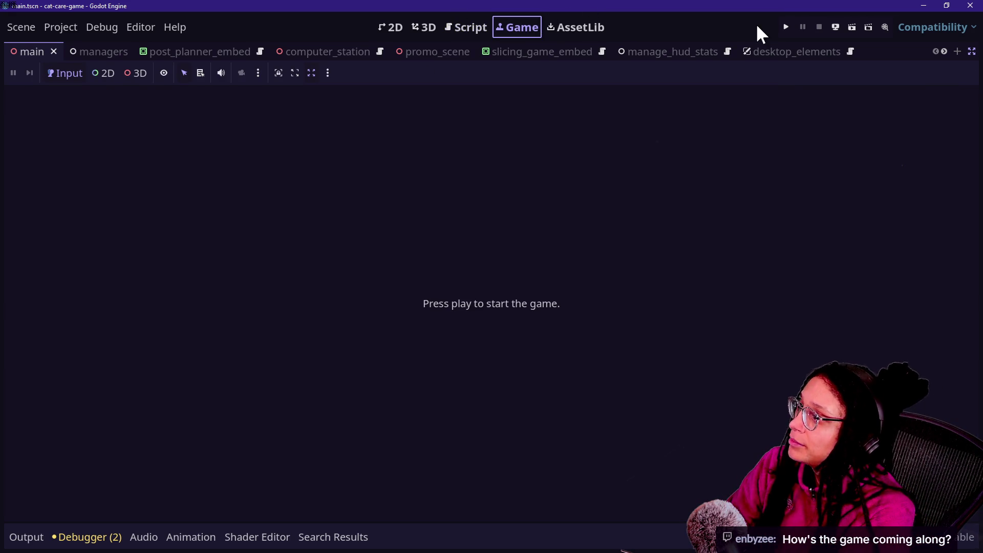
Step: Run the project and check the food bowl and couch close-ups
{"action": "left_click", "coordinate": [785, 27]}
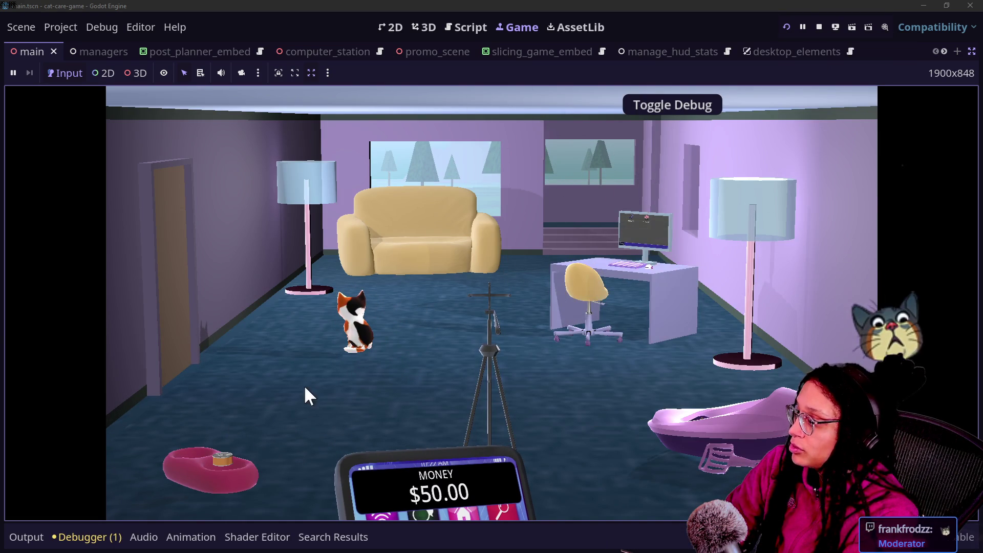
{"action": "left_click", "coordinate": [220, 453]}
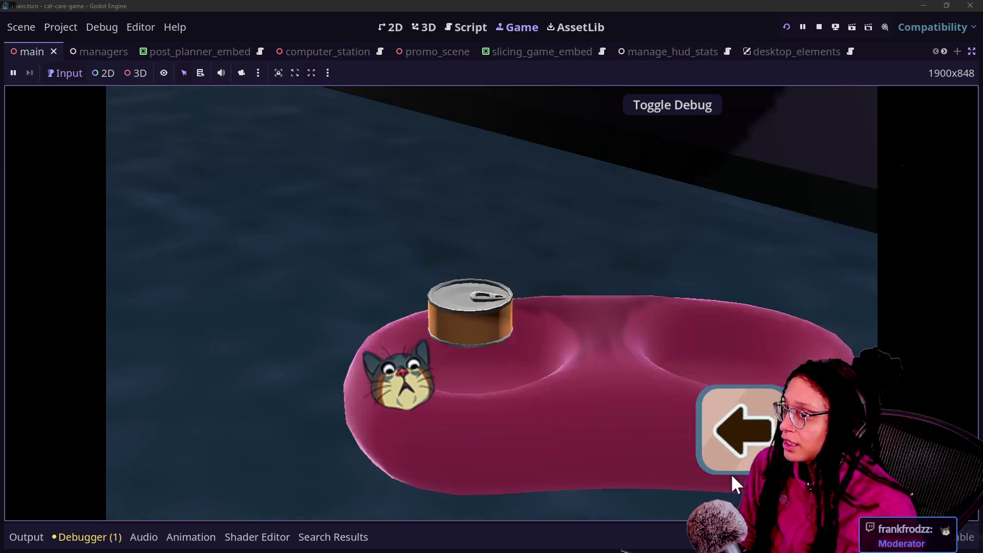
{"action": "left_click", "coordinate": [731, 474]}
{"action": "left_click", "coordinate": [419, 205]}
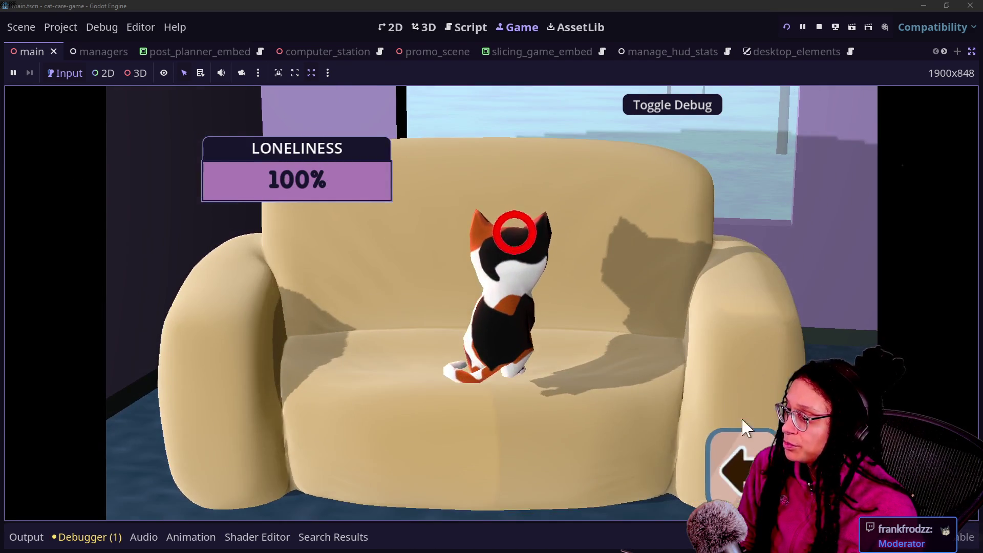
{"action": "left_click", "coordinate": [732, 466]}
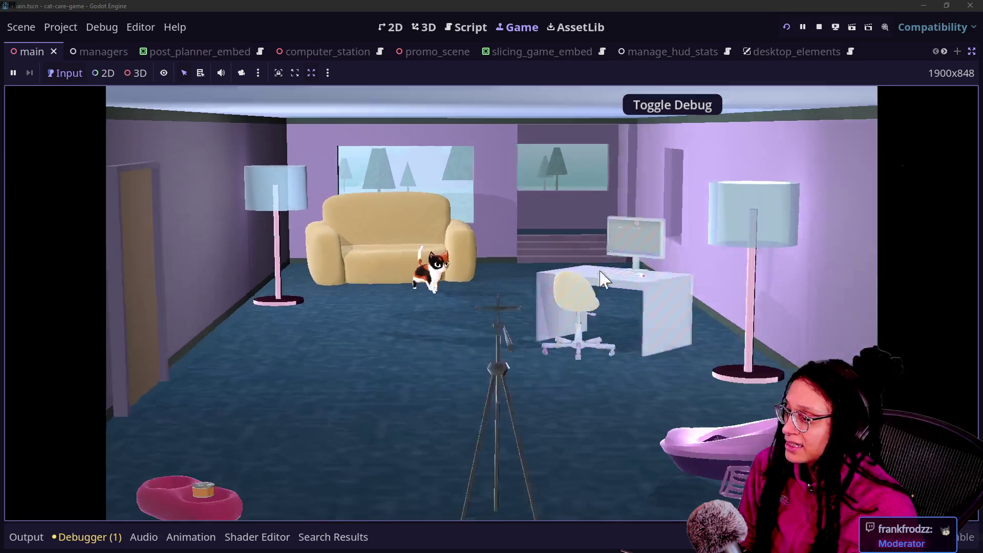
Step: Check the computer close-up and the phone's app grid, then return to the computer desk
{"action": "left_click", "coordinate": [603, 278]}
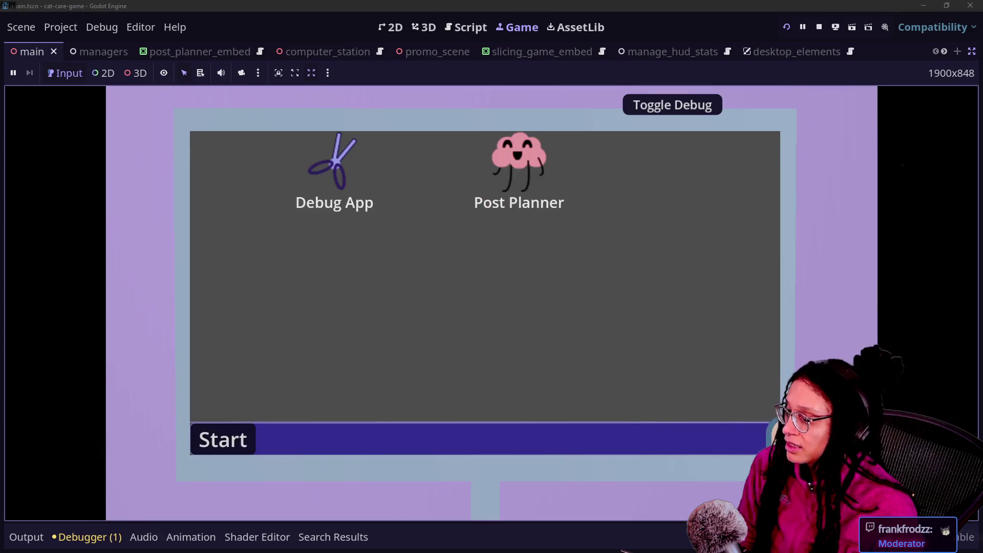
{"action": "left_click", "coordinate": [678, 450]}
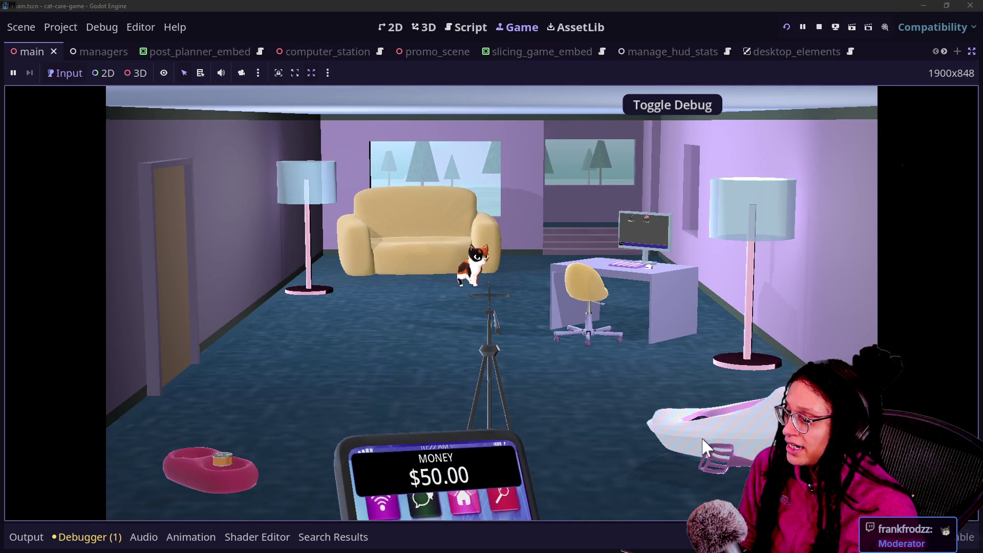
{"action": "key", "text": "Tab"}
{"action": "left_click", "coordinate": [705, 450]}
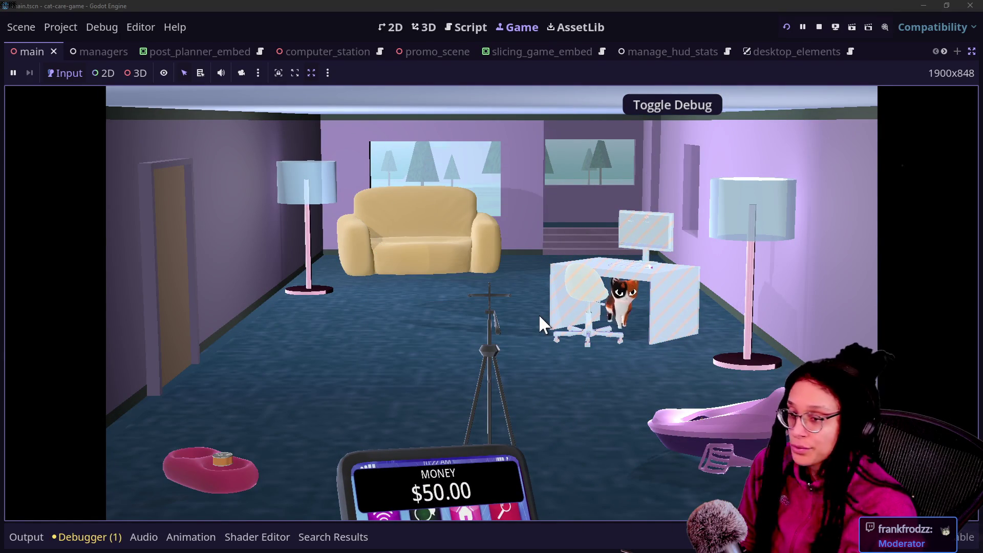
{"action": "left_click", "coordinate": [600, 287]}
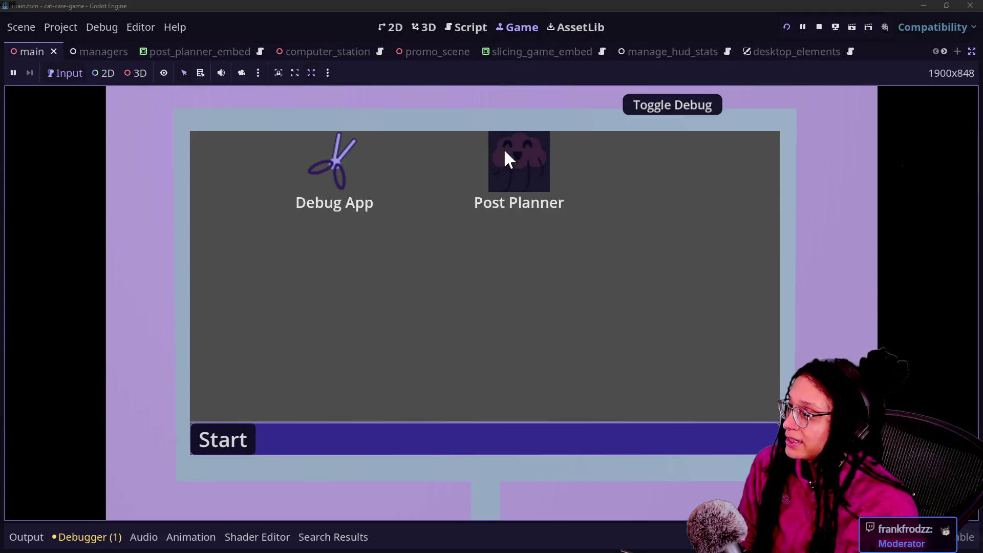
Step: Open Post Planner from the in-game desktop, play the cubstack level, then close its window
{"action": "double_click", "coordinate": [503, 154]}
{"action": "left_click", "coordinate": [431, 278]}
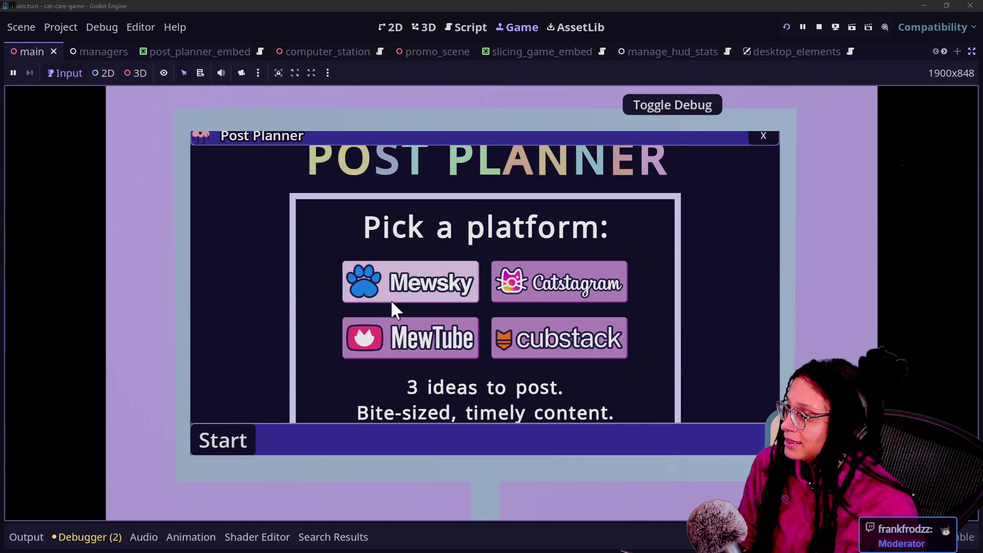
{"action": "left_click", "coordinate": [563, 343]}
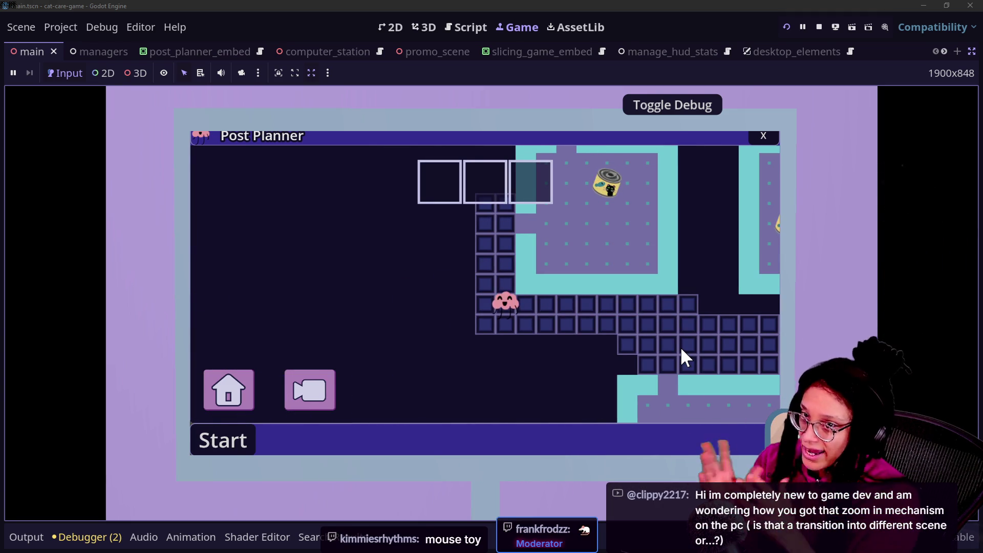
{"action": "left_click", "coordinate": [762, 138]}
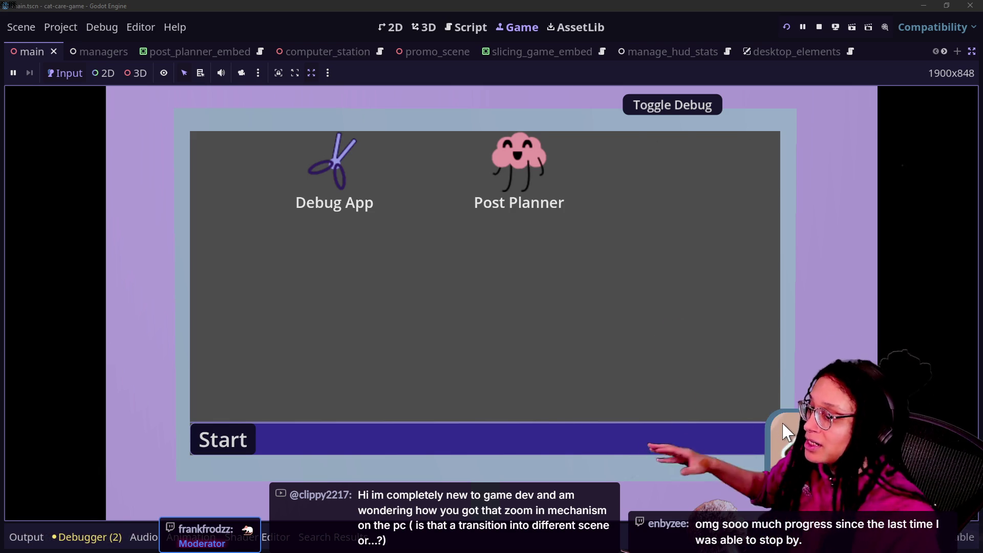
Step: Back out of the computer and couch close-ups to the full room view with $50.00
{"action": "left_click", "coordinate": [784, 425]}
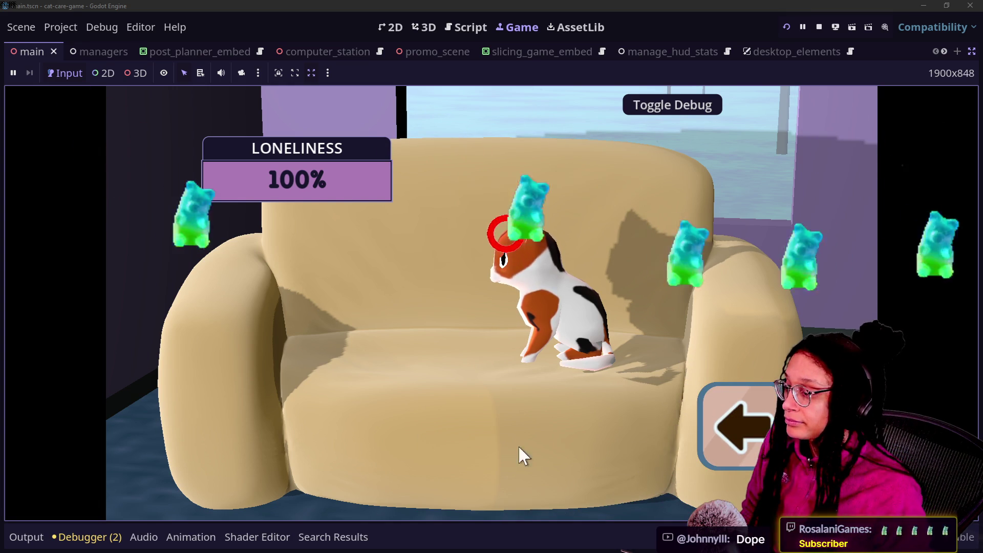
{"action": "left_click", "coordinate": [733, 417]}
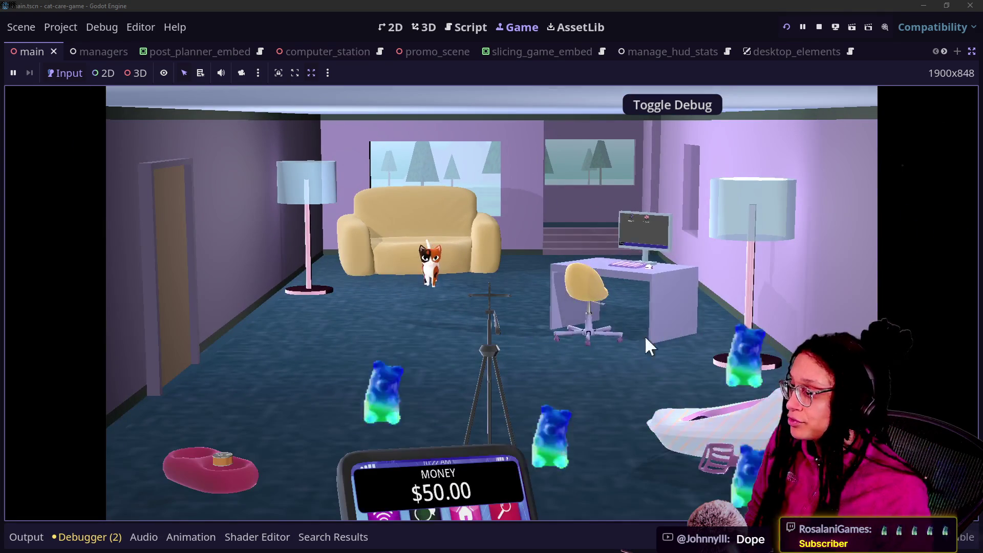
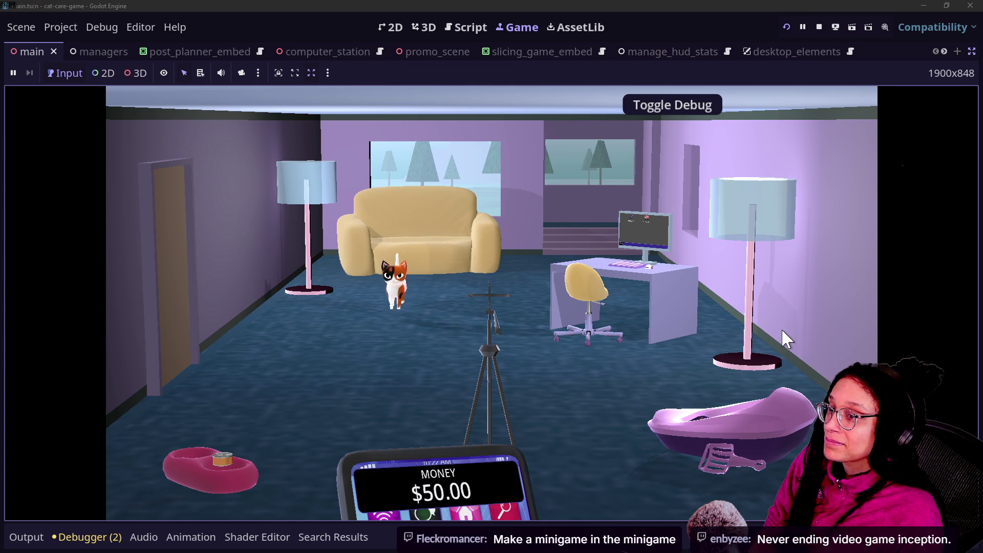
Step: Read through the Streamer.bot viewer chat in the browser, then return to the Godot game
{"action": "key", "text": "alt+Tab"}
{"action": "left_click", "coordinate": [114, 10]}
{"action": "scroll", "coordinate": [327, 415], "scroll_direction": "up", "scroll_amount": 3}
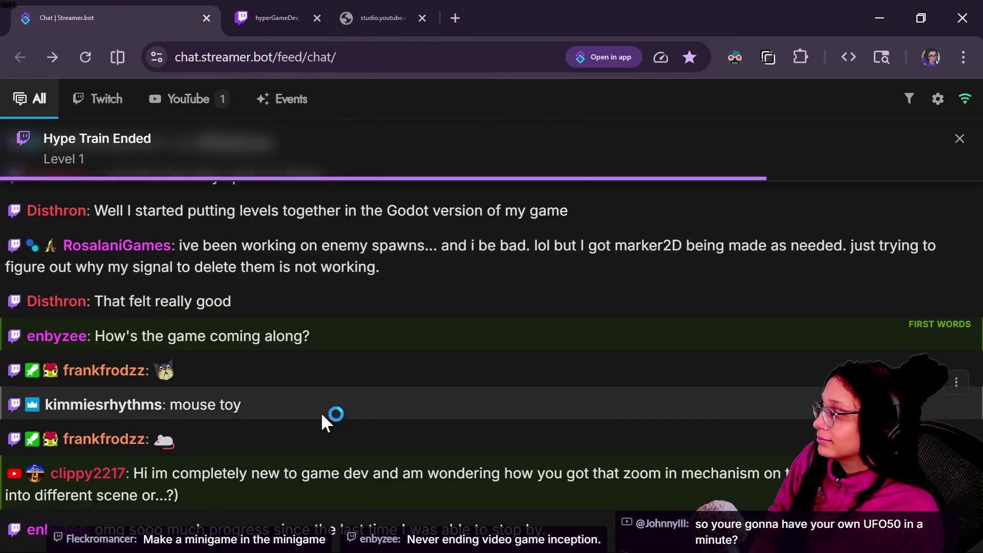
{"action": "scroll", "coordinate": [327, 414], "scroll_direction": "down", "scroll_amount": 5}
{"action": "scroll", "coordinate": [327, 414], "scroll_direction": "up", "scroll_amount": 7}
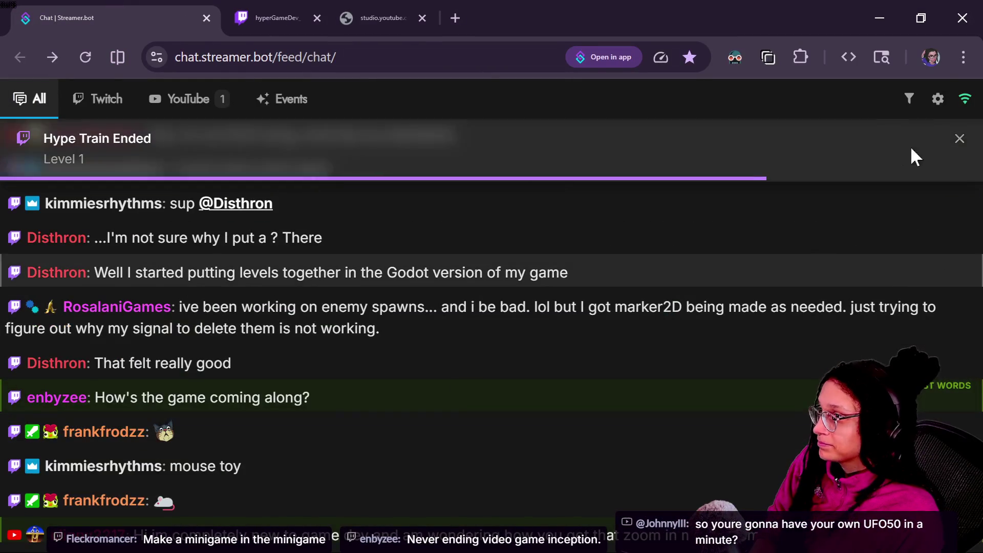
{"action": "scroll", "coordinate": [522, 450], "scroll_direction": "up", "scroll_amount": 7}
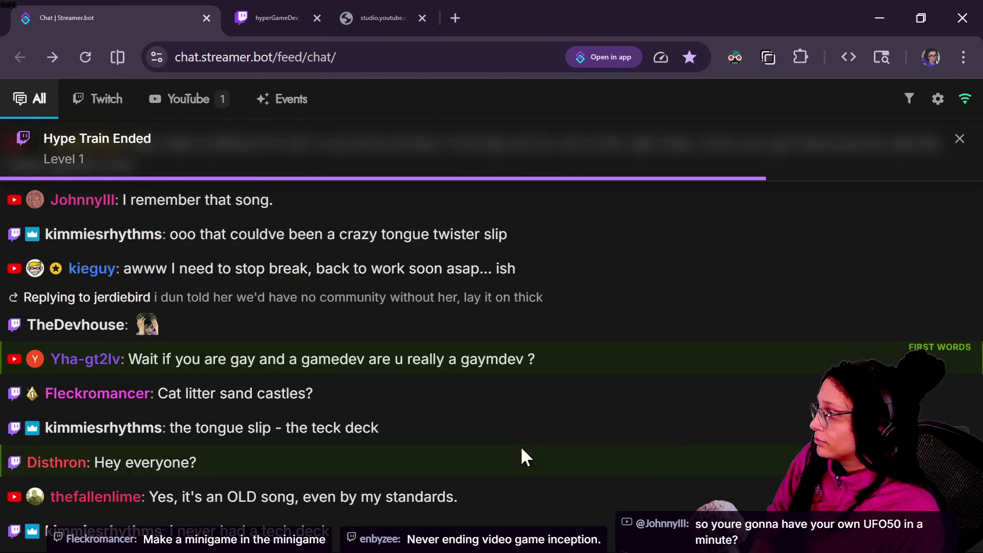
{"action": "scroll", "coordinate": [520, 445], "scroll_direction": "up", "scroll_amount": 2}
{"action": "scroll", "coordinate": [520, 445], "scroll_direction": "down", "scroll_amount": 10}
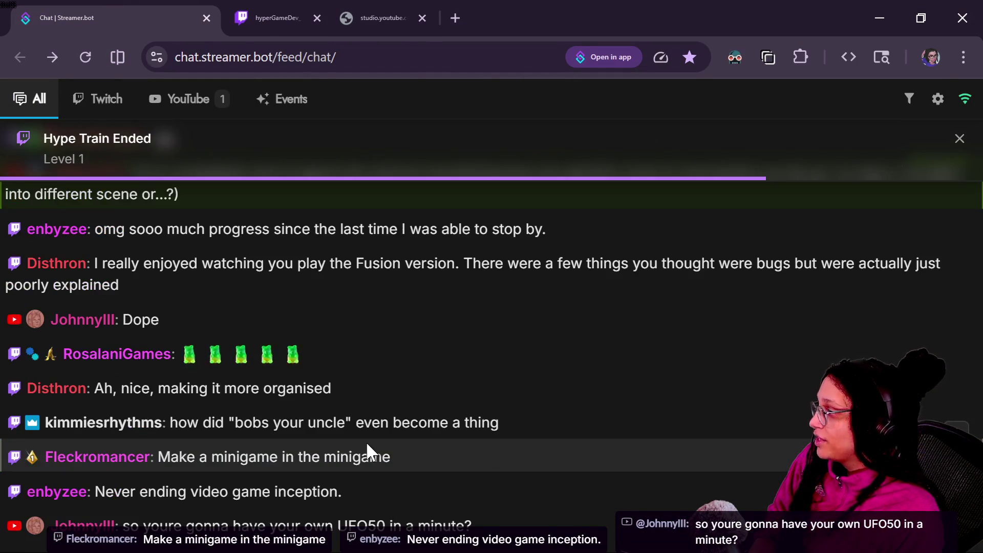
{"action": "scroll", "coordinate": [366, 445], "scroll_direction": "up", "scroll_amount": 5}
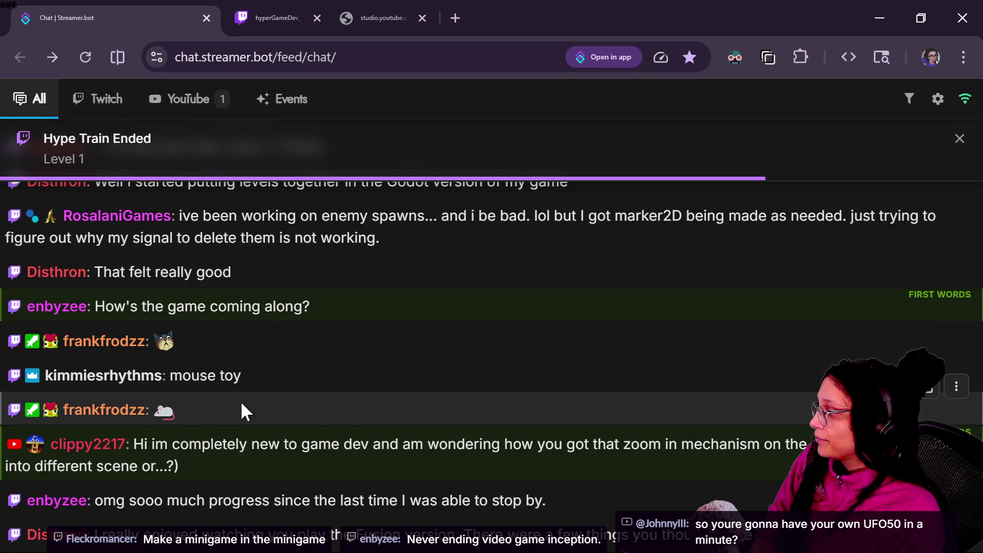
{"action": "scroll", "coordinate": [432, 479], "scroll_direction": "down", "scroll_amount": 3}
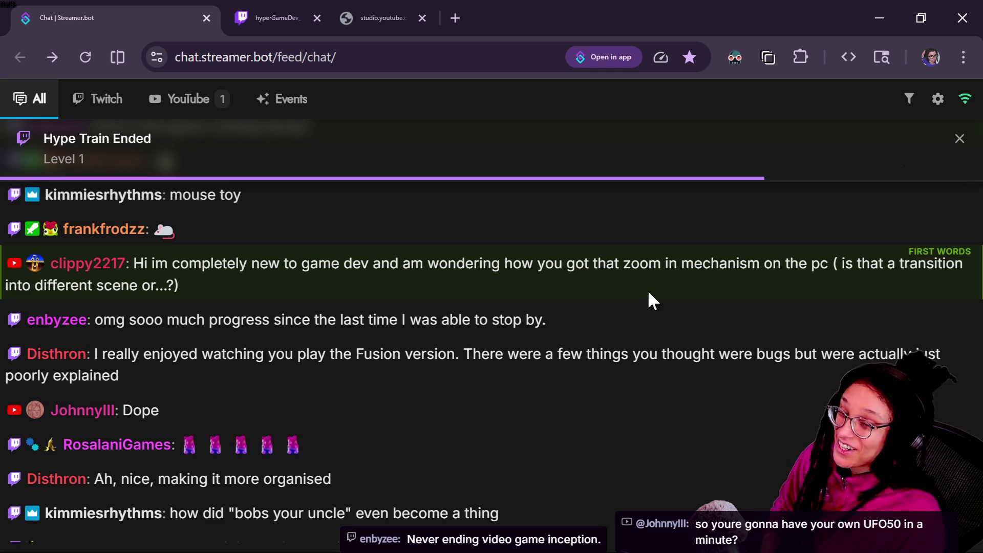
{"action": "scroll", "coordinate": [719, 259], "scroll_direction": "down", "scroll_amount": 2}
{"action": "key", "text": "alt+Tab"}
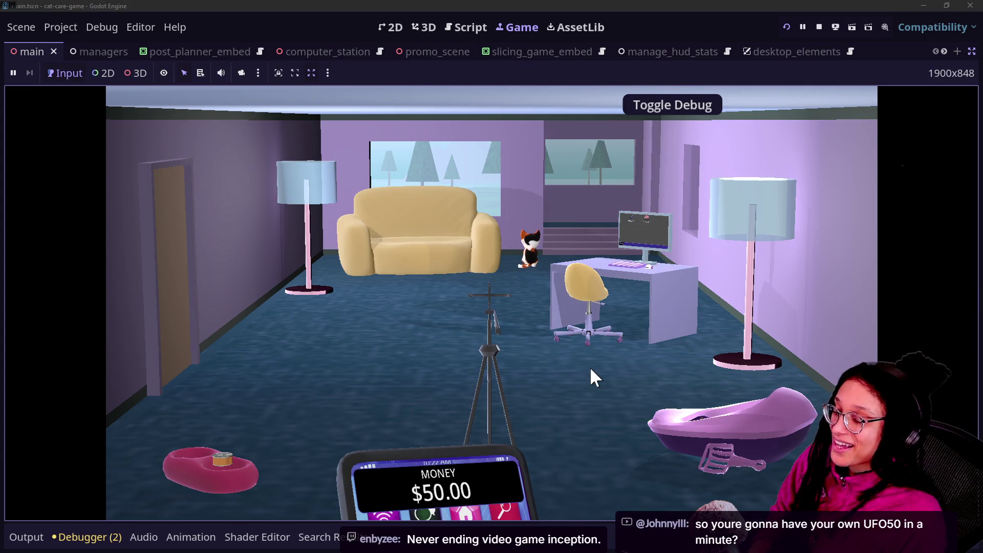
Step: Light up the desk computer's screen and raise and lower the in-game phone
{"action": "left_click", "coordinate": [587, 333]}
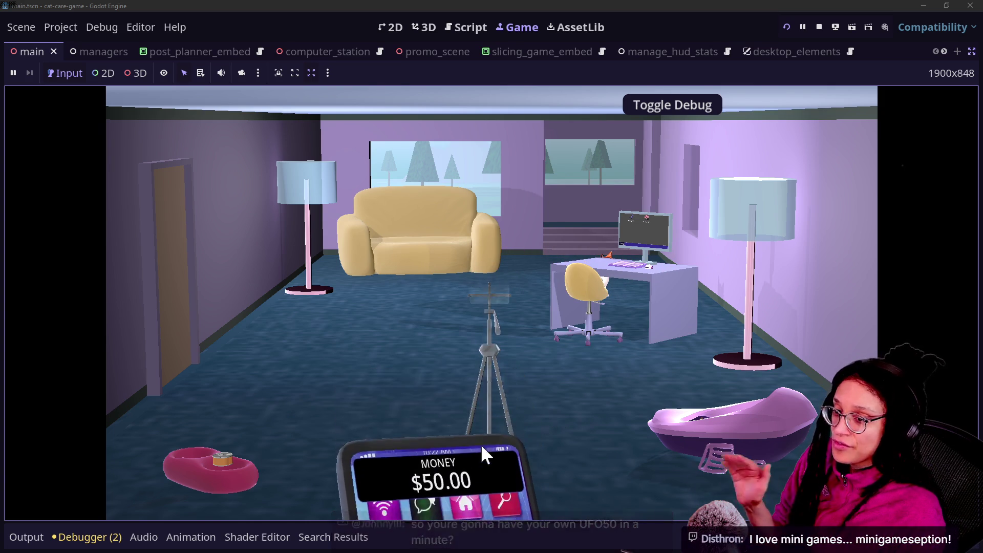
{"action": "mouse_move", "coordinate": [549, 415]}
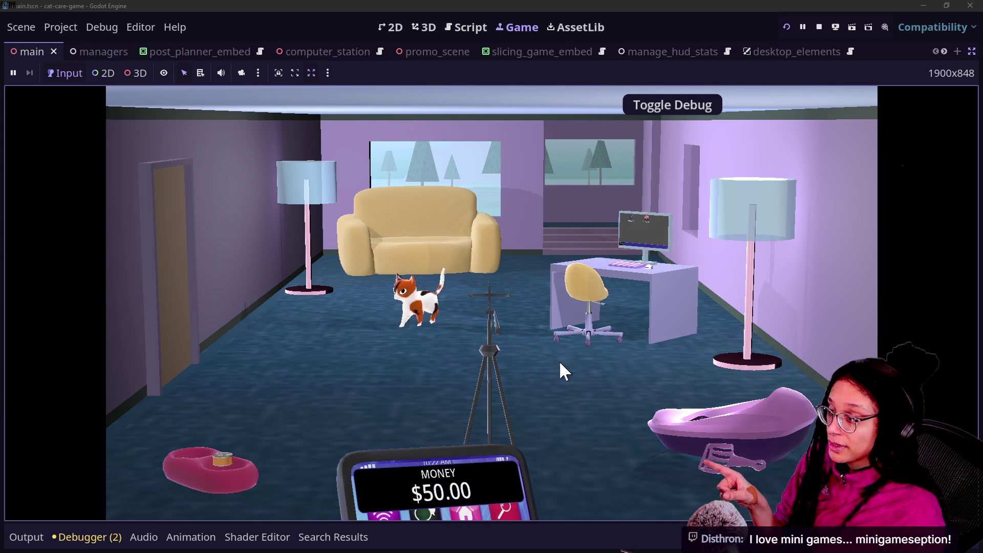
{"action": "mouse_move", "coordinate": [436, 481]}
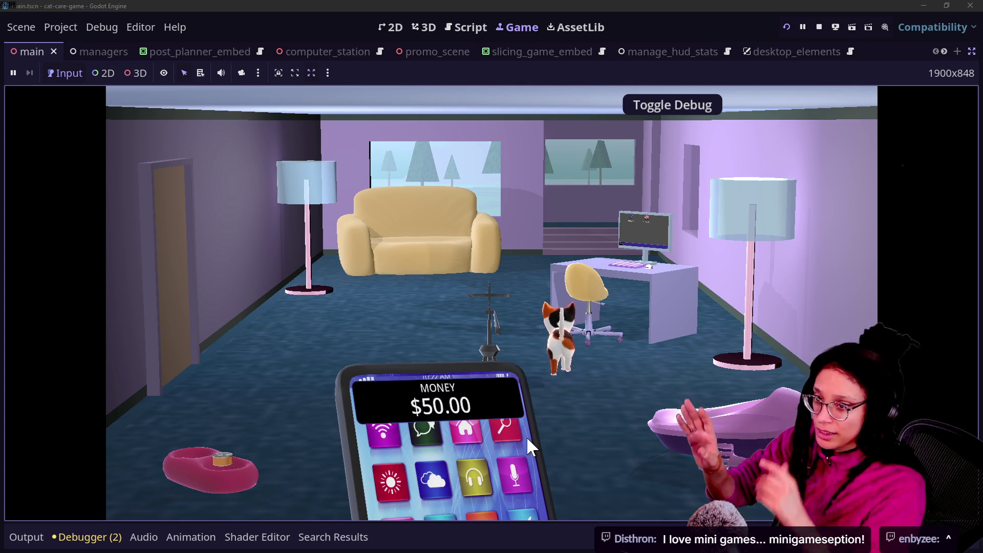
{"action": "left_click", "coordinate": [526, 436]}
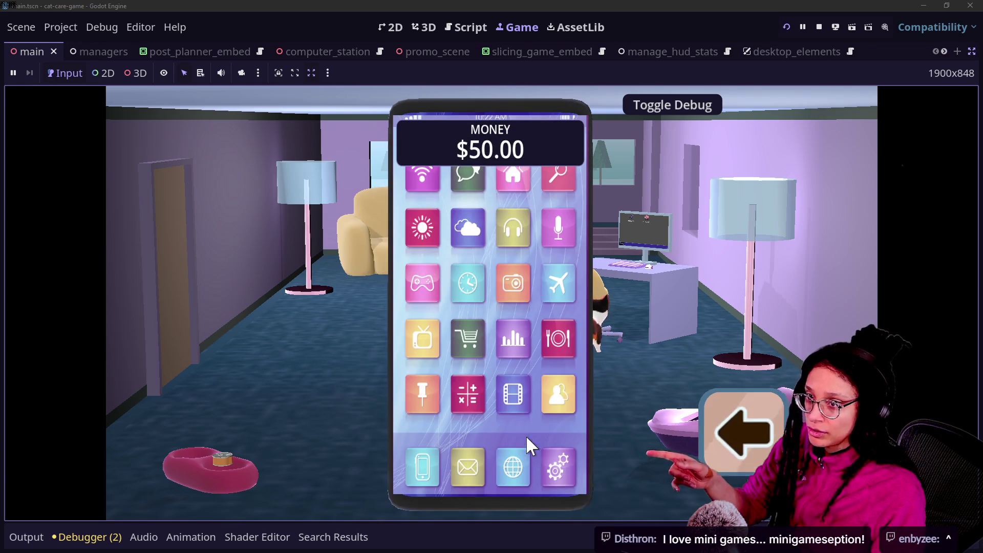
{"action": "left_click", "coordinate": [680, 487]}
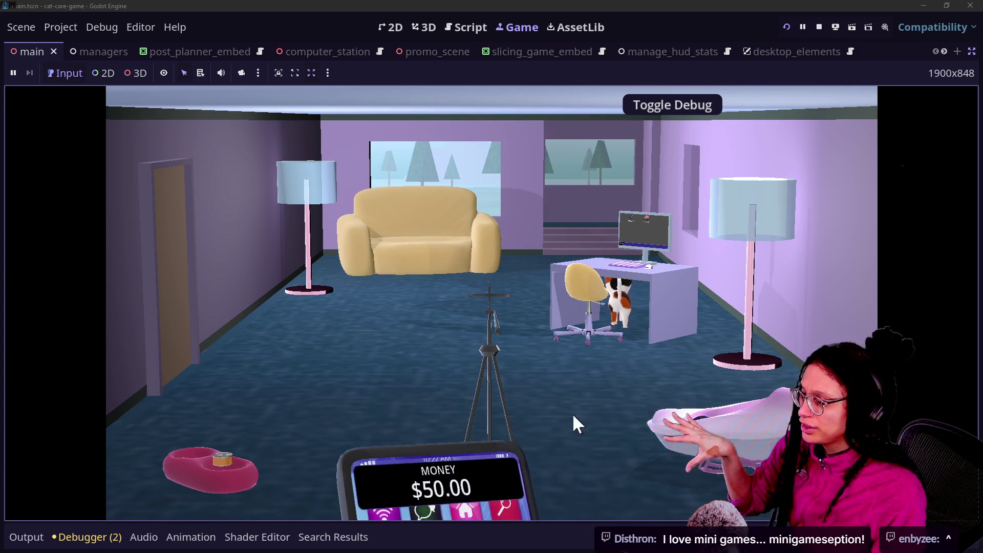
{"action": "left_click", "coordinate": [563, 476]}
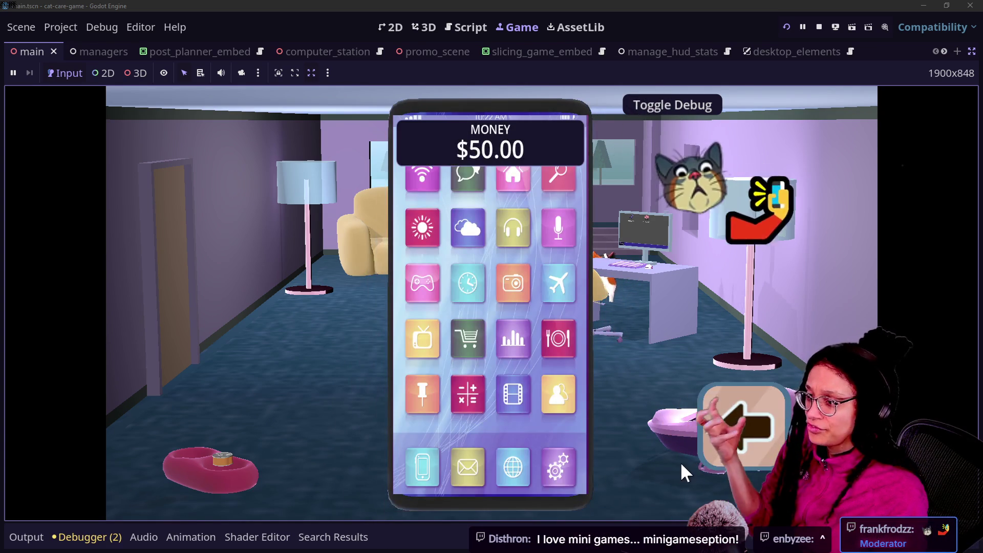
{"action": "left_click", "coordinate": [680, 464]}
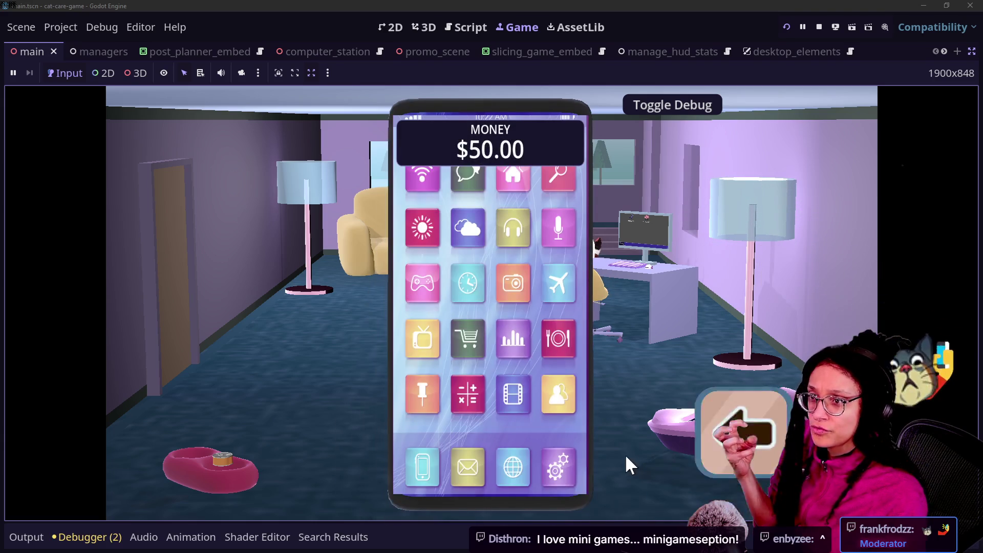
Step: Raise and dismiss the phone a few more times, then leave distraction-free mode
{"action": "left_click", "coordinate": [697, 459]}
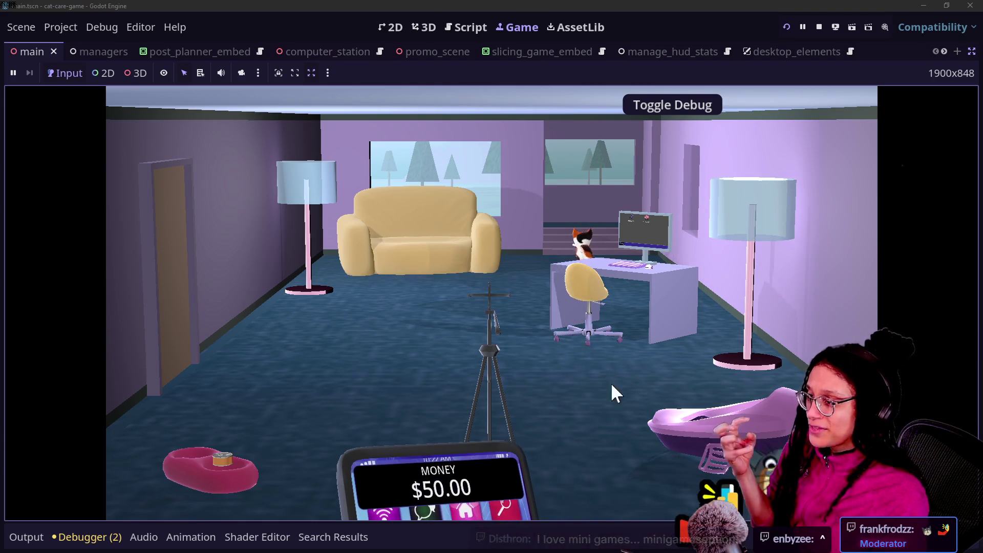
{"action": "mouse_move", "coordinate": [455, 442]}
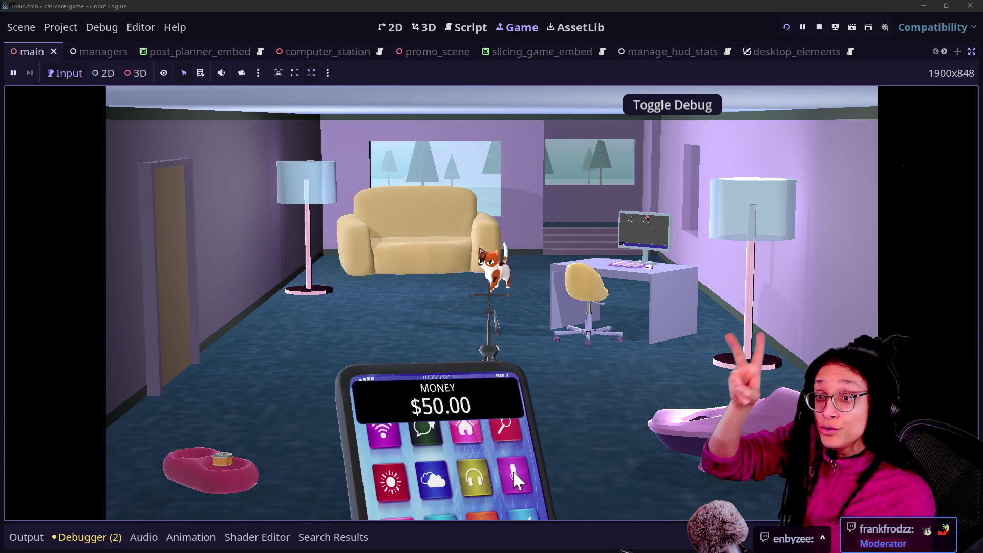
{"action": "left_click", "coordinate": [513, 470]}
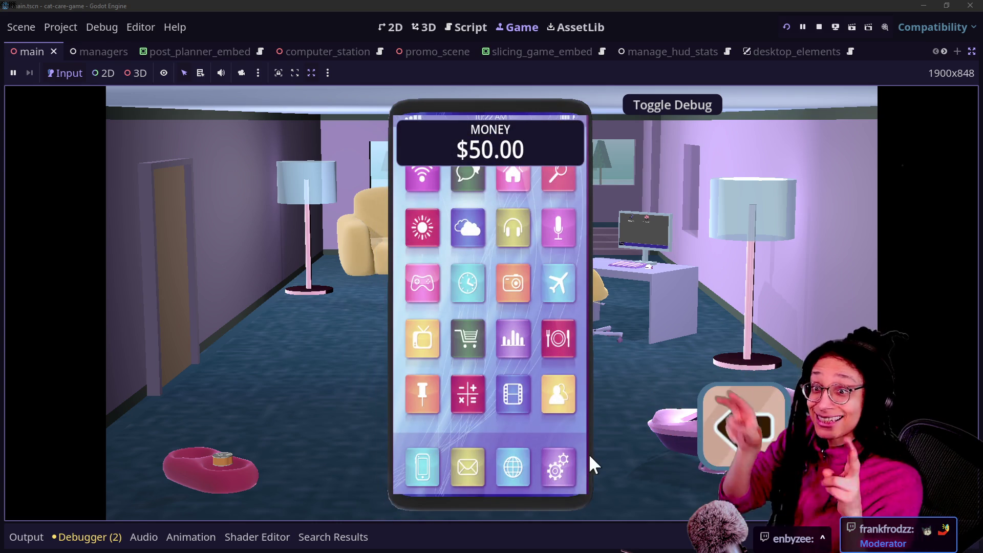
{"action": "left_click", "coordinate": [726, 405]}
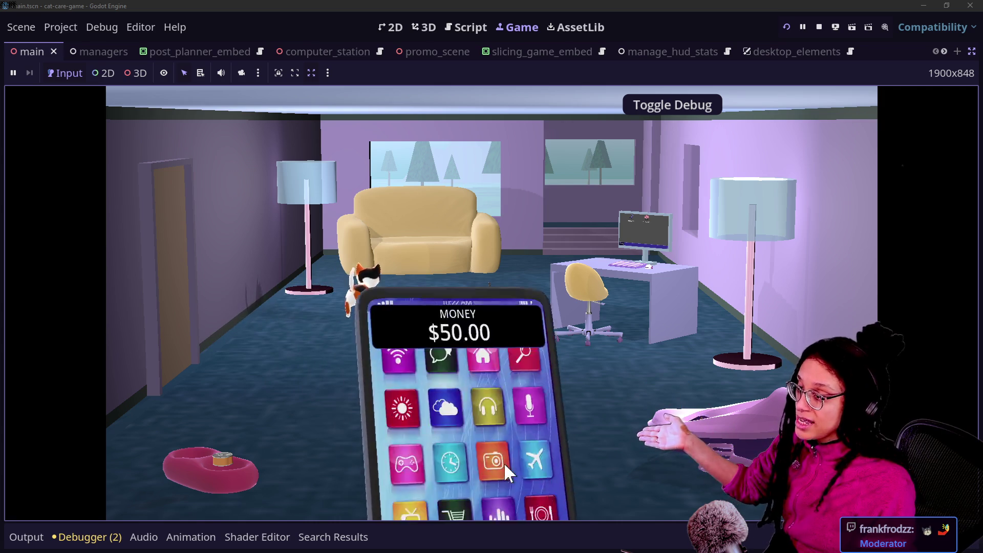
{"action": "left_click", "coordinate": [503, 462]}
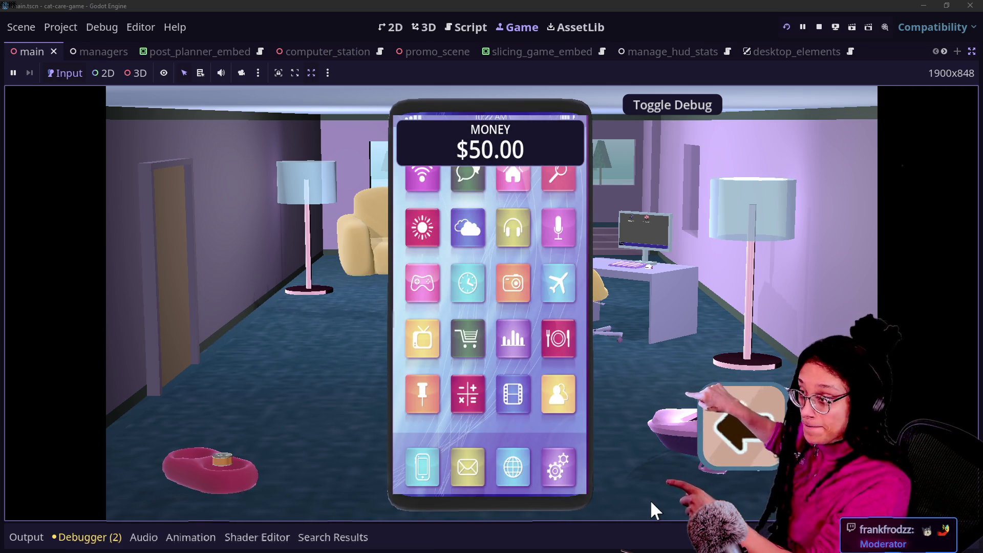
{"action": "left_click", "coordinate": [651, 504]}
{"action": "left_click", "coordinate": [971, 51]}
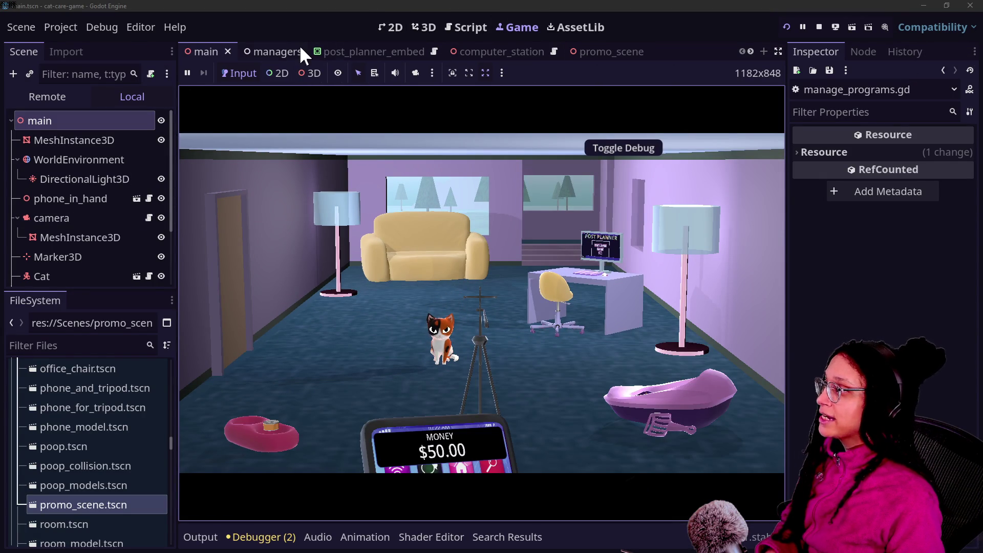
Step: Open manage_camera.gd from the managers scene through Quick Open, hiding the side docks
{"action": "left_click", "coordinate": [276, 52]}
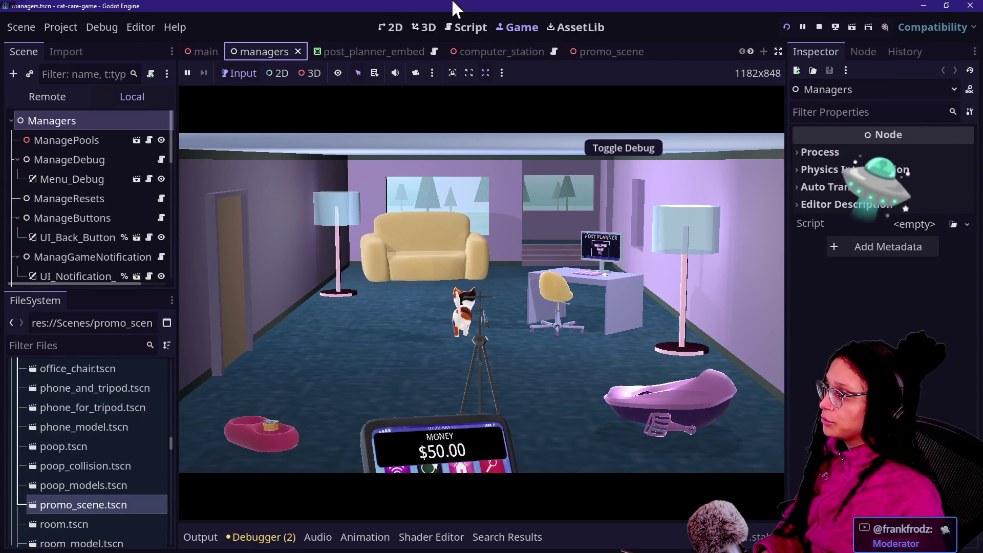
{"action": "left_click", "coordinate": [460, 27]}
{"action": "key", "text": "shift+alt+o"}
{"action": "type", "text": "manage"}
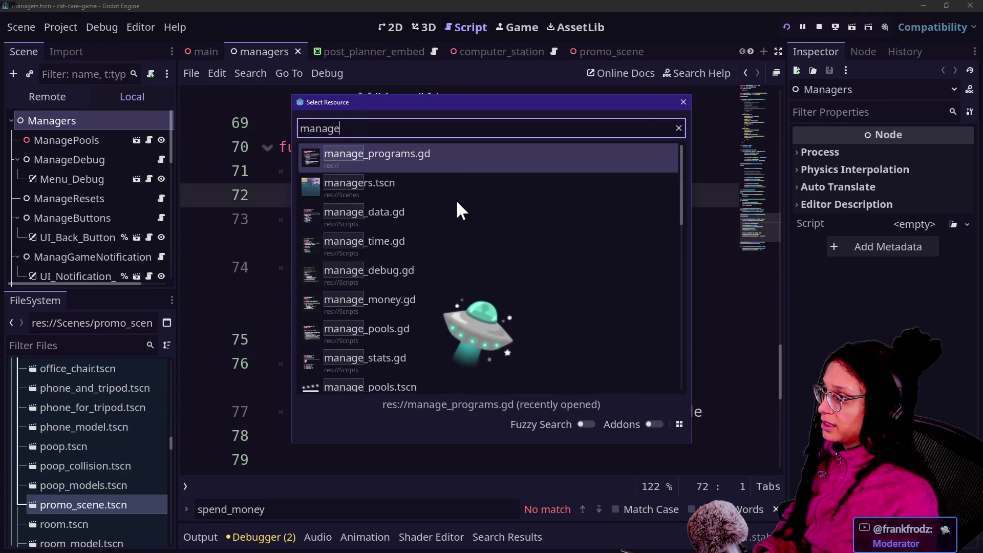
{"action": "type", "text": "_cam"}
{"action": "key", "text": "Return"}
{"action": "scroll", "coordinate": [417, 234], "scroll_direction": "up", "scroll_amount": 8}
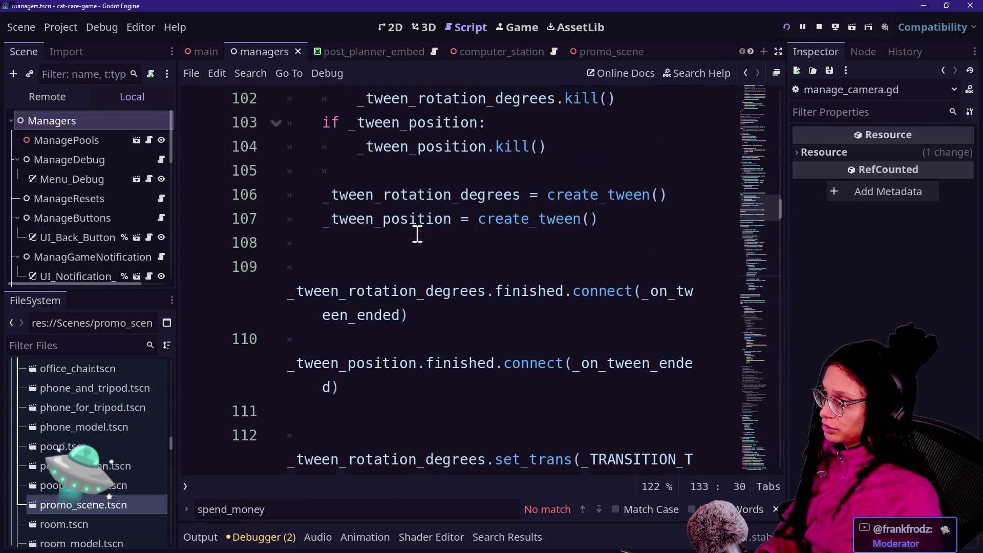
{"action": "key", "text": "ctrl+shift+F11"}
Step: Change the computer_station _POS x from .2368 to .1368, save, and return to the game
{"action": "scroll", "coordinate": [417, 234], "scroll_direction": "up", "scroll_amount": 20}
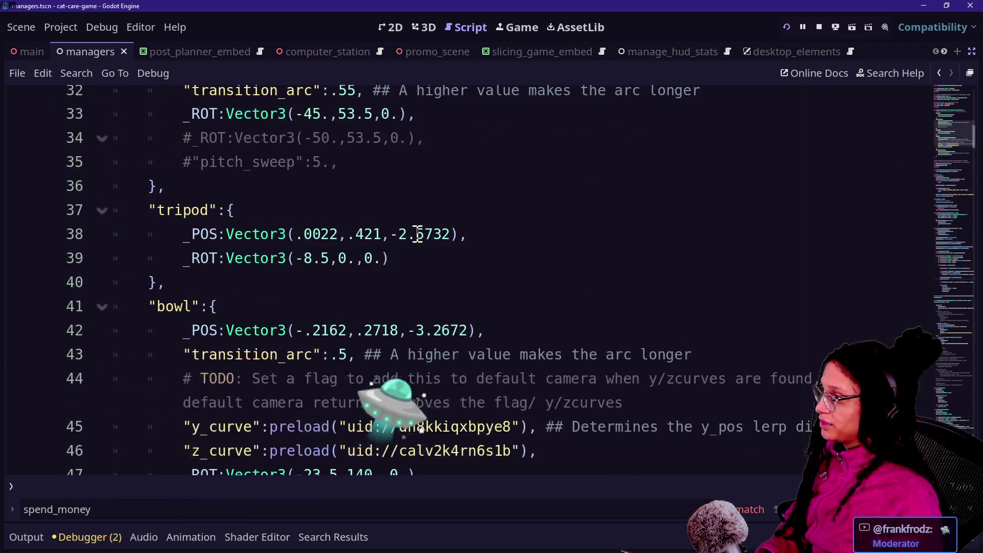
{"action": "scroll", "coordinate": [417, 234], "scroll_direction": "up", "scroll_amount": 6}
{"action": "scroll", "coordinate": [417, 234], "scroll_direction": "down", "scroll_amount": 6}
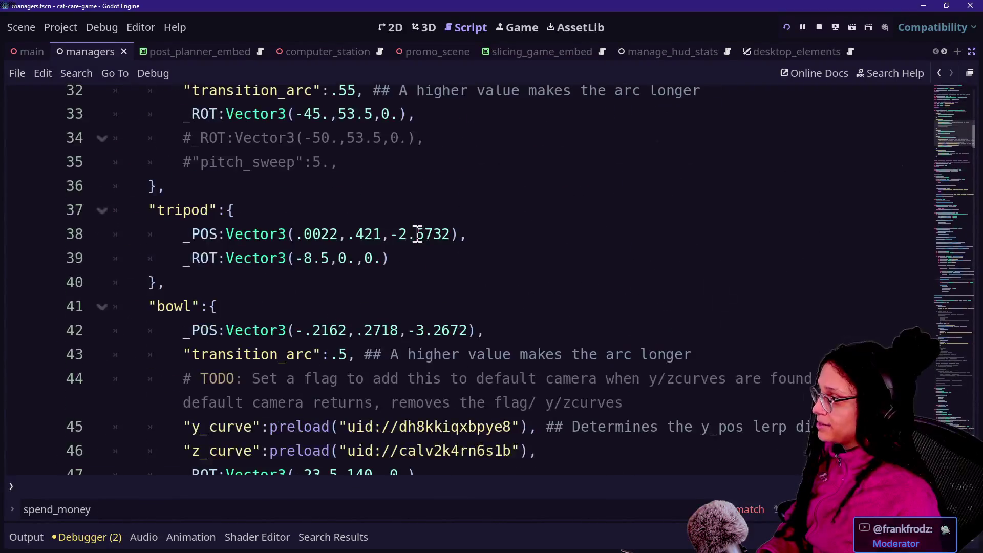
{"action": "scroll", "coordinate": [417, 234], "scroll_direction": "up", "scroll_amount": 4}
{"action": "scroll", "coordinate": [417, 231], "scroll_direction": "down", "scroll_amount": 7}
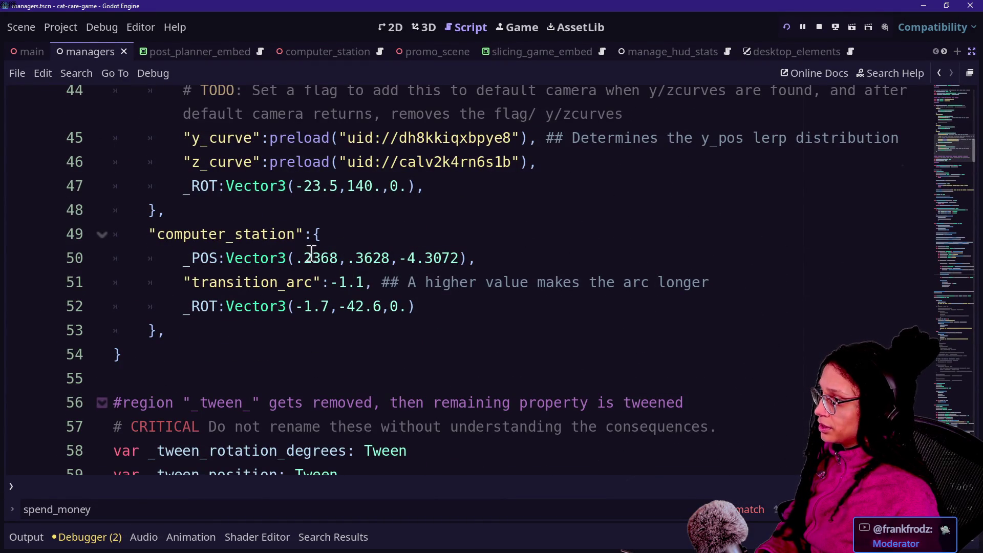
{"action": "left_click", "coordinate": [312, 257]}
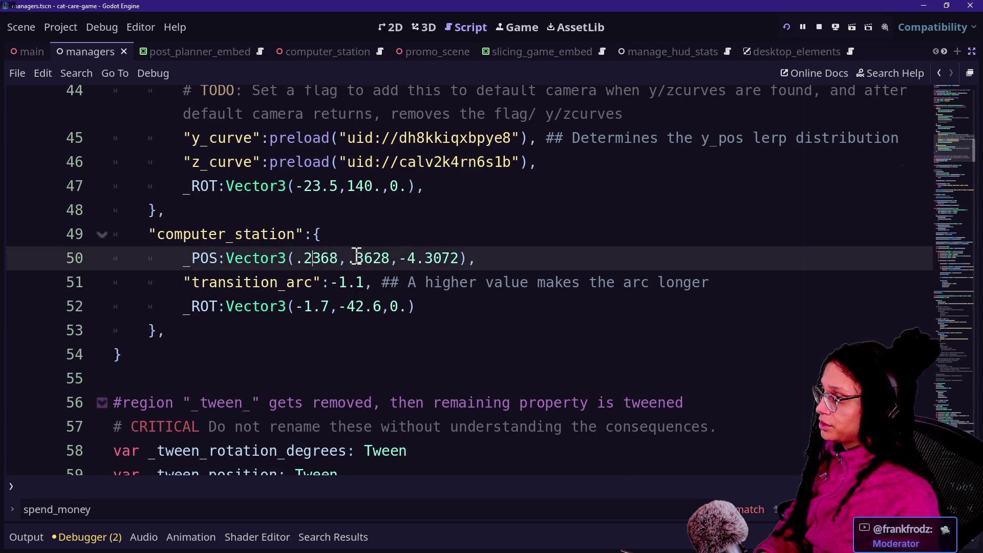
{"action": "type", "text": "1"}
{"action": "left_click", "coordinate": [329, 163]}
{"action": "key", "text": "ctrl+s"}
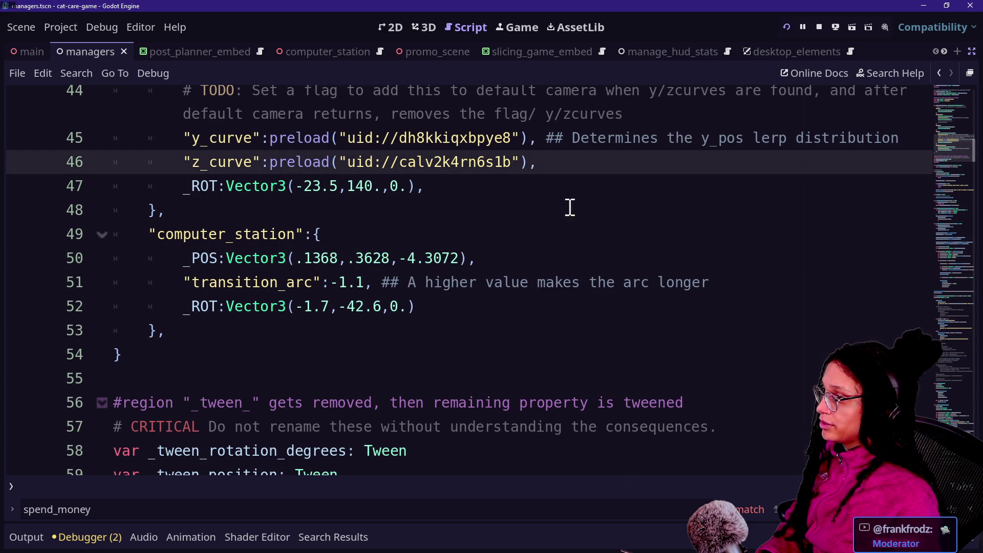
{"action": "left_click", "coordinate": [517, 27]}
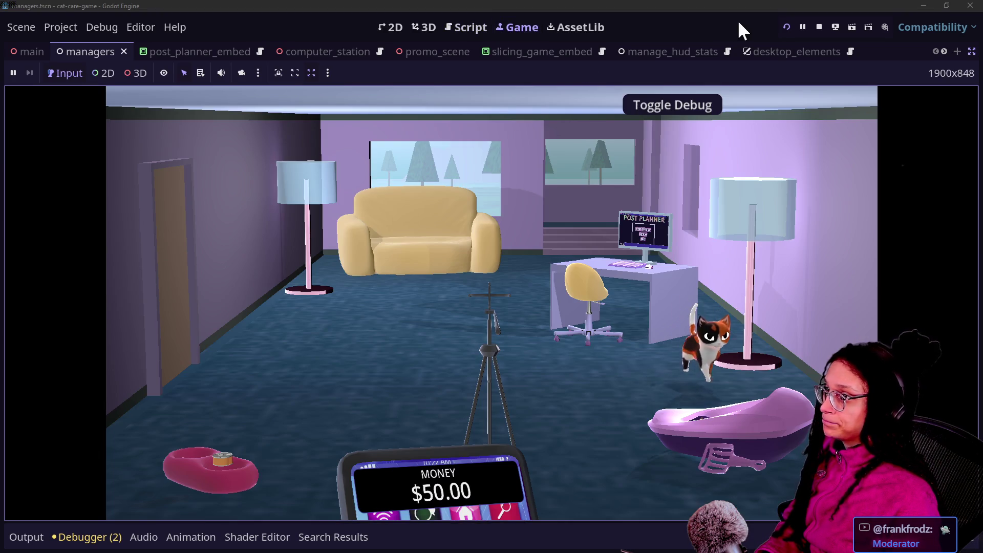
Step: Restart the game, zoom the camera into the computer monitor twice, then return to the script
{"action": "left_click", "coordinate": [786, 28]}
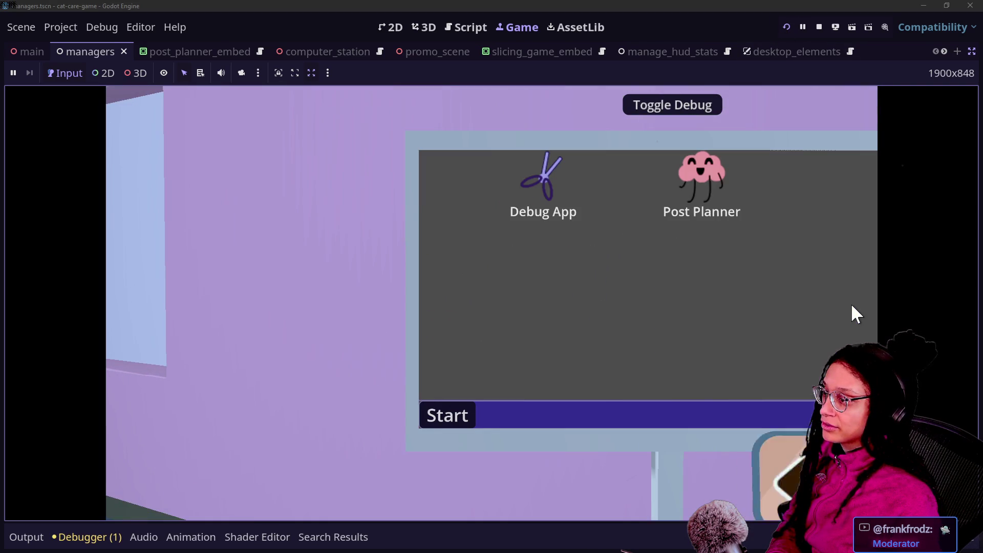
{"action": "left_click", "coordinate": [798, 445]}
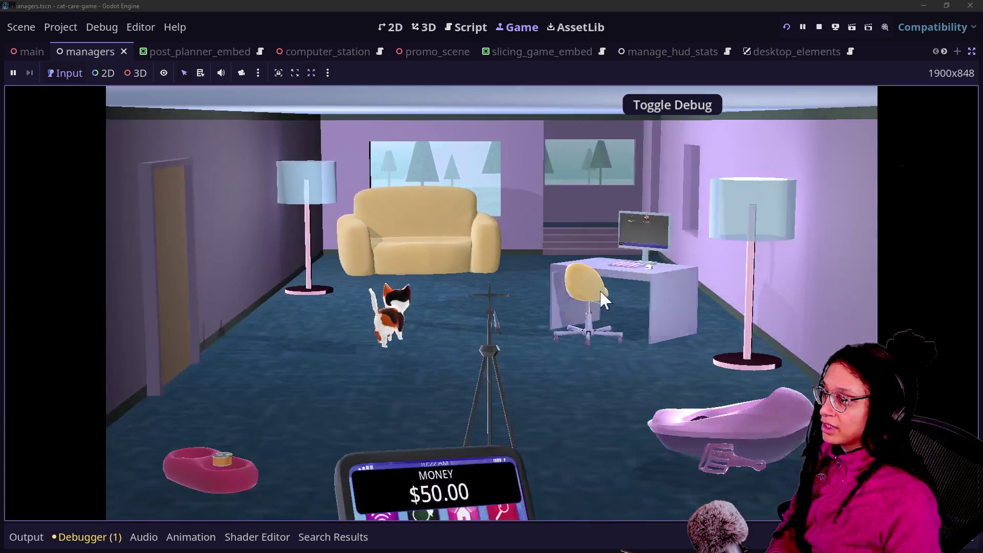
{"action": "left_click", "coordinate": [600, 289]}
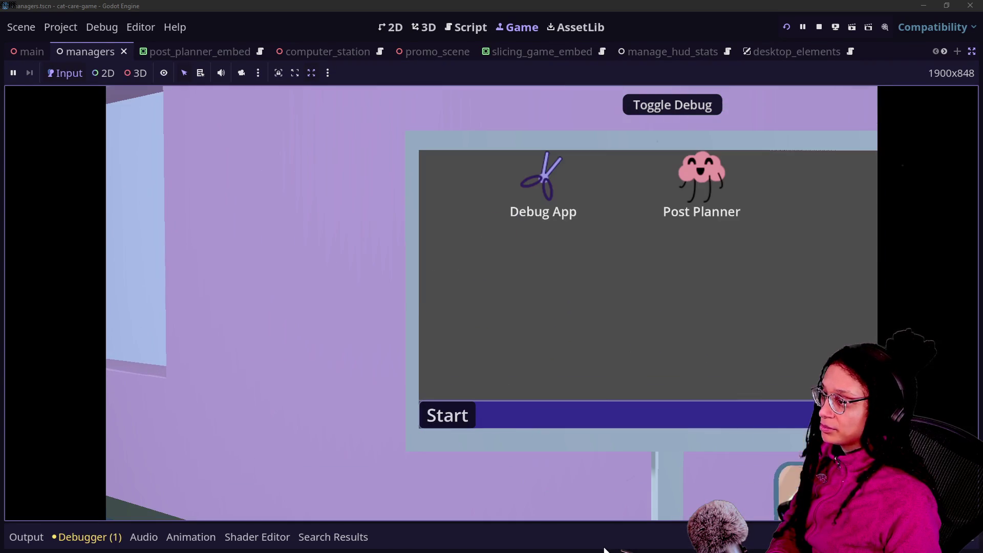
{"action": "left_click", "coordinate": [453, 29]}
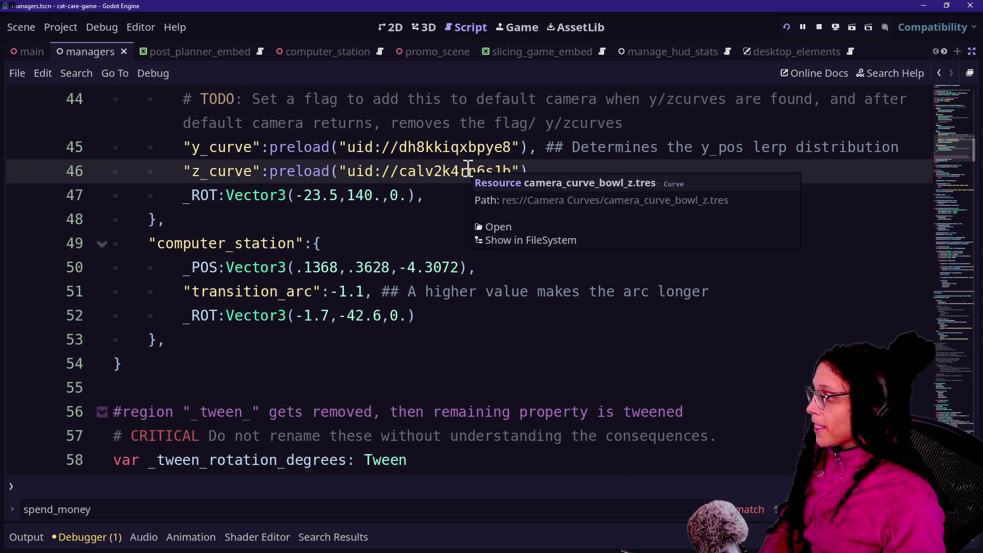
Step: Set the computer_station _POS x back to .2368, alter a y digit, save and run with F5
{"action": "left_click", "coordinate": [333, 302]}
{"action": "left_click", "coordinate": [314, 268]}
{"action": "key", "text": "BackSpace"}
{"action": "type", "text": "2"}
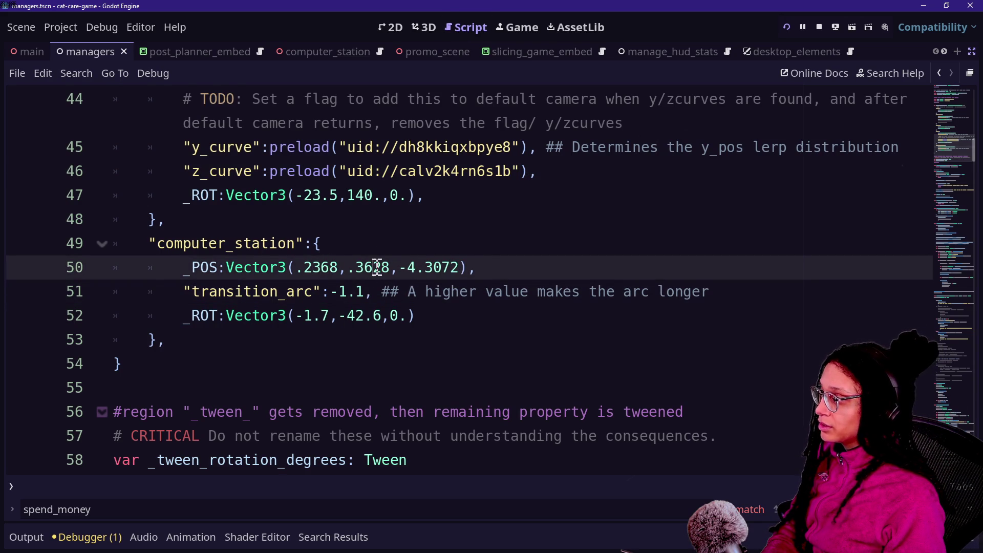
{"action": "key", "text": "Delete"}
{"action": "type", "text": "0"}
{"action": "key", "text": "ctrl+s"}
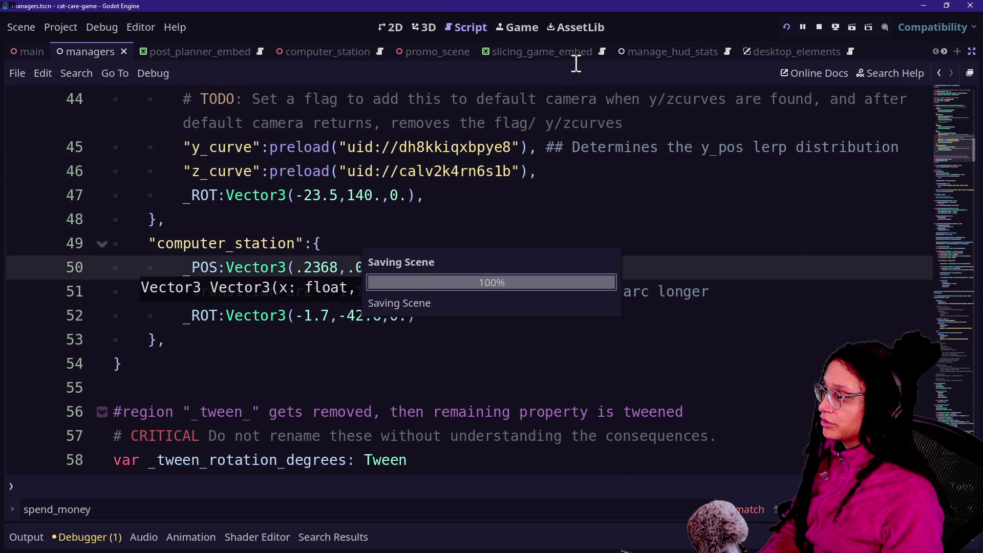
{"action": "key", "text": "F5"}
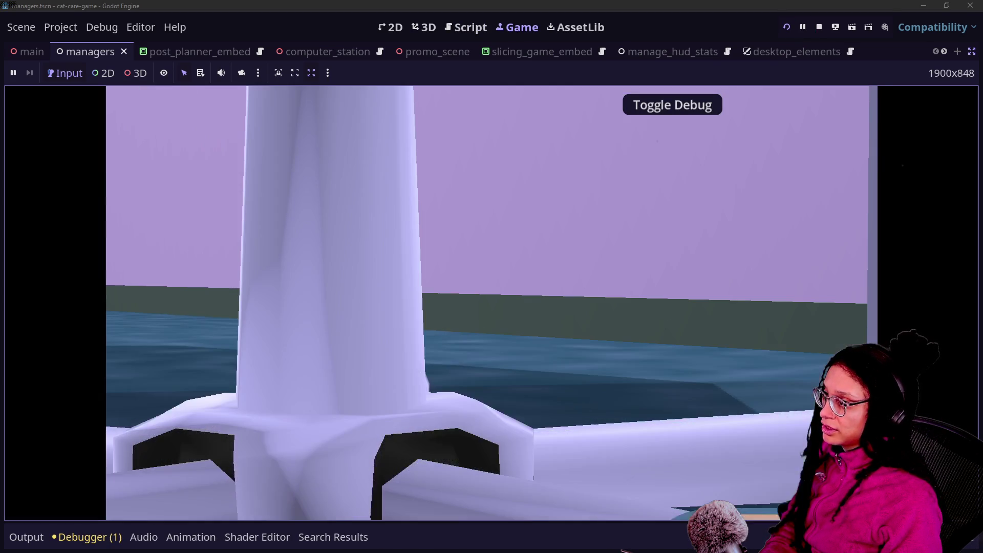
Step: Leave the monitor view, then restore the y value to .3628 in the script and save
{"action": "left_click", "coordinate": [785, 453]}
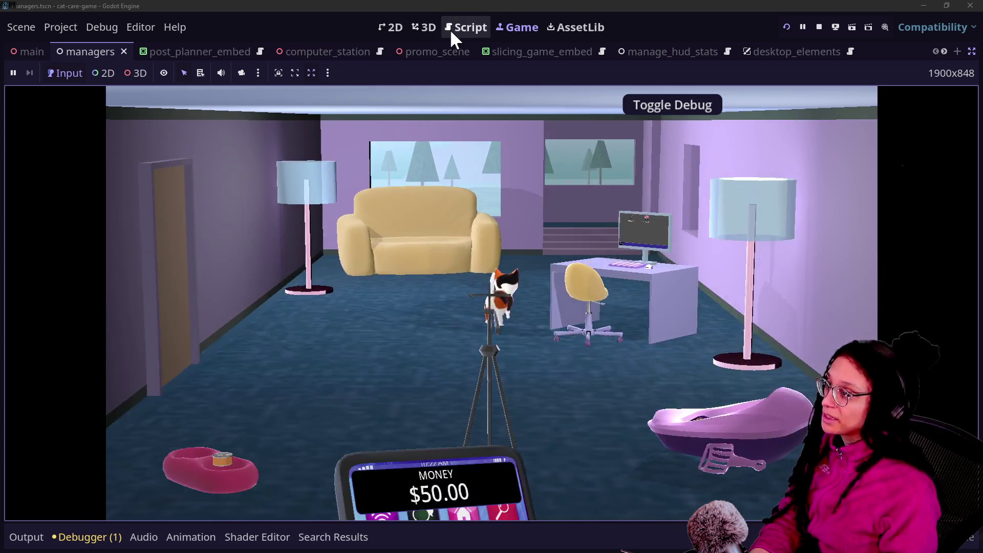
{"action": "left_click", "coordinate": [451, 29]}
{"action": "key", "text": "BackSpace"}
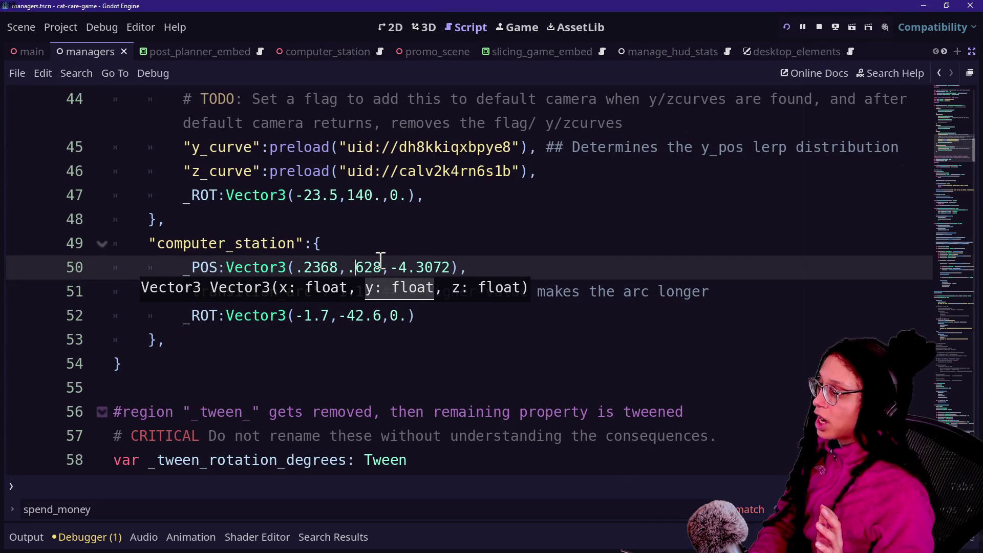
{"action": "type", "text": "3"}
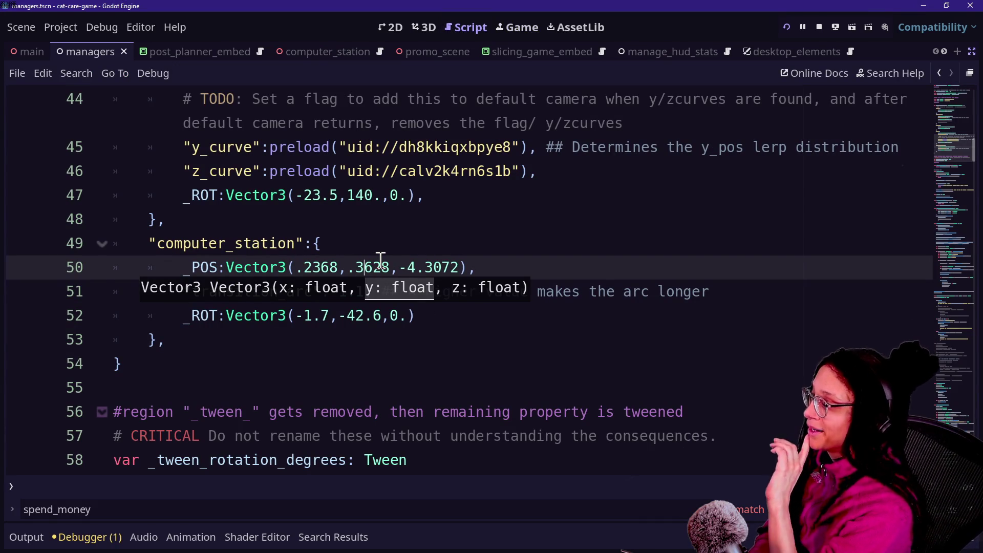
{"action": "key", "text": "ctrl+s"}
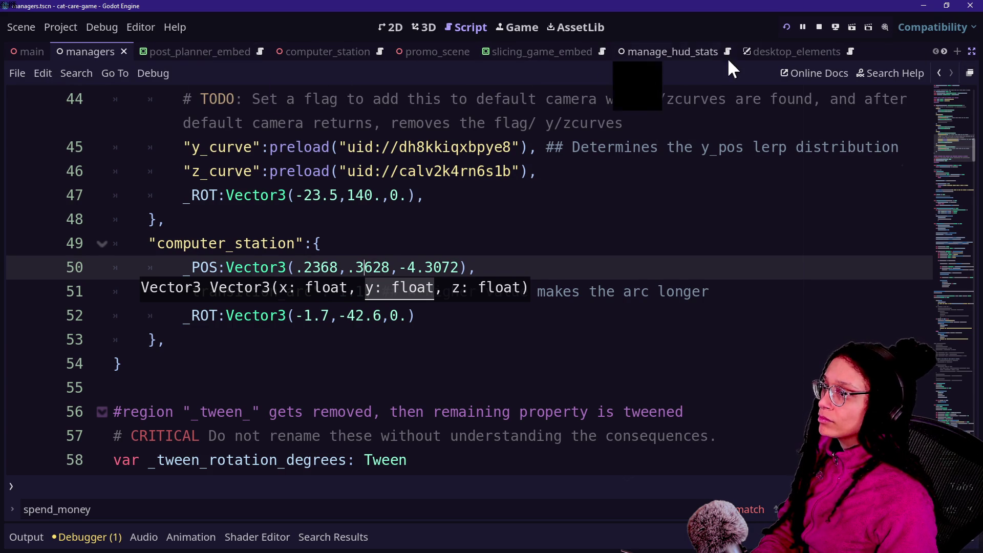
Step: Open computer_station.tscn through Quick Open and bring back the editor's side panels
{"action": "scroll", "coordinate": [713, 51], "scroll_direction": "down", "scroll_amount": 6}
{"action": "left_click", "coordinate": [659, 51]}
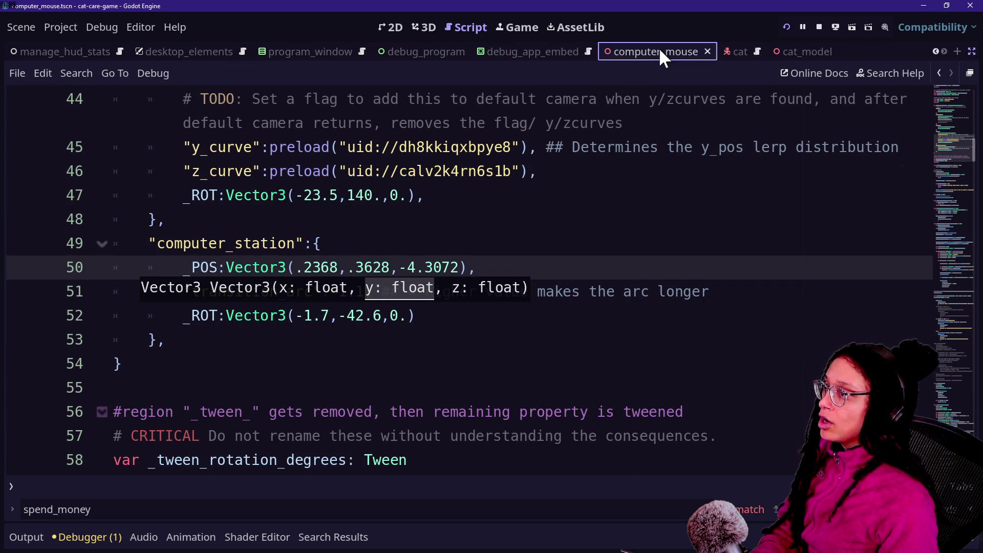
{"action": "left_click", "coordinate": [785, 180]}
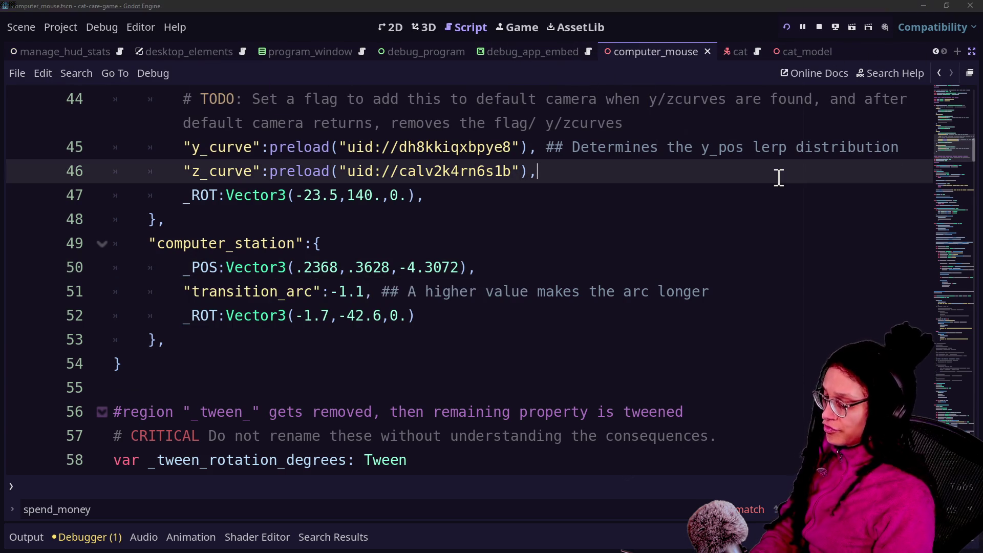
{"action": "key", "text": "shift+alt+o"}
{"action": "type", "text": "comp"}
{"action": "key", "text": "Down"}
{"action": "key", "text": "Down"}
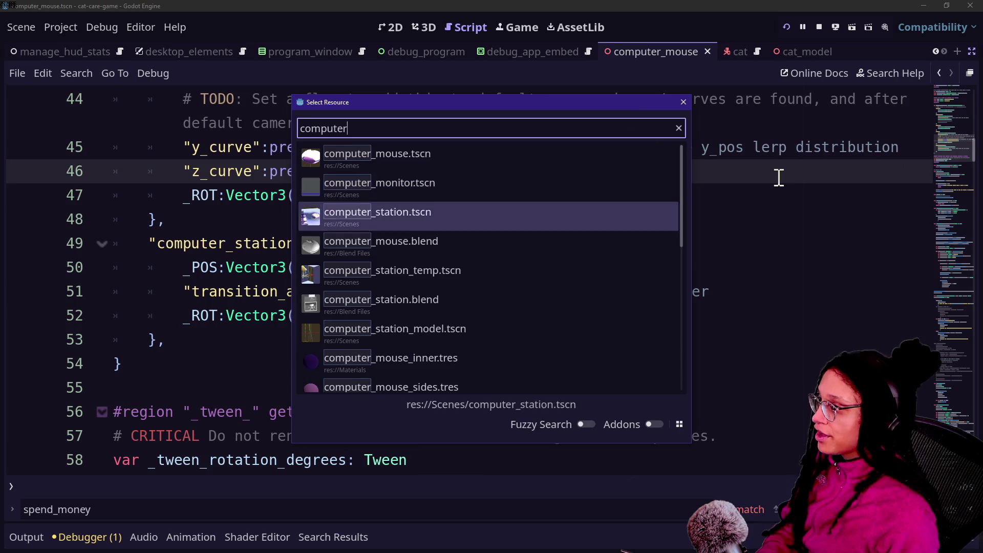
{"action": "key", "text": "Return"}
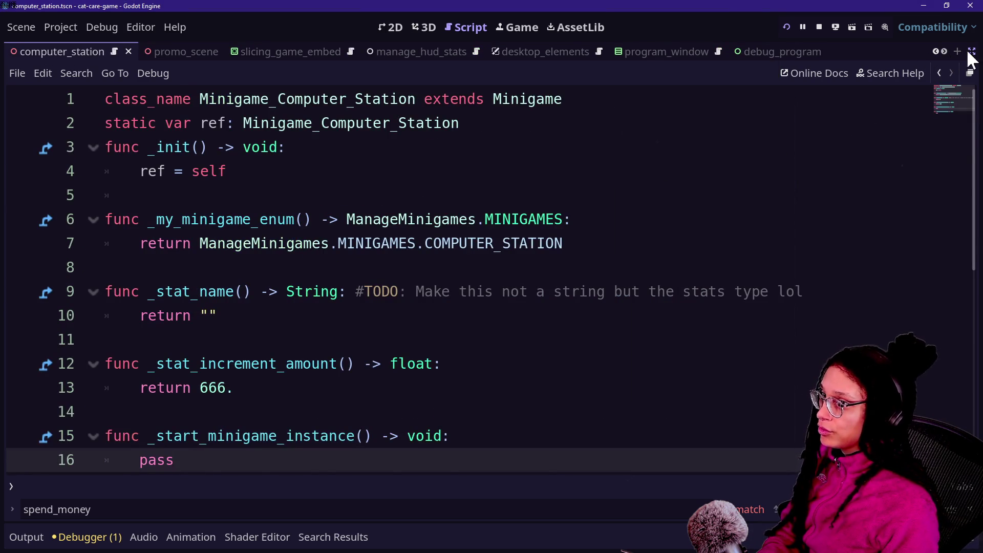
{"action": "left_click", "coordinate": [971, 51]}
Step: Switch to the 3D scene view and zoom around the computer station's monitor
{"action": "left_click", "coordinate": [399, 32]}
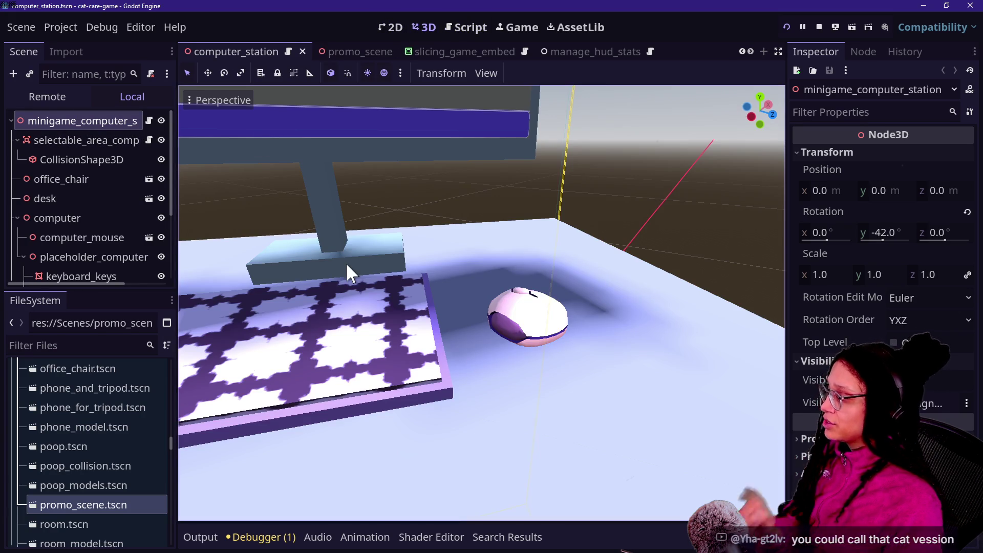
{"action": "scroll", "coordinate": [346, 263], "scroll_direction": "down", "scroll_amount": 3}
{"action": "scroll", "coordinate": [481, 301], "scroll_direction": "up", "scroll_amount": 3}
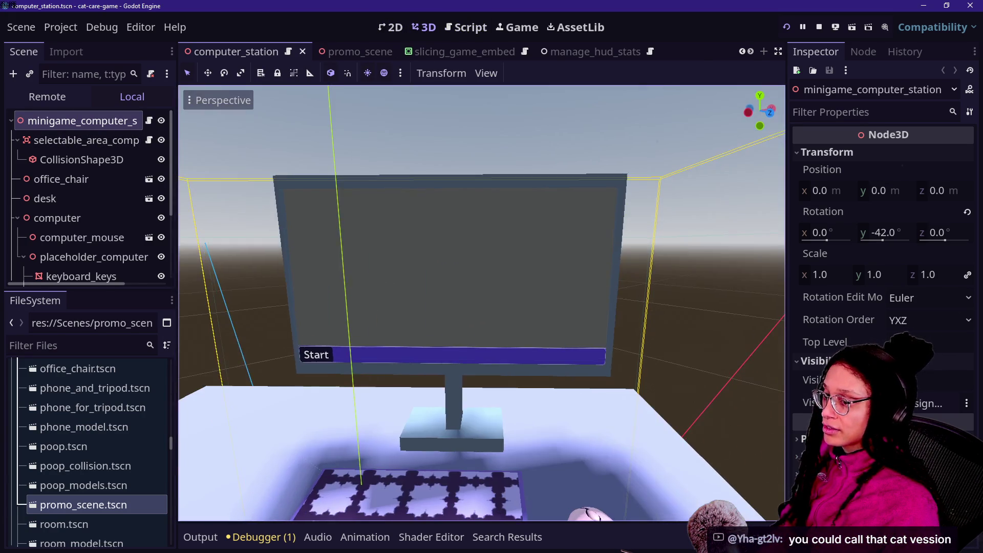
{"action": "scroll", "coordinate": [75, 244], "scroll_direction": "down", "scroll_amount": 3}
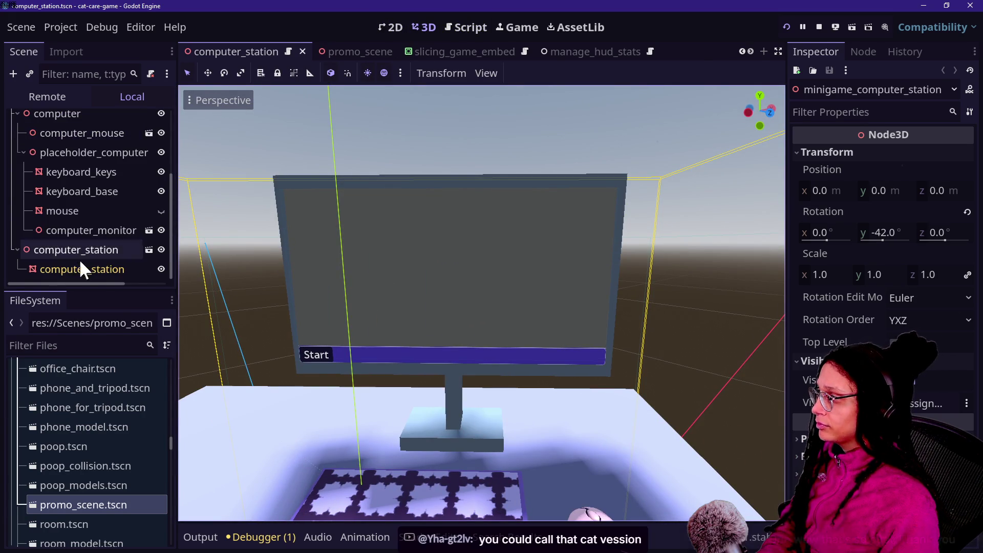
{"action": "scroll", "coordinate": [59, 130], "scroll_direction": "up", "scroll_amount": 3}
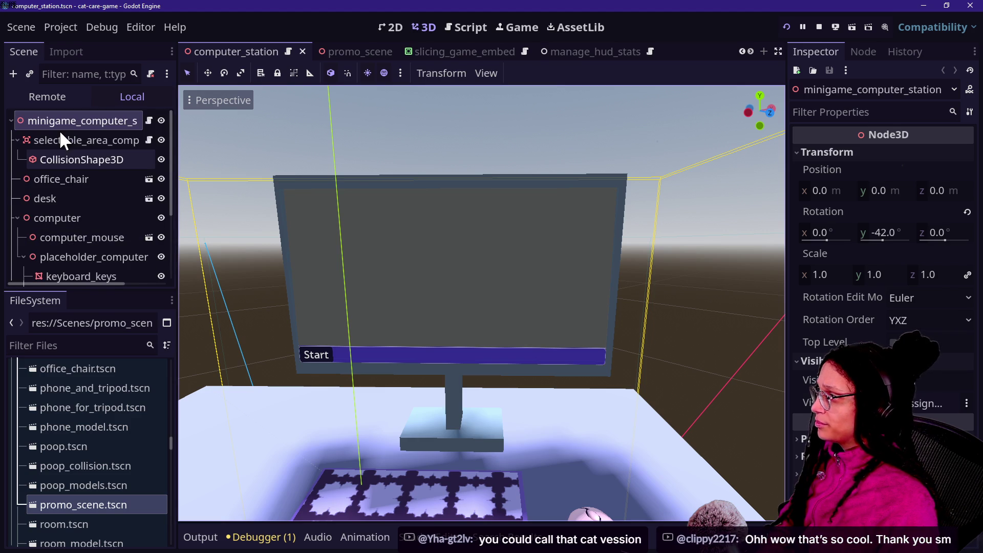
{"action": "scroll", "coordinate": [72, 241], "scroll_direction": "down", "scroll_amount": 3}
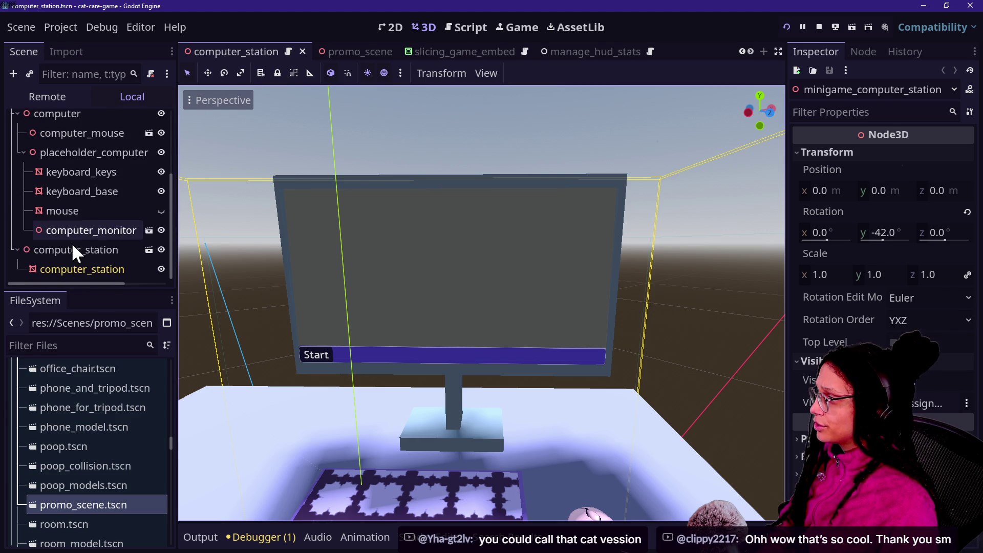
Step: Open the computer_monitor scene and select its screen_inner mesh
{"action": "left_click", "coordinate": [149, 230]}
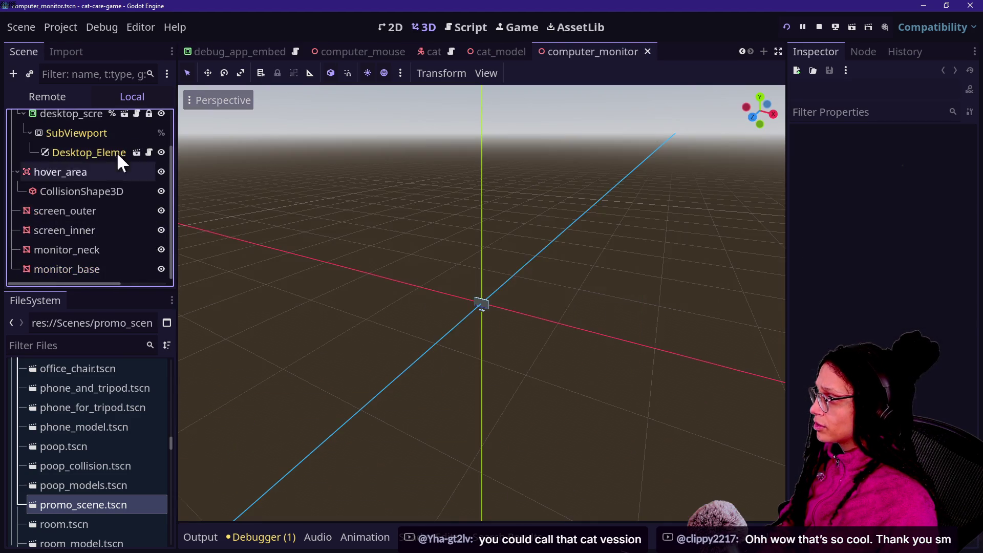
{"action": "scroll", "coordinate": [468, 287], "scroll_direction": "up", "scroll_amount": 3}
{"action": "scroll", "coordinate": [468, 288], "scroll_direction": "up", "scroll_amount": 4}
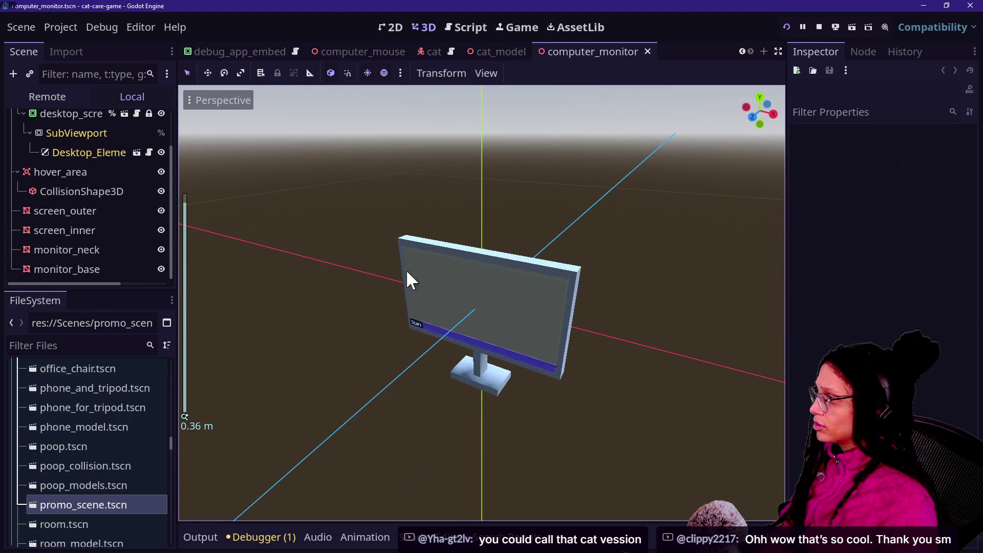
{"action": "left_click", "coordinate": [119, 214]}
{"action": "left_click", "coordinate": [123, 230]}
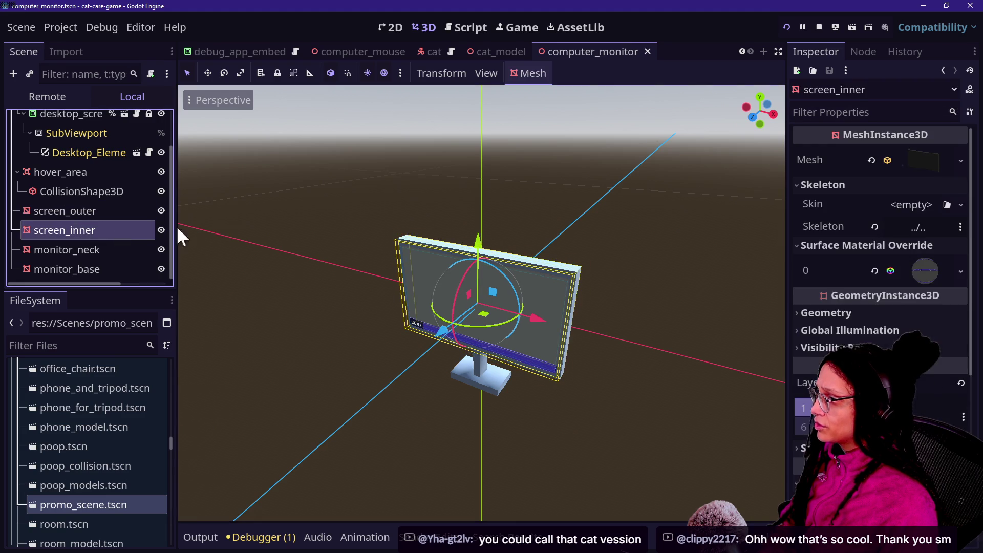
Step: Set screen_inner's Surface Material Override albedo colour to a dark teal and run the game
{"action": "scroll", "coordinate": [871, 270], "scroll_direction": "down", "scroll_amount": 2}
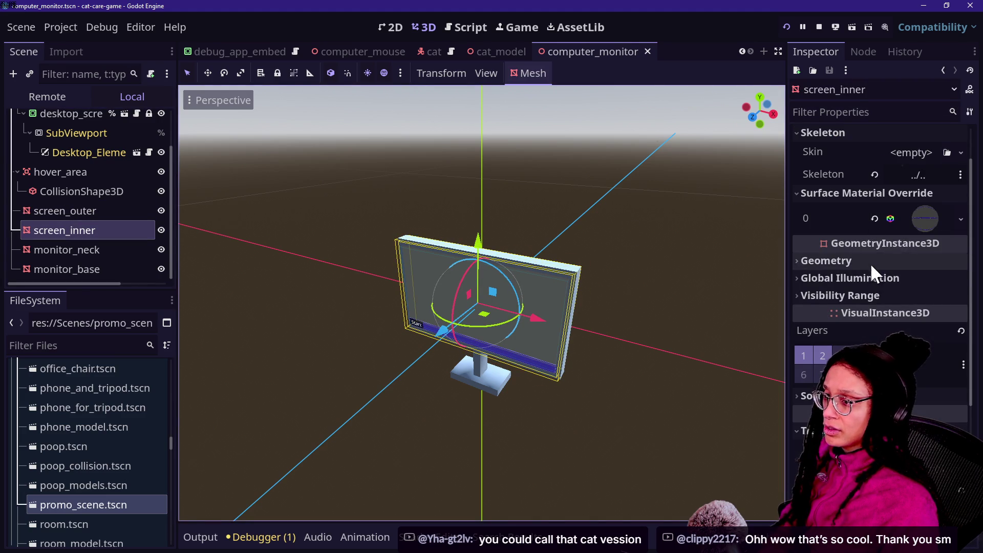
{"action": "left_click", "coordinate": [929, 210]}
{"action": "scroll", "coordinate": [870, 253], "scroll_direction": "down", "scroll_amount": 4}
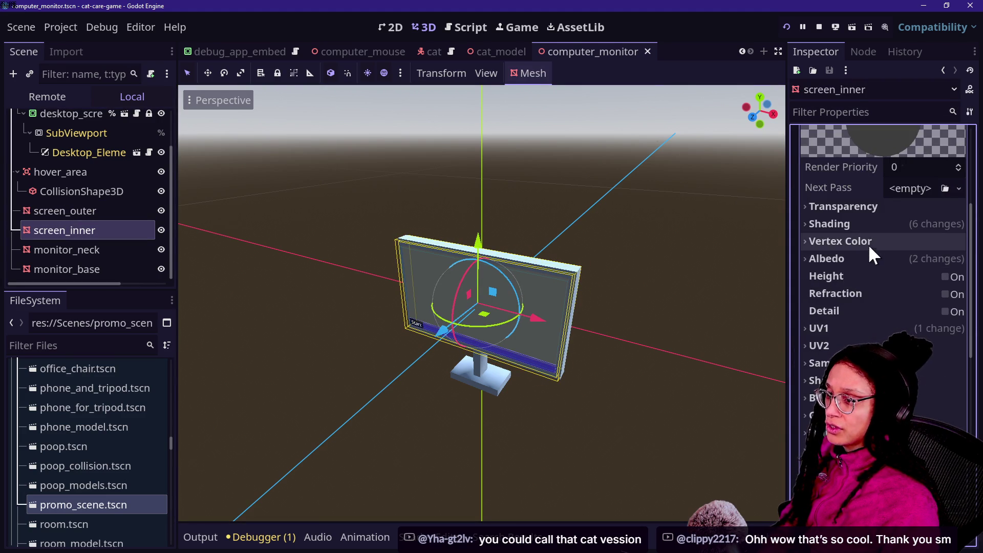
{"action": "left_click", "coordinate": [869, 224]}
{"action": "left_click", "coordinate": [870, 225]}
{"action": "left_click", "coordinate": [883, 256]}
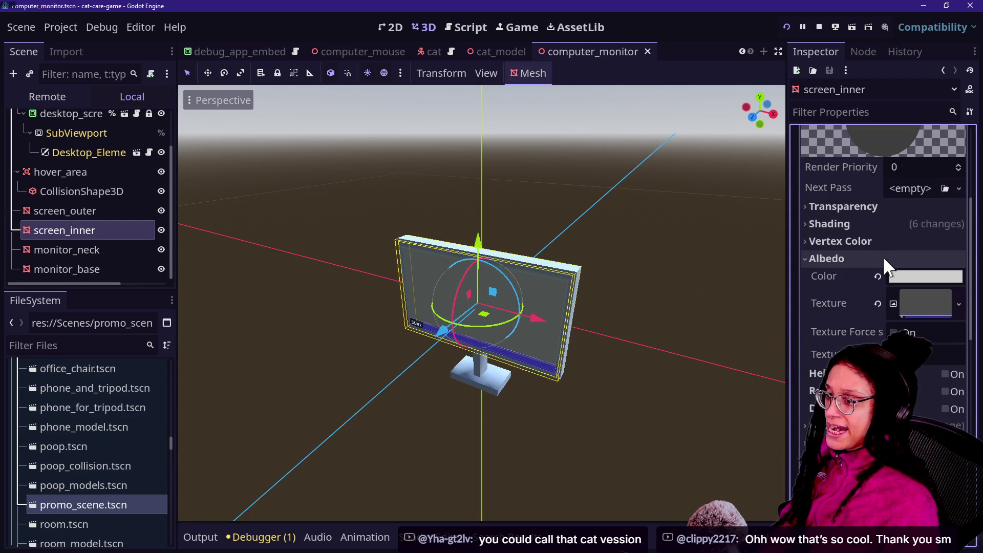
{"action": "left_click", "coordinate": [905, 283]}
{"action": "left_click", "coordinate": [894, 225]}
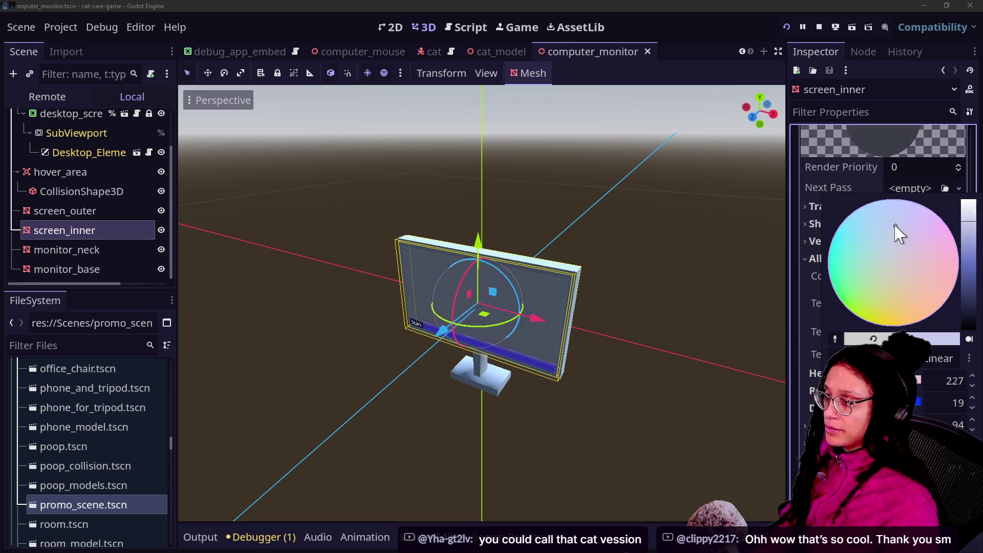
{"action": "mouse_move", "coordinate": [967, 221]}
{"action": "left_mouse_down"}
{"action": "mouse_move", "coordinate": [967, 322]}
{"action": "mouse_move", "coordinate": [968, 273]}
{"action": "left_mouse_up"}
{"action": "left_click", "coordinate": [699, 314]}
{"action": "left_click", "coordinate": [787, 27]}
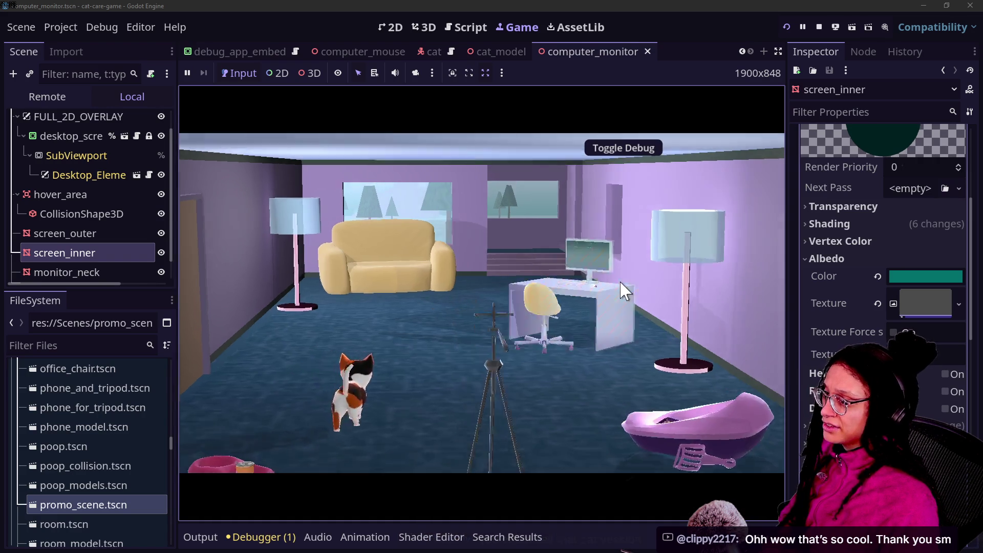
Step: Zoom the game camera into the monitor, then open desktop_screen_on_screen in the editor
{"action": "left_click", "coordinate": [624, 291]}
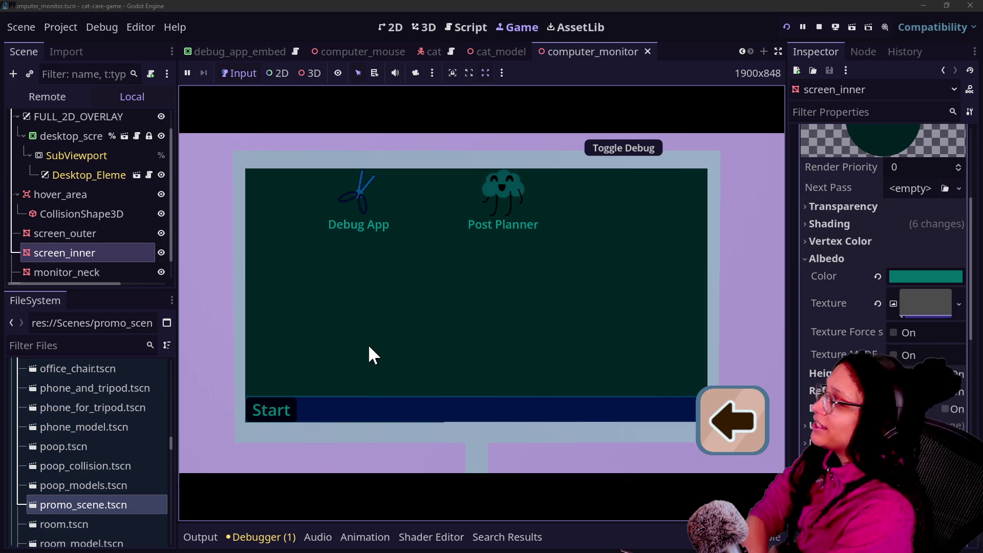
{"action": "scroll", "coordinate": [96, 162], "scroll_direction": "up", "scroll_amount": 1}
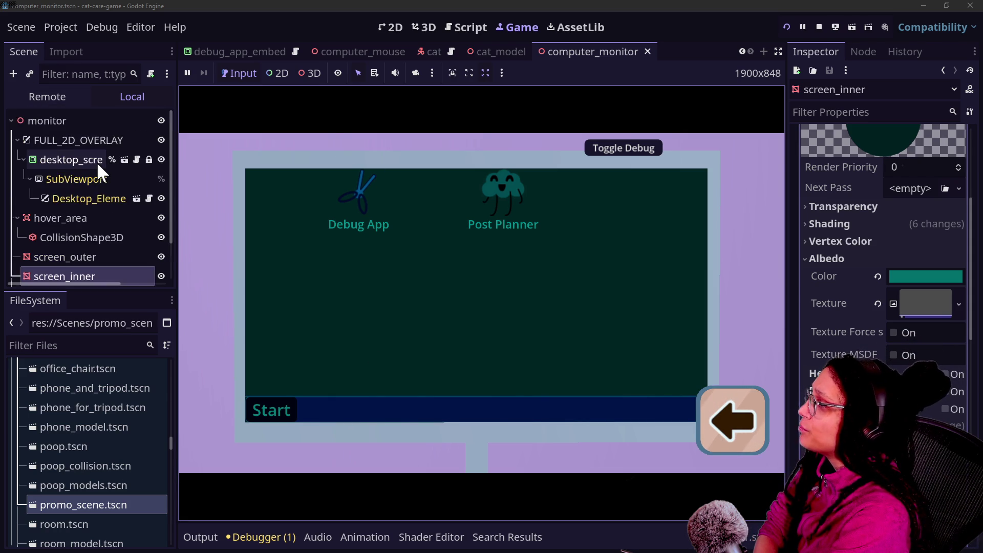
{"action": "scroll", "coordinate": [96, 162], "scroll_direction": "down", "scroll_amount": 2}
{"action": "scroll", "coordinate": [97, 161], "scroll_direction": "up", "scroll_amount": 2}
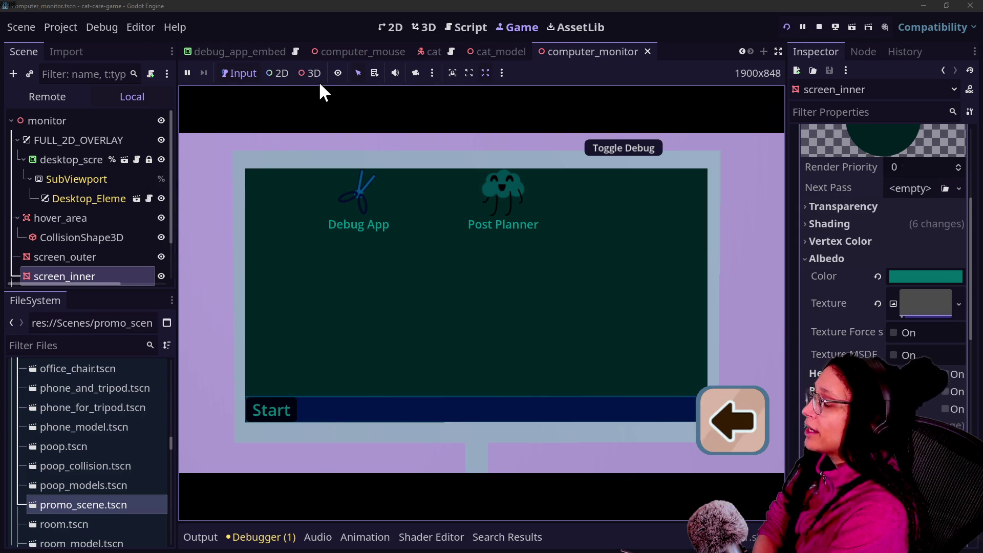
{"action": "left_click", "coordinate": [124, 160]}
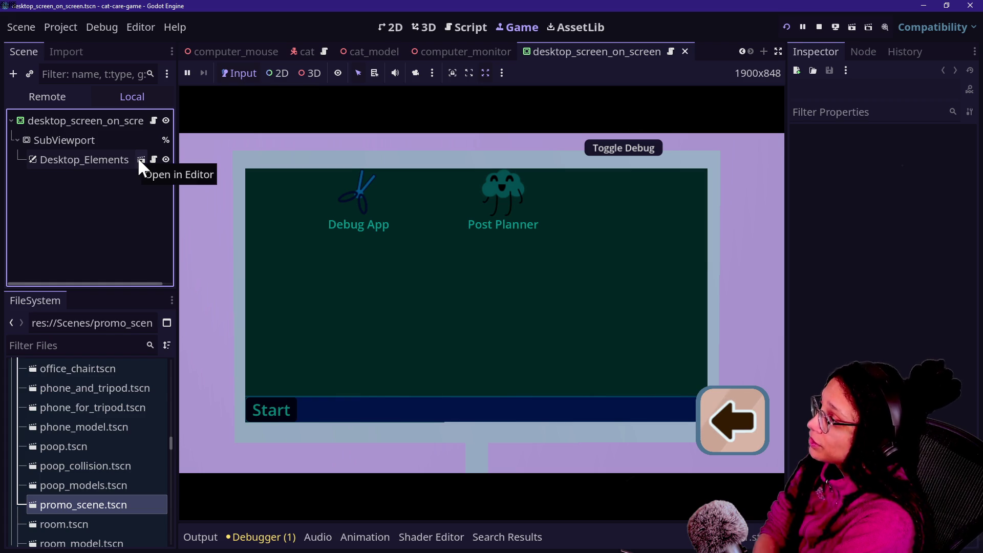
Step: Open the Desktop_Elements scene and make the Debug_Image overlay visible
{"action": "left_click", "coordinate": [139, 159]}
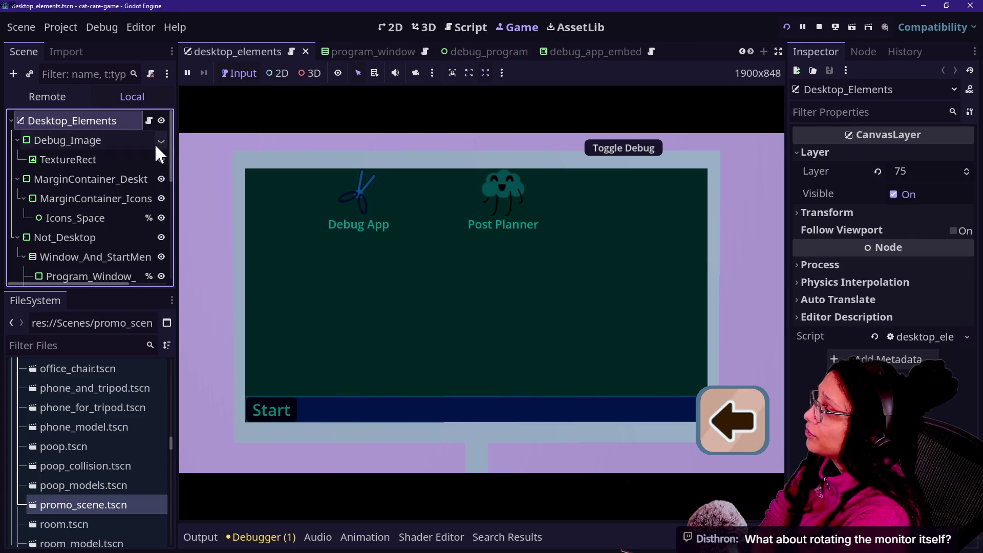
{"action": "left_click", "coordinate": [157, 145]}
{"action": "left_click", "coordinate": [158, 145]}
{"action": "left_click", "coordinate": [158, 144]}
{"action": "left_click", "coordinate": [157, 144]}
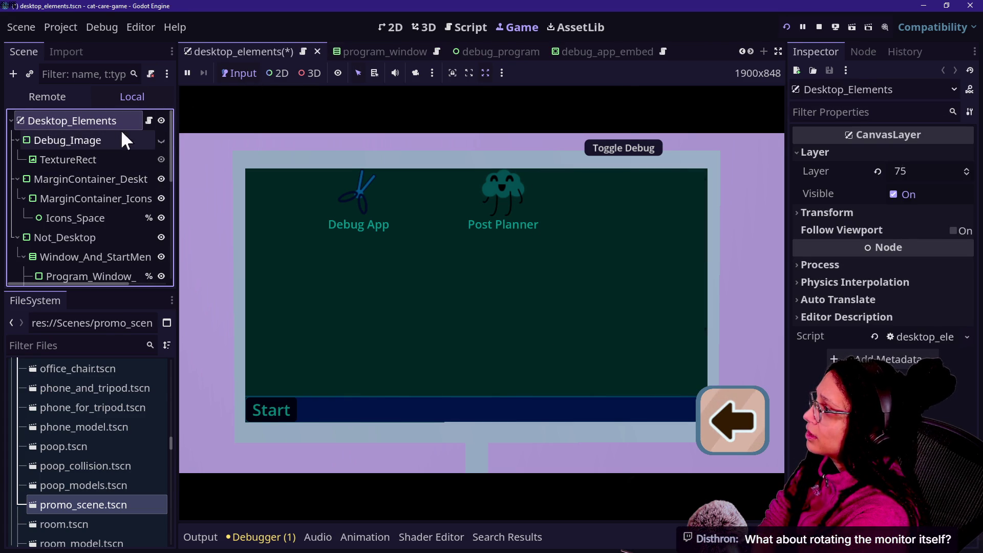
{"action": "left_click", "coordinate": [161, 139]}
Step: Check the Debug_Image overlay on the in-game monitor, then hide it again
{"action": "left_click", "coordinate": [737, 430]}
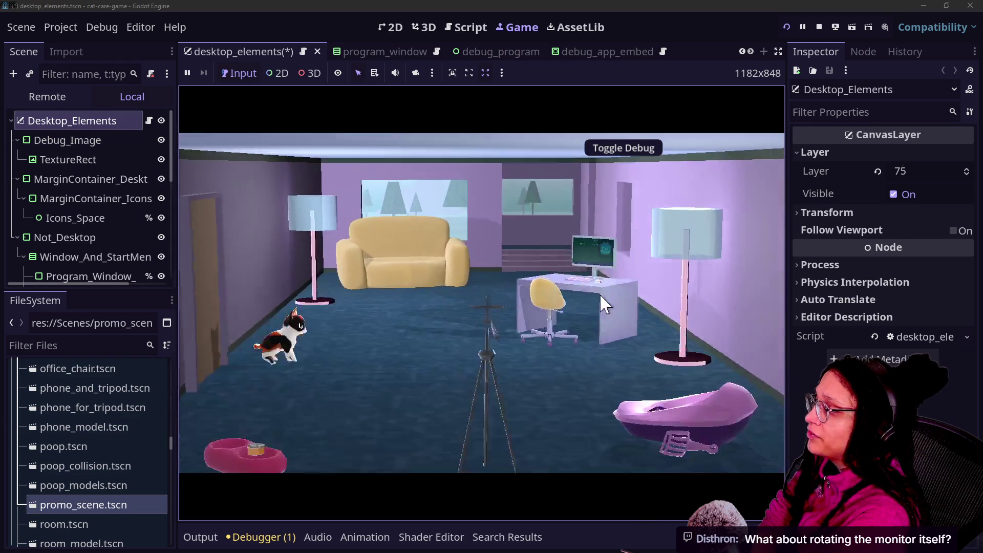
{"action": "left_click", "coordinate": [600, 293]}
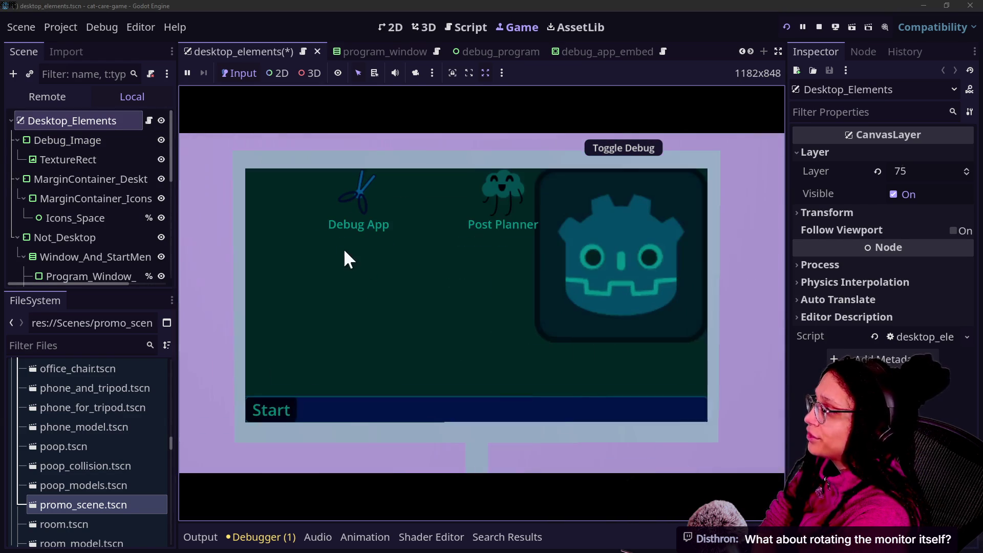
{"action": "left_click", "coordinate": [161, 139]}
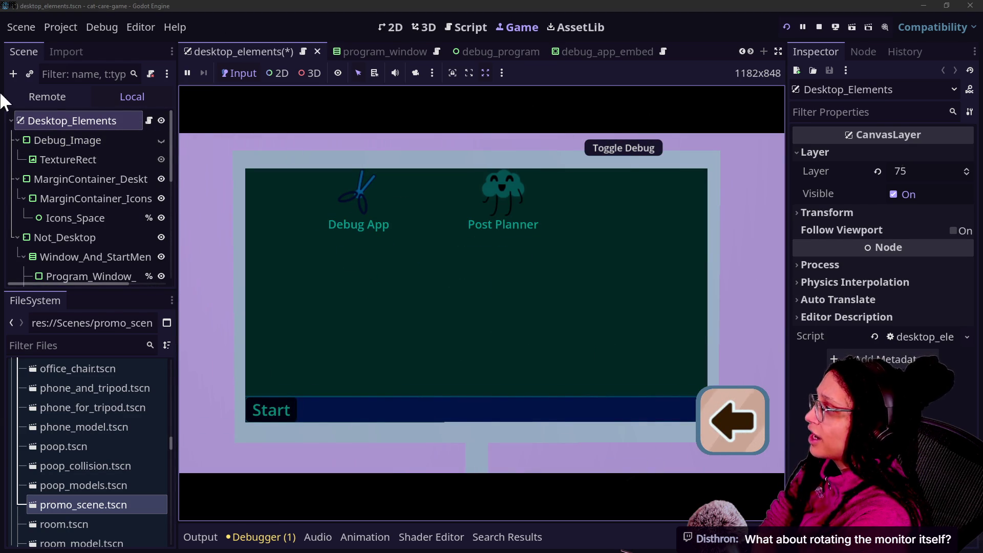
{"action": "left_click", "coordinate": [741, 48]}
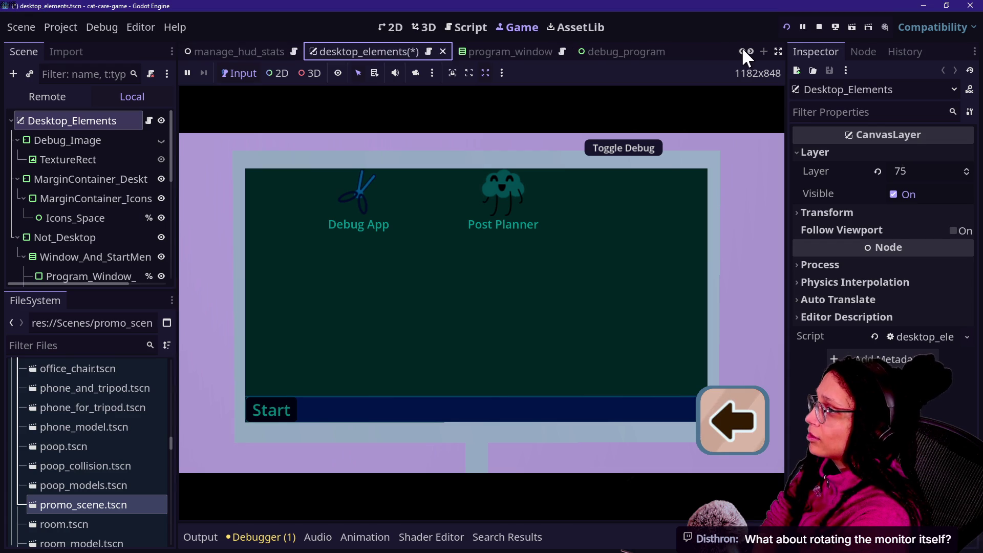
{"action": "left_click", "coordinate": [741, 49]}
{"action": "left_click", "coordinate": [741, 49]}
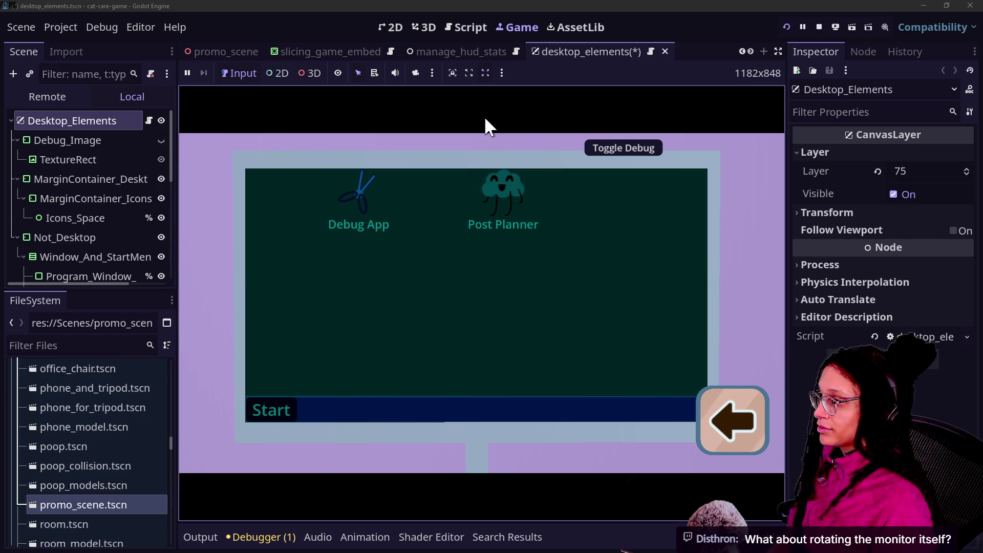
Step: Open desktop_screen_on_screen.tscn by searching 'desk' in Quick Open
{"action": "key", "text": "shift+alt+o"}
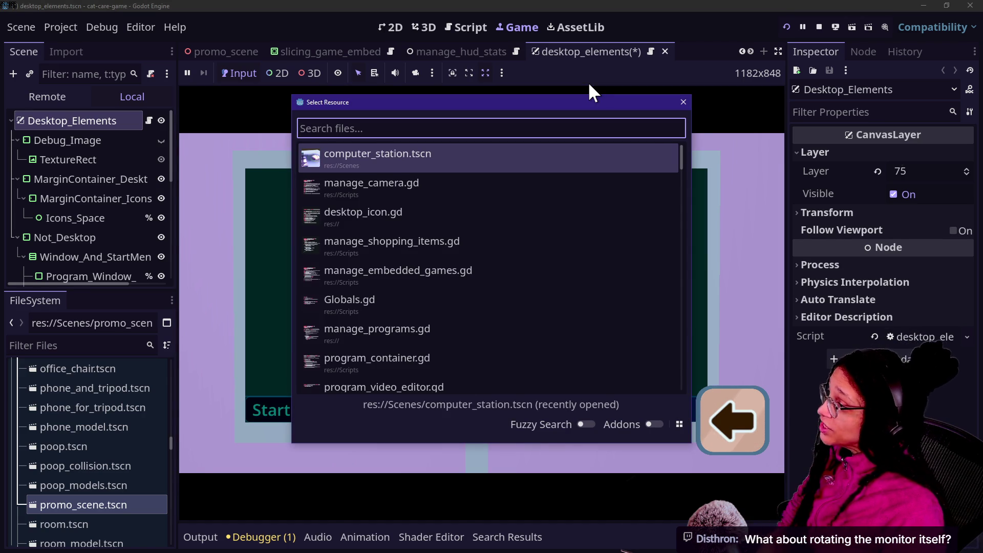
{"action": "type", "text": "desk"}
{"action": "key", "text": "Down"}
{"action": "key", "text": "Down"}
{"action": "key", "text": "Down"}
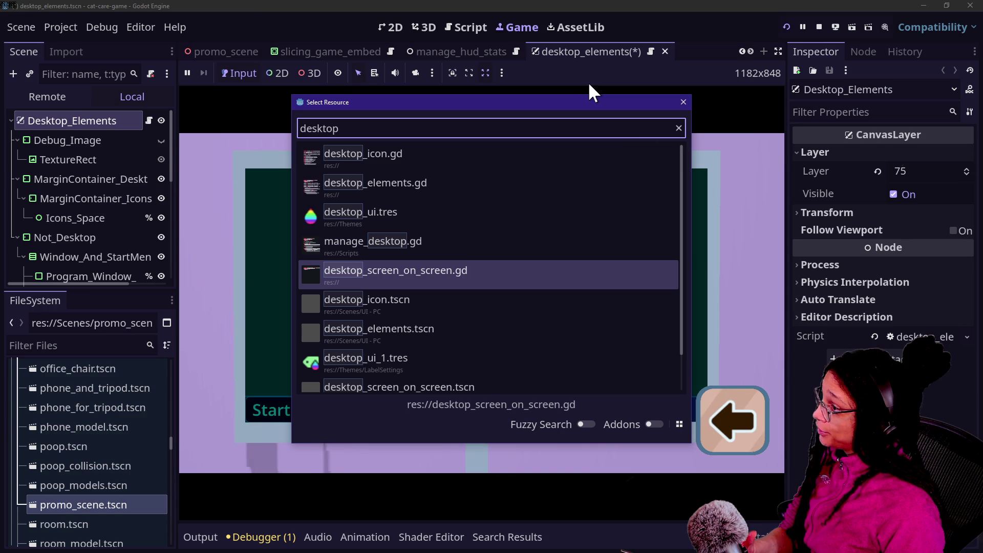
{"action": "key", "text": "Down"}
{"action": "key", "text": "Down"}
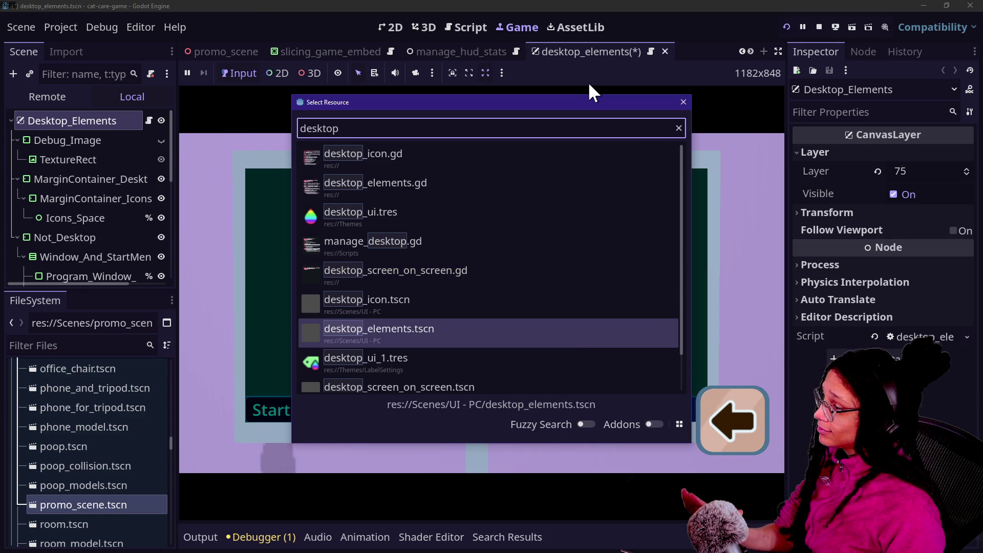
{"action": "key", "text": "Down"}
{"action": "key", "text": "Down"}
{"action": "key", "text": "Return"}
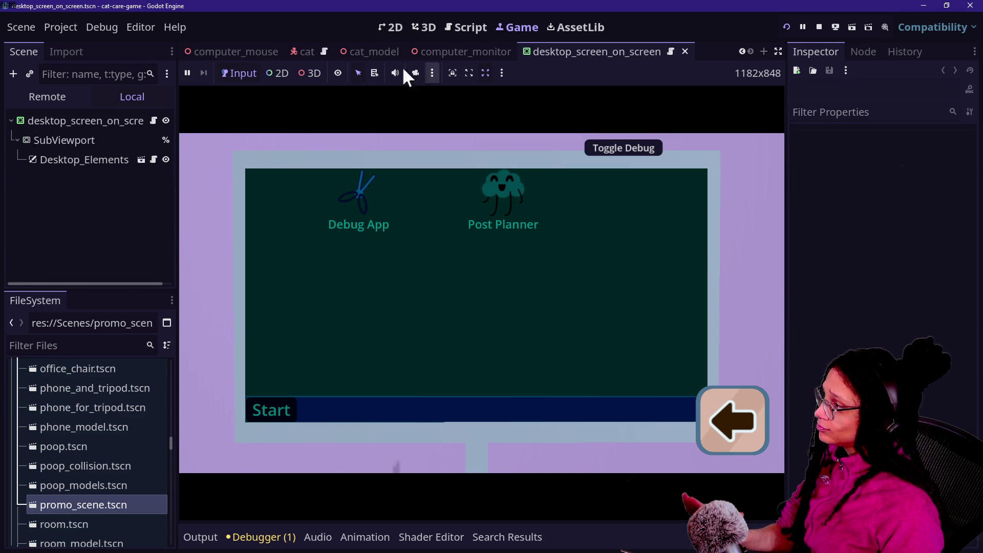
Step: Inspect the root and SubViewport nodes, then open the root node's Desktop_ScreenOnScreen script
{"action": "left_click", "coordinate": [97, 124]}
{"action": "left_click", "coordinate": [134, 138]}
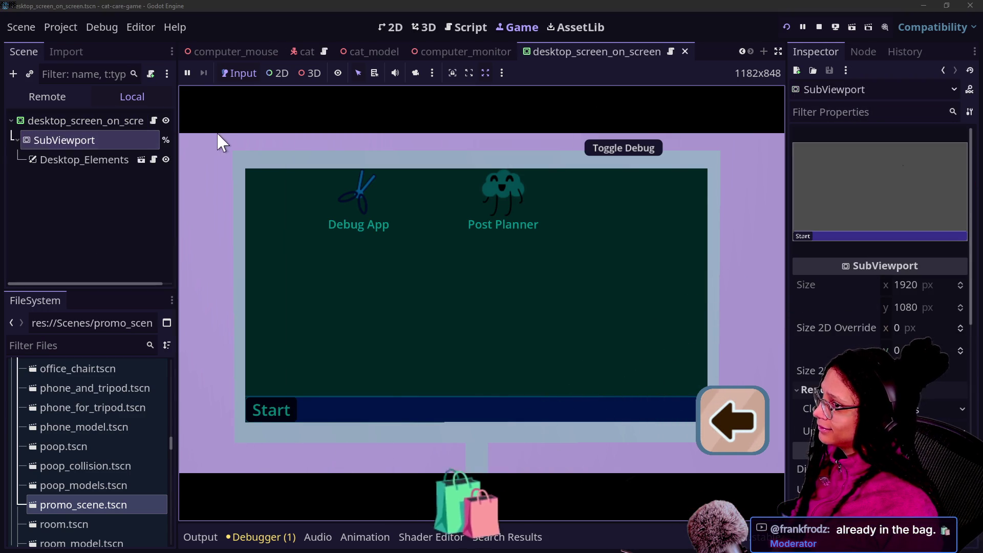
{"action": "left_click", "coordinate": [265, 404]}
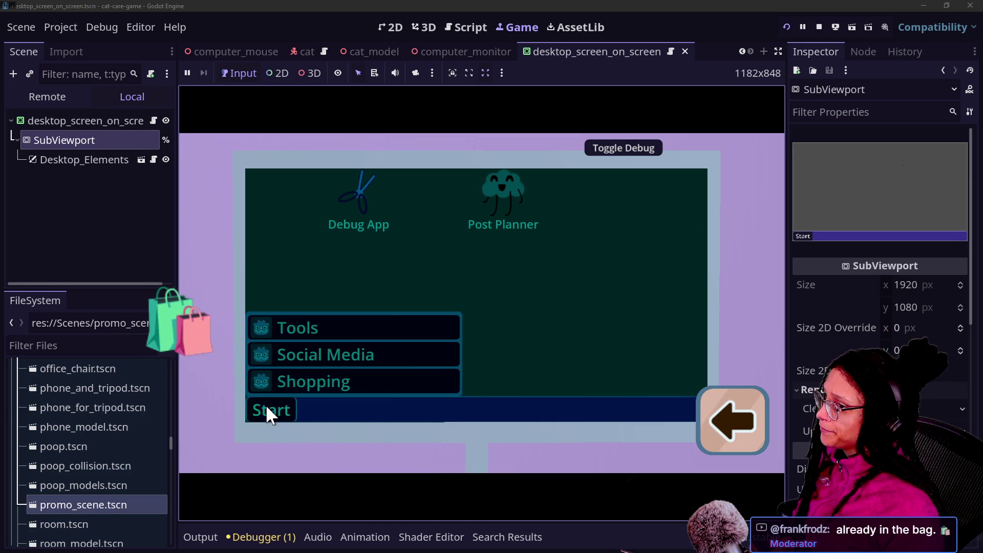
{"action": "left_click", "coordinate": [265, 404]}
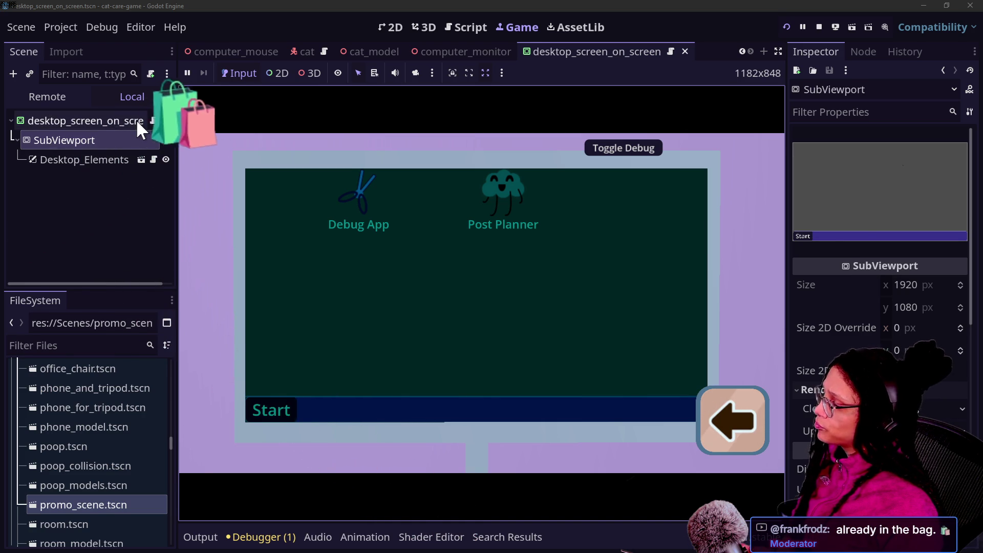
{"action": "left_click", "coordinate": [153, 122]}
{"action": "left_click", "coordinate": [154, 122]}
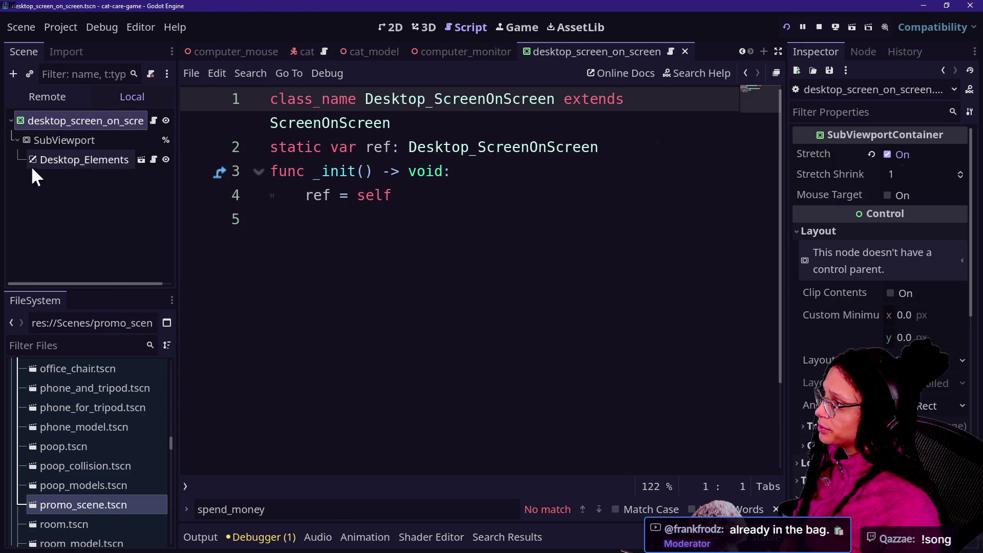
Step: Select the root desktop_screen_on_screen node, view its Visibility and Modulate settings, then return to the game
{"action": "left_click", "coordinate": [62, 145]}
{"action": "left_click", "coordinate": [68, 159]}
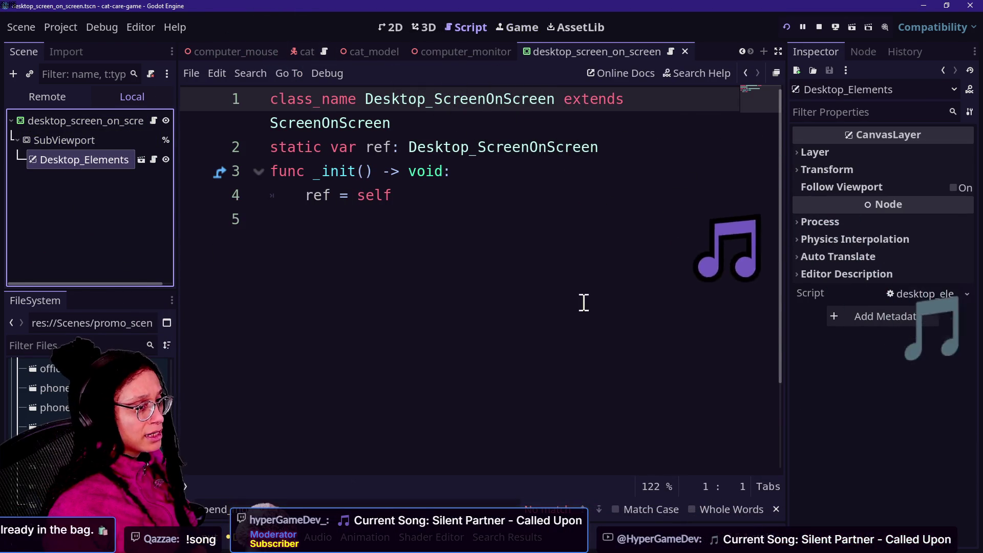
{"action": "left_click", "coordinate": [111, 121]}
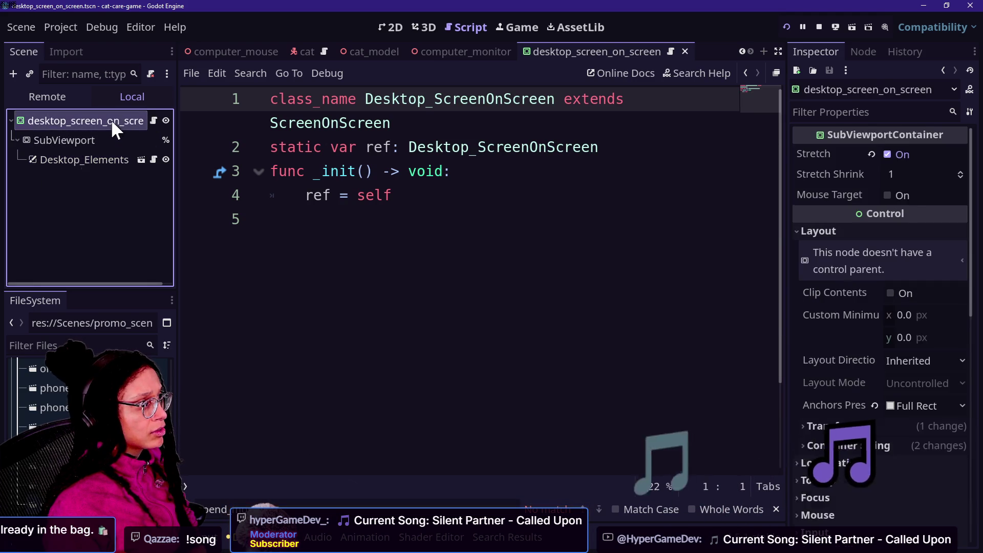
{"action": "scroll", "coordinate": [838, 420], "scroll_direction": "down", "scroll_amount": 10}
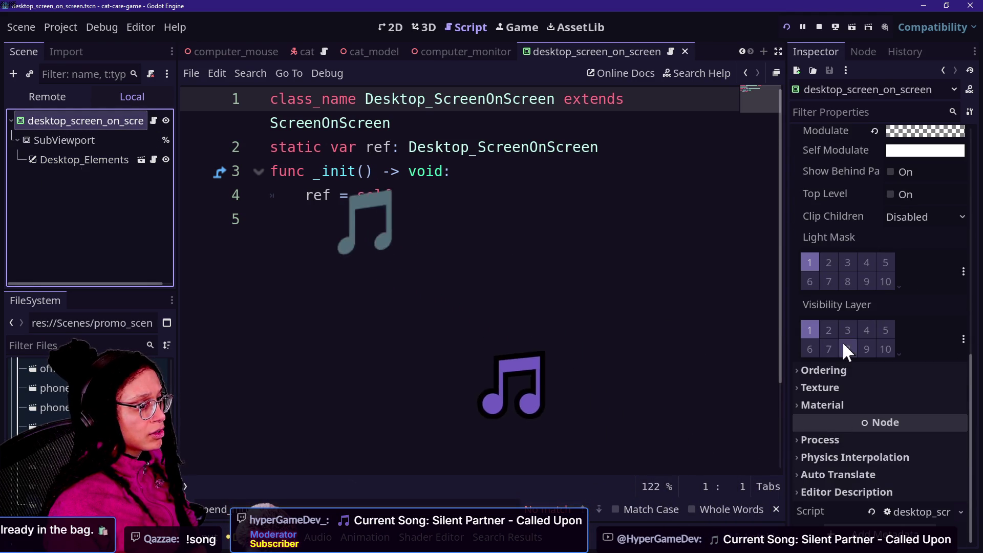
{"action": "scroll", "coordinate": [834, 282], "scroll_direction": "up", "scroll_amount": 3}
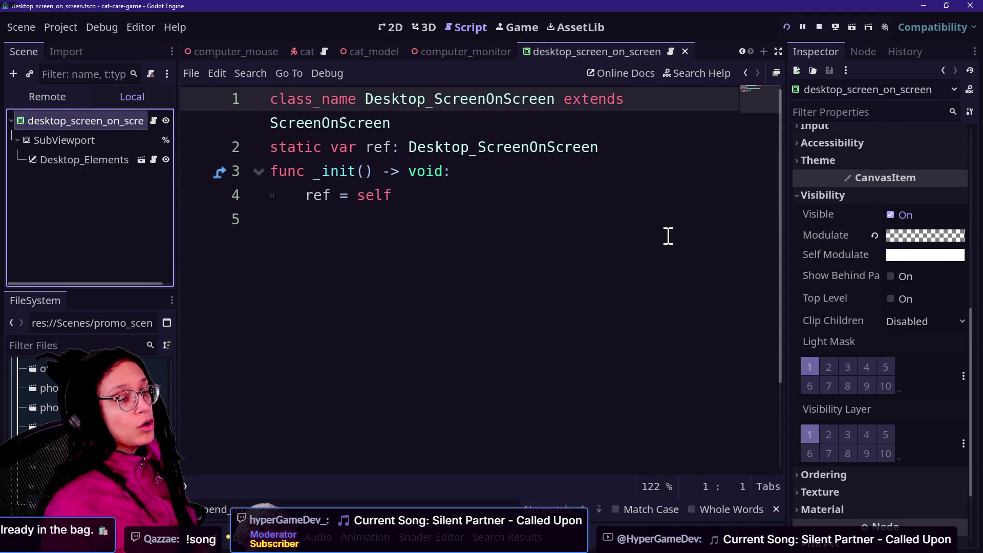
{"action": "left_click", "coordinate": [530, 28]}
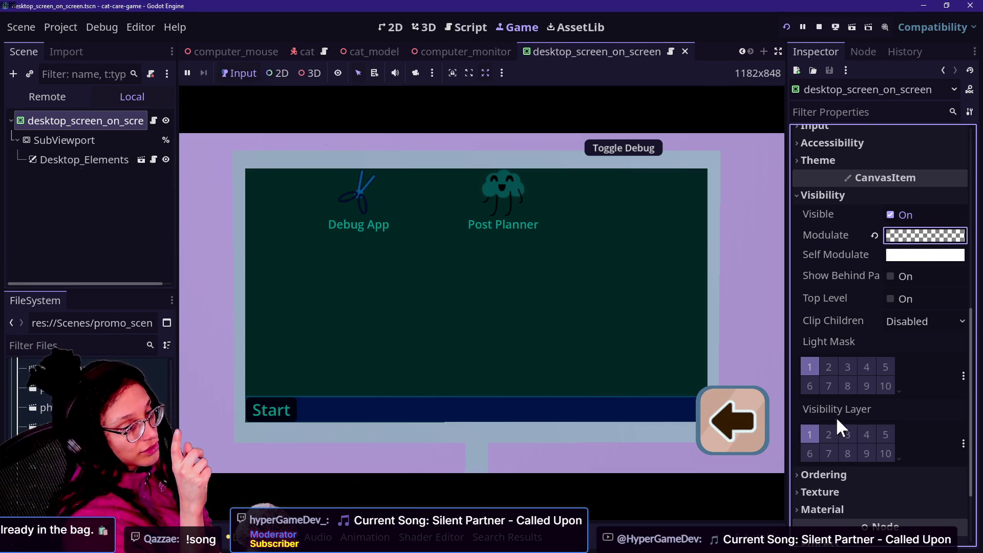
Step: Raise the root node's Modulate to full opacity and inspect its Self Modulate colour
{"action": "left_click", "coordinate": [920, 236]}
{"action": "left_click_drag", "start_coordinate": [859, 470], "coordinate": [924, 458]}
{"action": "left_click", "coordinate": [802, 248]}
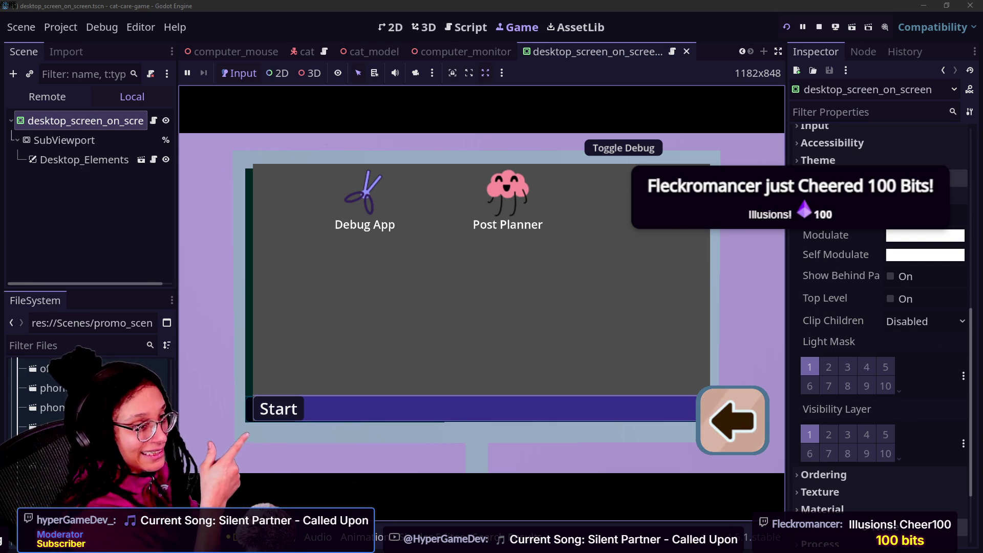
{"action": "left_click", "coordinate": [908, 254]}
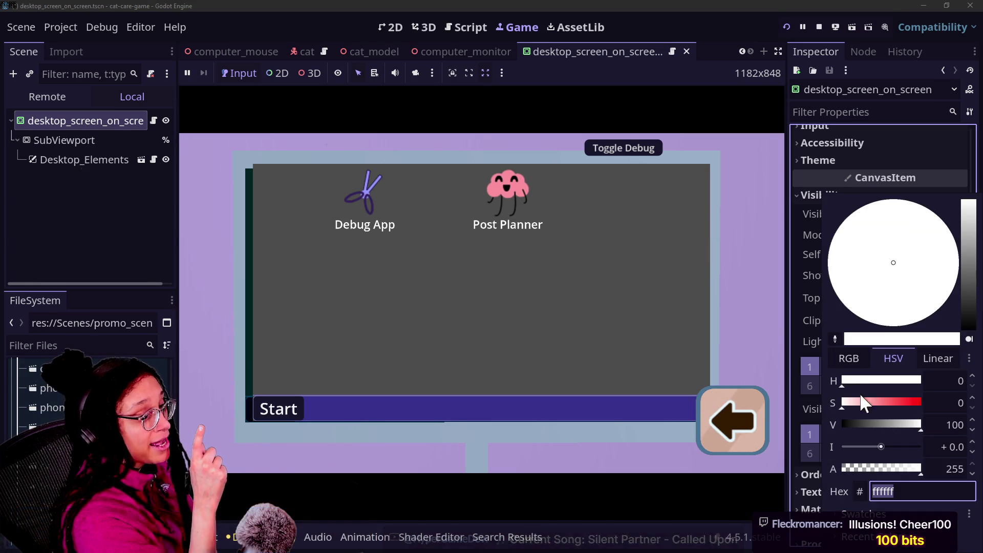
{"action": "left_click", "coordinate": [794, 317]}
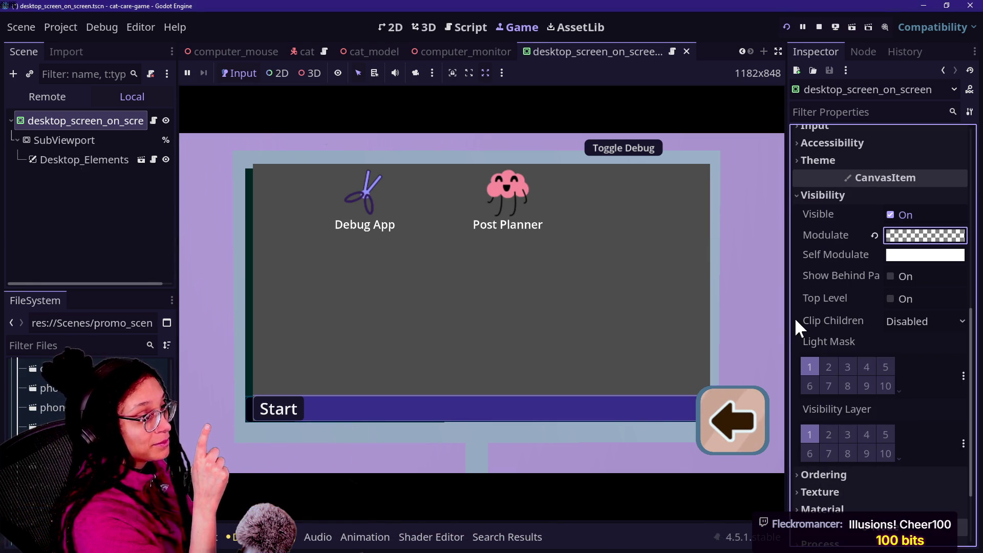
{"action": "left_click", "coordinate": [917, 238]}
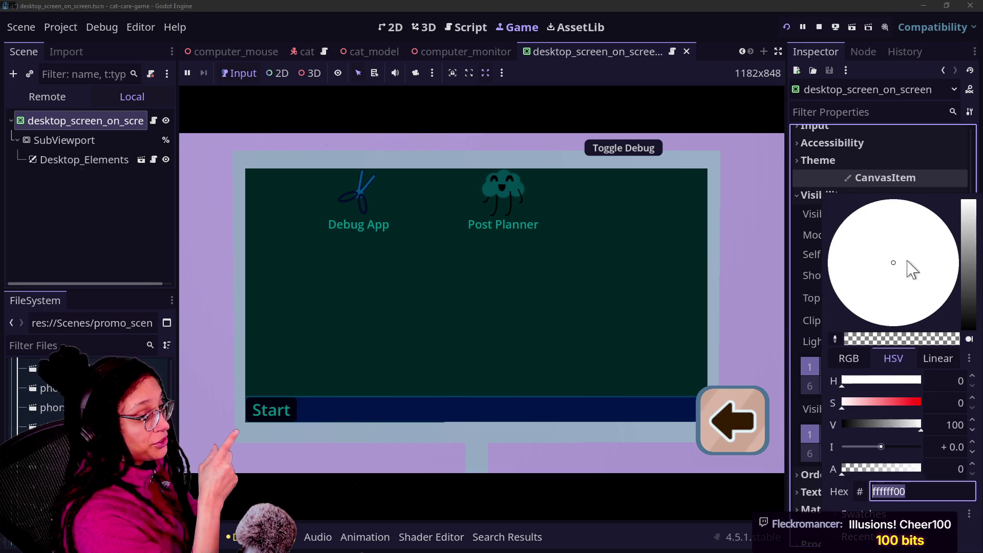
{"action": "left_click", "coordinate": [792, 262]}
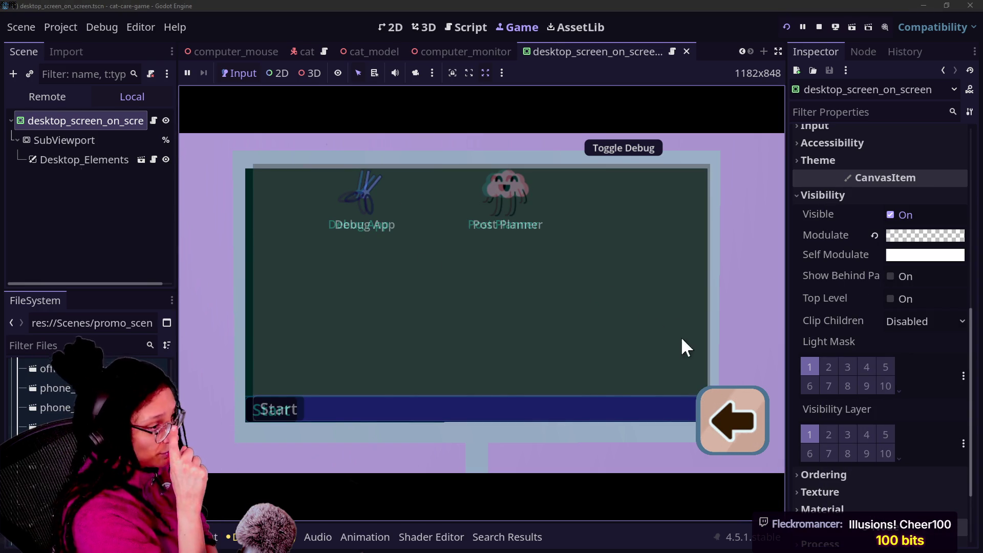
Step: Switch the camera away from the monitor and back, then apply a half-transparent Modulate
{"action": "left_click", "coordinate": [715, 422]}
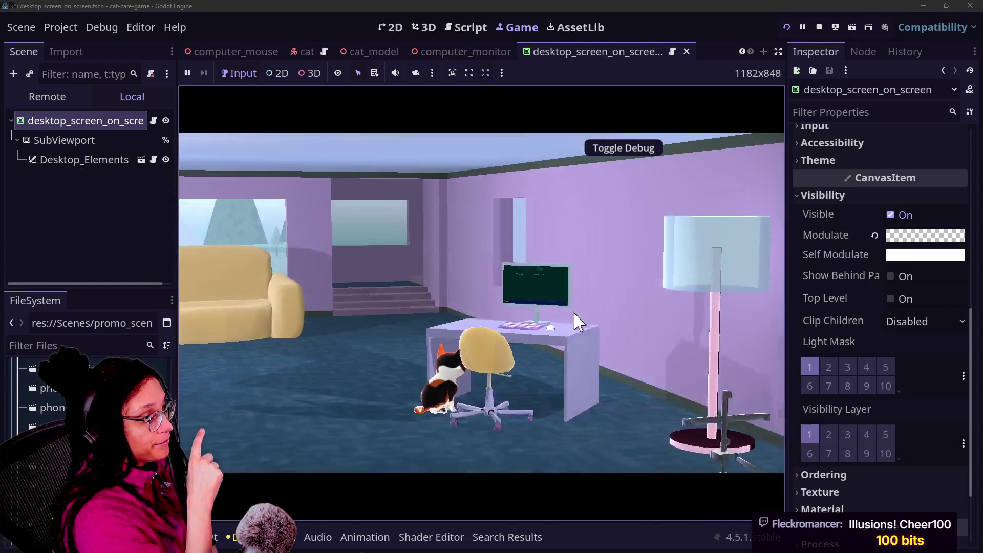
{"action": "left_click", "coordinate": [576, 314]}
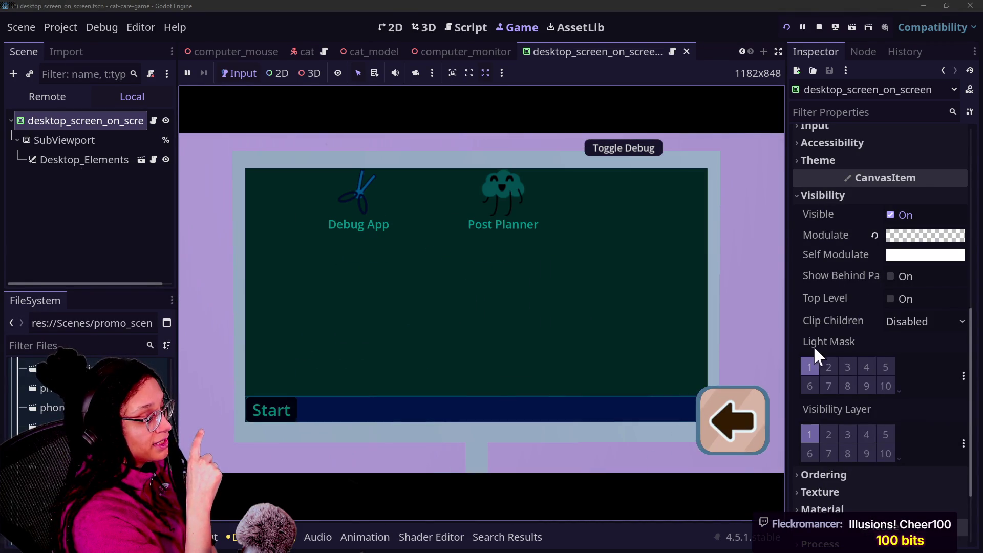
{"action": "left_click", "coordinate": [934, 236]}
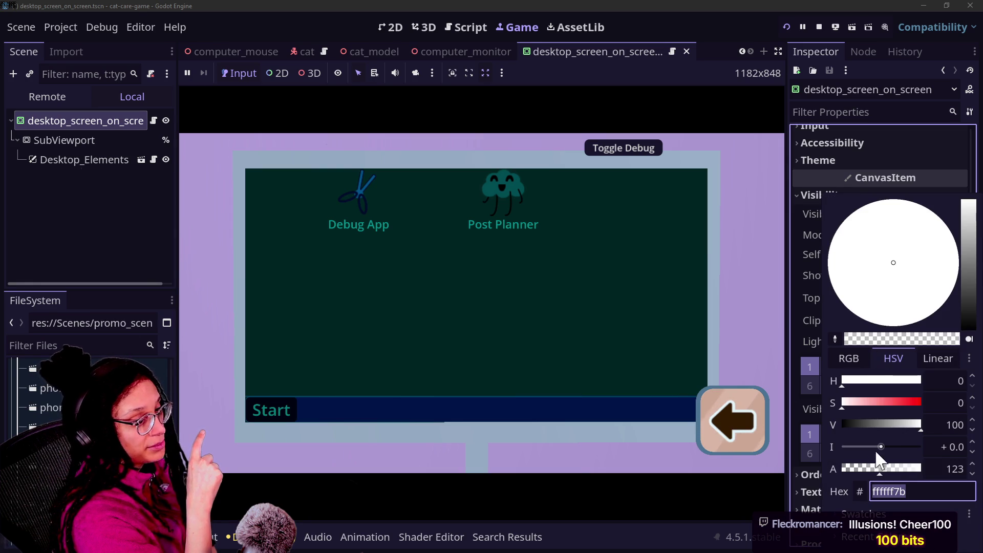
{"action": "left_click", "coordinate": [809, 295]}
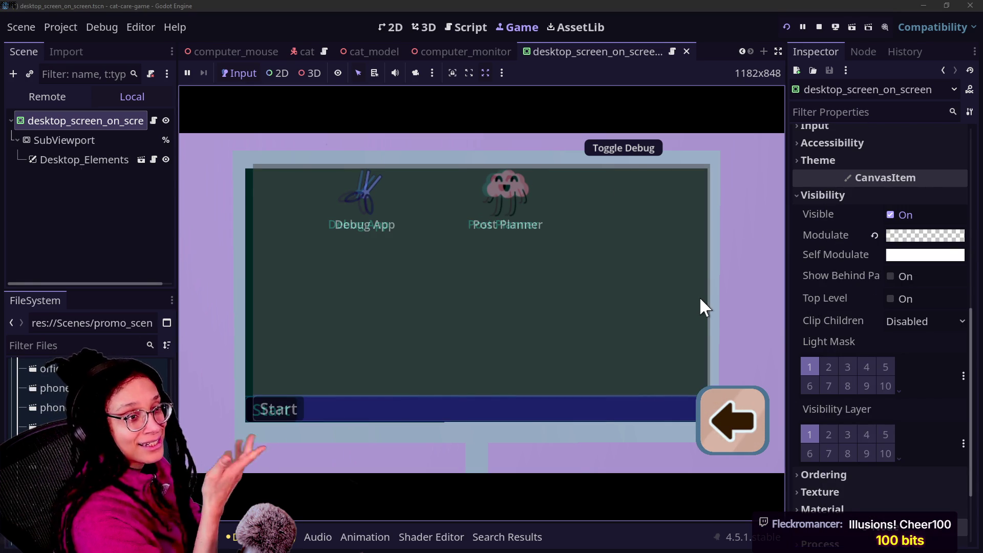
{"action": "mouse_move", "coordinate": [809, 299]}
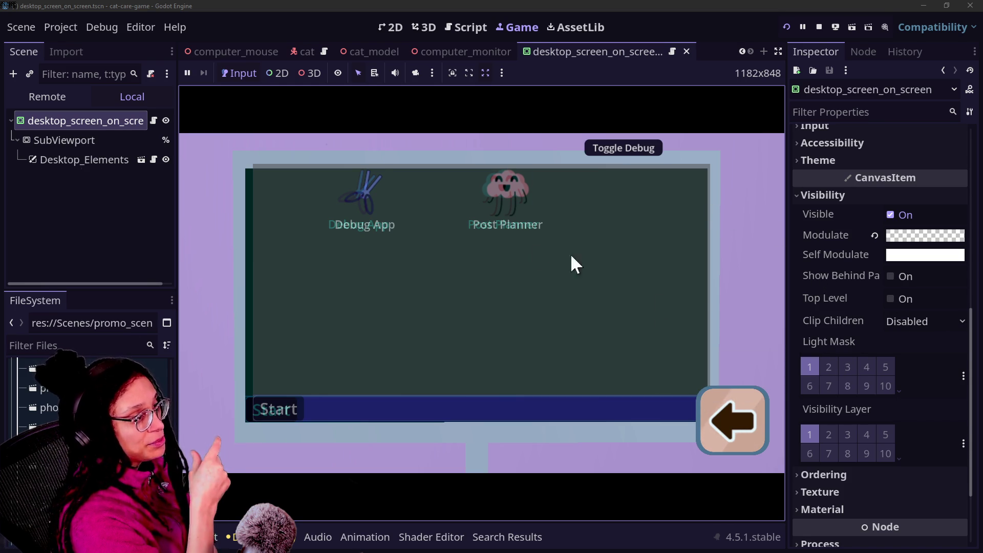
Step: Move the Post Planner and Debug App icons, then open and close the Debug App window
{"action": "left_click_drag", "start_coordinate": [507, 216], "coordinate": [588, 344]}
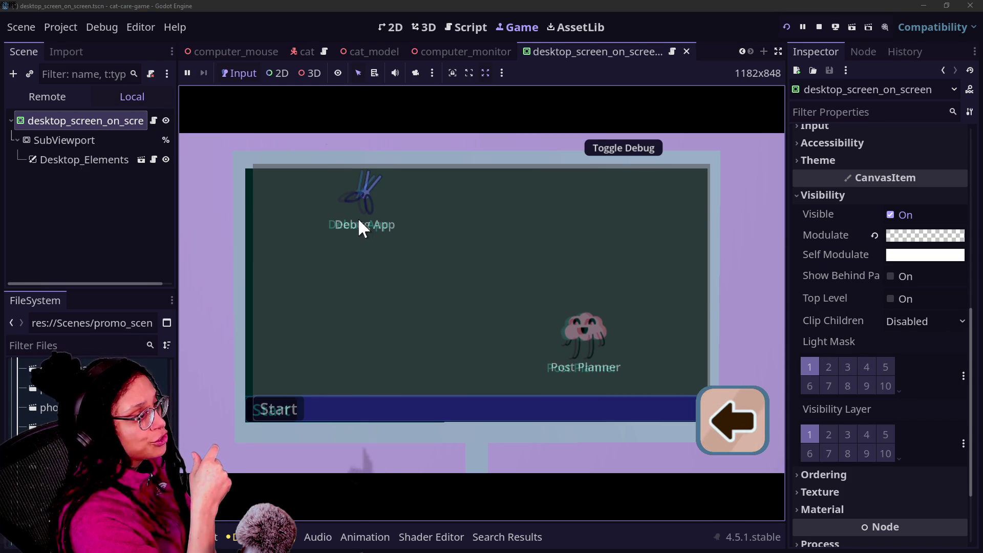
{"action": "left_click_drag", "start_coordinate": [358, 221], "coordinate": [411, 235]}
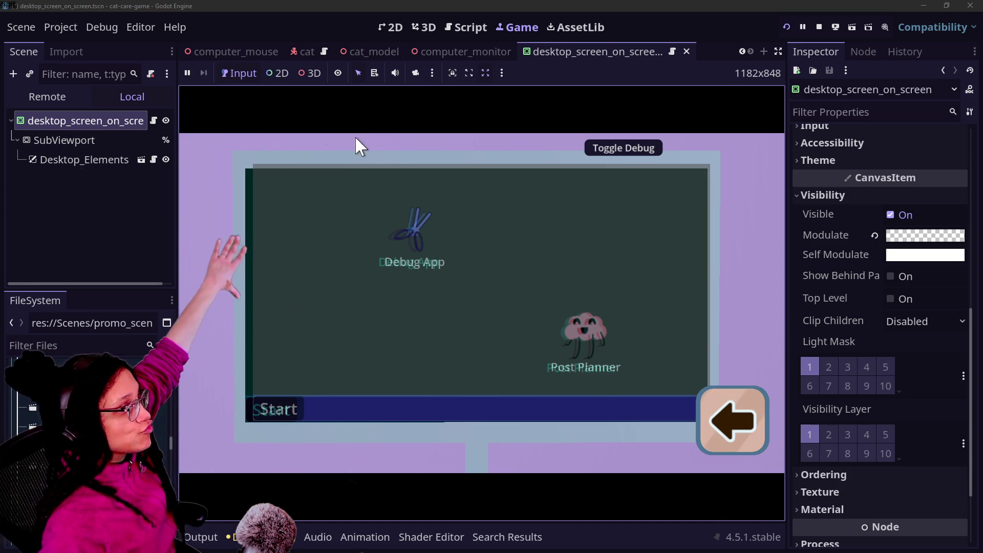
{"action": "double_click", "coordinate": [407, 240]}
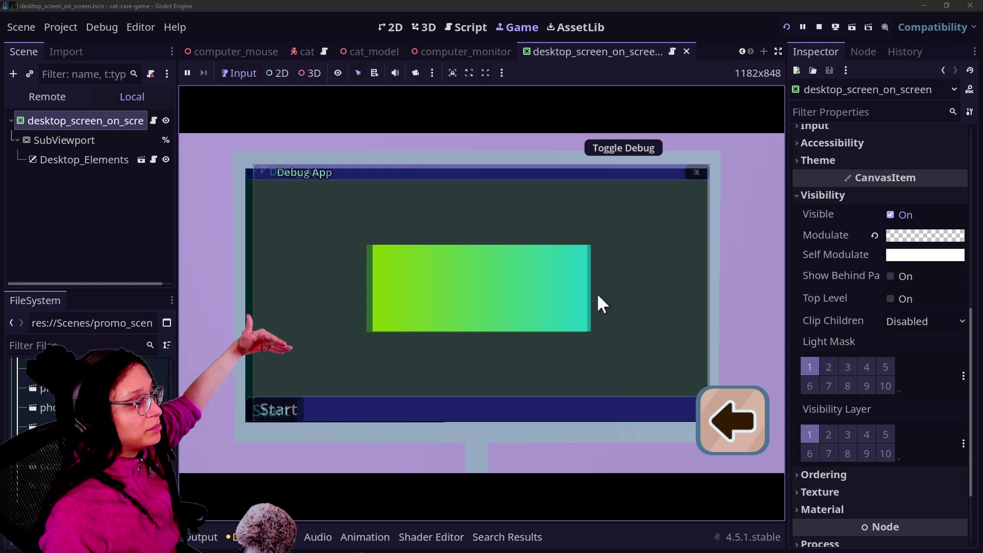
{"action": "left_click", "coordinate": [694, 173]}
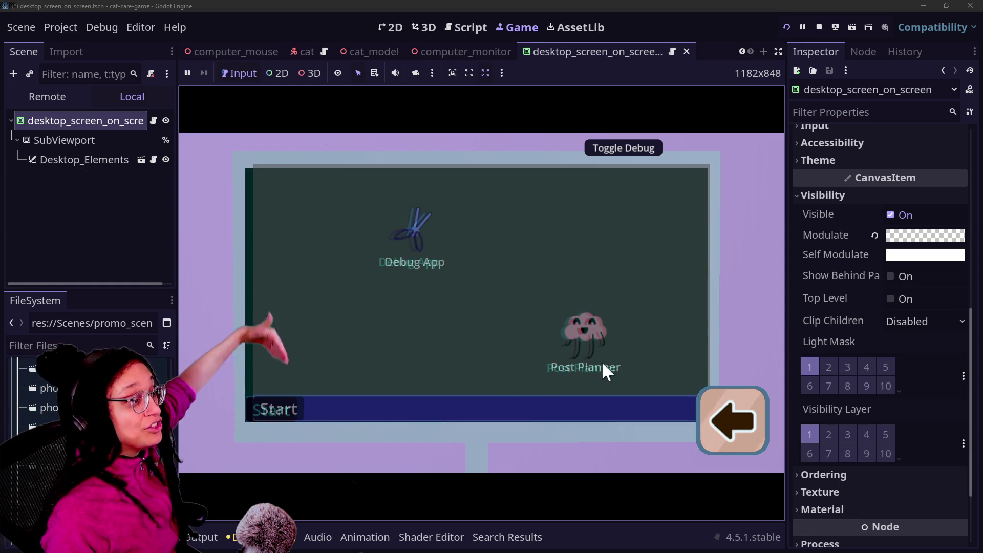
Step: Reposition the Post Planner icon higher, further left and slightly lower, then view the Modulate colour
{"action": "left_click_drag", "start_coordinate": [602, 368], "coordinate": [587, 271]}
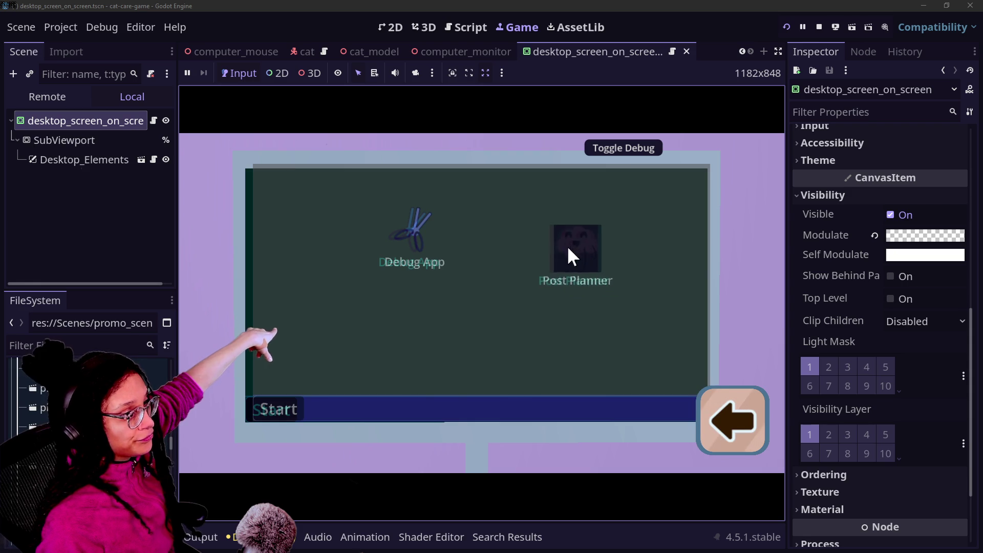
{"action": "left_click_drag", "start_coordinate": [568, 248], "coordinate": [502, 270]}
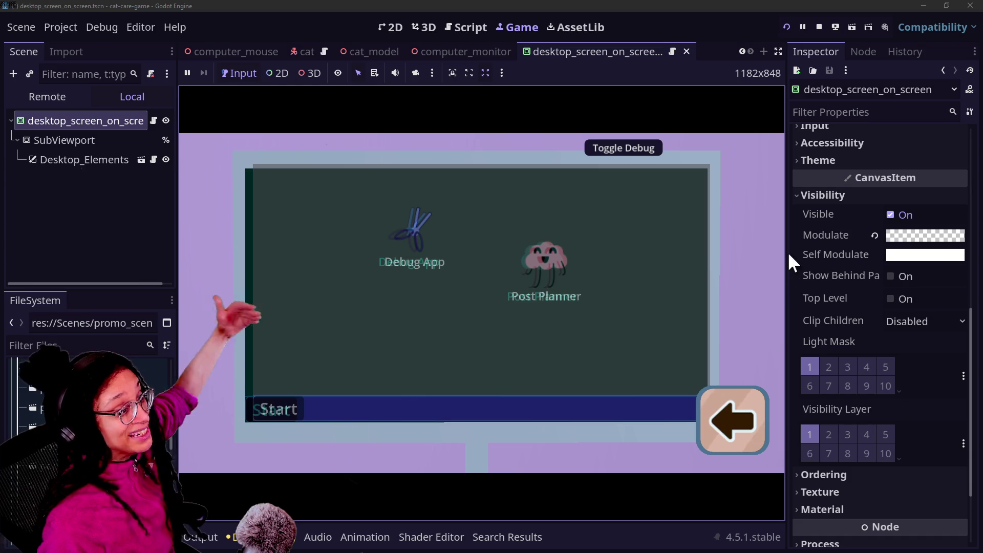
{"action": "left_click_drag", "start_coordinate": [529, 265], "coordinate": [543, 298]}
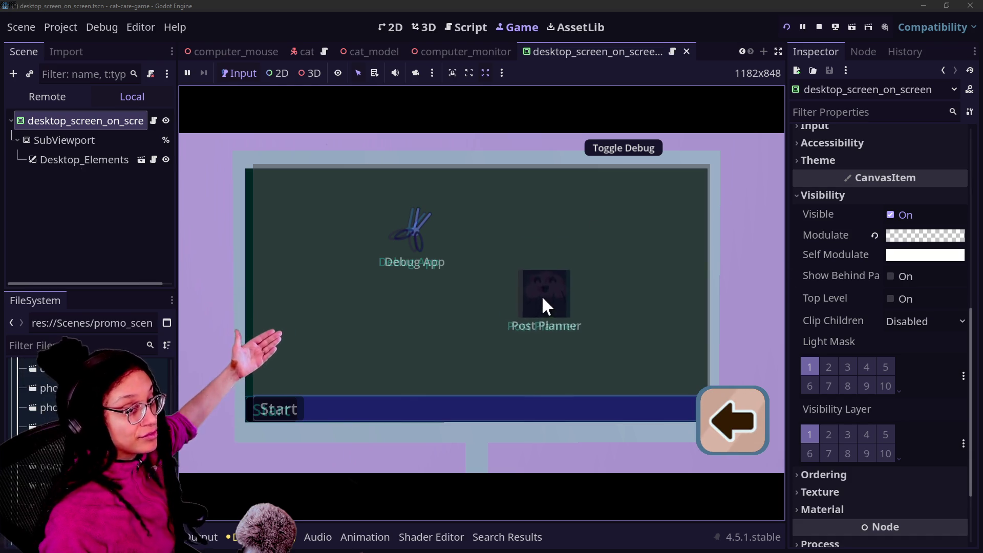
{"action": "left_click", "coordinate": [952, 236]}
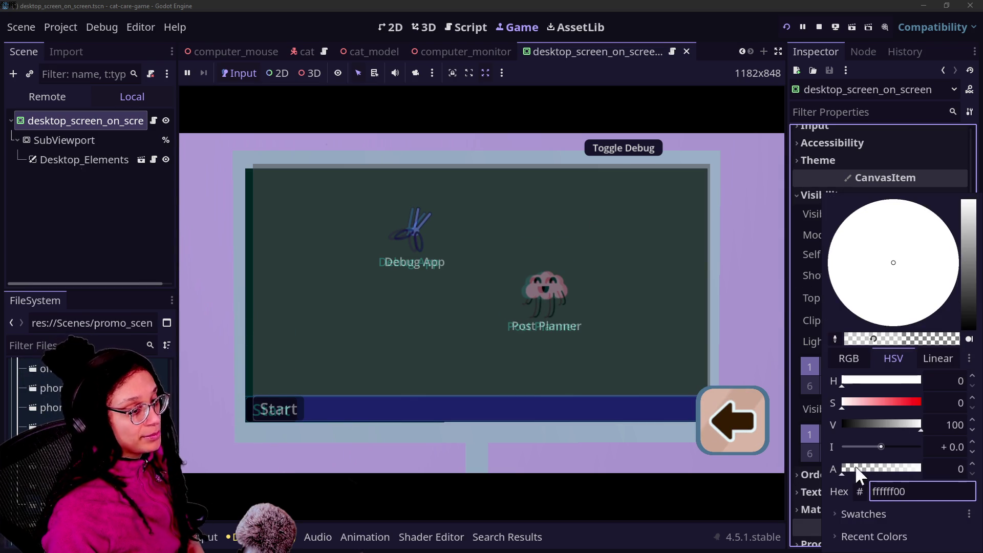
Step: Launch Post Planner on the in-game desktop, cycle the camera away and back, and recheck Modulate
{"action": "left_click", "coordinate": [798, 342]}
{"action": "double_click", "coordinate": [545, 294]}
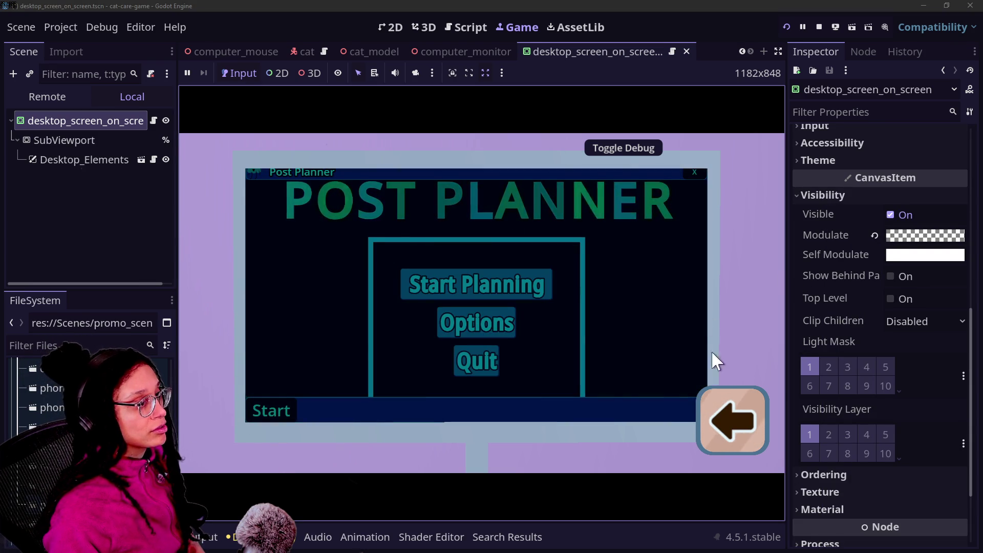
{"action": "left_click", "coordinate": [722, 404]}
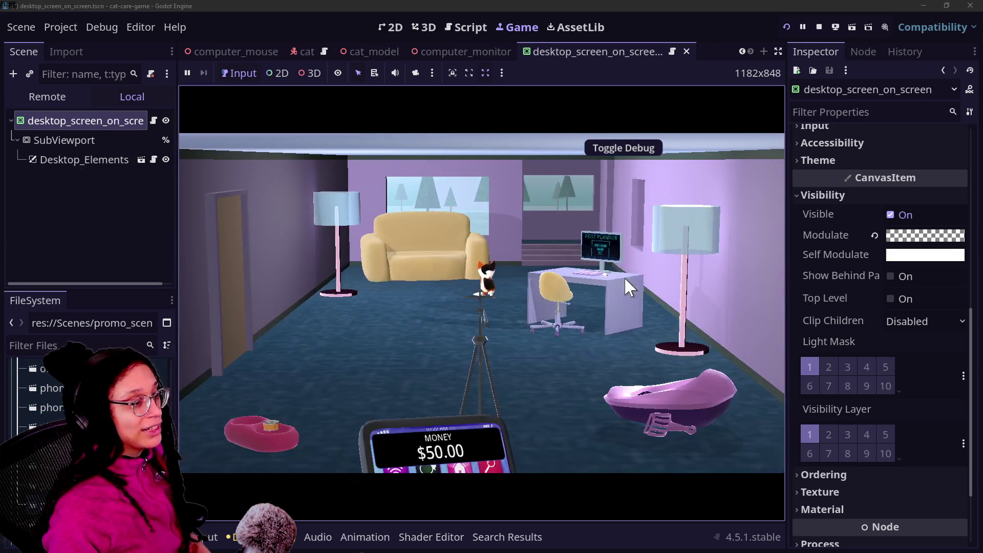
{"action": "left_click", "coordinate": [624, 276]}
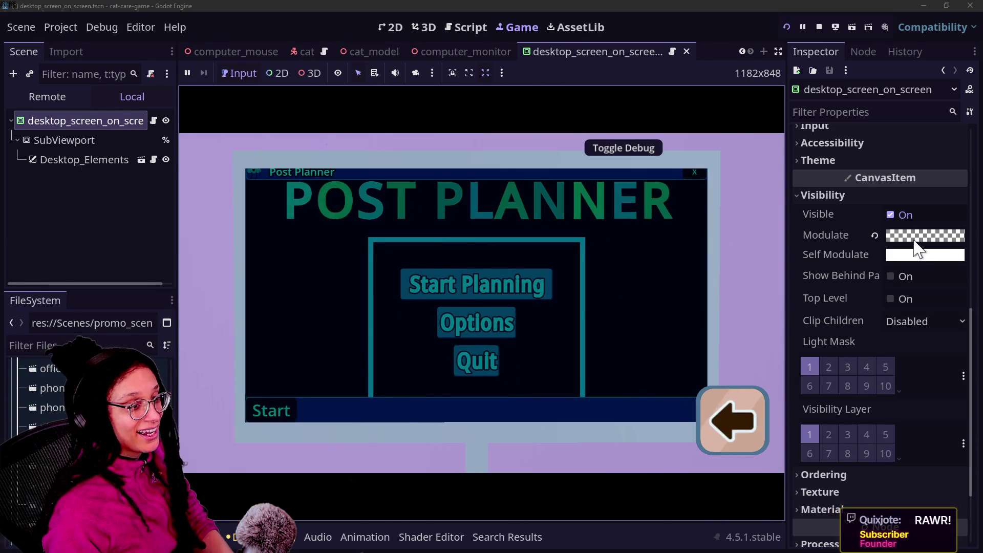
{"action": "left_click", "coordinate": [919, 237]}
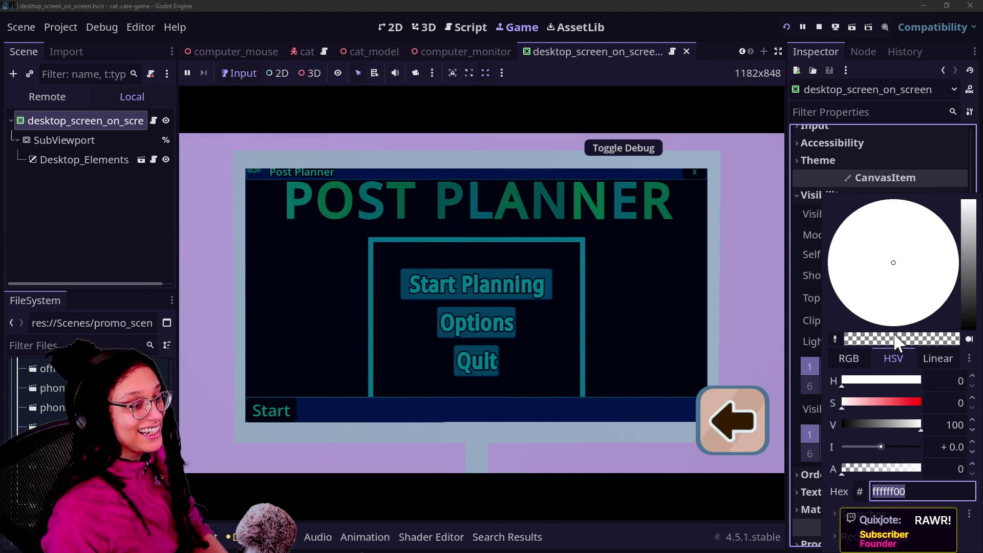
{"action": "left_click", "coordinate": [798, 304]}
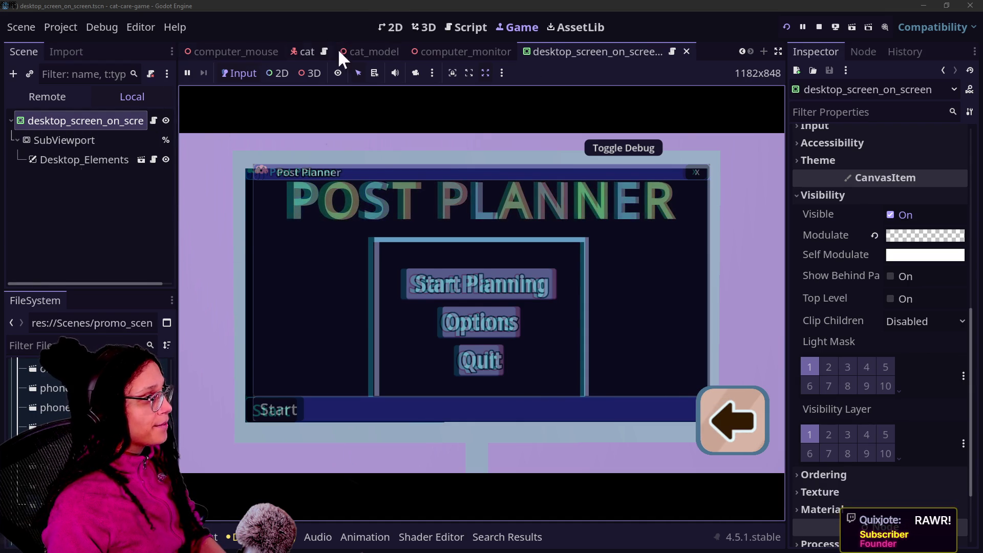
Step: In computer_monitor, undo the screen_inner mesh's teal Albedo Color back to light grey
{"action": "left_click", "coordinate": [479, 49]}
{"action": "left_click", "coordinate": [111, 238]}
{"action": "left_click", "coordinate": [113, 267]}
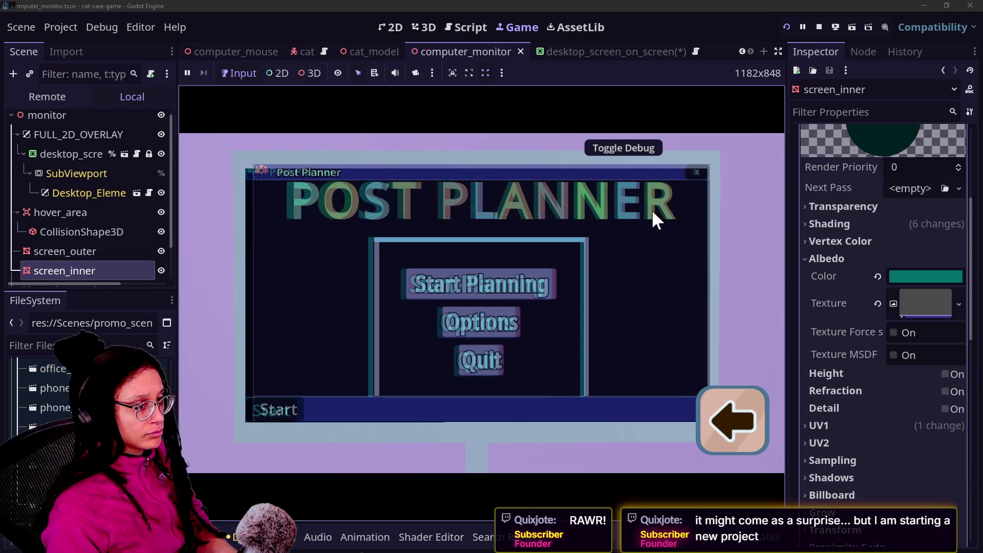
{"action": "mouse_move", "coordinate": [851, 276]}
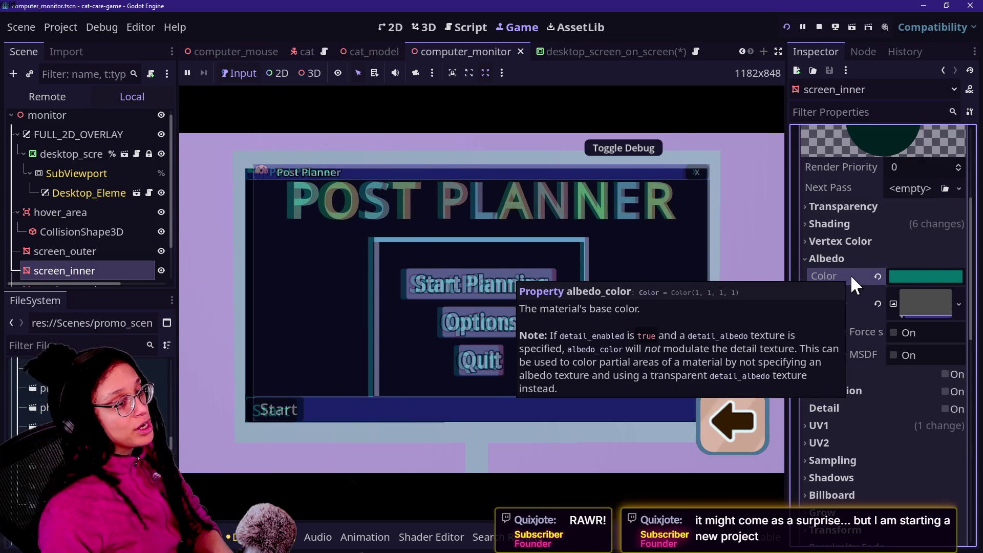
{"action": "key", "text": "ctrl+z"}
Step: Restart the game so it runs with the updated monitor screen
{"action": "left_click", "coordinate": [604, 293]}
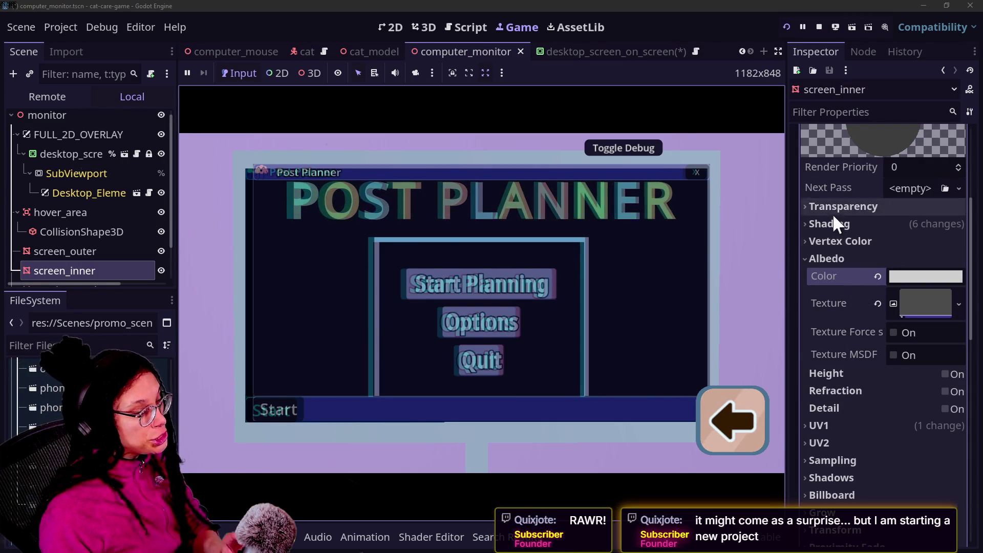
{"action": "left_click", "coordinate": [842, 276]}
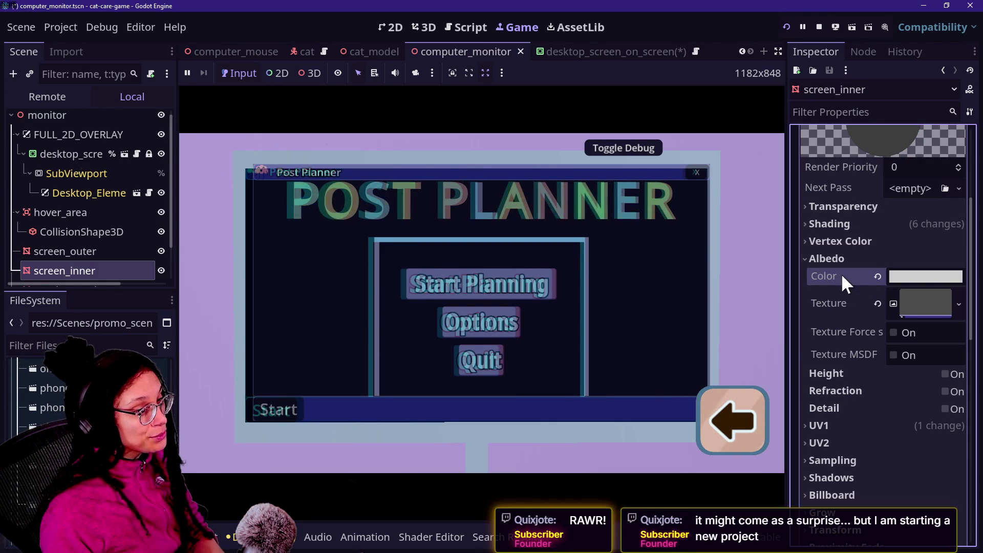
{"action": "left_click", "coordinate": [789, 23]}
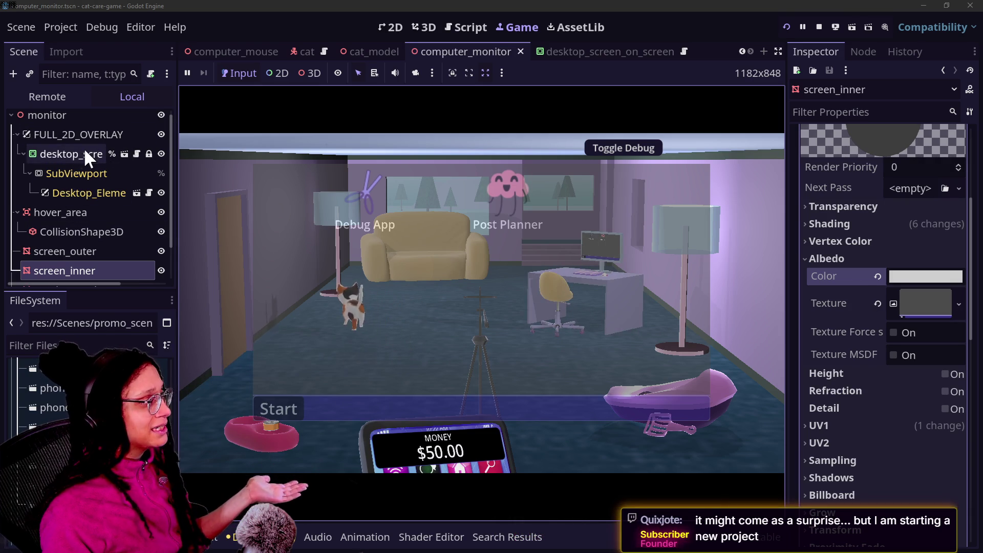
Step: Open desktop_screen_on_screen in its own tab and view its half-transparent white Modulate
{"action": "left_click", "coordinate": [54, 153]}
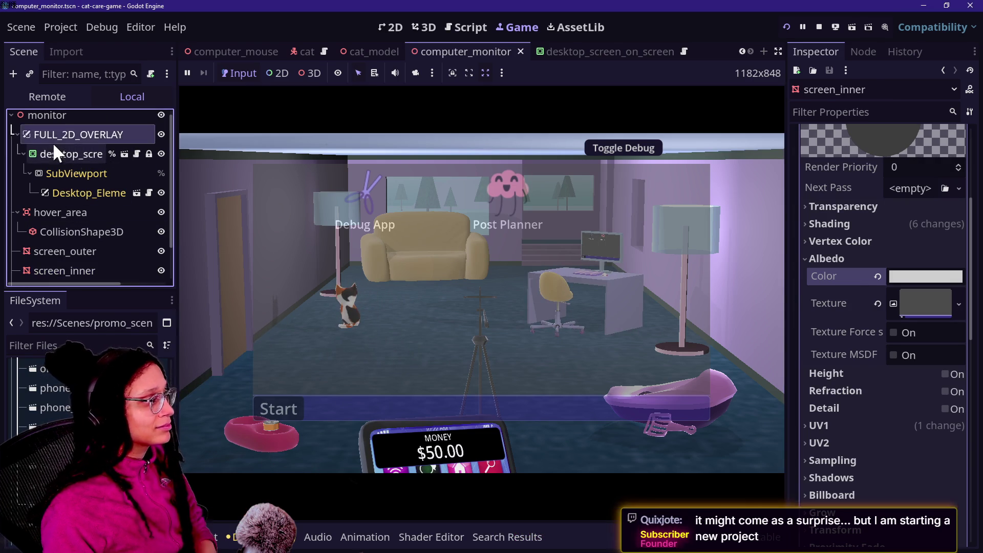
{"action": "scroll", "coordinate": [863, 334], "scroll_direction": "down", "scroll_amount": 5}
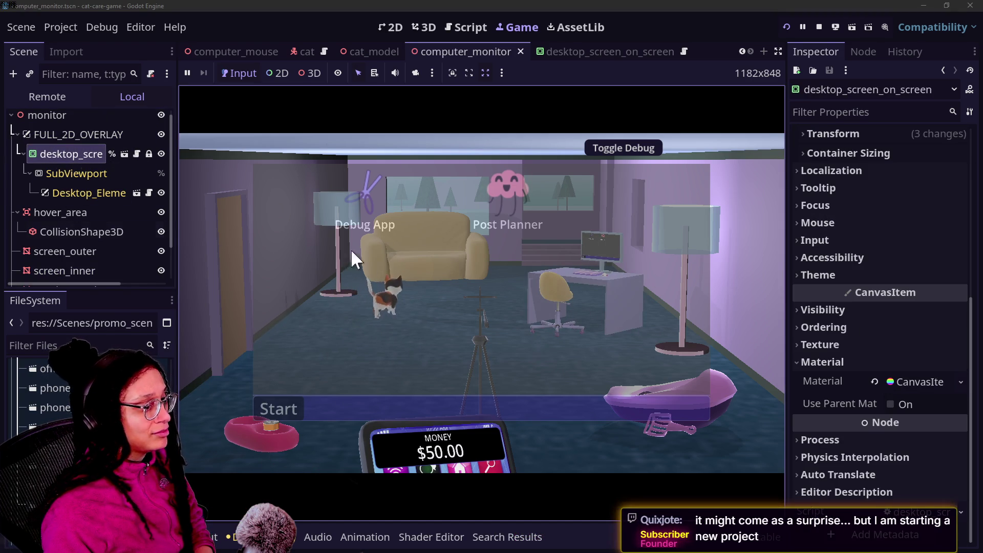
{"action": "left_click", "coordinate": [124, 154]}
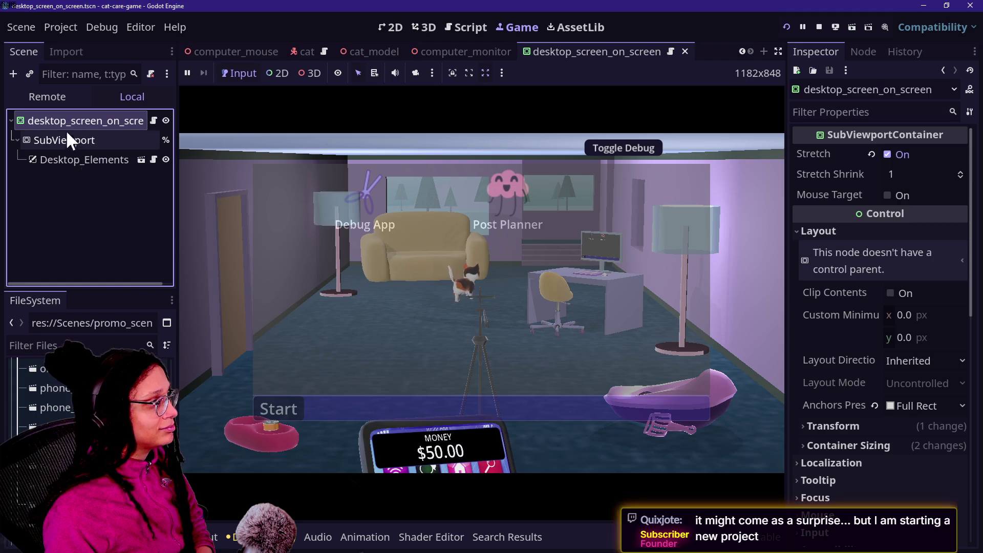
{"action": "scroll", "coordinate": [836, 445], "scroll_direction": "down", "scroll_amount": 5}
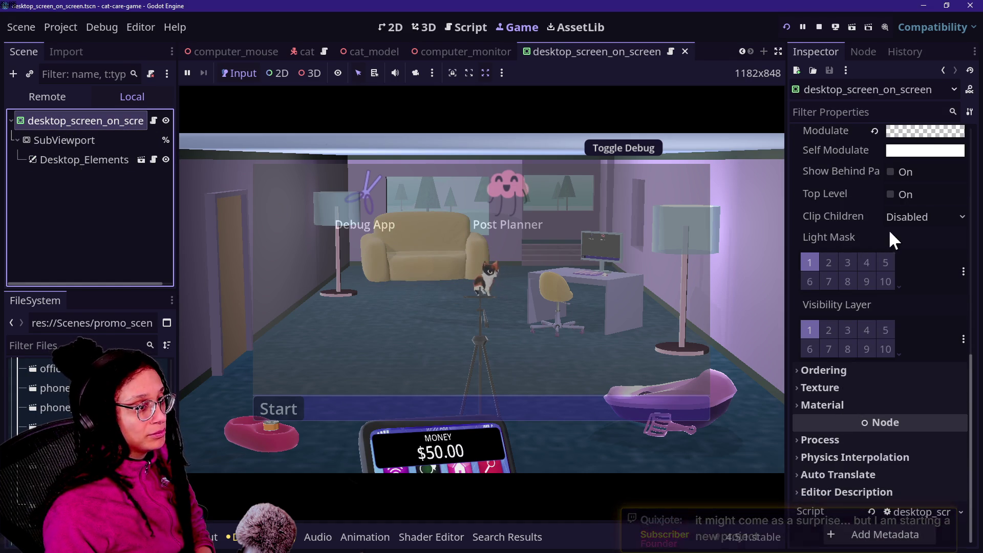
{"action": "left_click", "coordinate": [924, 132]}
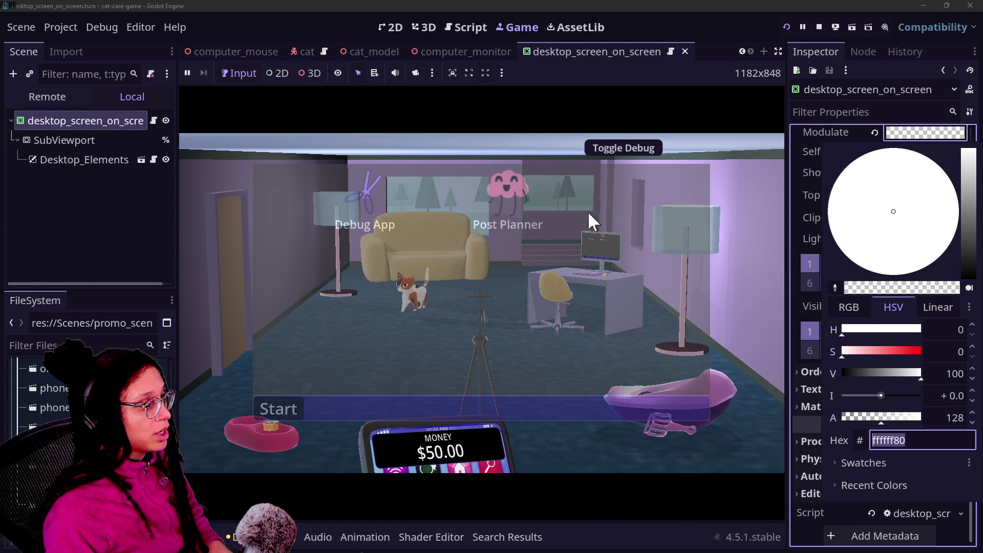
{"action": "left_click", "coordinate": [603, 272]}
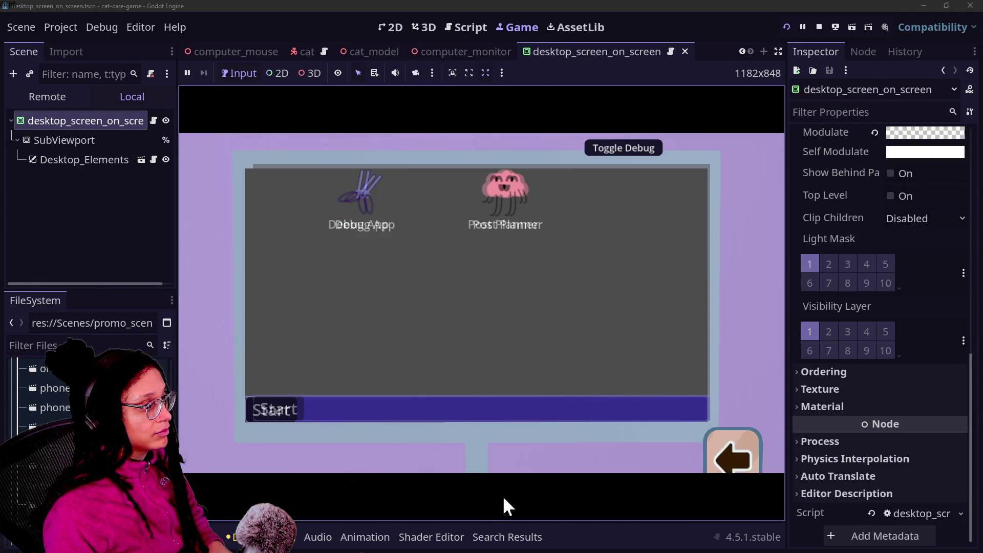
Step: Inspect the SubViewport and Desktop_Elements nodes' properties in the desktop_screen_on_screen scene
{"action": "left_click", "coordinate": [99, 143]}
{"action": "left_click", "coordinate": [91, 122]}
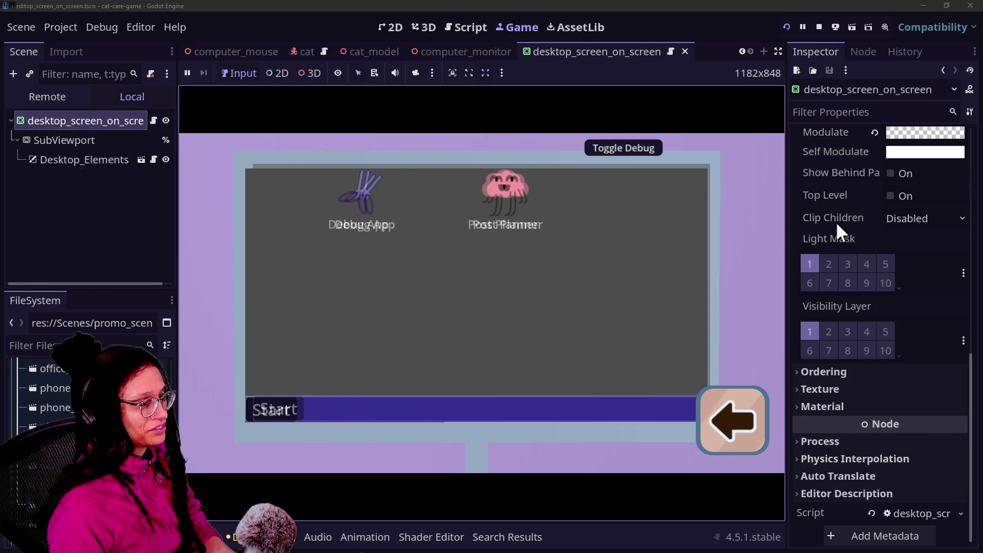
{"action": "scroll", "coordinate": [836, 221], "scroll_direction": "up", "scroll_amount": 5}
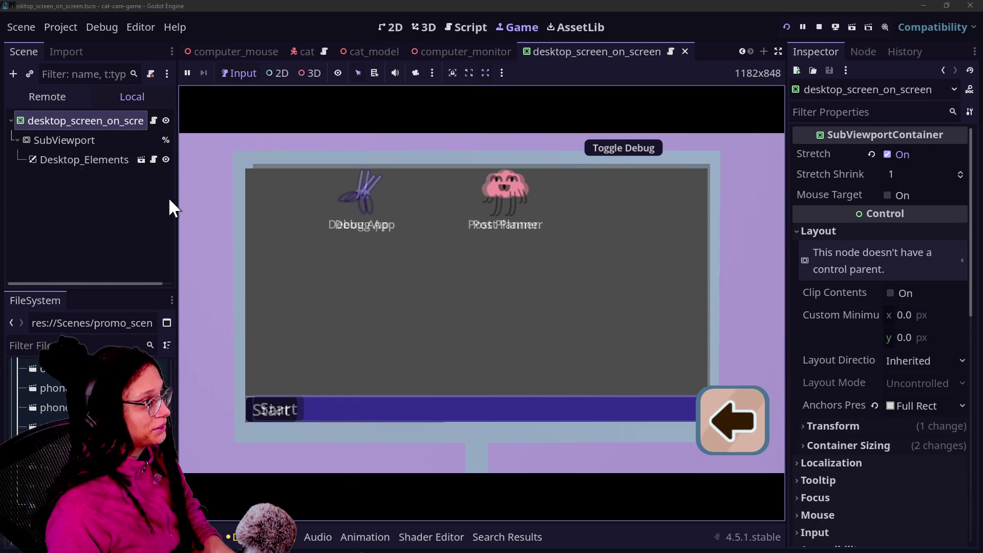
{"action": "left_click", "coordinate": [52, 138]}
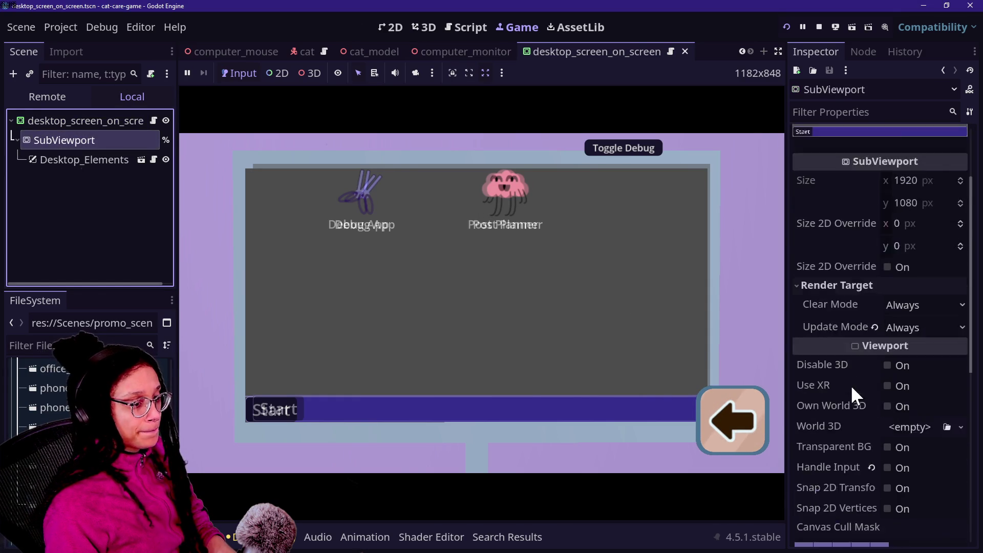
{"action": "scroll", "coordinate": [849, 385], "scroll_direction": "down", "scroll_amount": 10}
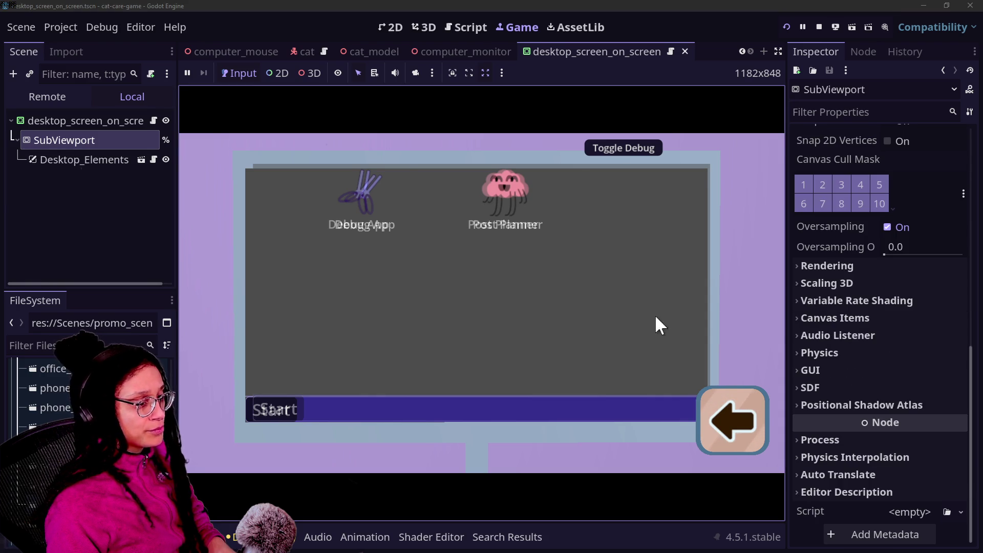
{"action": "left_click", "coordinate": [102, 163]}
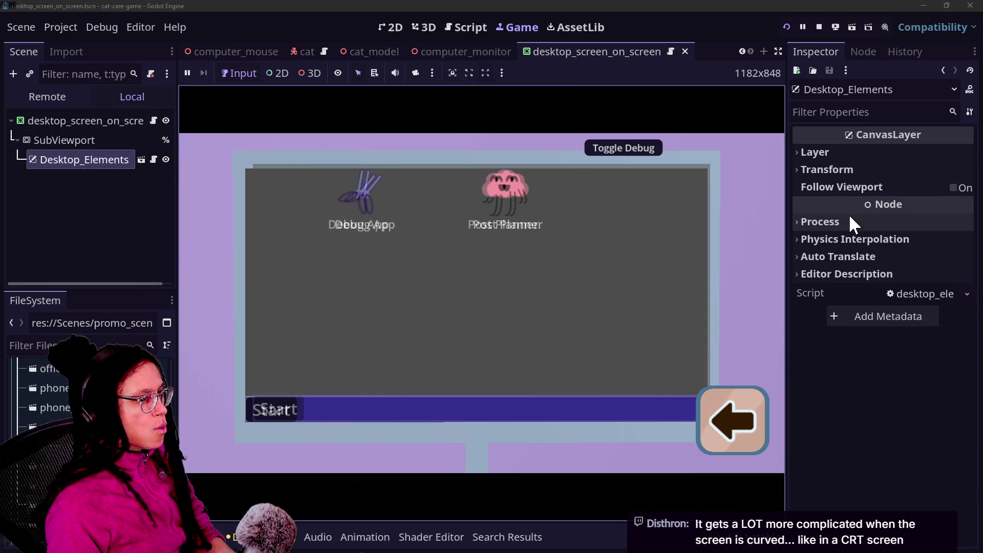
Step: Select the desktop_screen_on_screen root and review its 1920×1080 size and transform
{"action": "left_click", "coordinate": [62, 140]}
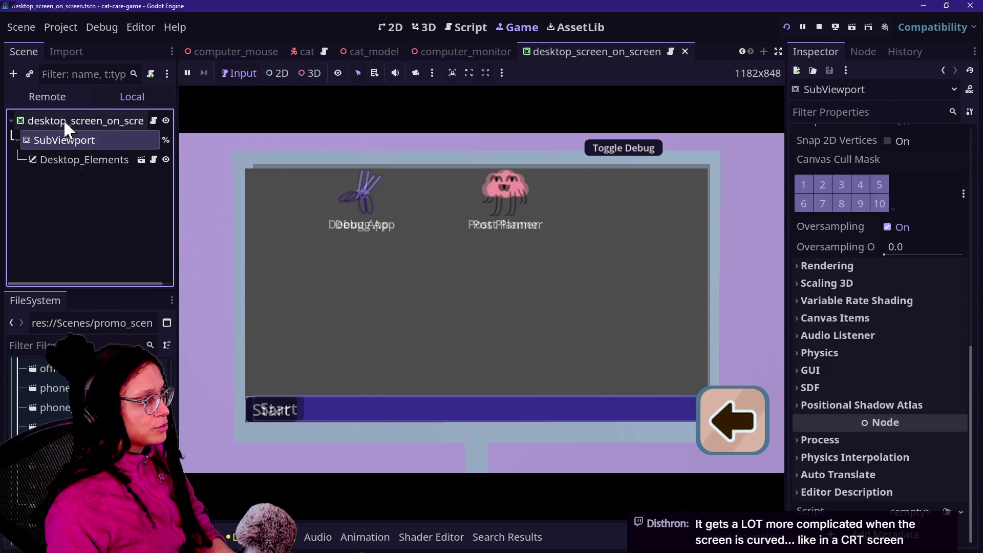
{"action": "left_click", "coordinate": [63, 118]}
{"action": "scroll", "coordinate": [854, 392], "scroll_direction": "down", "scroll_amount": 5}
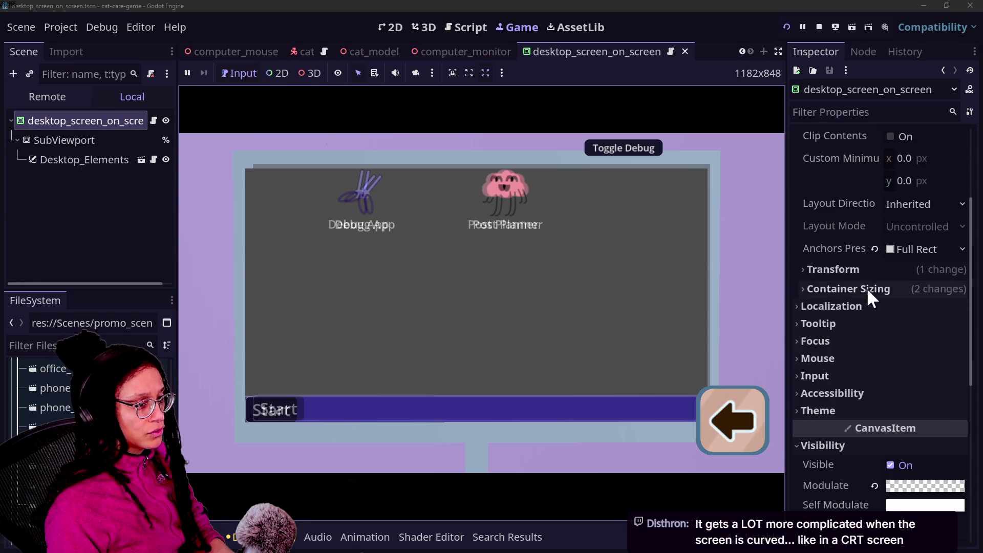
{"action": "left_click", "coordinate": [911, 269]}
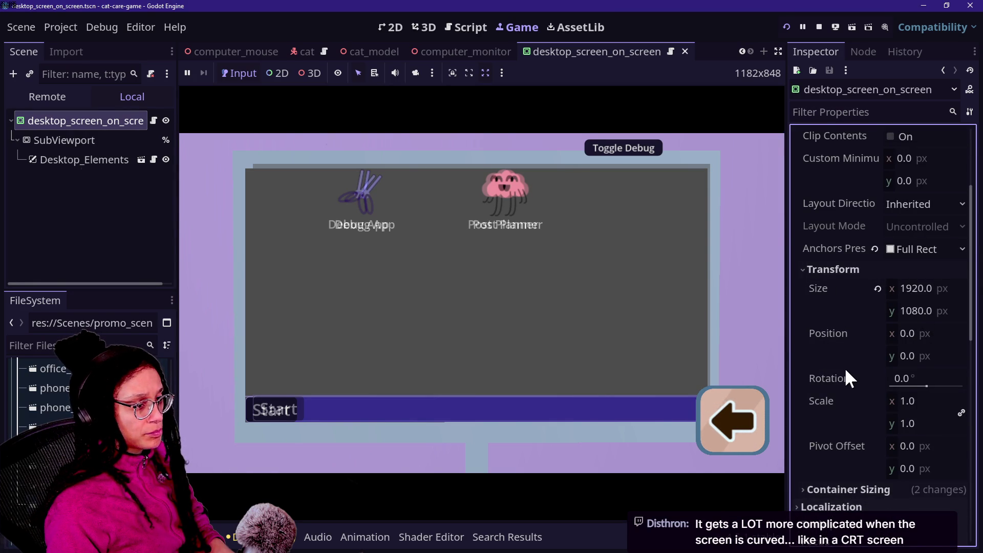
{"action": "scroll", "coordinate": [844, 367], "scroll_direction": "down", "scroll_amount": 1}
{"action": "scroll", "coordinate": [890, 323], "scroll_direction": "up", "scroll_amount": 3}
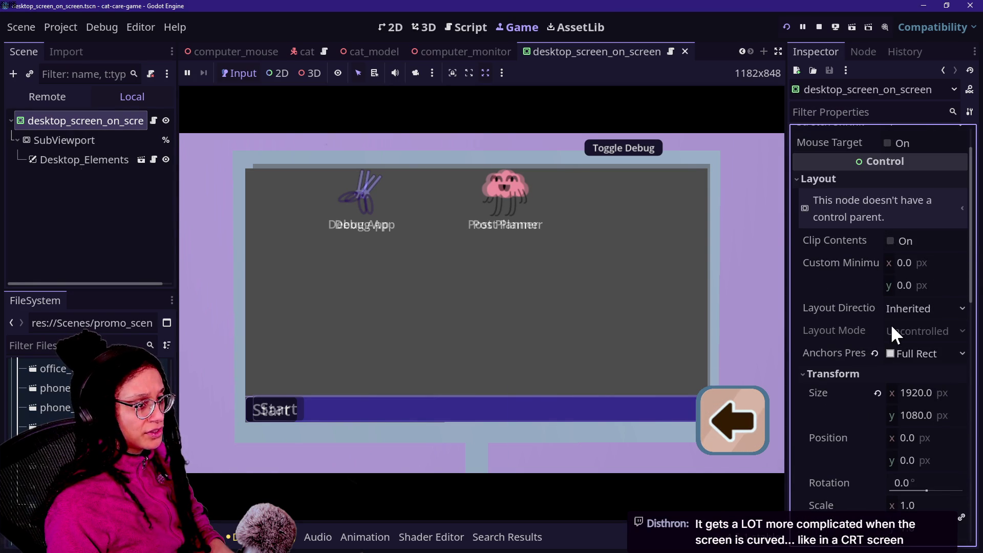
{"action": "scroll", "coordinate": [892, 327], "scroll_direction": "down", "scroll_amount": 6}
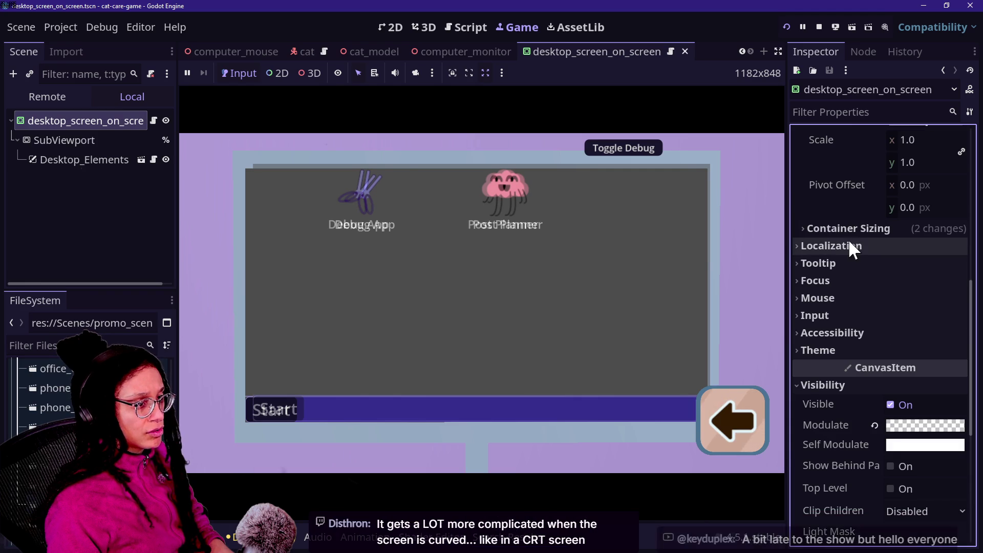
{"action": "scroll", "coordinate": [830, 460], "scroll_direction": "down", "scroll_amount": 5}
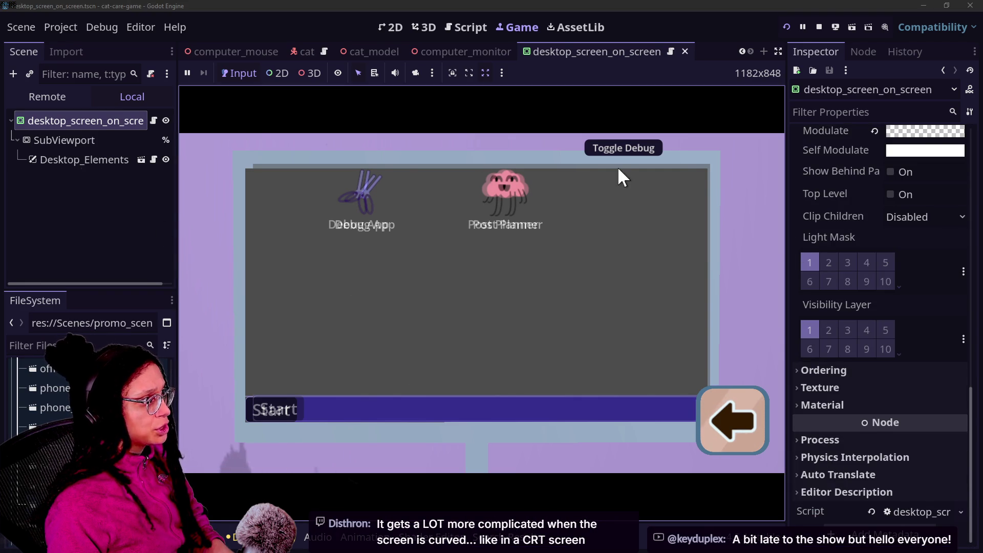
Step: Glance at the SubViewport, then open the root's attached Desktop_ScreenOnScreen script
{"action": "left_click", "coordinate": [49, 139]}
{"action": "left_click", "coordinate": [87, 120]}
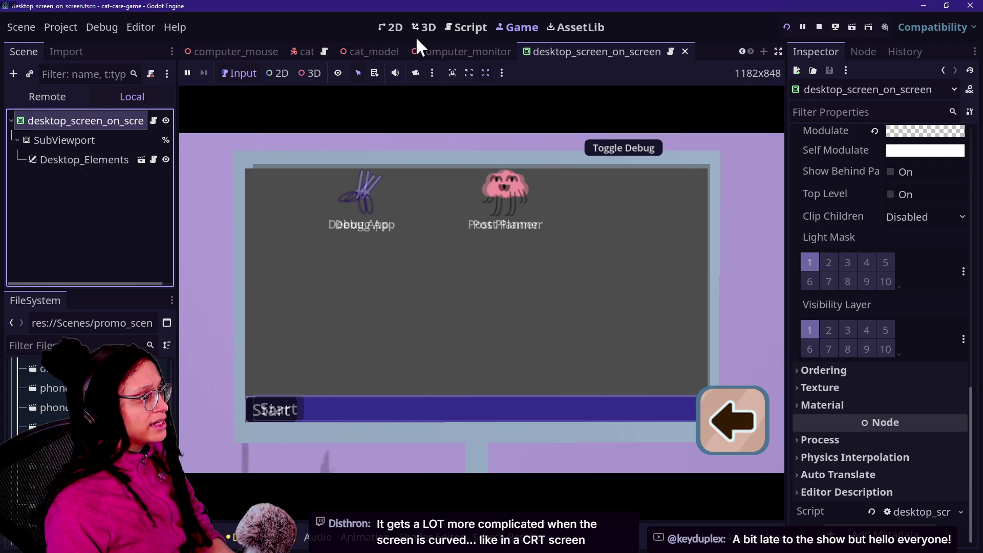
{"action": "left_click", "coordinate": [450, 28]}
Step: Quick-open manage_camera.gd and go to the computer_station entry's transition_arc of -1.1
{"action": "left_click", "coordinate": [303, 188]}
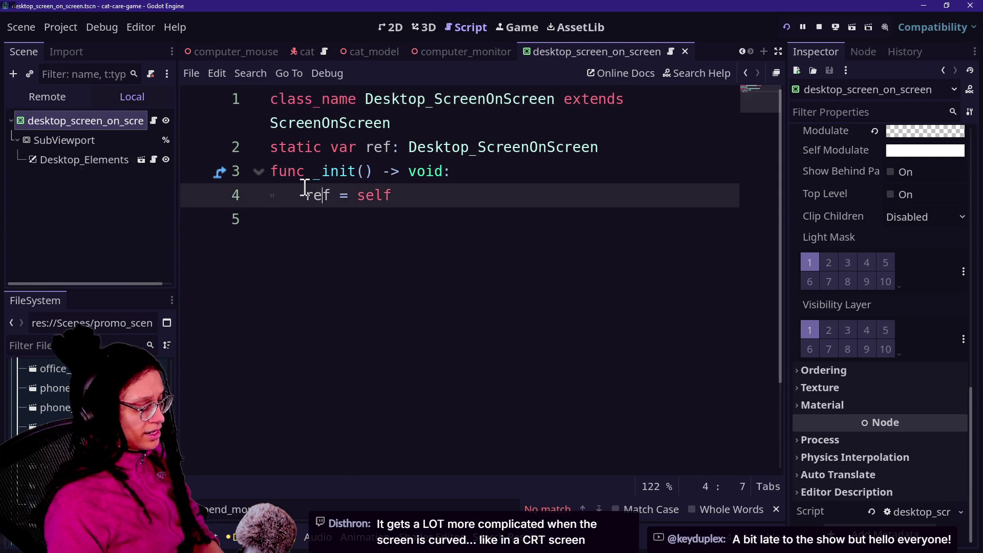
{"action": "key", "text": "shift+alt+o"}
{"action": "type", "text": "s"}
{"action": "key", "text": "BackSpace"}
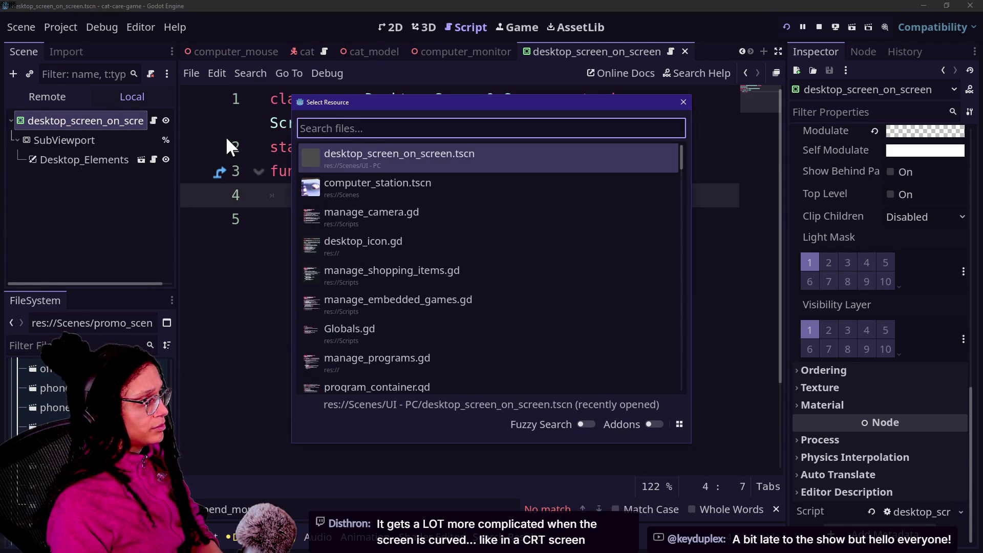
{"action": "type", "text": "st"}
{"action": "key", "text": "BackSpace"}
{"action": "key", "text": "BackSpace"}
{"action": "key", "text": "BackSpace"}
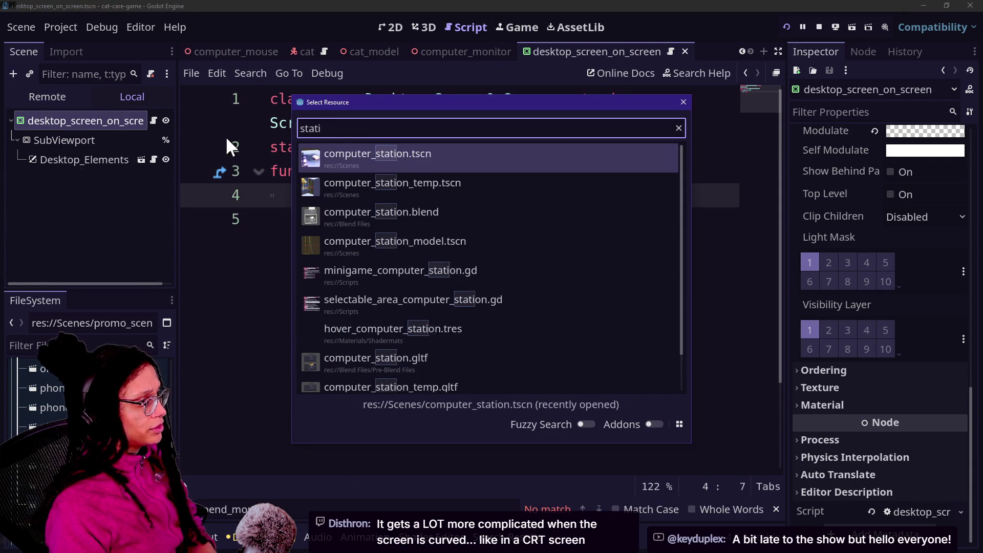
{"action": "type", "text": "camera_"}
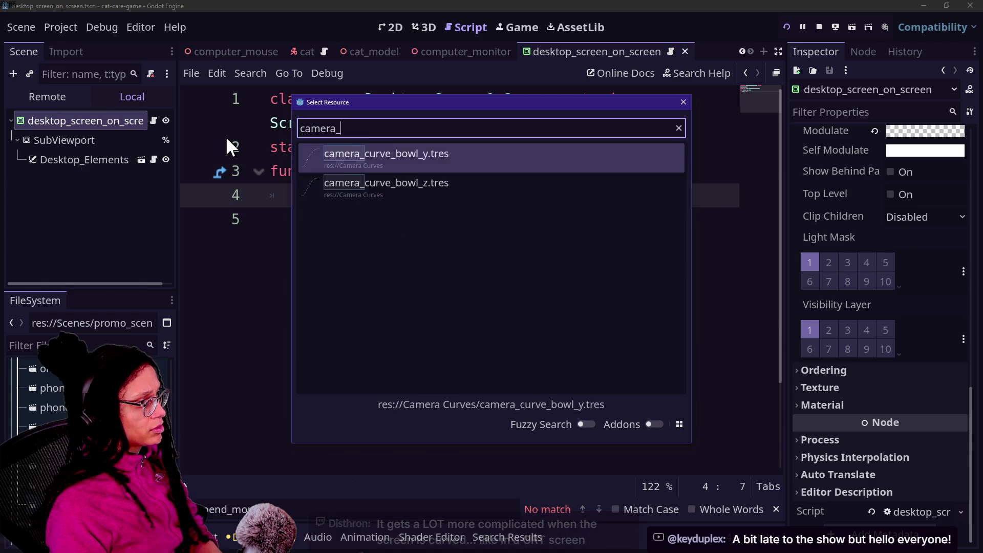
{"action": "type", "text": "mo"}
{"action": "key", "text": "BackSpace"}
{"action": "key", "text": "BackSpace"}
{"action": "key", "text": "BackSpace"}
{"action": "key", "text": "BackSpace"}
{"action": "key", "text": "BackSpace"}
{"action": "type", "text": "manag"}
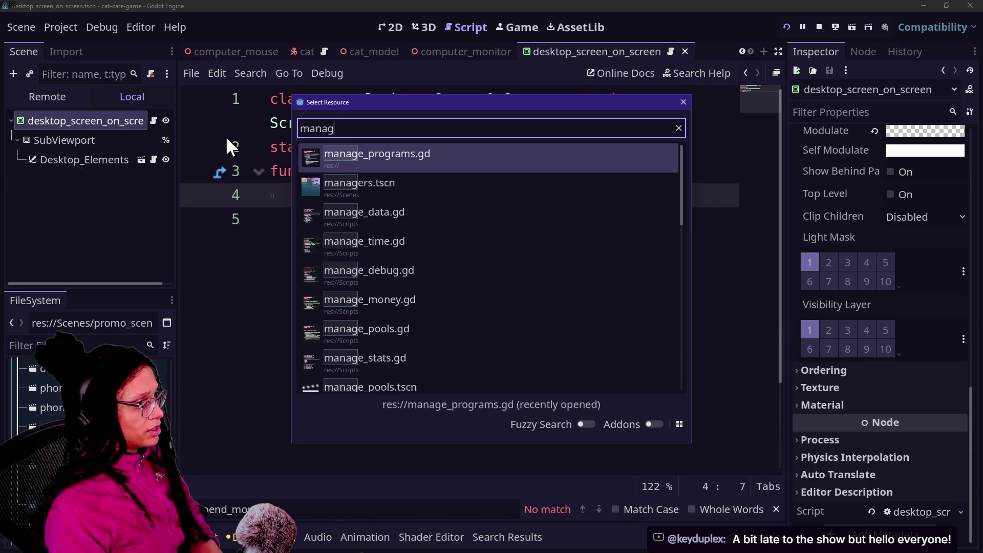
{"action": "type", "text": "e_camera"}
{"action": "key", "text": "Return"}
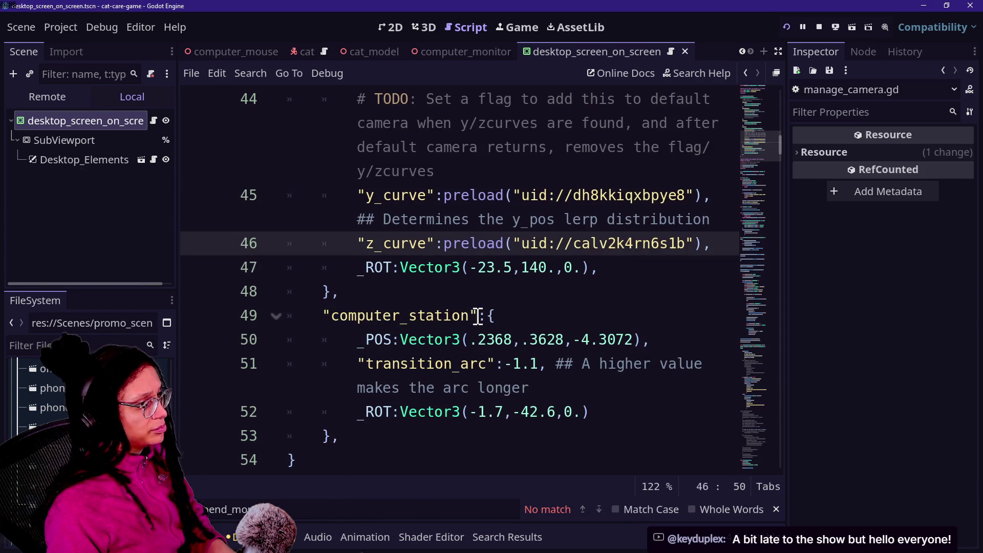
{"action": "left_click", "coordinate": [478, 315]}
{"action": "left_click", "coordinate": [552, 372]}
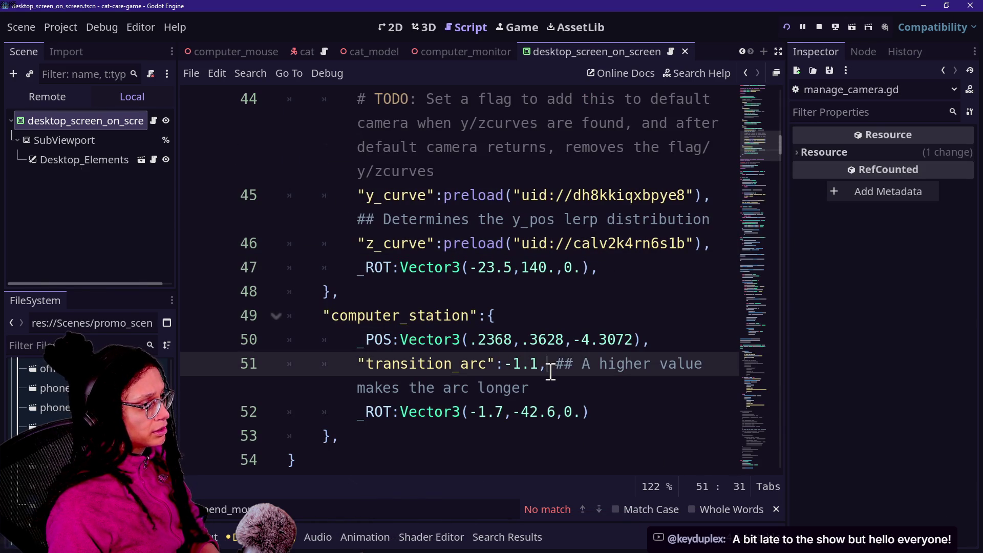
Step: Return to the Game view and select the desktop_screen_on_screen root to view its properties
{"action": "left_click", "coordinate": [523, 28]}
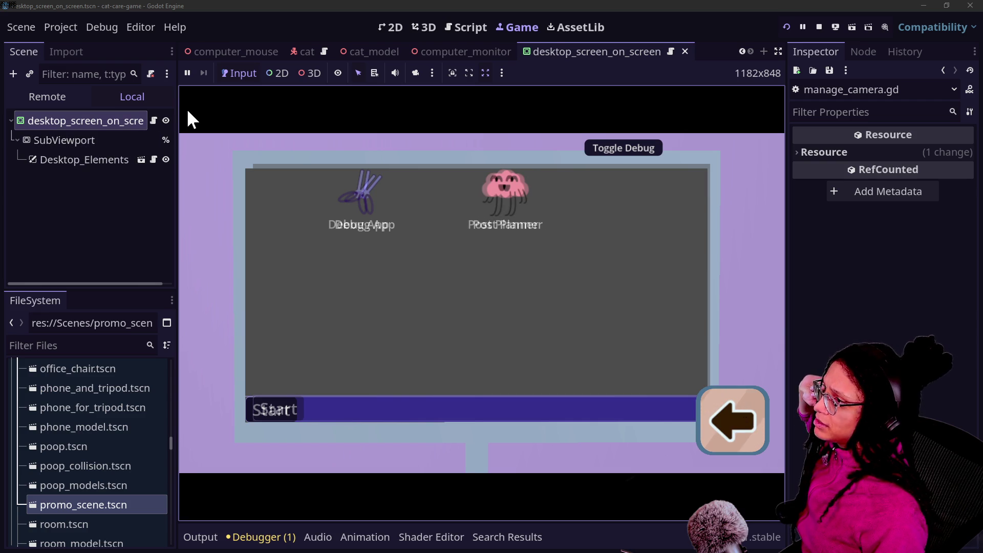
{"action": "left_click", "coordinate": [98, 132]}
{"action": "left_click", "coordinate": [97, 120]}
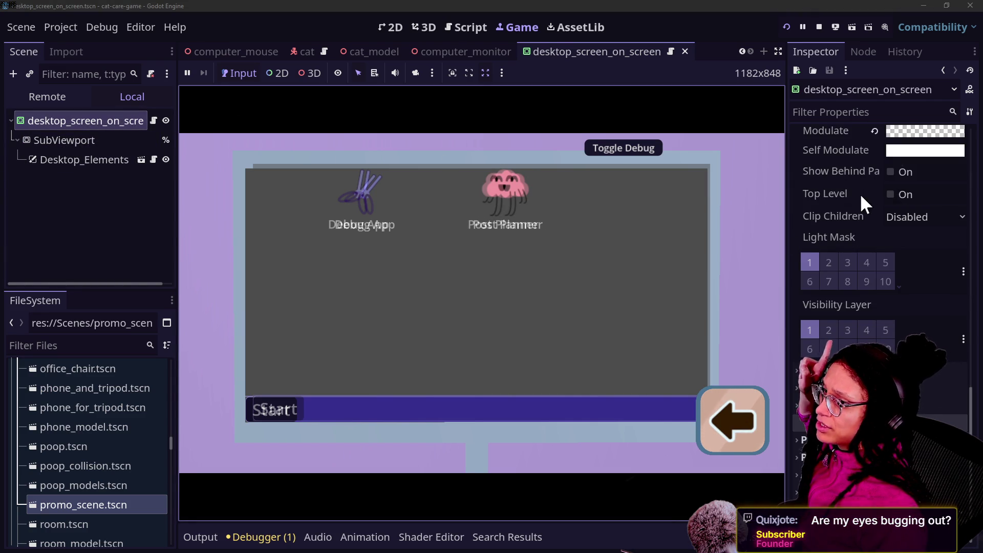
{"action": "scroll", "coordinate": [859, 192], "scroll_direction": "up", "scroll_amount": 2}
{"action": "scroll", "coordinate": [859, 193], "scroll_direction": "down", "scroll_amount": 1}
{"action": "scroll", "coordinate": [858, 193], "scroll_direction": "up", "scroll_amount": 5}
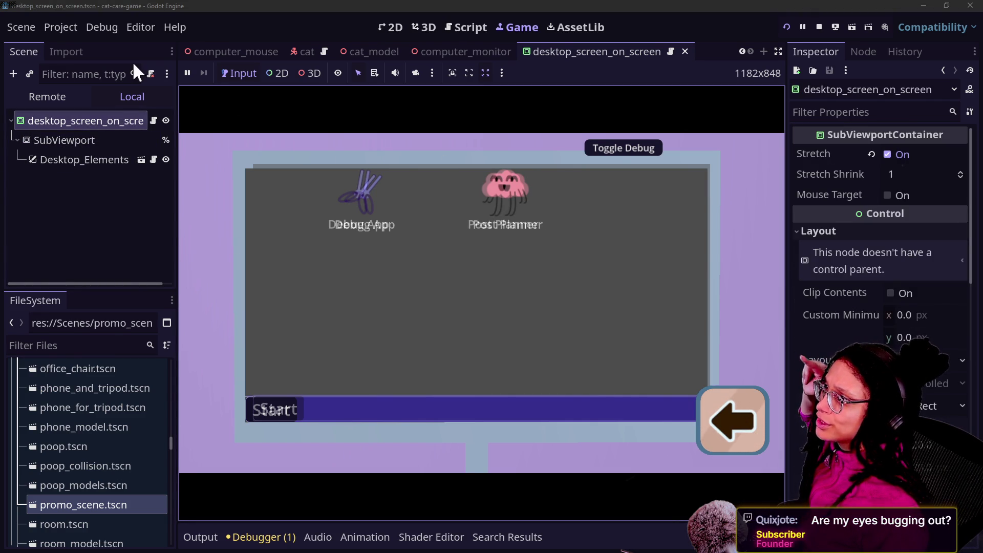
Step: Open the computer_monitor scene and show the desktop screen's Transform properties
{"action": "left_click", "coordinate": [468, 50]}
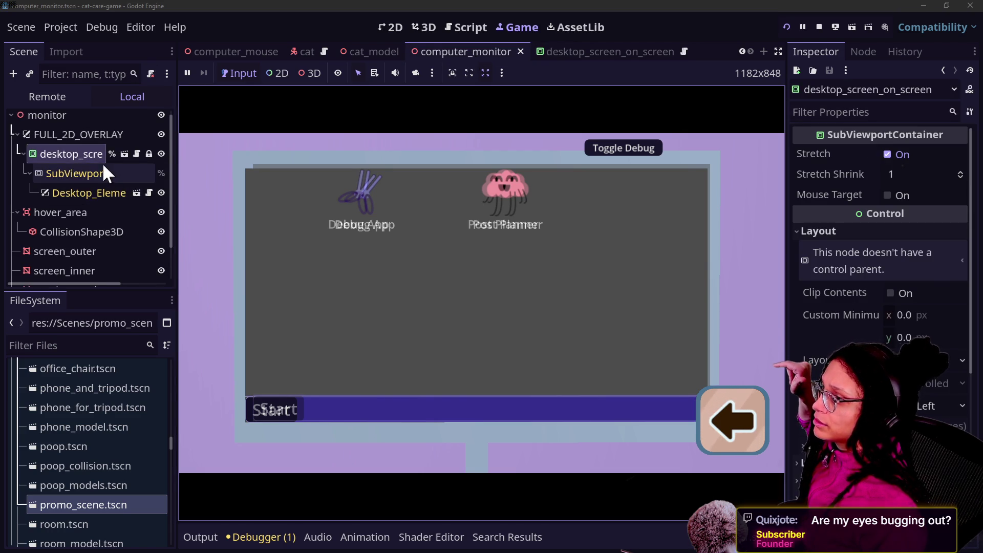
{"action": "scroll", "coordinate": [891, 267], "scroll_direction": "down", "scroll_amount": 3}
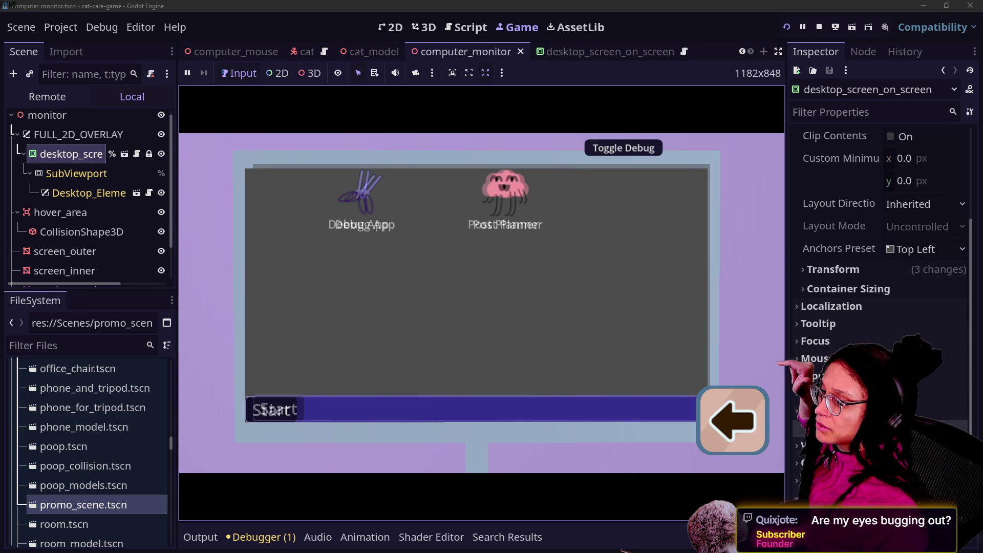
{"action": "left_click", "coordinate": [891, 267]}
{"action": "scroll", "coordinate": [890, 267], "scroll_direction": "down", "scroll_amount": 1}
{"action": "scroll", "coordinate": [945, 322], "scroll_direction": "down", "scroll_amount": 4}
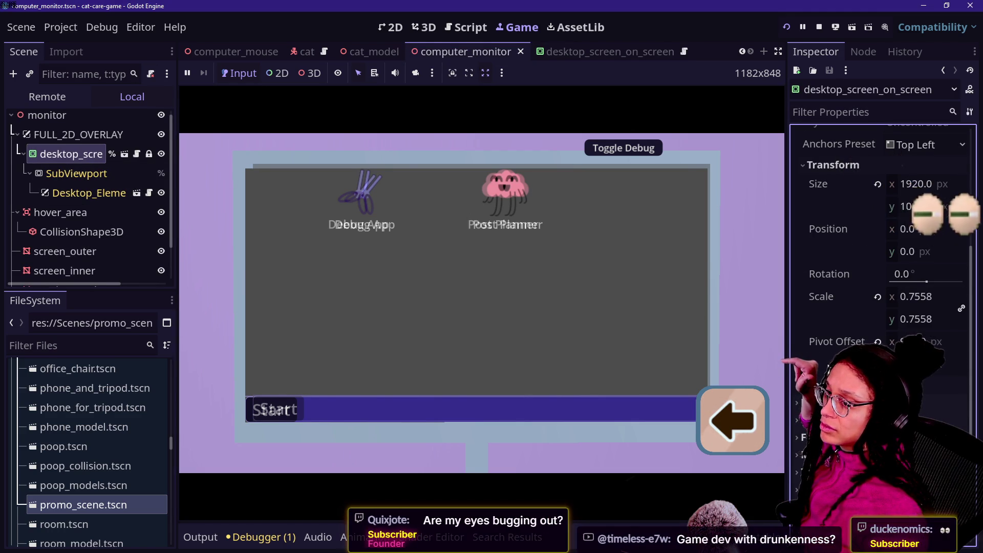
Step: Try horizontal pivot offsets of 100, 900 and 860 for the desktop screen
{"action": "left_click_drag", "start_coordinate": [938, 288], "coordinate": [924, 287]}
{"action": "left_click", "coordinate": [911, 289]}
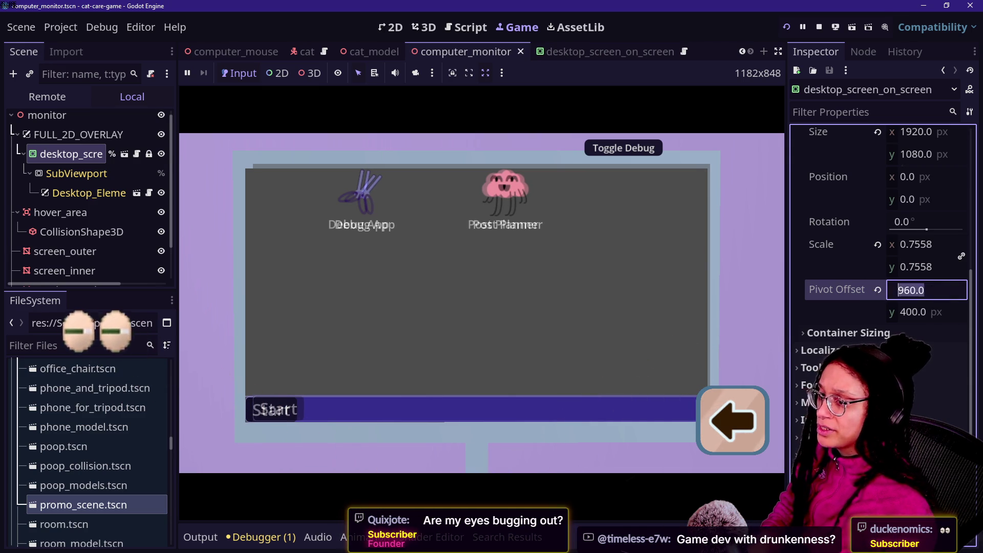
{"action": "type", "text": "100"}
{"action": "key", "text": "Return"}
{"action": "key", "text": "ctrl+z"}
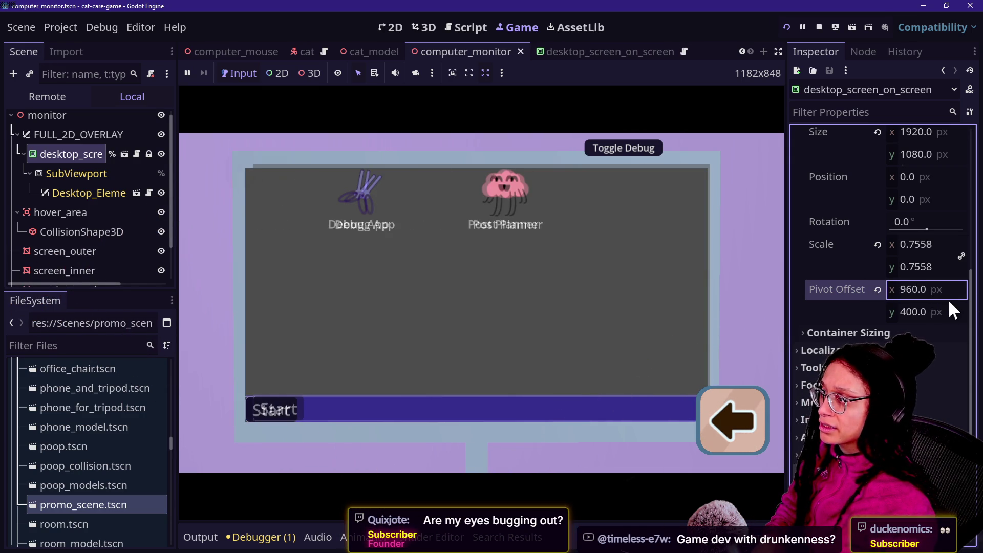
{"action": "left_click", "coordinate": [951, 290]}
{"action": "type", "text": "900"}
{"action": "key", "text": "Return"}
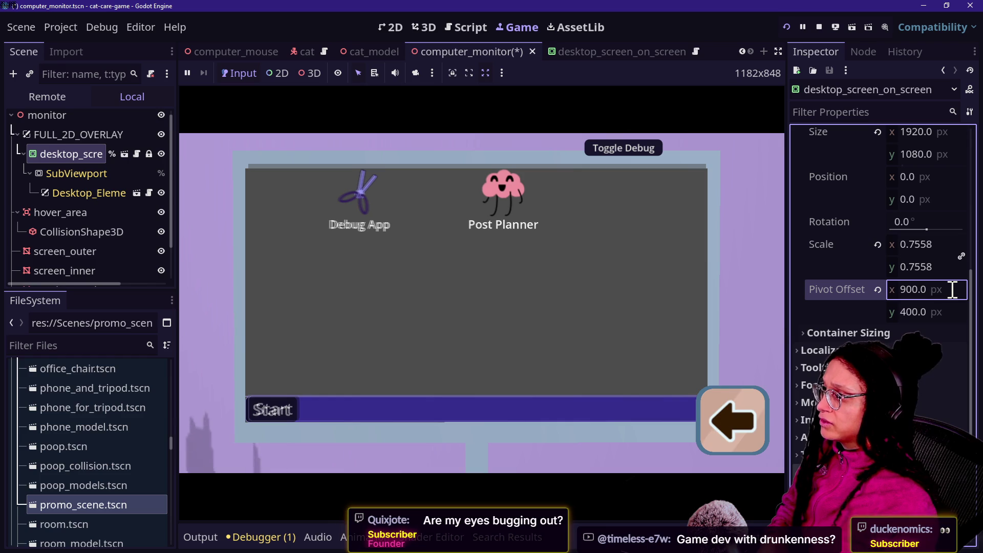
{"action": "type", "text": "860"}
{"action": "key", "text": "Return"}
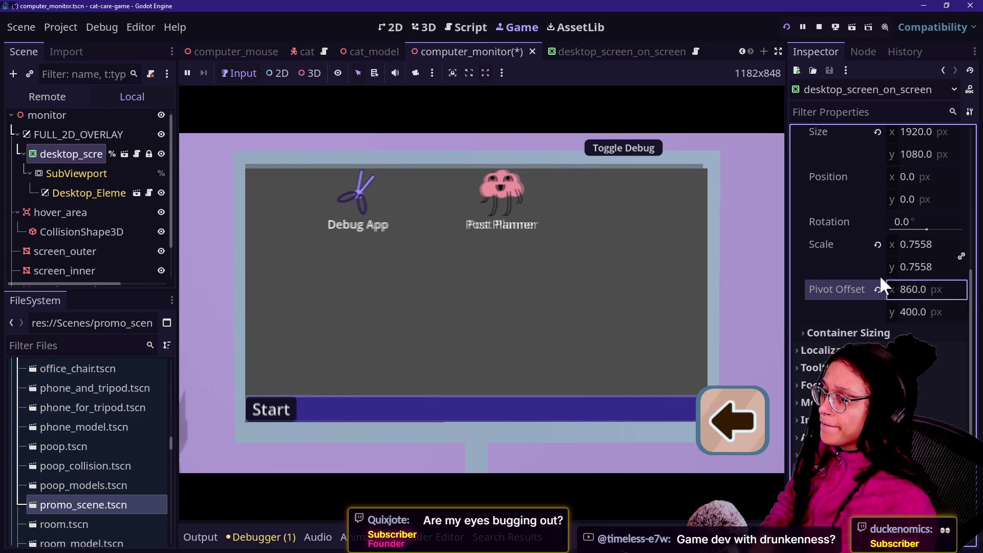
Step: Scale the desktop screen to 0.7638 and settle the horizontal pivot offset at 880
{"action": "left_click", "coordinate": [921, 246]}
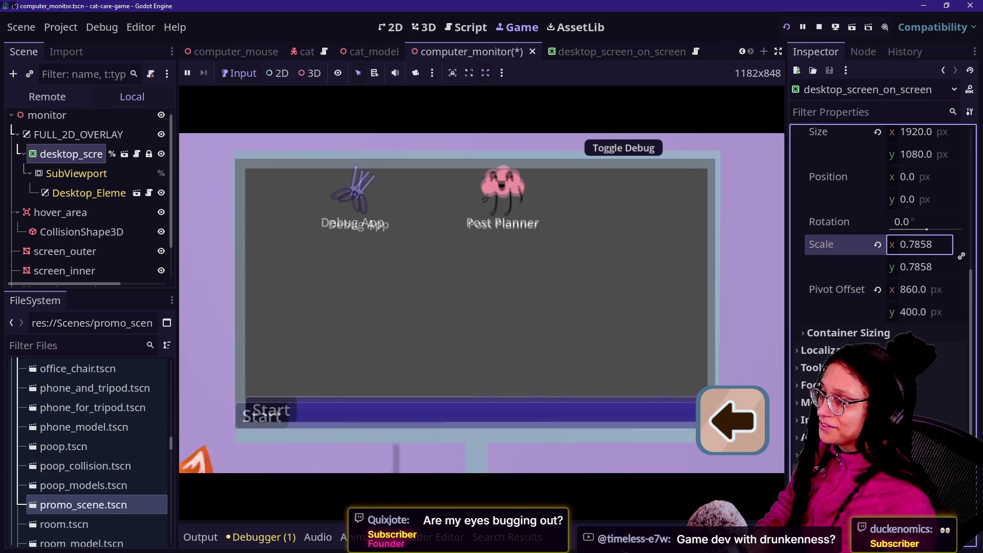
{"action": "left_click_drag", "start_coordinate": [921, 246], "coordinate": [926, 246]}
{"action": "left_click_drag", "start_coordinate": [926, 289], "coordinate": [926, 288]}
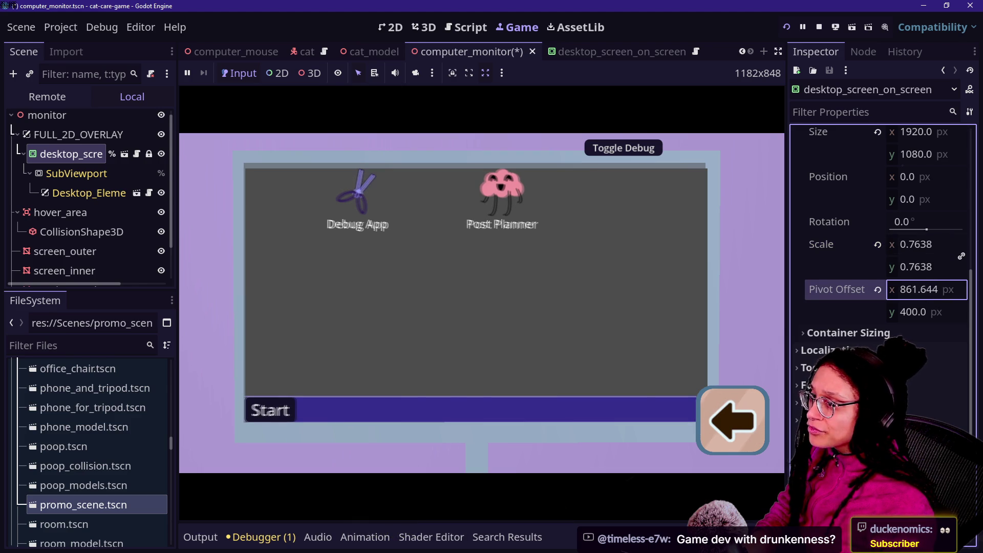
{"action": "left_click", "coordinate": [929, 294]}
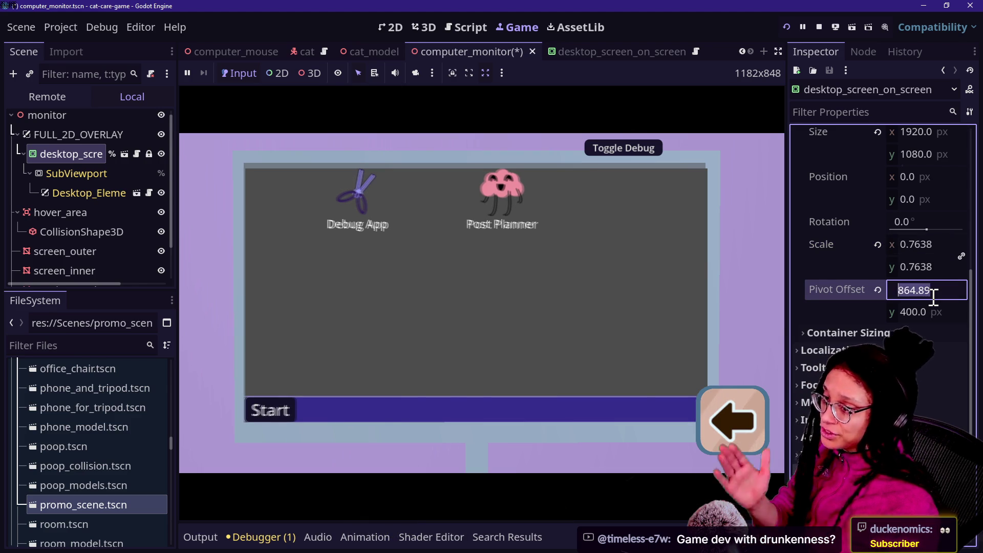
{"action": "key", "text": "BackSpace"}
{"action": "type", "text": "880"}
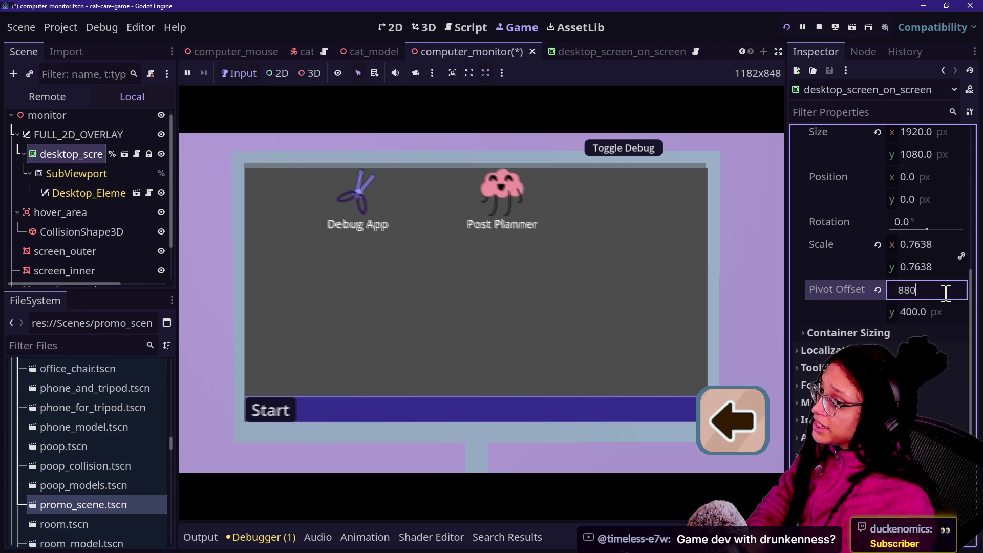
{"action": "key", "text": "Return"}
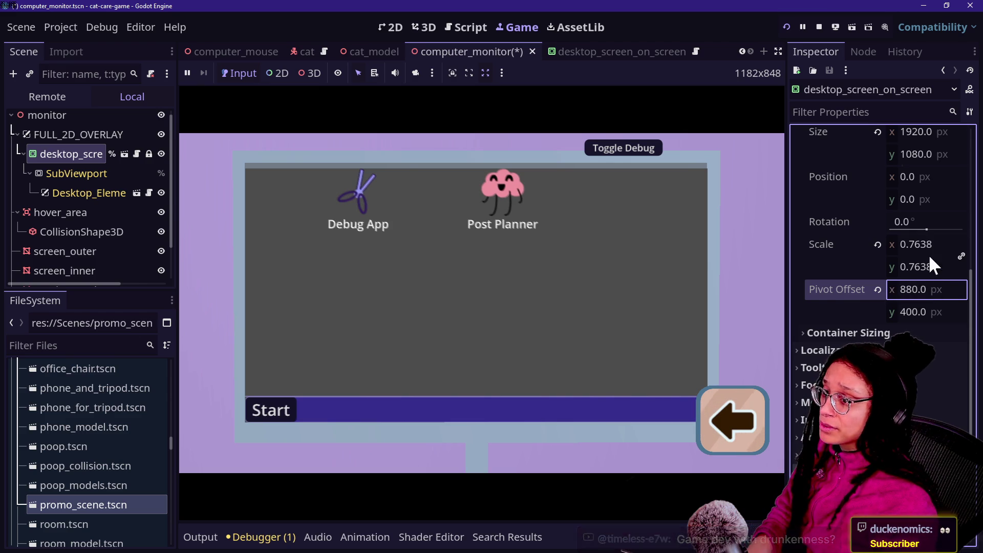
Step: Adjust the desktop screen's scale, trying 0.7738, 0.76 and then 0.763
{"action": "left_click_drag", "start_coordinate": [929, 246], "coordinate": [928, 246]}
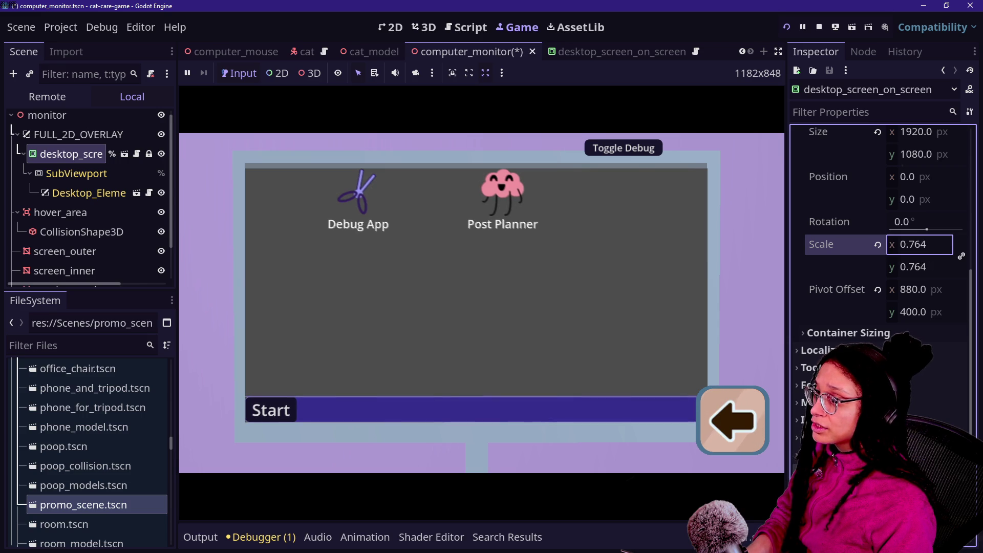
{"action": "left_click", "coordinate": [946, 245]}
{"action": "key", "text": "BackSpace"}
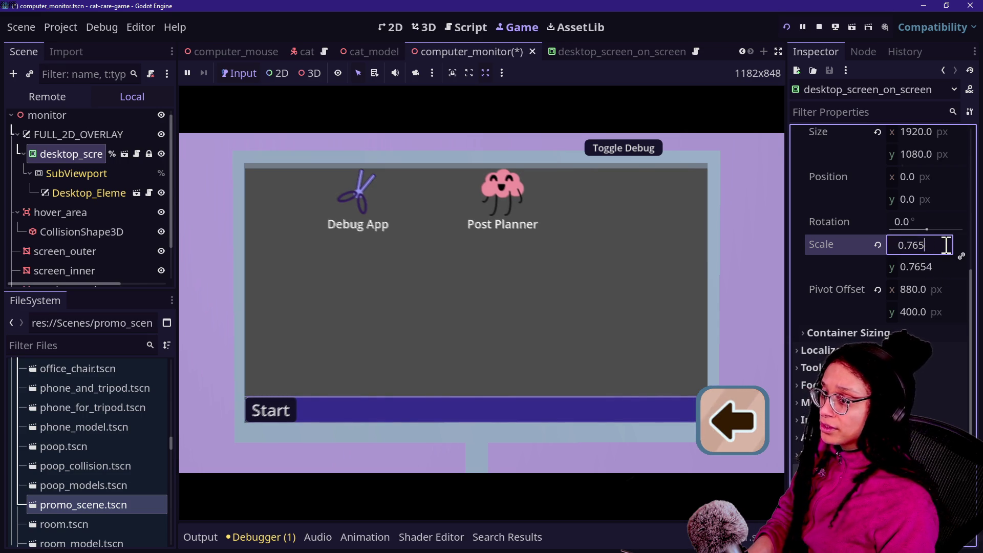
{"action": "key", "text": "Return"}
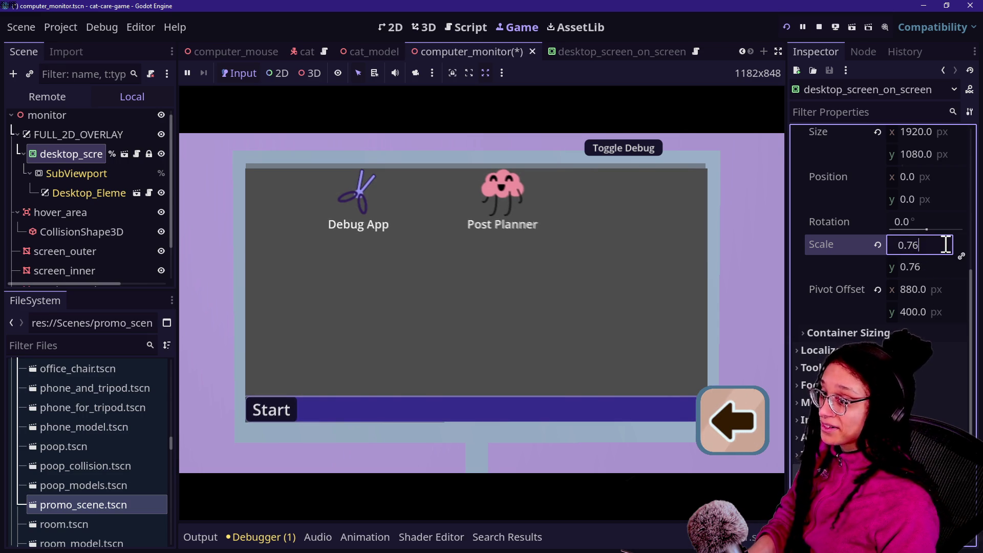
{"action": "type", "text": "3"}
{"action": "key", "text": "Return"}
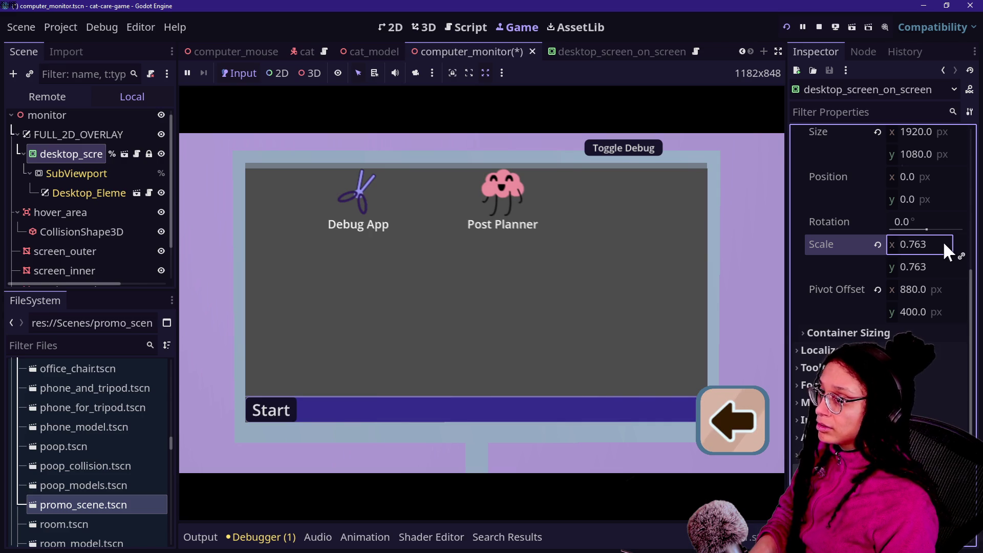
Step: Set the scale to 0.765 and change the horizontal pivot offset from 880 to 885
{"action": "left_click", "coordinate": [945, 245]}
{"action": "key", "text": "BackSpace"}
{"action": "type", "text": "4"}
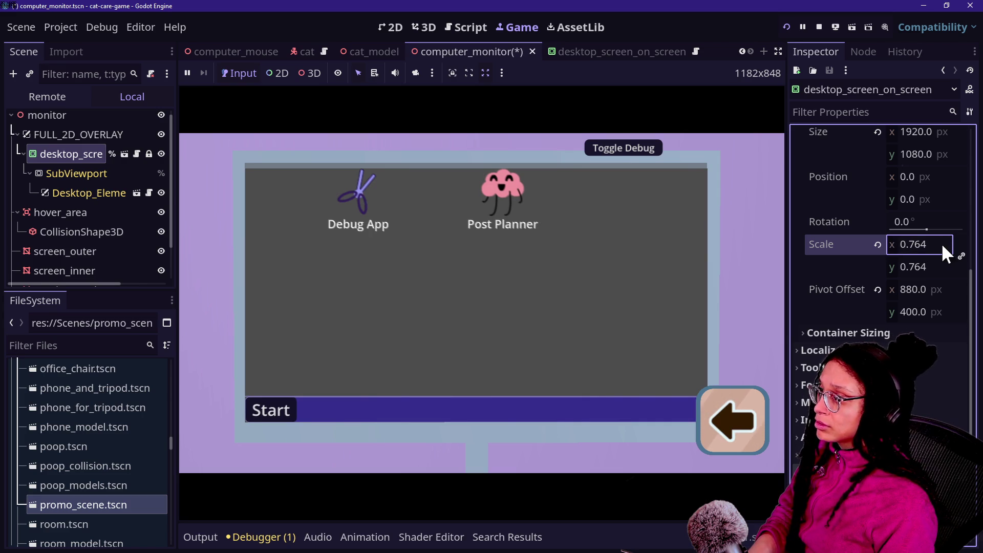
{"action": "double_click", "coordinate": [941, 244]}
{"action": "key", "text": "BackSpace"}
{"action": "type", "text": "5"}
{"action": "key", "text": "Return"}
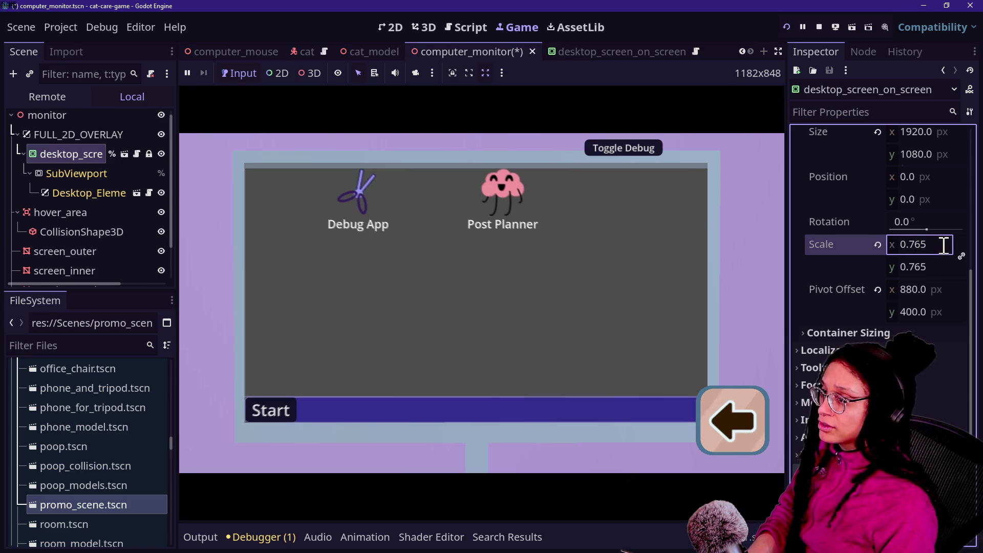
{"action": "left_click", "coordinate": [939, 290]}
{"action": "key", "text": "BackSpace"}
{"action": "type", "text": "5"}
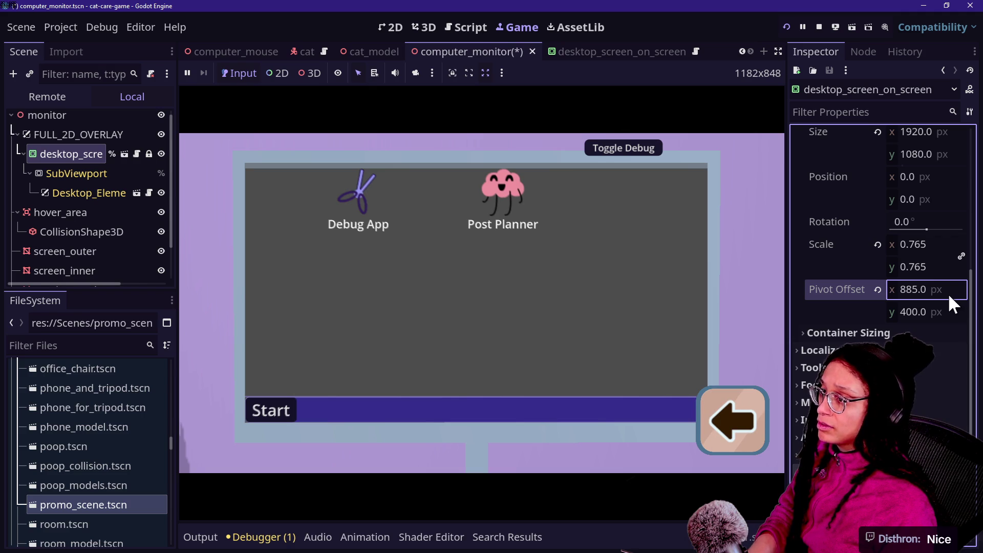
Step: Try a vertical pivot offset of 200 and preview the desktop in the game
{"action": "left_click_drag", "start_coordinate": [938, 312], "coordinate": [937, 312]}
{"action": "left_click", "coordinate": [950, 314]}
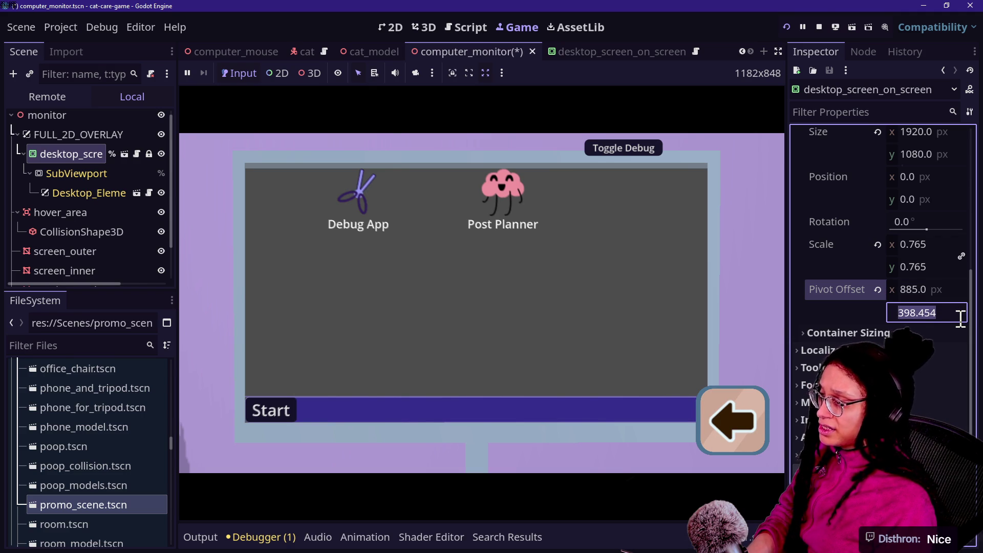
{"action": "type", "text": "400.0"}
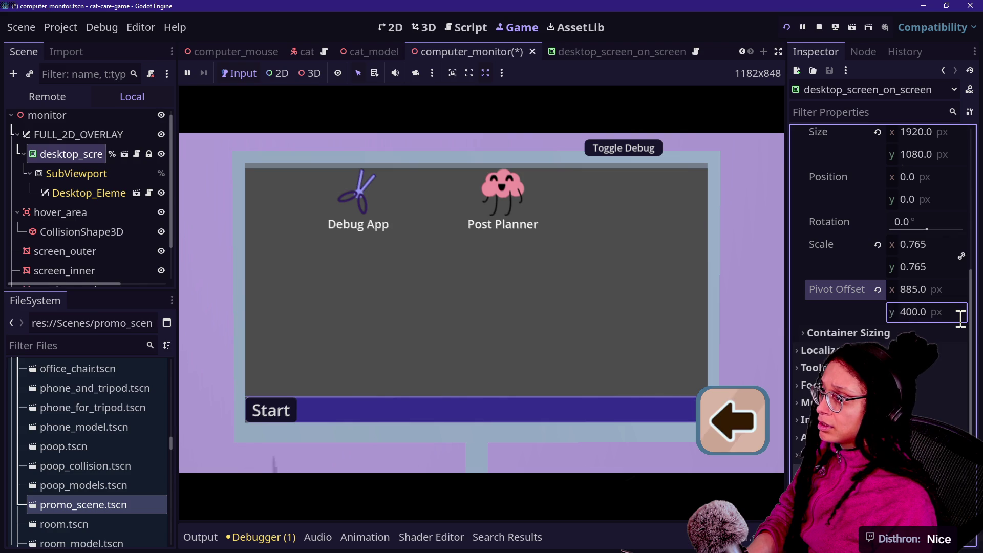
{"action": "type", "text": "200"}
{"action": "key", "text": "Return"}
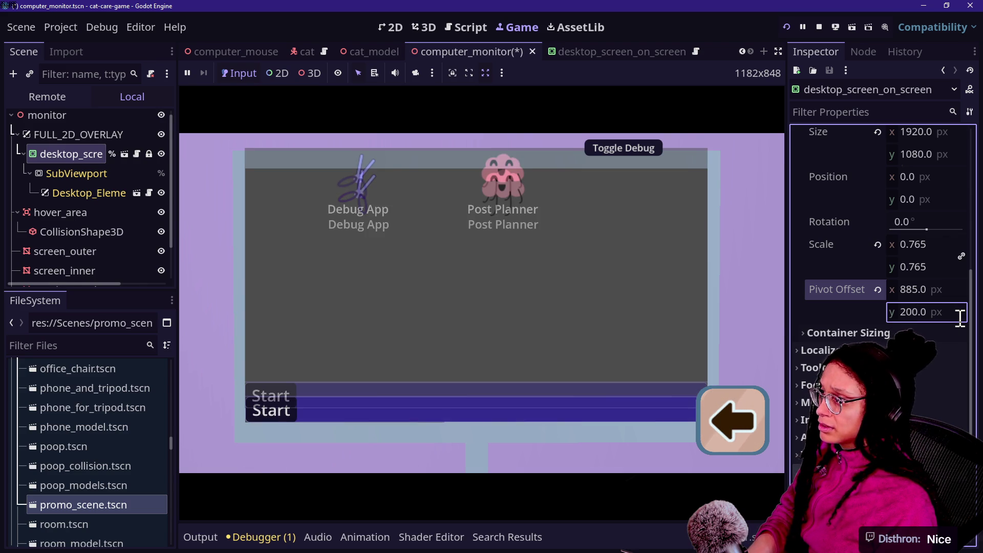
{"action": "left_click", "coordinate": [959, 317]}
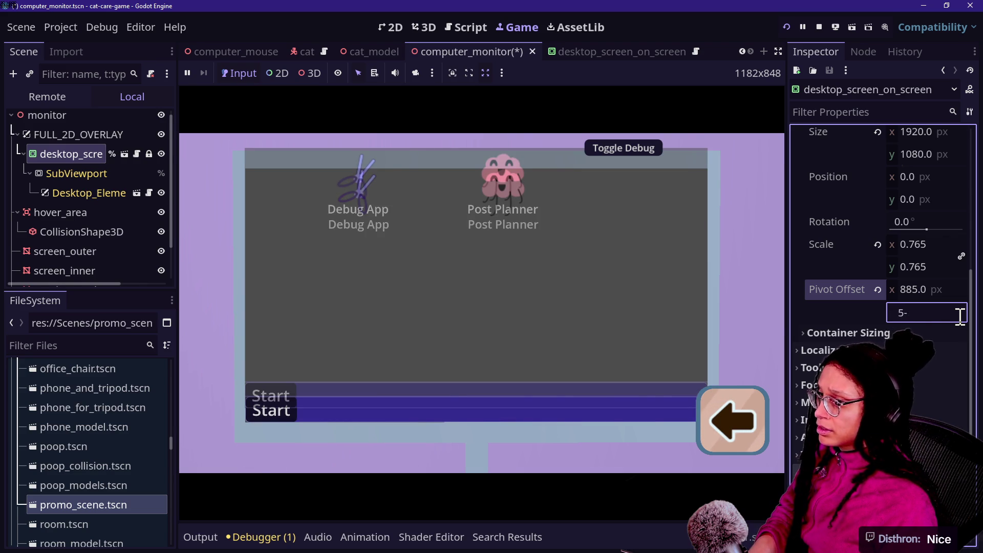
{"action": "type", "text": "00.0"}
{"action": "left_click", "coordinate": [575, 316]}
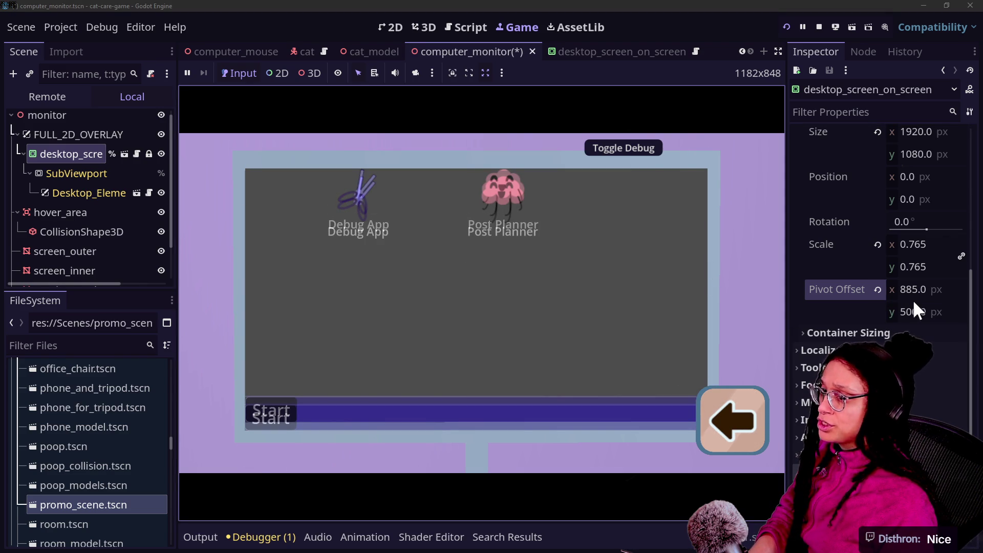
Step: Test vertical pivot offsets of 600, 300 and 400, finally settling on 410
{"action": "left_click", "coordinate": [946, 314]}
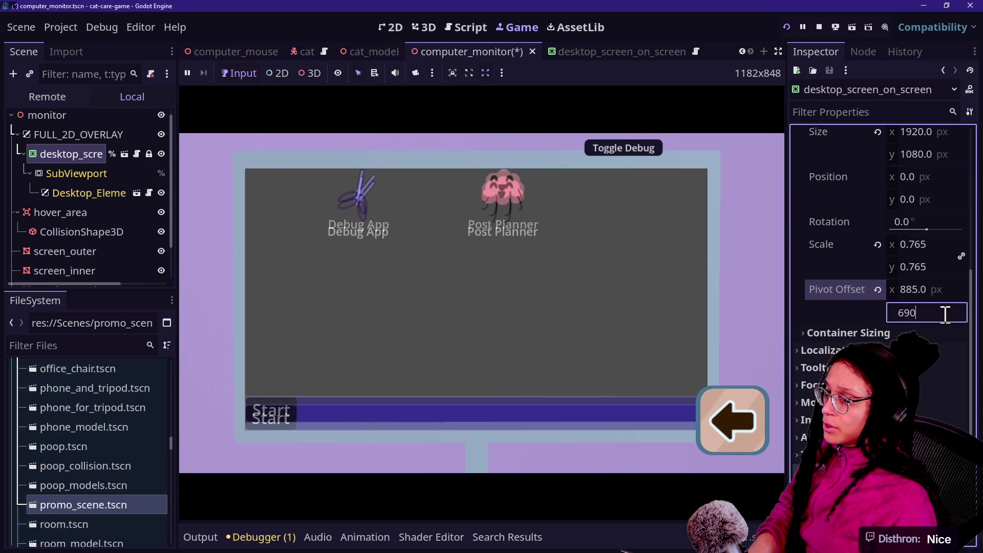
{"action": "type", "text": "0"}
{"action": "key", "text": "Return"}
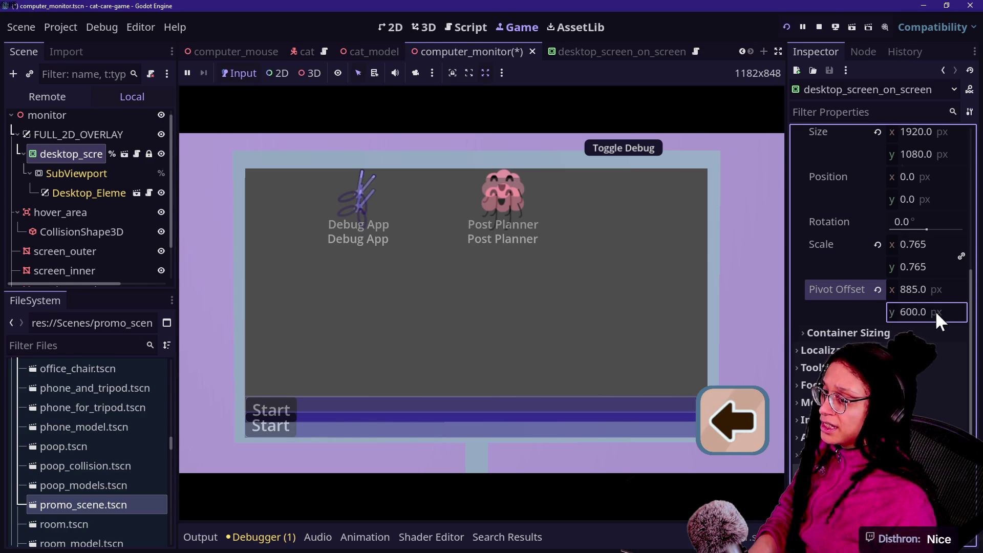
{"action": "type", "text": "300"}
{"action": "key", "text": "Return"}
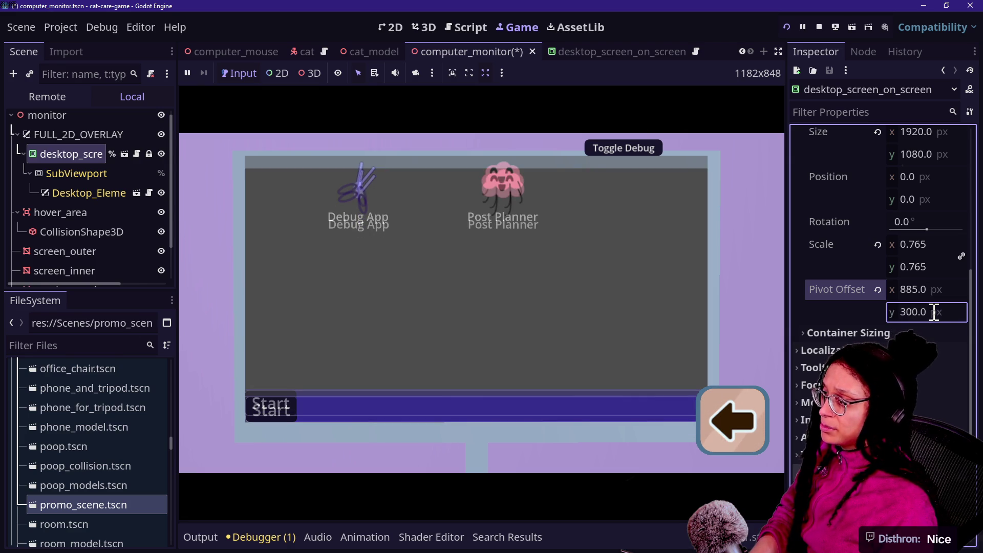
{"action": "type", "text": "400"}
{"action": "key", "text": "Return"}
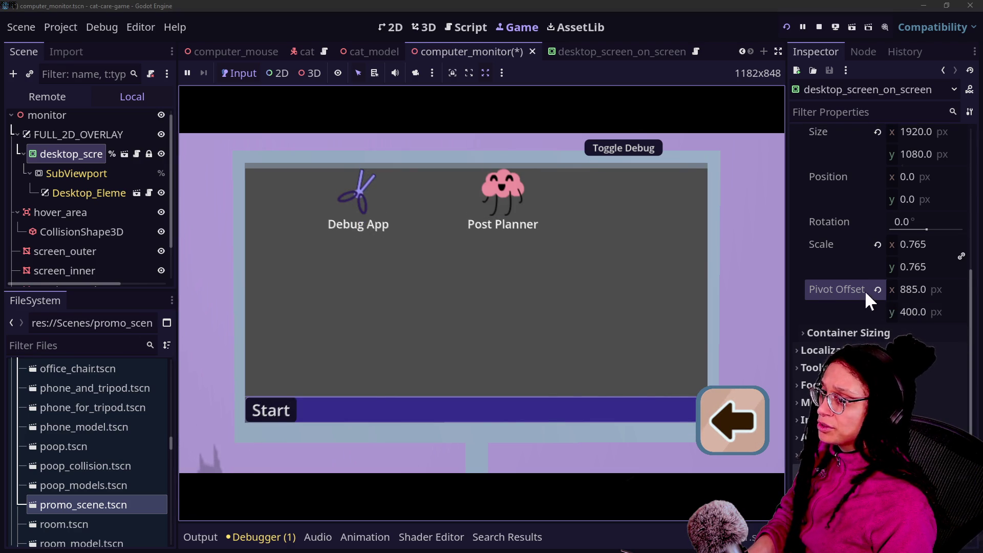
{"action": "left_click", "coordinate": [922, 313]}
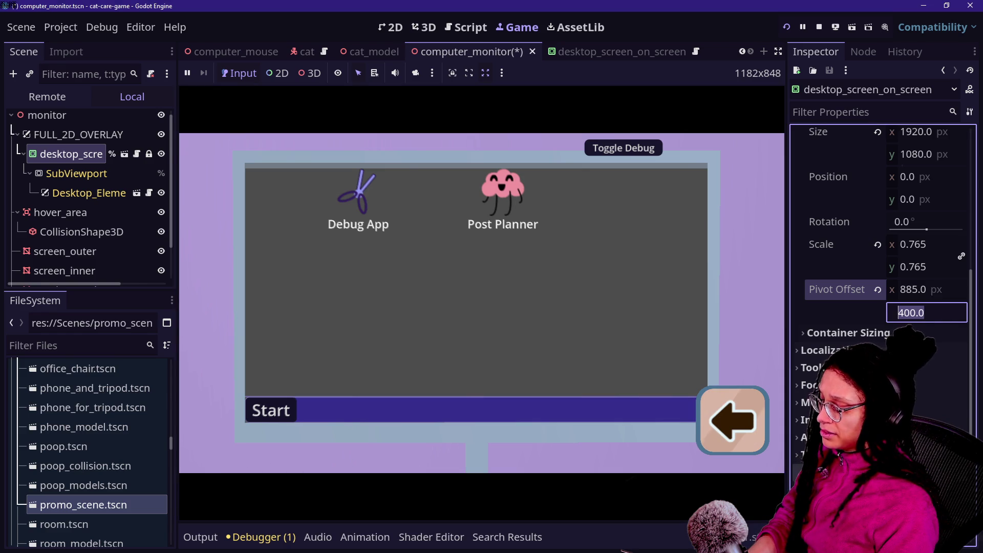
{"action": "type", "text": "410"}
{"action": "key", "text": "Return"}
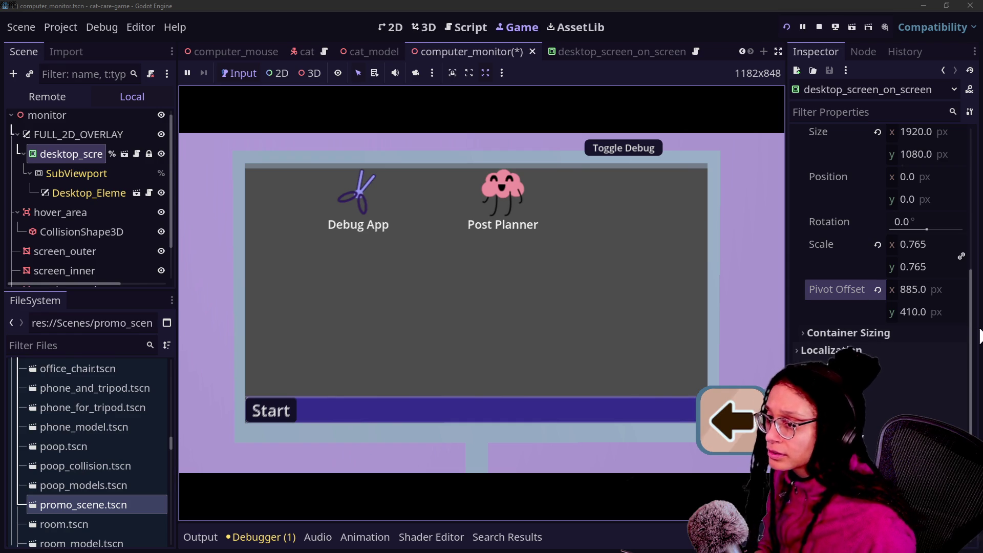
Step: Try Pivot Offset y values 400, 390, 380, 394 and 388 on the desktop screen, settling on 392
{"action": "left_click", "coordinate": [961, 314]}
{"action": "type", "text": "400"}
{"action": "key", "text": "Return"}
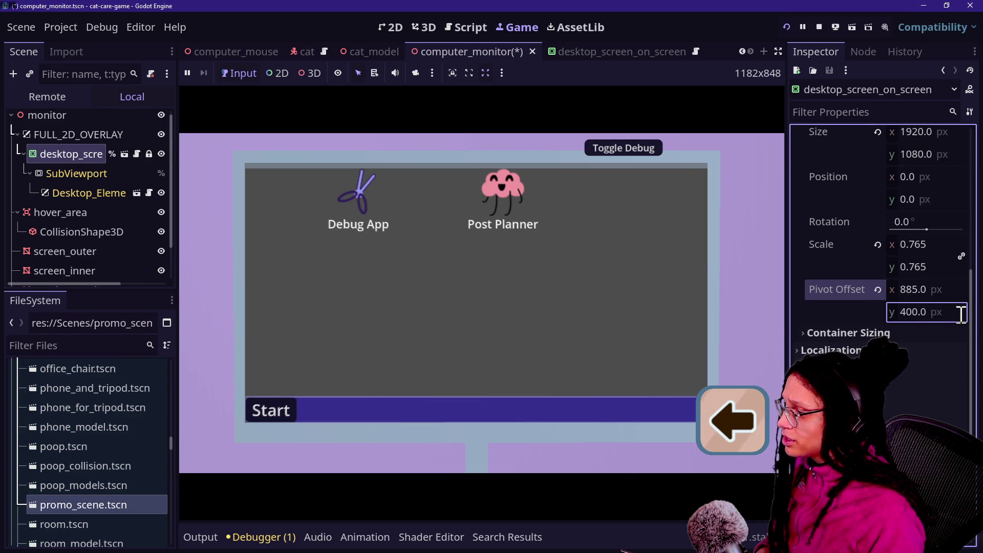
{"action": "type", "text": "390"}
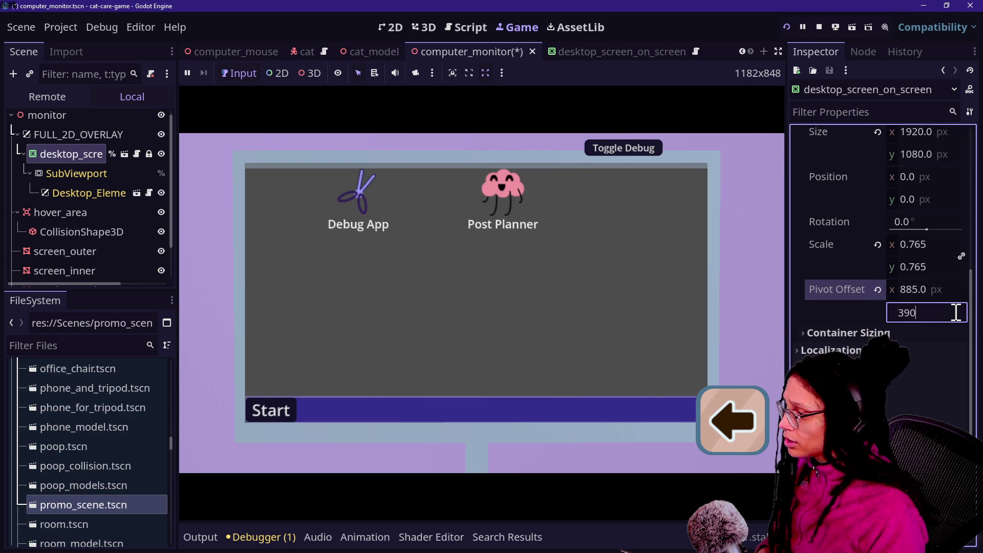
{"action": "key", "text": "Return"}
{"action": "left_click", "coordinate": [941, 311]}
{"action": "type", "text": "380"}
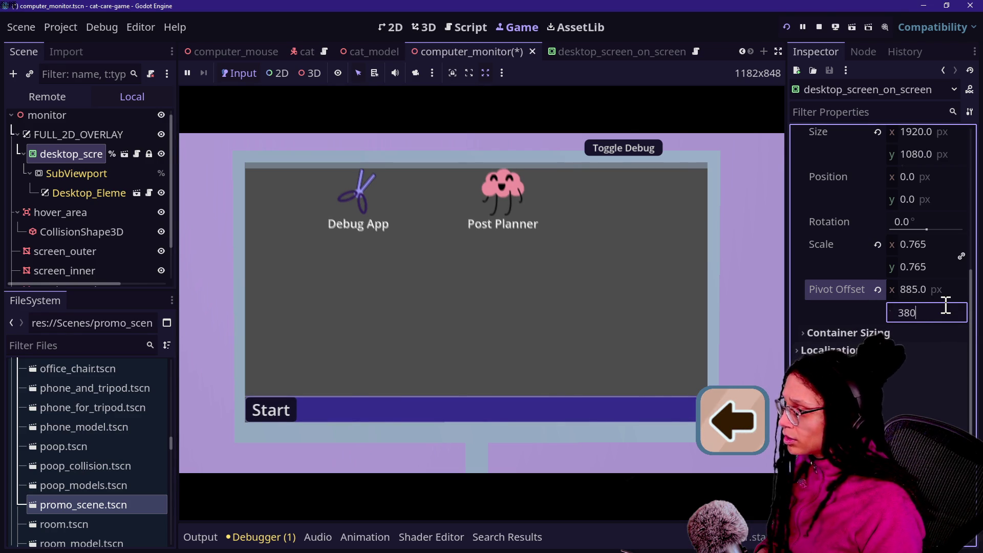
{"action": "key", "text": "Return"}
{"action": "type", "text": "390"}
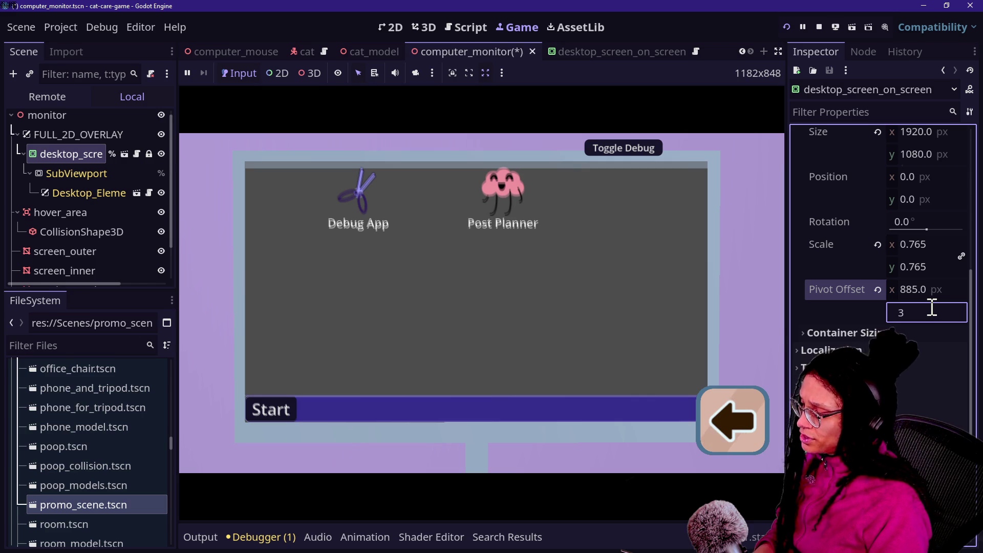
{"action": "key", "text": "Return"}
{"action": "left_click", "coordinate": [929, 309]}
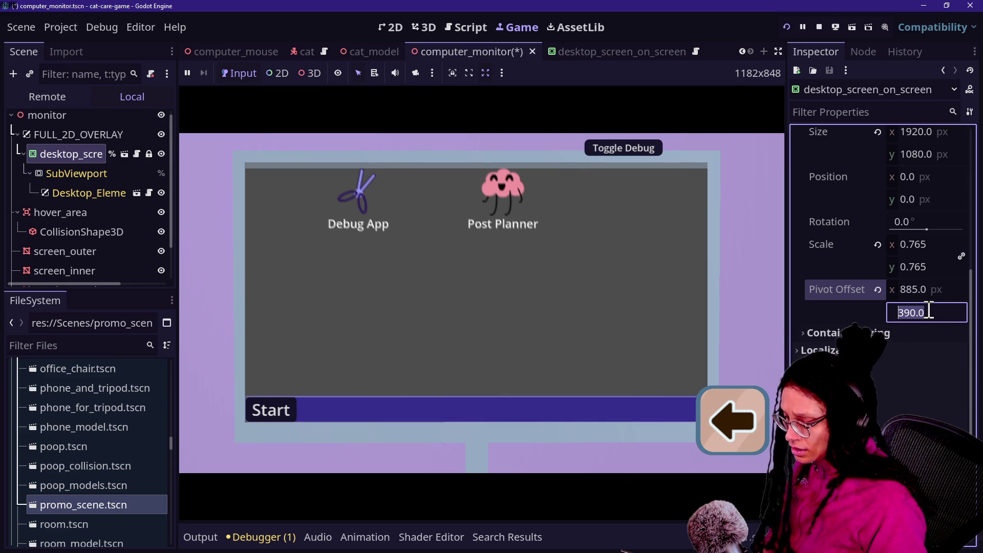
{"action": "type", "text": "394"}
{"action": "key", "text": "Return"}
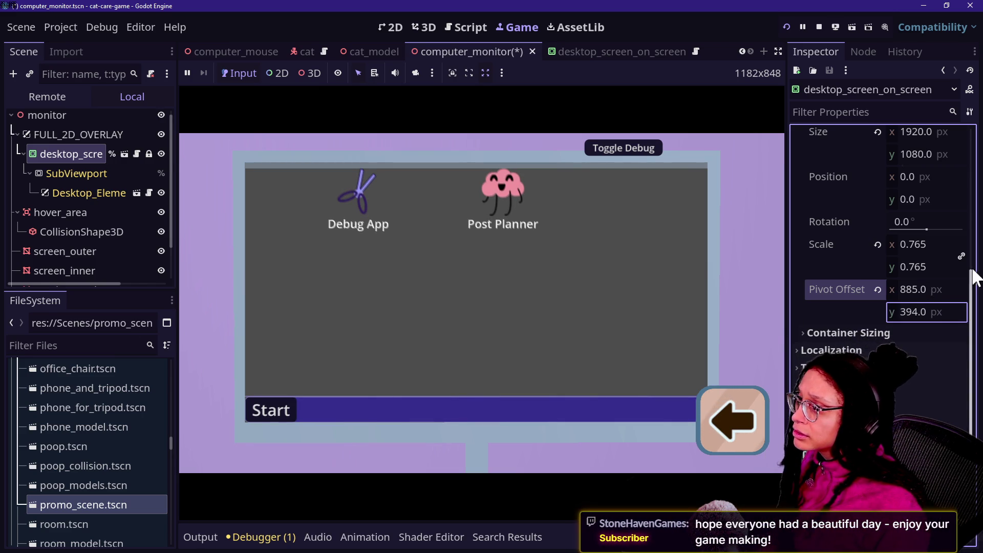
{"action": "left_click", "coordinate": [939, 313]}
{"action": "type", "text": "3"}
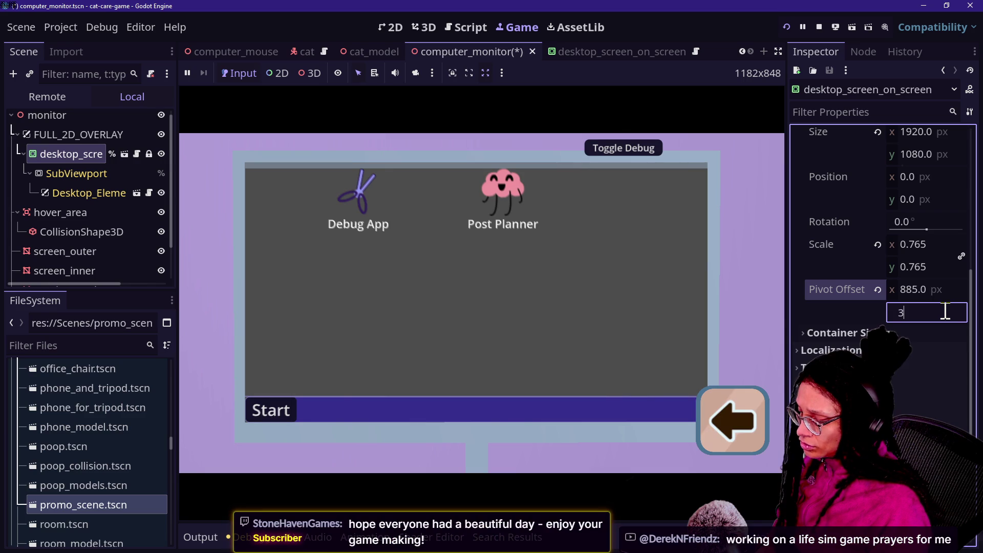
{"action": "type", "text": "8"}
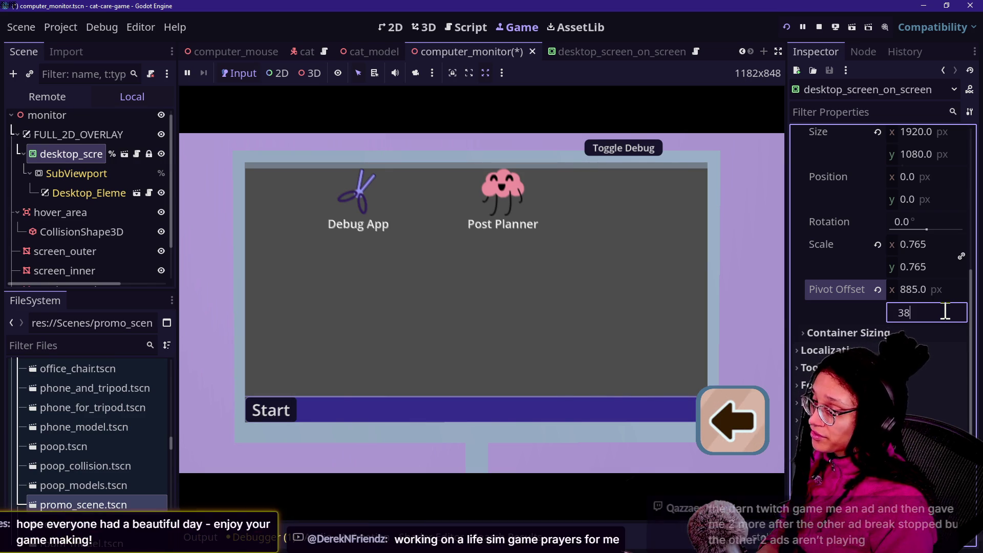
{"action": "type", "text": "8"}
{"action": "key", "text": "Return"}
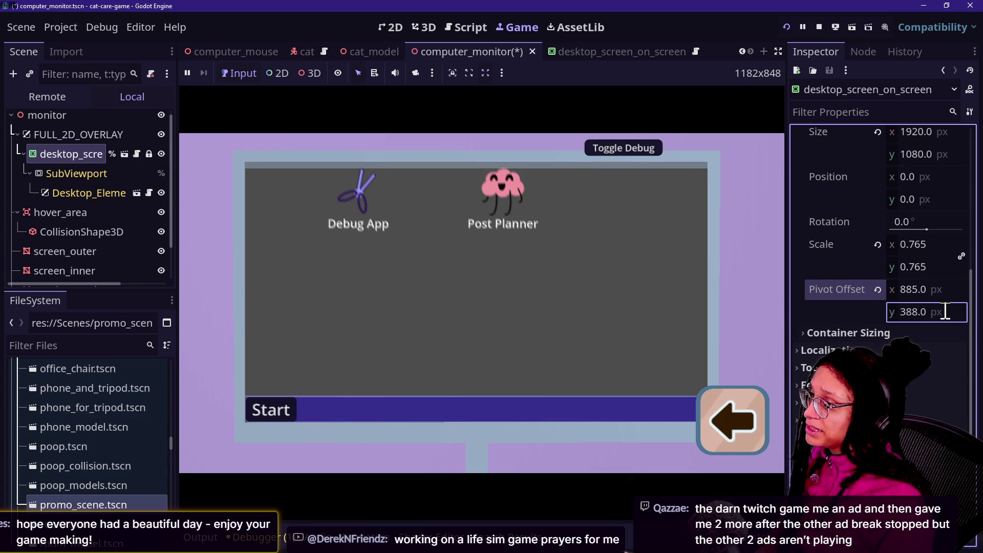
{"action": "left_click", "coordinate": [949, 317]}
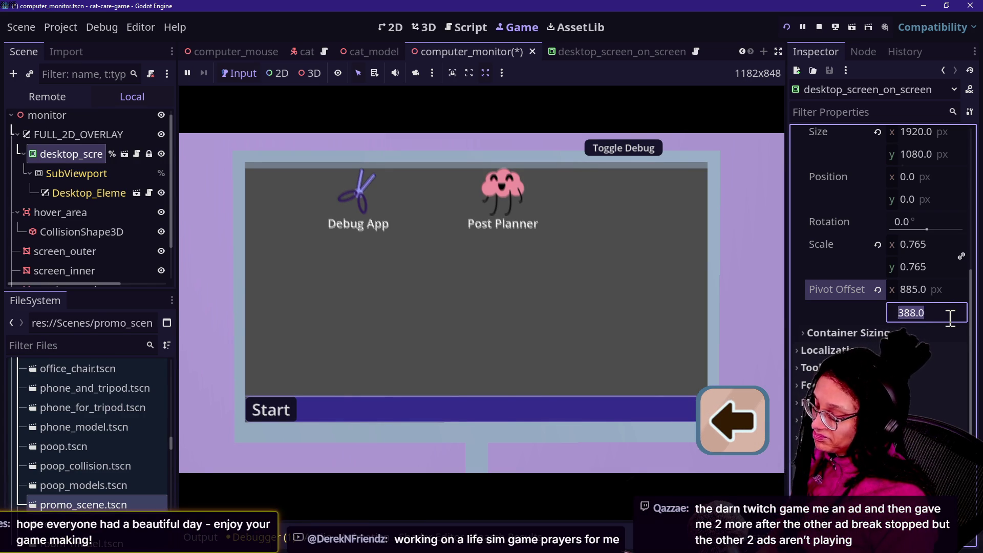
{"action": "type", "text": "390"}
{"action": "key", "text": "Return"}
{"action": "left_click", "coordinate": [948, 317]}
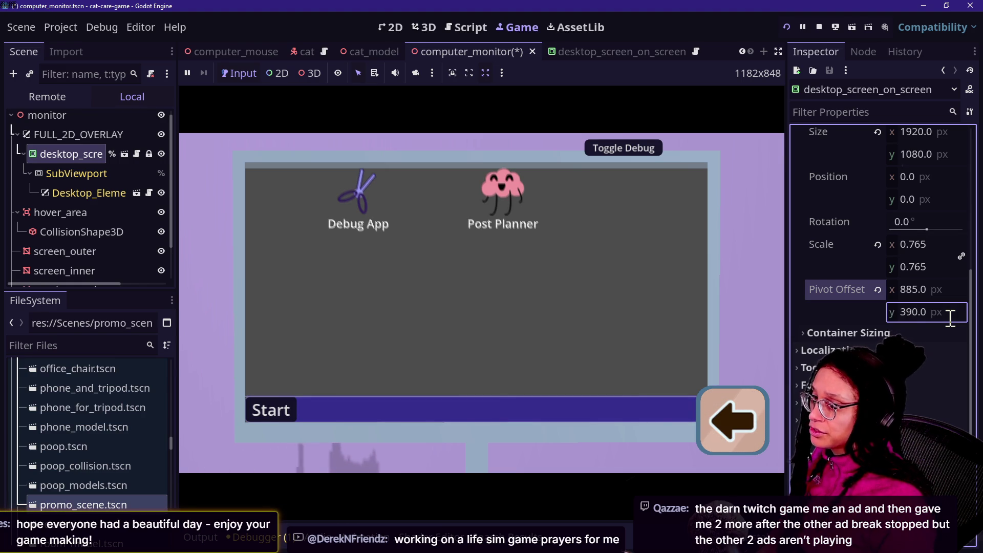
{"action": "type", "text": "392"}
{"action": "key", "text": "Return"}
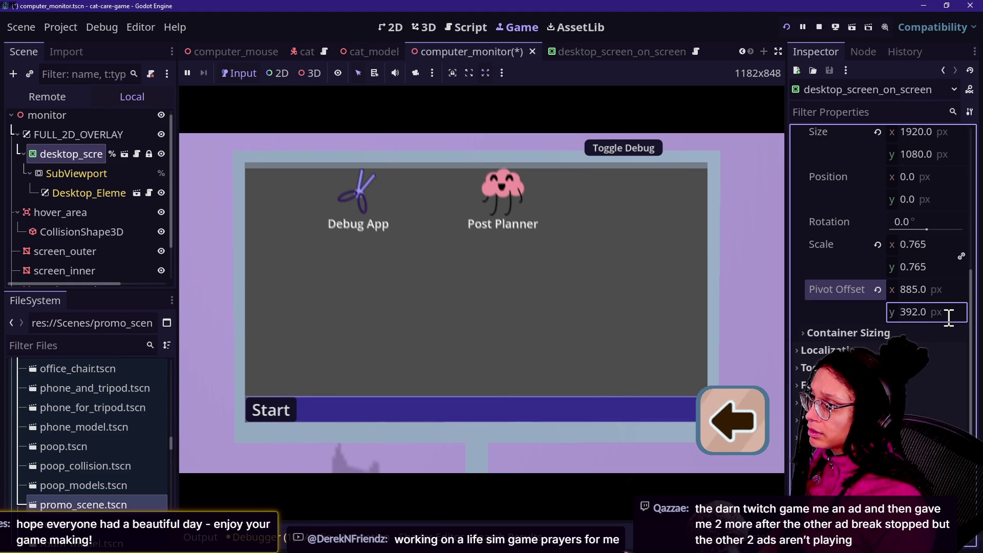
{"action": "left_click", "coordinate": [666, 277]}
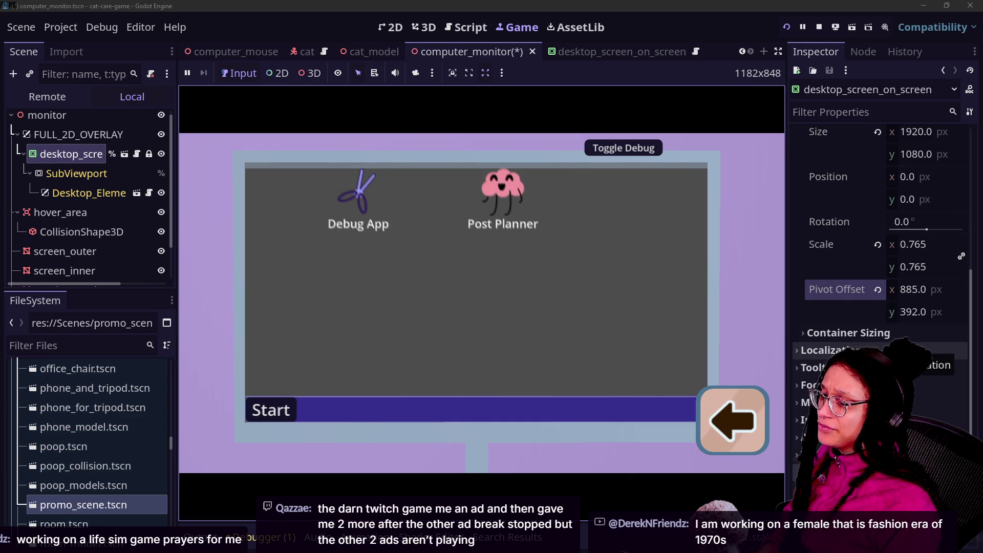
{"action": "scroll", "coordinate": [870, 230], "scroll_direction": "down", "scroll_amount": 4}
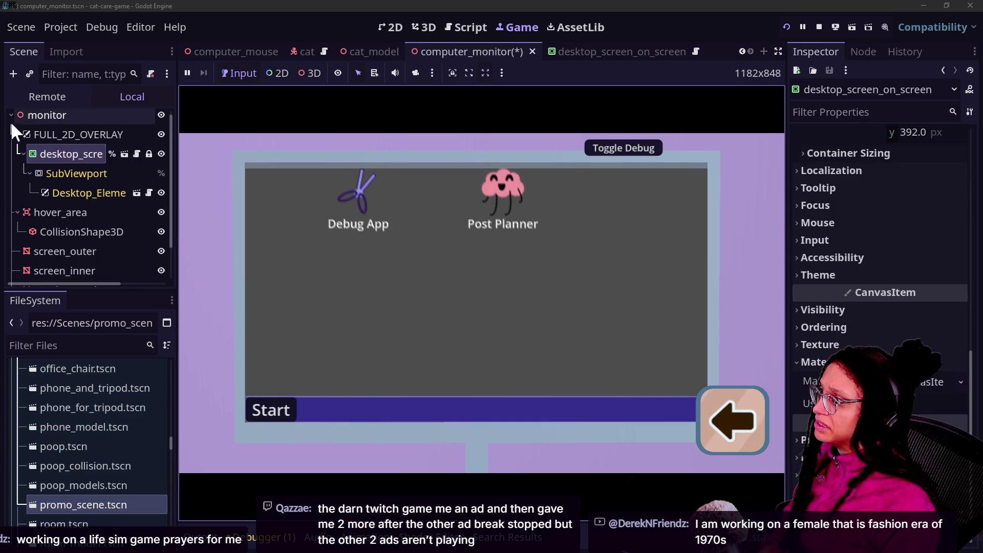
Step: Save the monitor scene and make the desktop screen's Modulate tint fully opaque
{"action": "key", "text": "ctrl+s"}
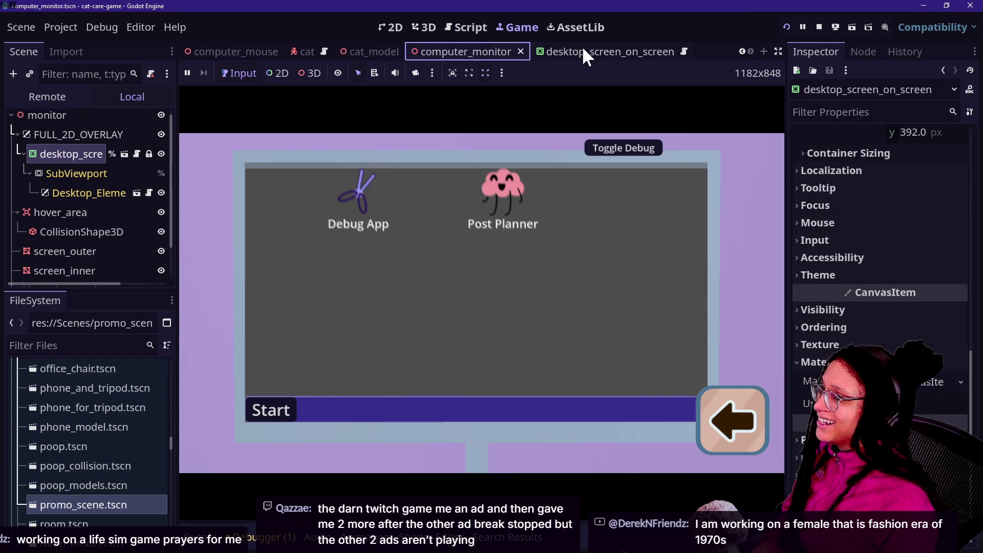
{"action": "left_click", "coordinate": [581, 47]}
{"action": "scroll", "coordinate": [958, 331], "scroll_direction": "down", "scroll_amount": 5}
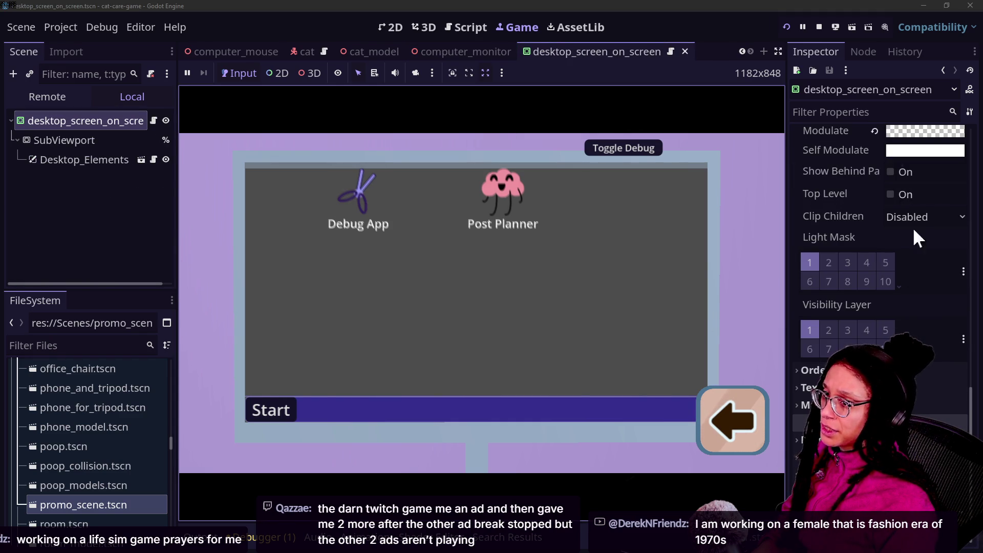
{"action": "left_click", "coordinate": [923, 132]}
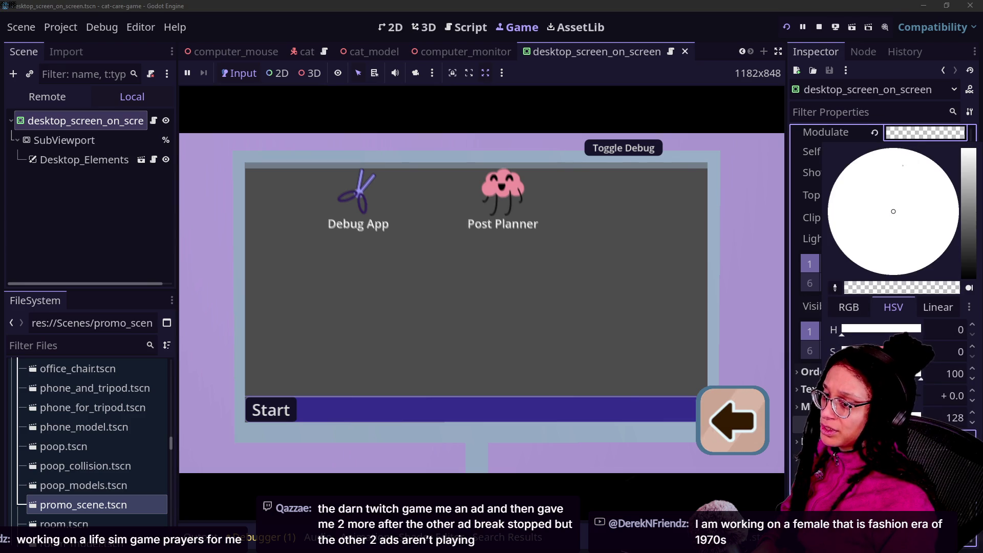
{"action": "left_click_drag", "start_coordinate": [881, 417], "coordinate": [980, 424]}
{"action": "left_click", "coordinate": [798, 224]}
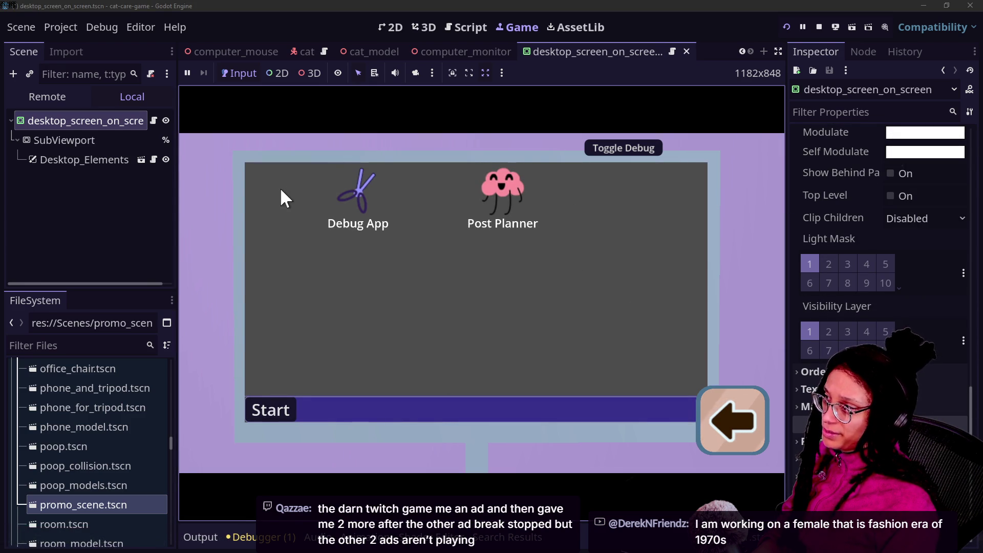
{"action": "scroll", "coordinate": [840, 217], "scroll_direction": "up", "scroll_amount": 2}
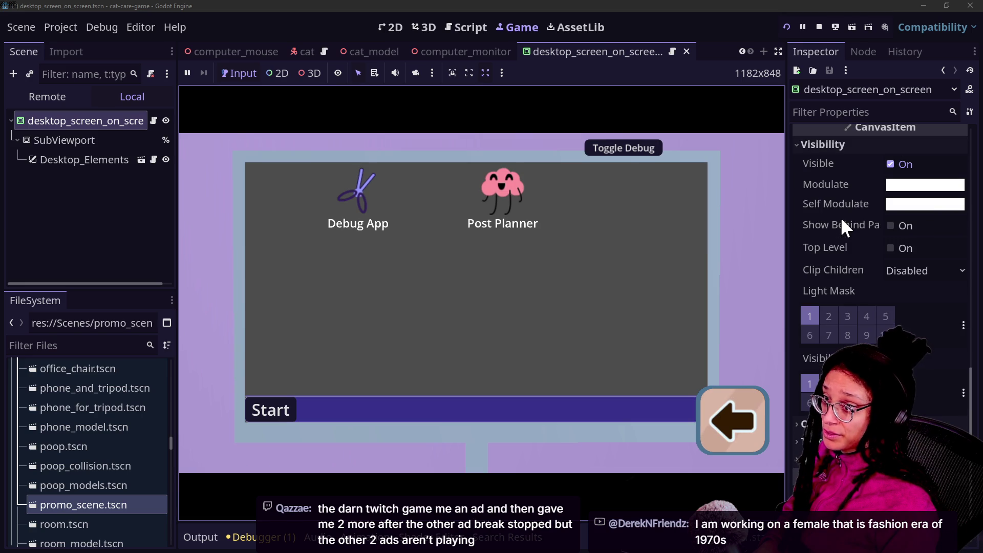
Step: Adjust the desktop screen's Modulate alpha to about 141, roughly half transparent
{"action": "left_click", "coordinate": [922, 184]}
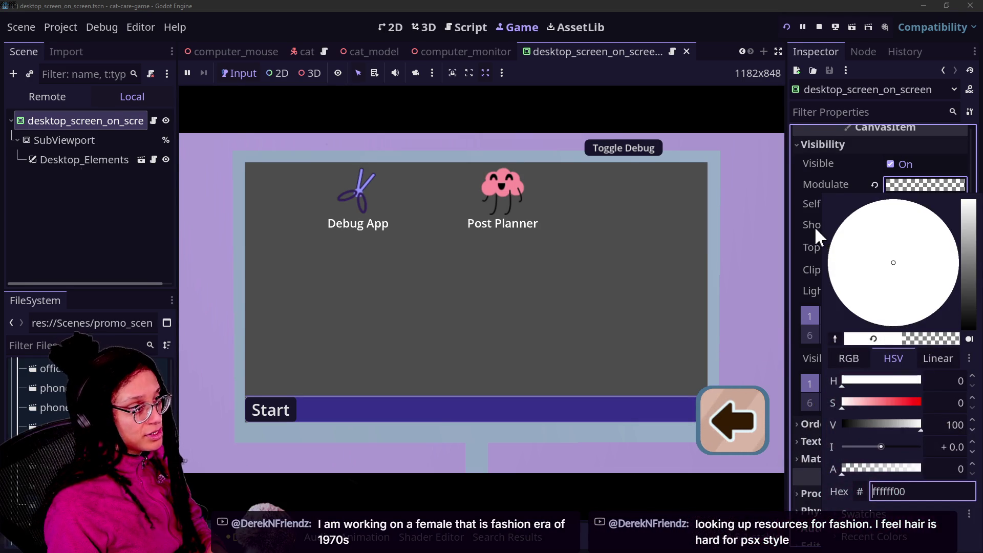
{"action": "left_click", "coordinate": [814, 225]}
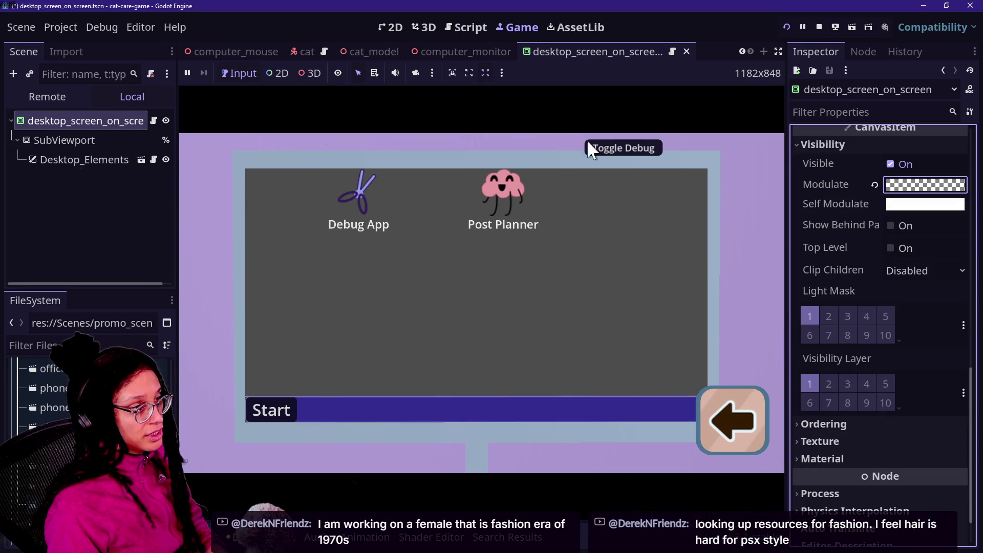
{"action": "left_click", "coordinate": [872, 185]}
{"action": "left_click", "coordinate": [925, 184]}
{"action": "left_click", "coordinate": [813, 267]}
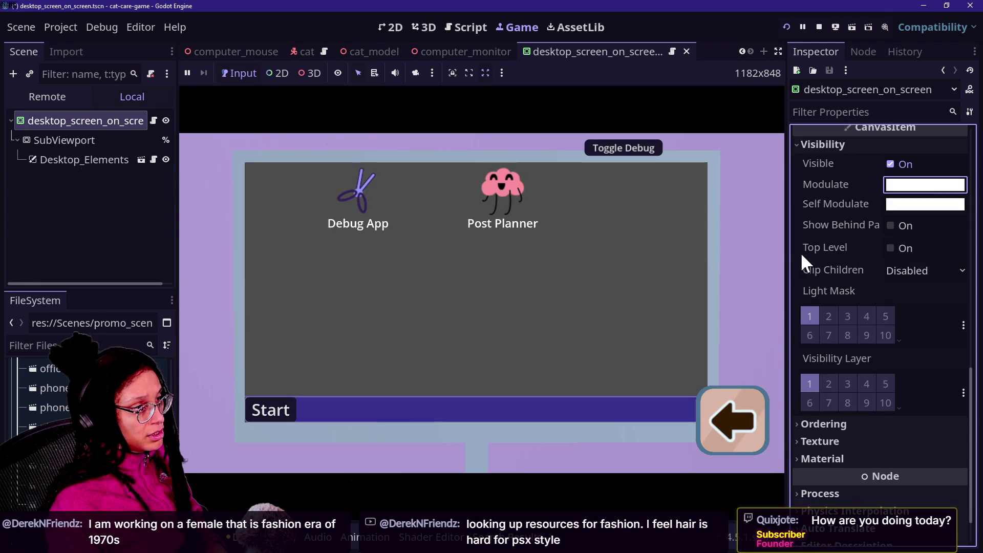
{"action": "left_click", "coordinate": [928, 185]}
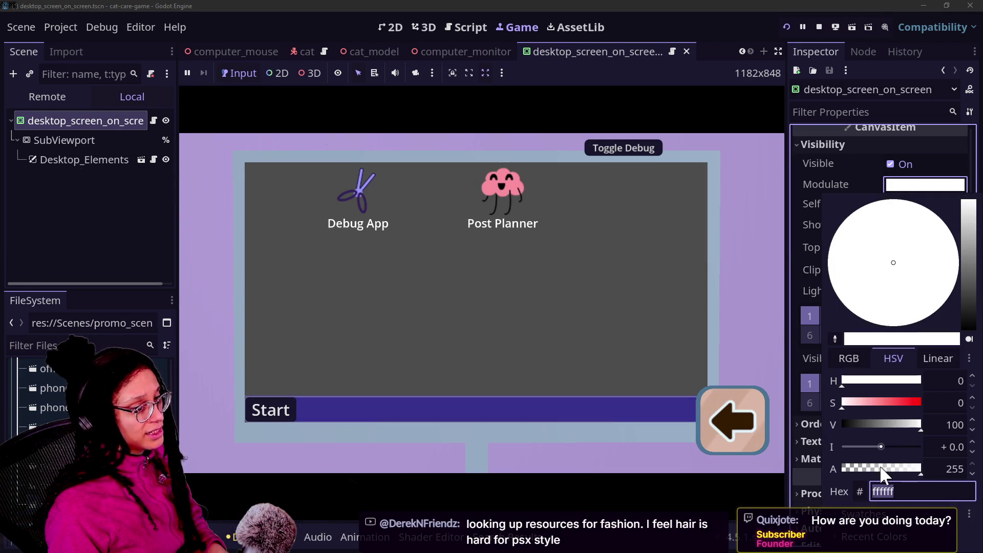
{"action": "left_click_drag", "start_coordinate": [878, 468], "coordinate": [842, 468]}
{"action": "left_click", "coordinate": [801, 207]}
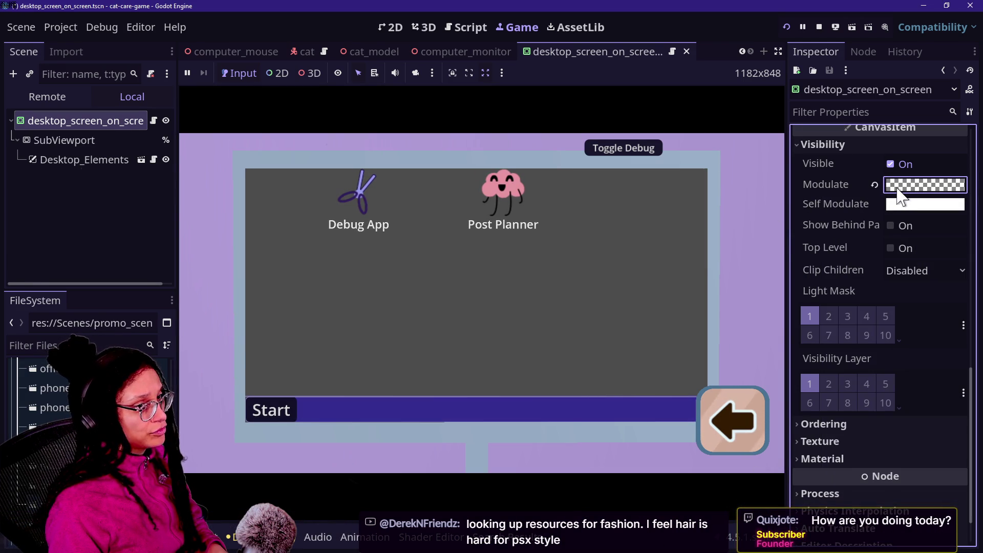
{"action": "left_click", "coordinate": [899, 185]}
{"action": "left_click", "coordinate": [919, 468]}
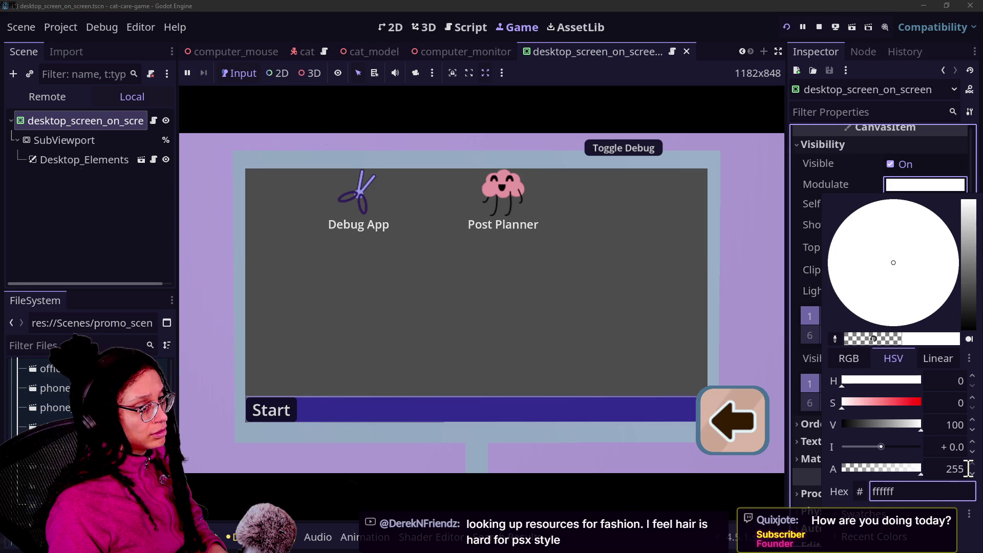
{"action": "left_click", "coordinate": [879, 472]}
{"action": "left_click", "coordinate": [817, 267]}
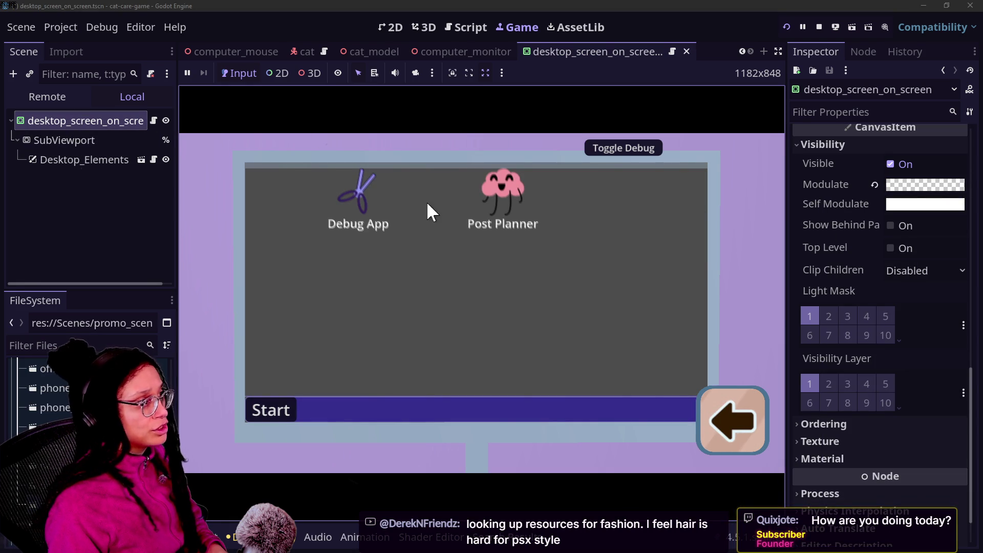
{"action": "left_click", "coordinate": [453, 49]}
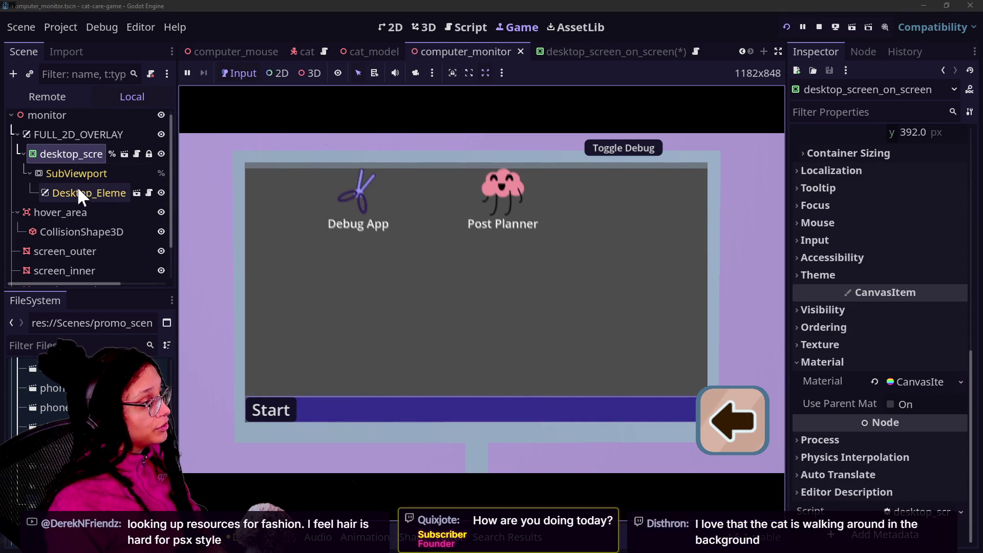
Step: Set the desktop screen's Pivot Offset to x 886 and y 400, trying y 396 first
{"action": "scroll", "coordinate": [847, 336], "scroll_direction": "up", "scroll_amount": 5}
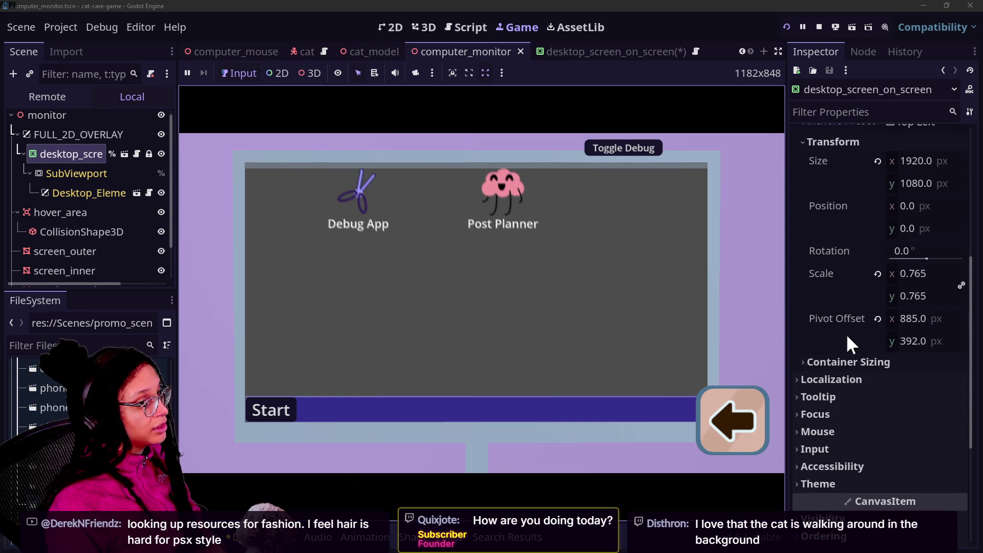
{"action": "left_click", "coordinate": [939, 342]}
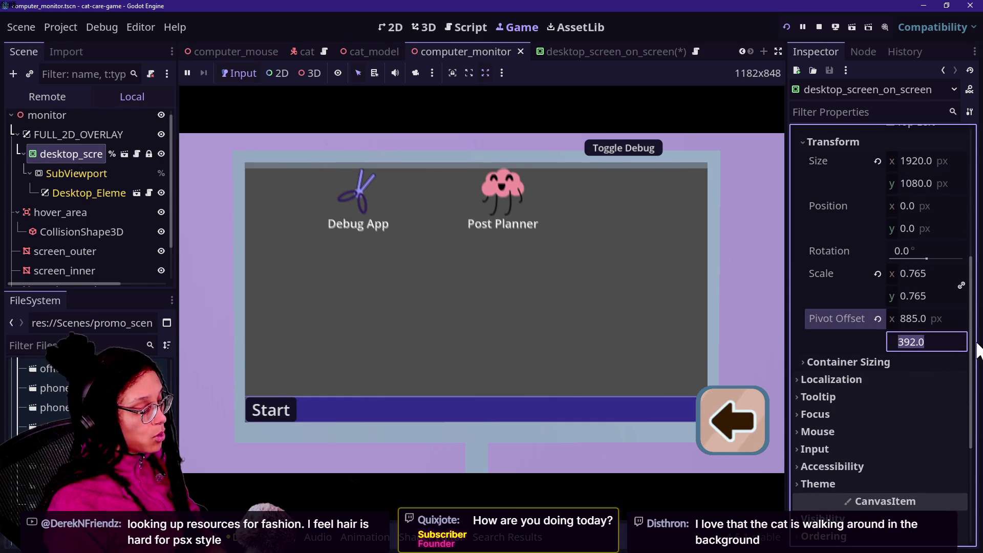
{"action": "type", "text": "396"}
{"action": "key", "text": "Return"}
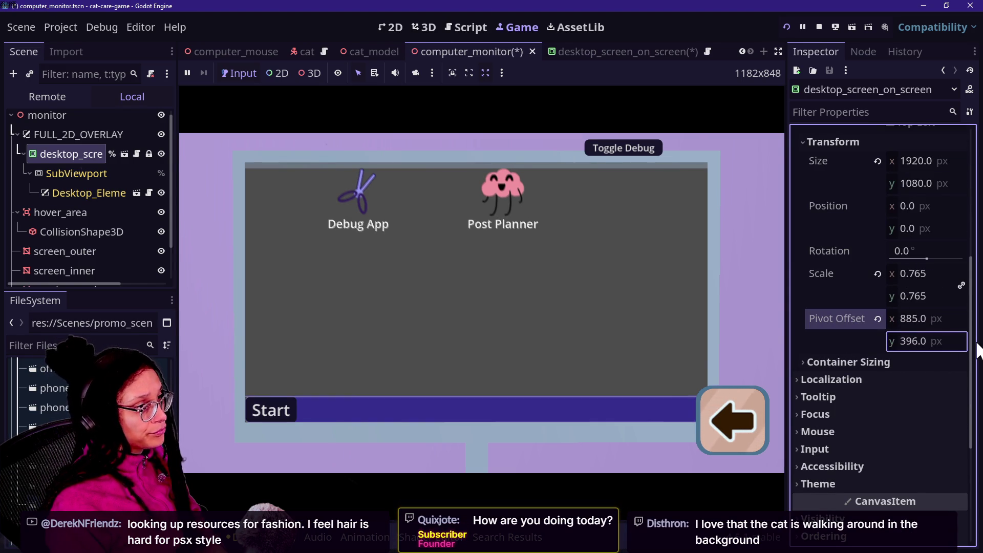
{"action": "left_click", "coordinate": [944, 336]}
{"action": "type", "text": "400"}
{"action": "key", "text": "Return"}
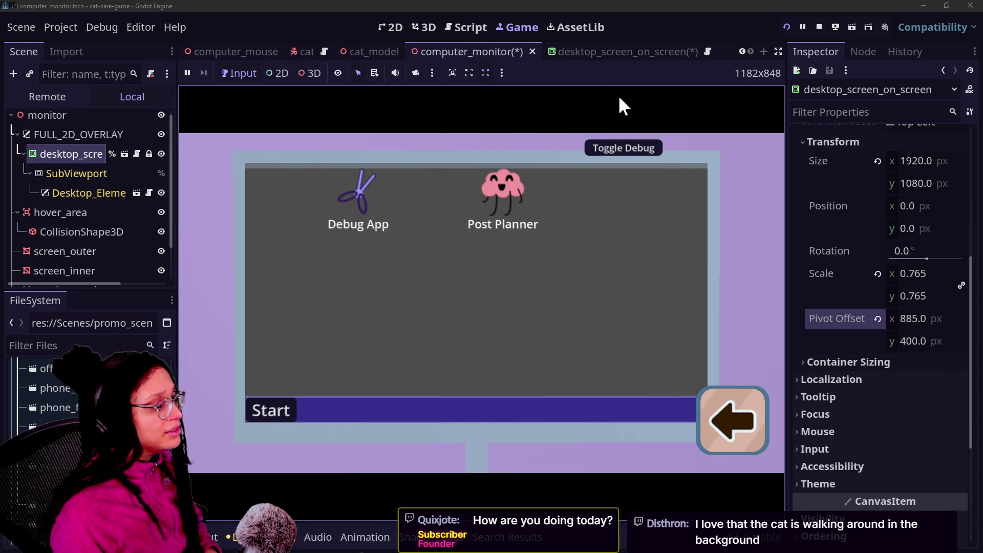
{"action": "left_click", "coordinate": [935, 320]}
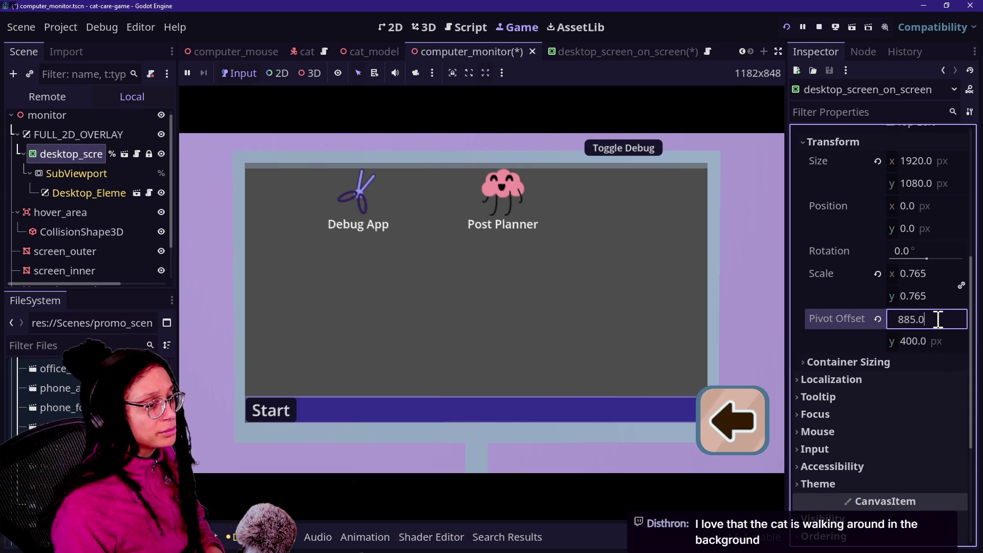
{"action": "type", "text": "880"}
{"action": "key", "text": "Return"}
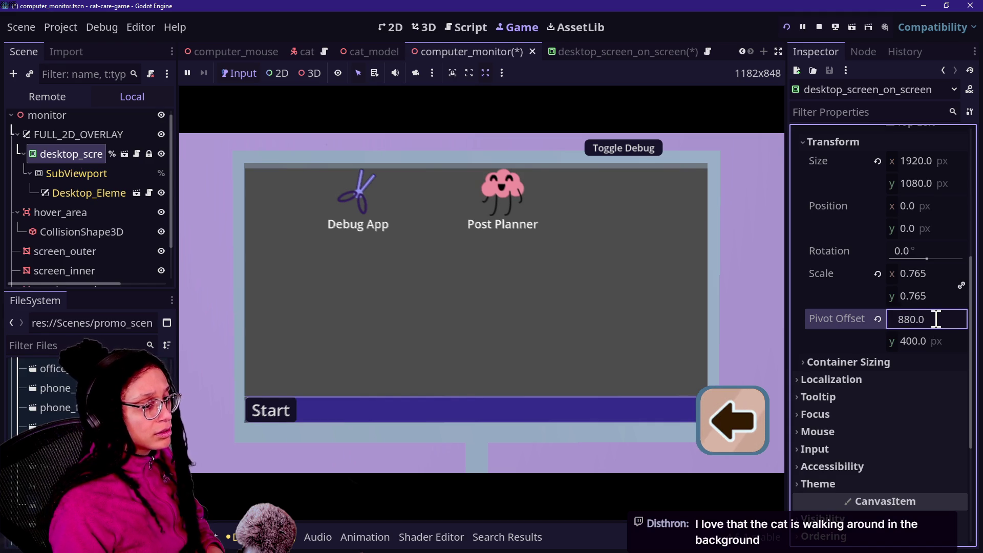
{"action": "type", "text": "886"}
{"action": "key", "text": "Return"}
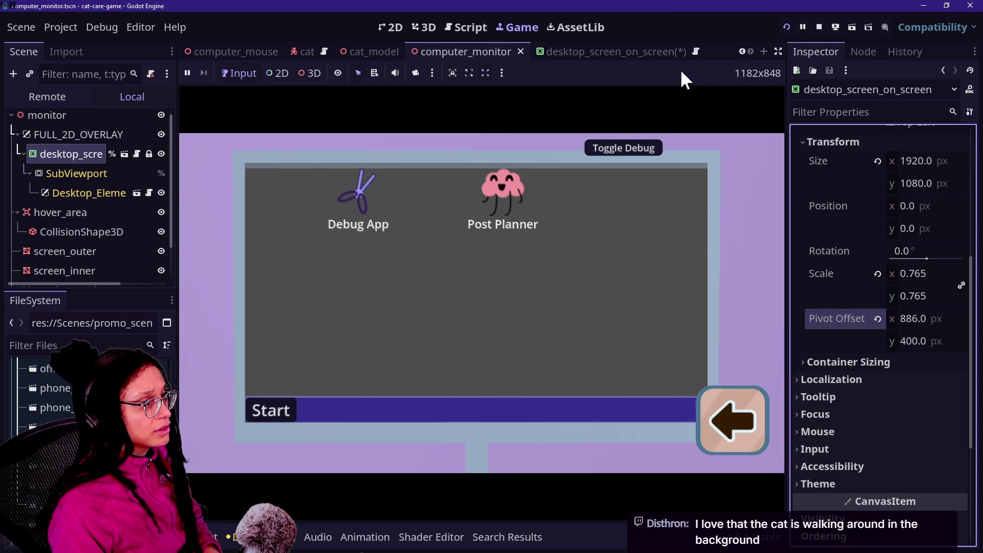
{"action": "left_click", "coordinate": [640, 57]}
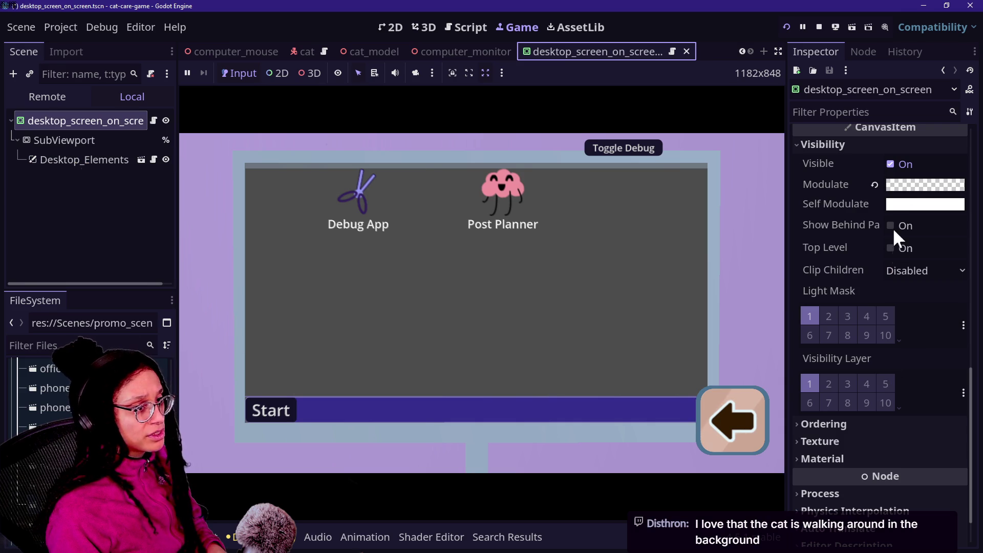
Step: Set the desktop screen's Modulate alpha to 255 so it is fully opaque
{"action": "left_click", "coordinate": [911, 185]}
{"action": "left_click_drag", "start_coordinate": [897, 467], "coordinate": [924, 473]}
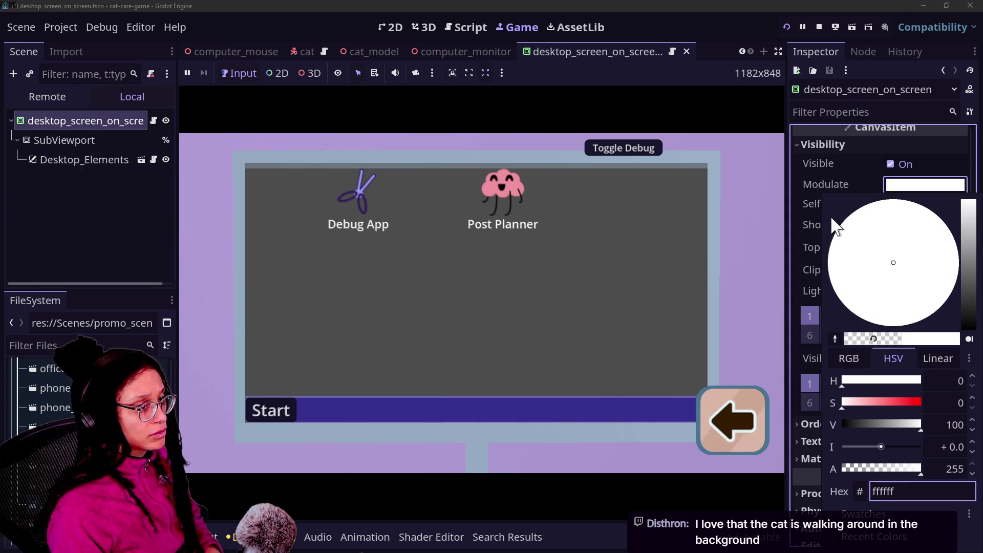
{"action": "left_click", "coordinate": [815, 196]}
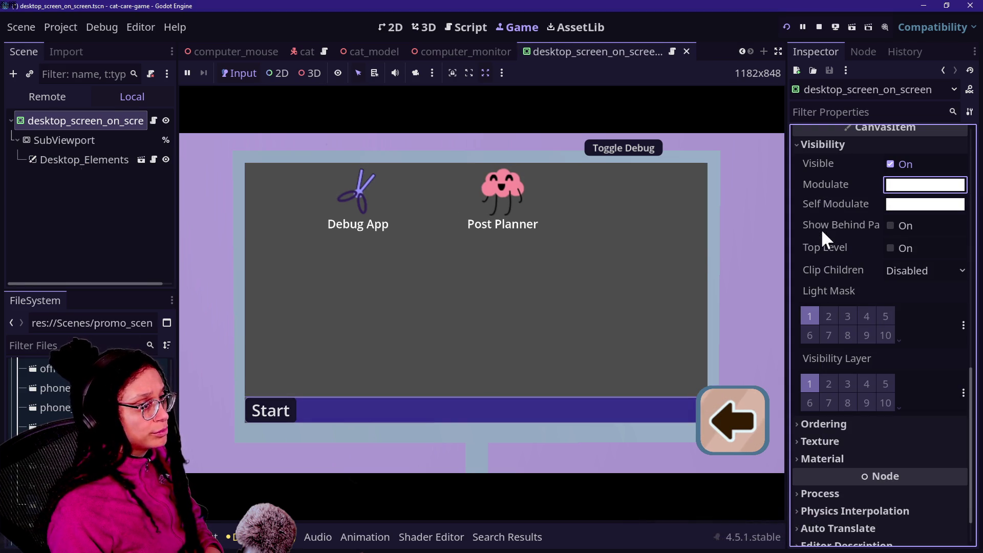
Step: Save the scene, relaunch the game, and open the Desktop_ScreenOnScreen script
{"action": "key", "text": "ctrl+s"}
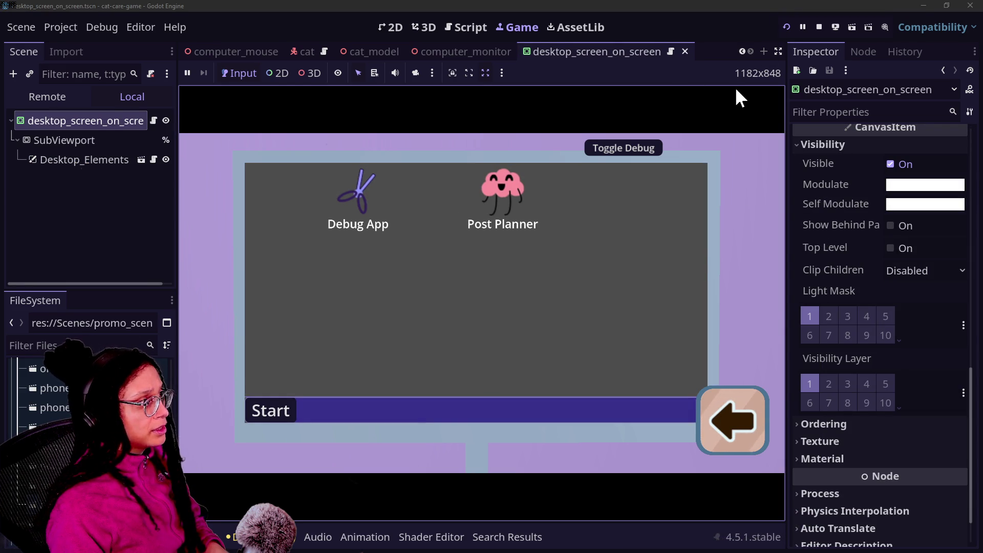
{"action": "left_click", "coordinate": [787, 27]}
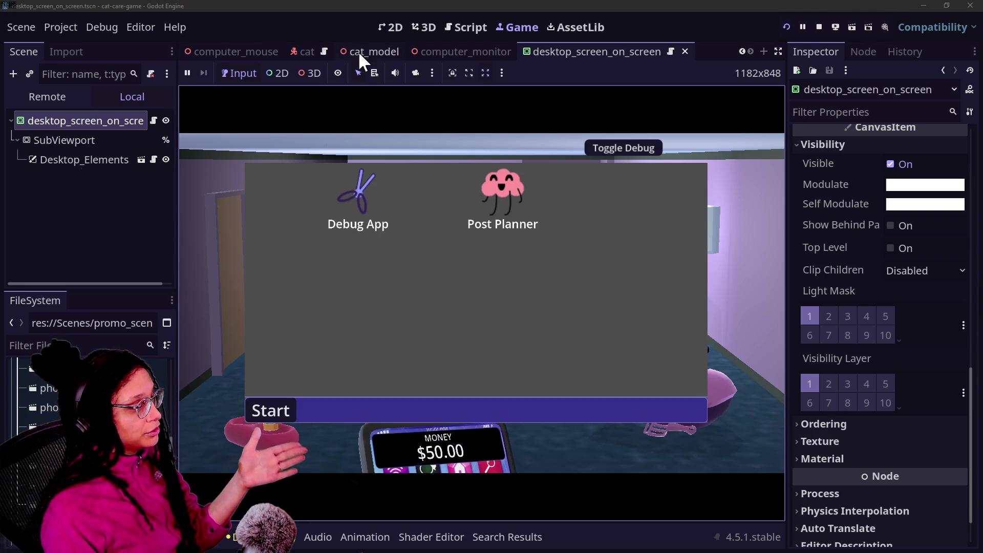
{"action": "left_click", "coordinate": [153, 121]}
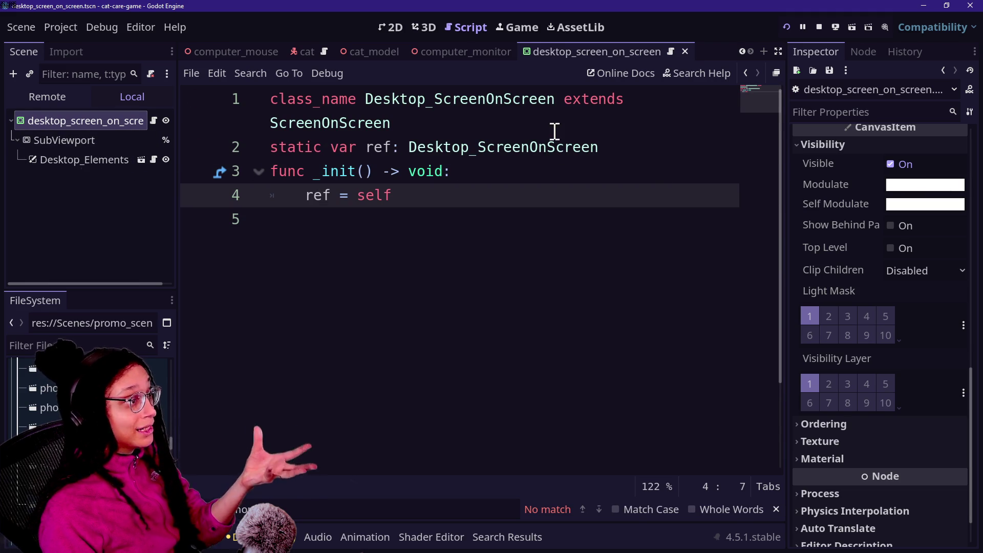
Step: Search the project for 'modulate' and open the fade-in tween in screen_on_screen.gd
{"action": "left_click", "coordinate": [466, 52]}
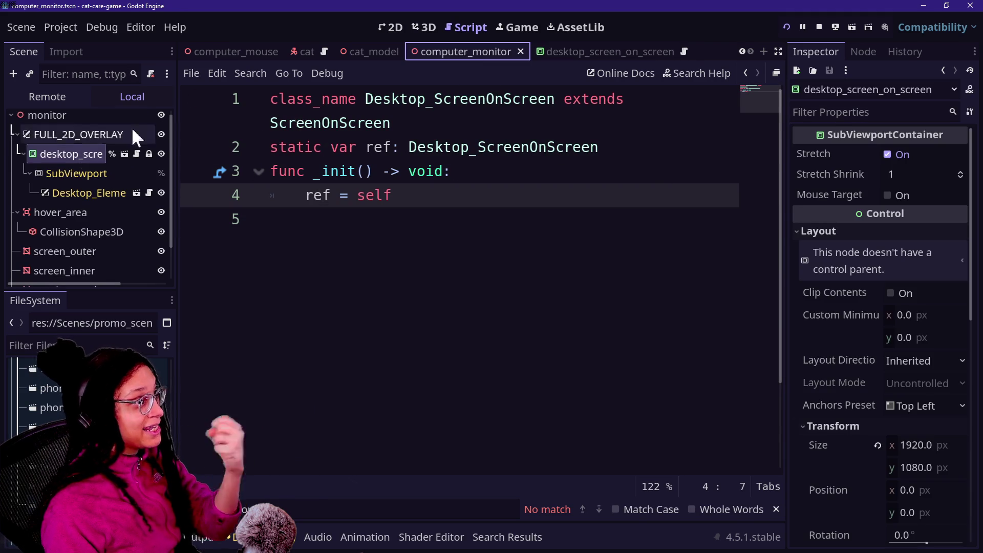
{"action": "scroll", "coordinate": [132, 159], "scroll_direction": "down", "scroll_amount": 2}
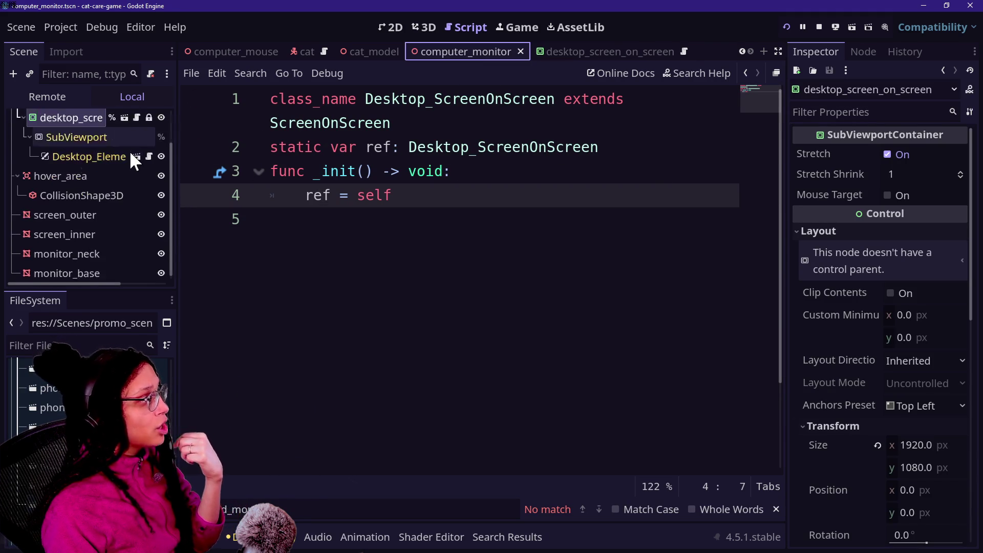
{"action": "scroll", "coordinate": [132, 159], "scroll_direction": "up", "scroll_amount": 2}
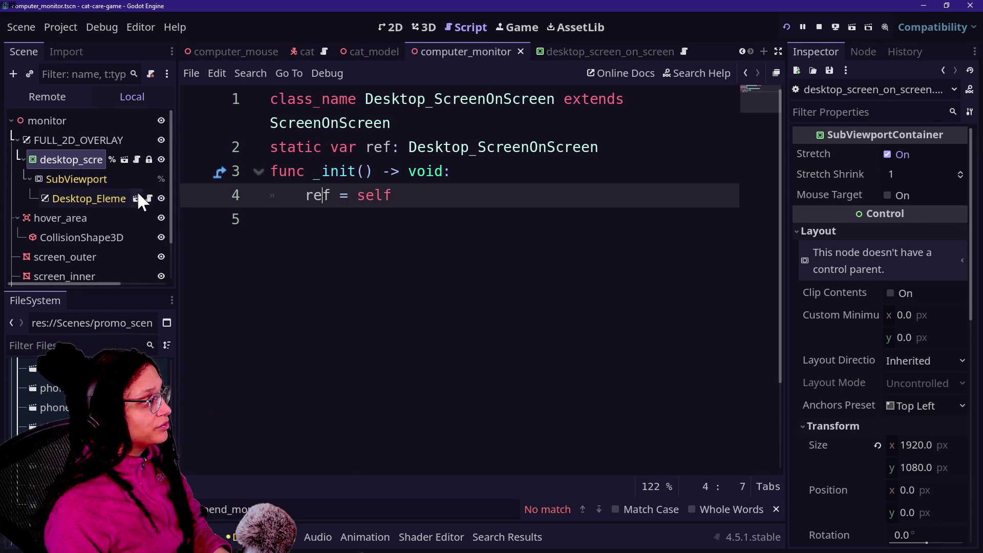
{"action": "left_click", "coordinate": [149, 198]}
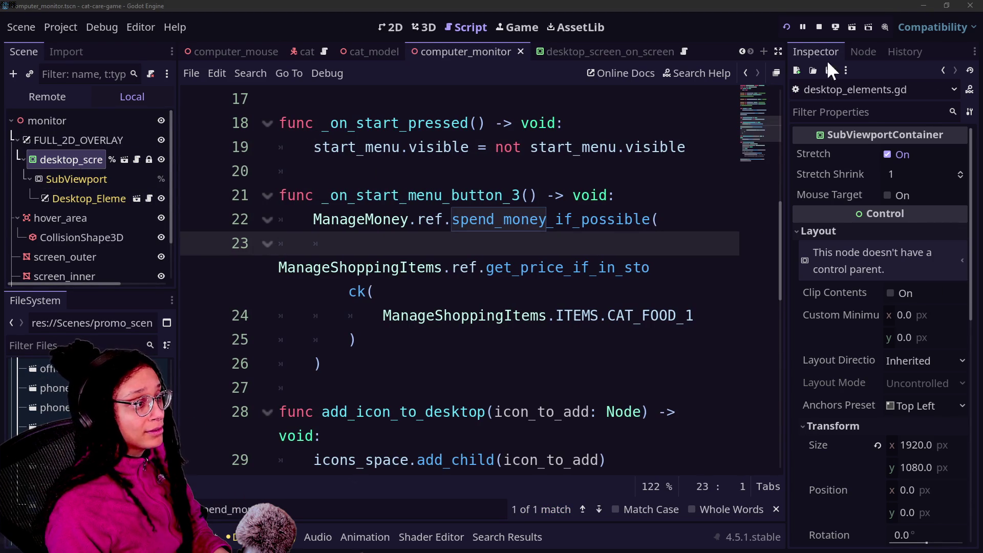
{"action": "left_click", "coordinate": [476, 195]}
{"action": "key", "text": "ctrl+shift+f"}
{"action": "type", "text": "modulate"}
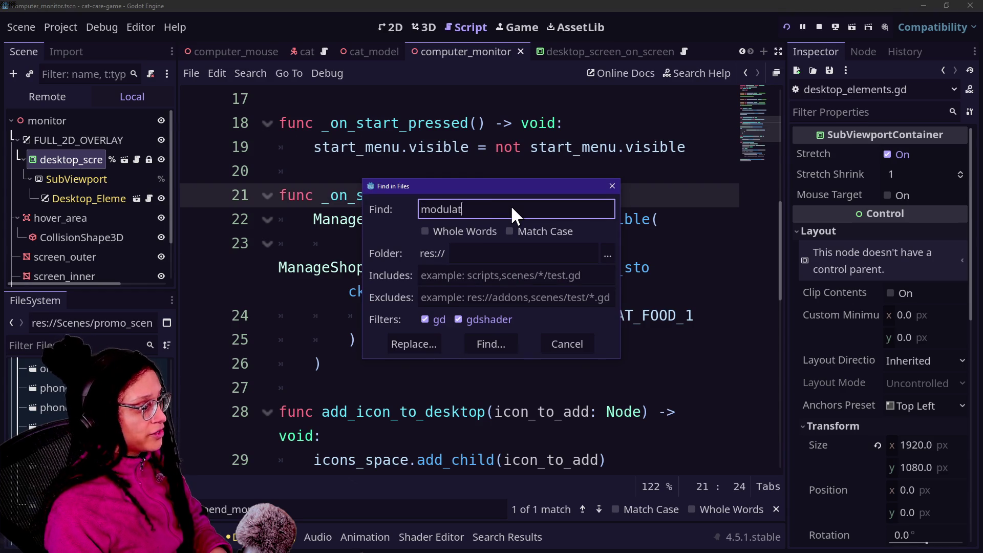
{"action": "key", "text": "Return"}
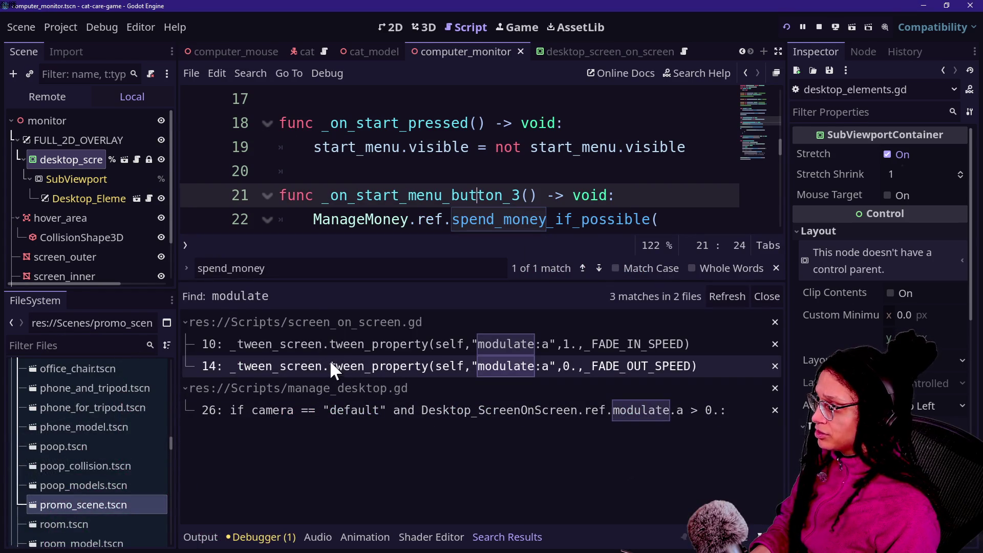
{"action": "left_click", "coordinate": [328, 346]}
Step: Hide the bottom panel and side docks to enlarge the code editor
{"action": "left_click", "coordinate": [467, 171]}
{"action": "key", "text": "alt+o"}
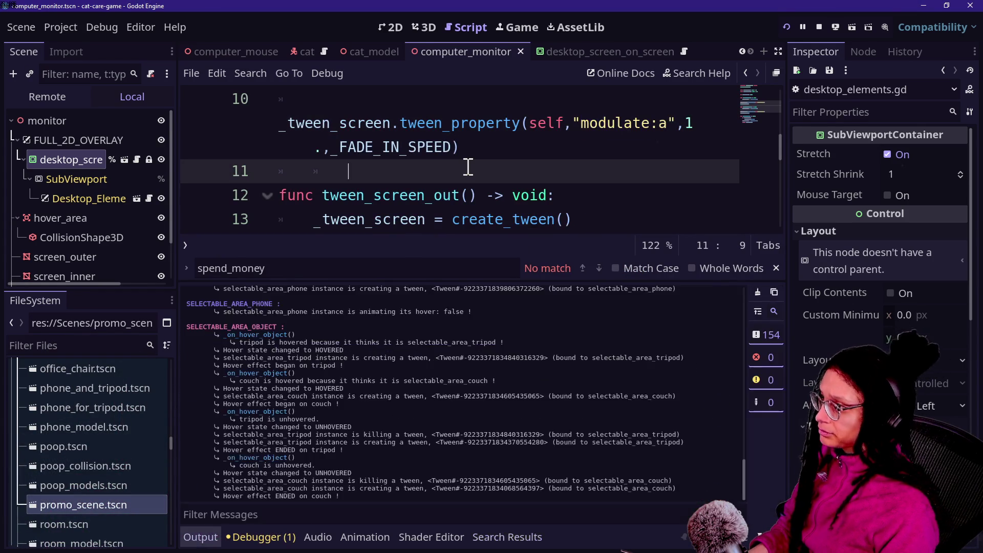
{"action": "key", "text": "alt+o"}
{"action": "scroll", "coordinate": [467, 167], "scroll_direction": "up", "scroll_amount": 2}
{"action": "key", "text": "ctrl+shift+F11"}
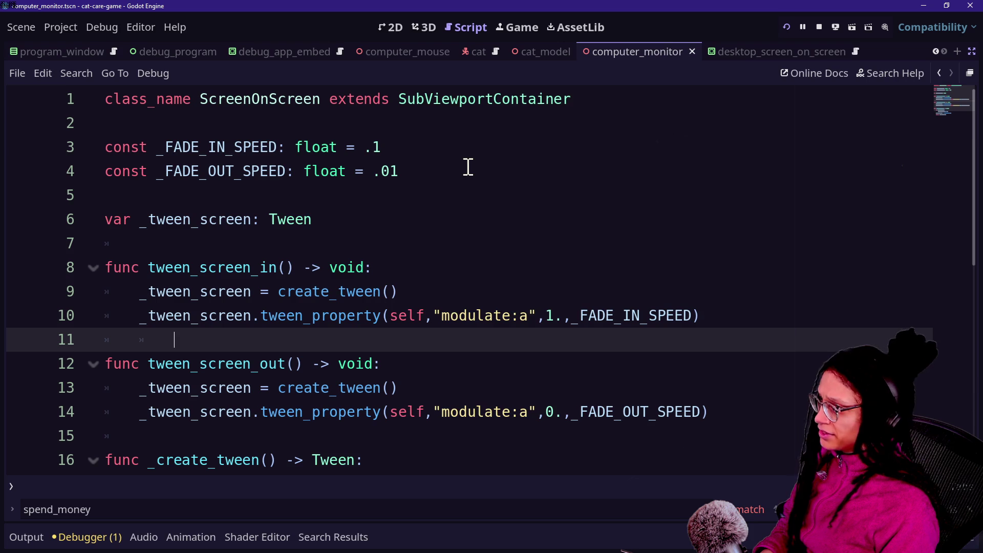
{"action": "mouse_move", "coordinate": [283, 220]}
{"action": "scroll", "coordinate": [283, 220], "scroll_direction": "down", "scroll_amount": 1}
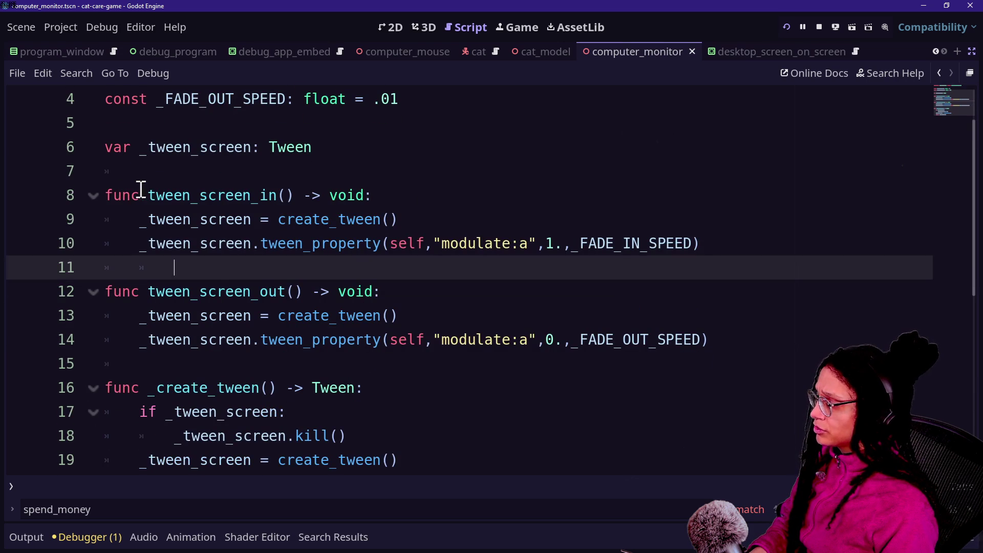
{"action": "scroll", "coordinate": [230, 222], "scroll_direction": "down", "scroll_amount": 2}
{"action": "scroll", "coordinate": [230, 221], "scroll_direction": "up", "scroll_amount": 3}
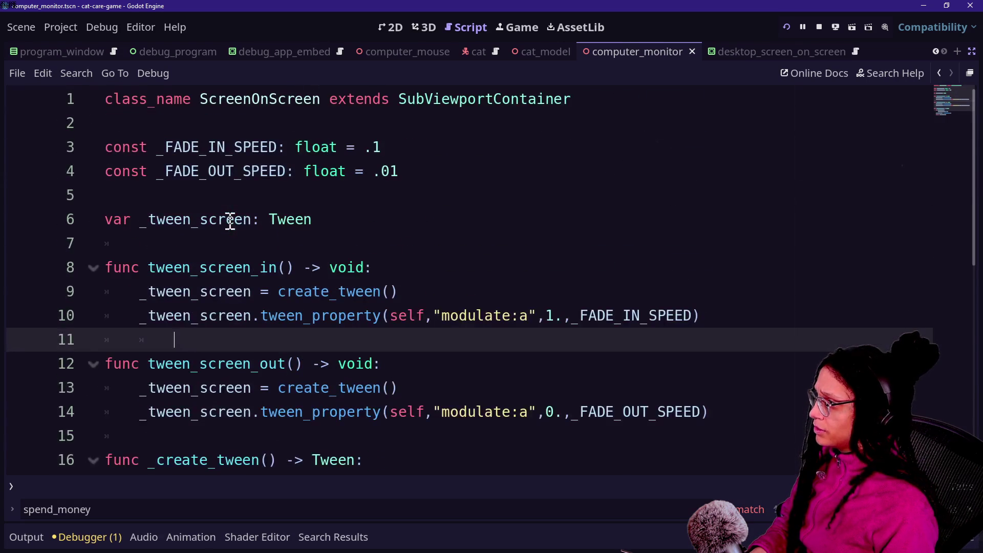
Step: Search the project for tween_screen_in and open its call in manage_desktop.gd
{"action": "left_click_drag", "start_coordinate": [149, 267], "coordinate": [276, 267]}
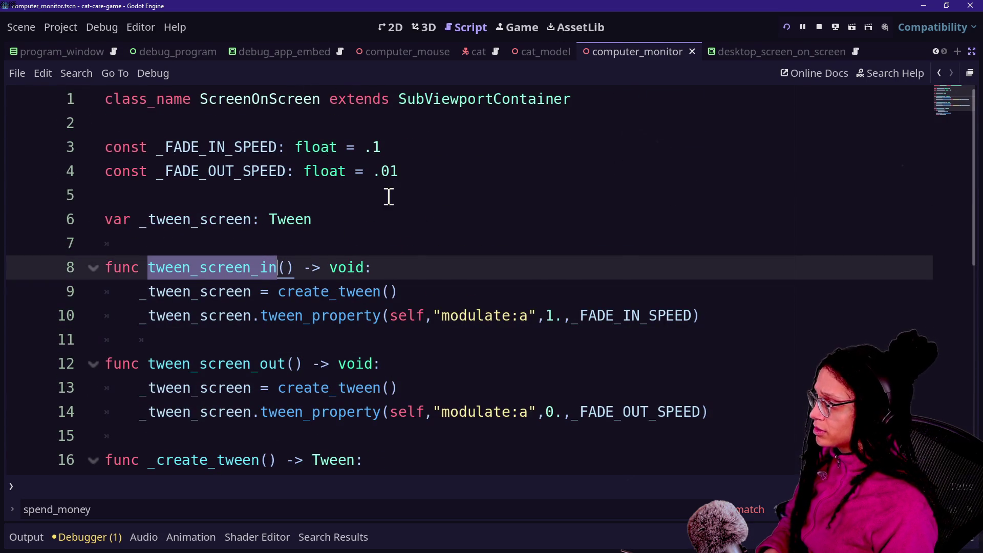
{"action": "key", "text": "ctrl+shift+f"}
{"action": "key", "text": "Return"}
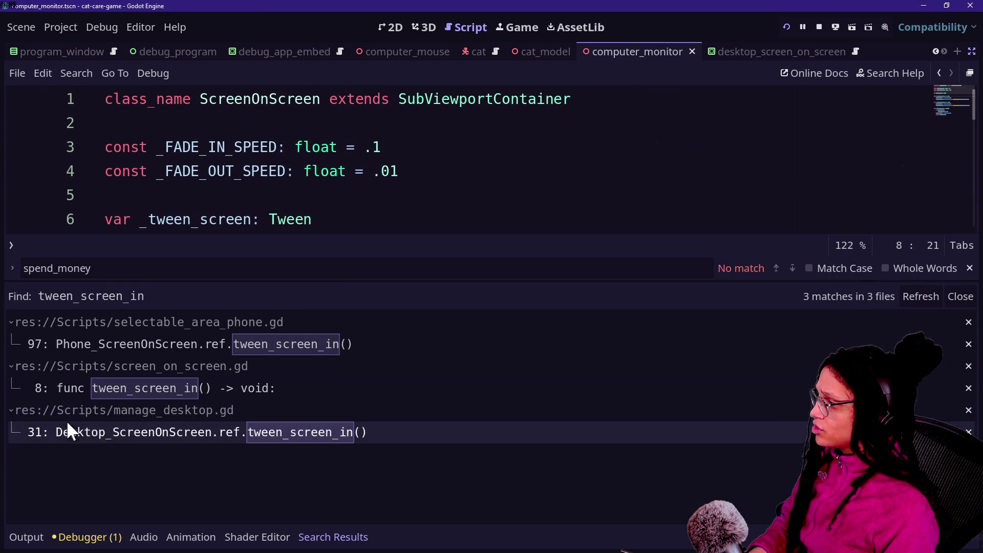
{"action": "left_click", "coordinate": [89, 432]}
{"action": "scroll", "coordinate": [348, 203], "scroll_direction": "up", "scroll_amount": 2}
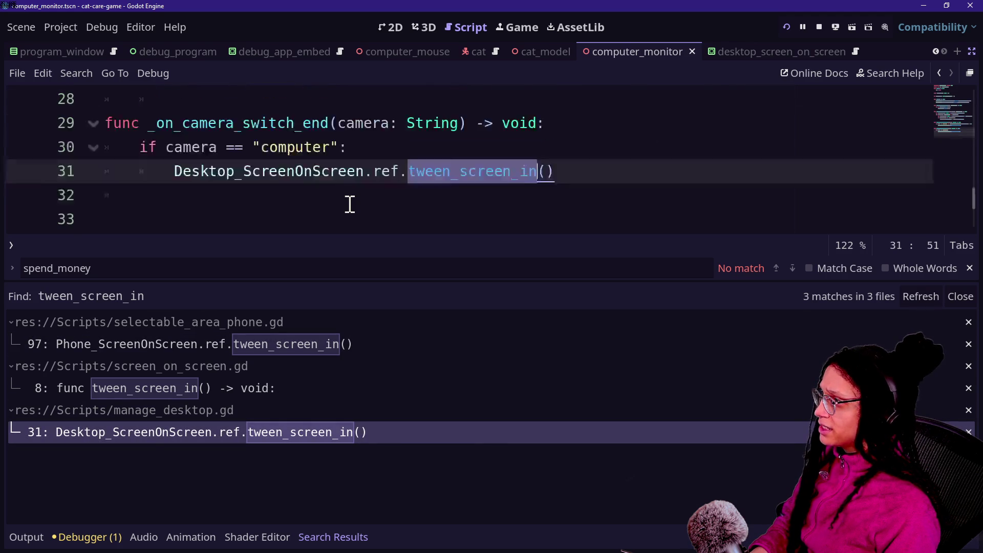
{"action": "key", "text": "alt+o"}
{"action": "key", "text": "alt+o"}
Step: Insert print.fancy("IT'S WORKING") above the tween_screen_in call, save, and run the game
{"action": "left_click_drag", "start_coordinate": [303, 219], "coordinate": [555, 254]}
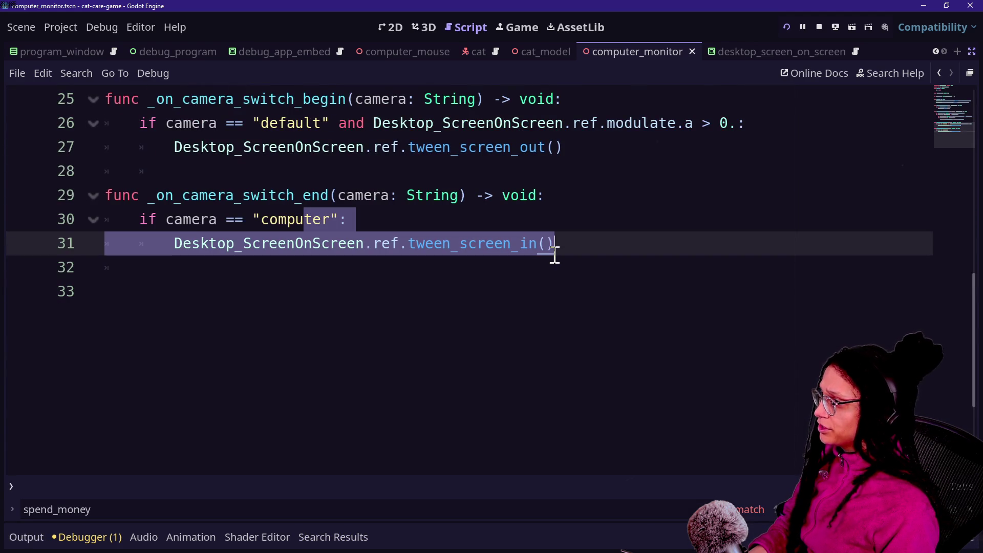
{"action": "left_click", "coordinate": [549, 222]}
{"action": "key", "text": "Return"}
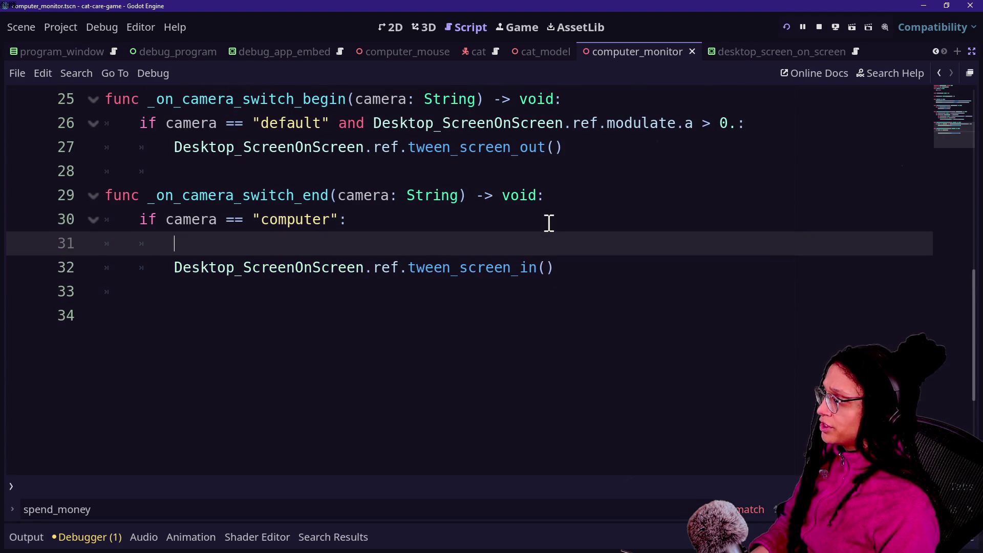
{"action": "type", "text": "print("}
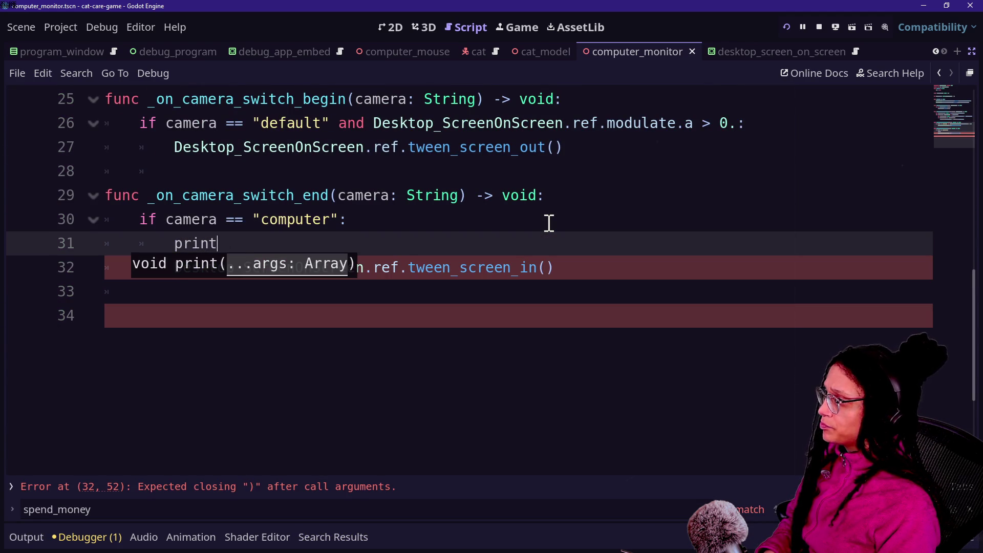
{"action": "type", "text": "\"IT'S WORKING"}
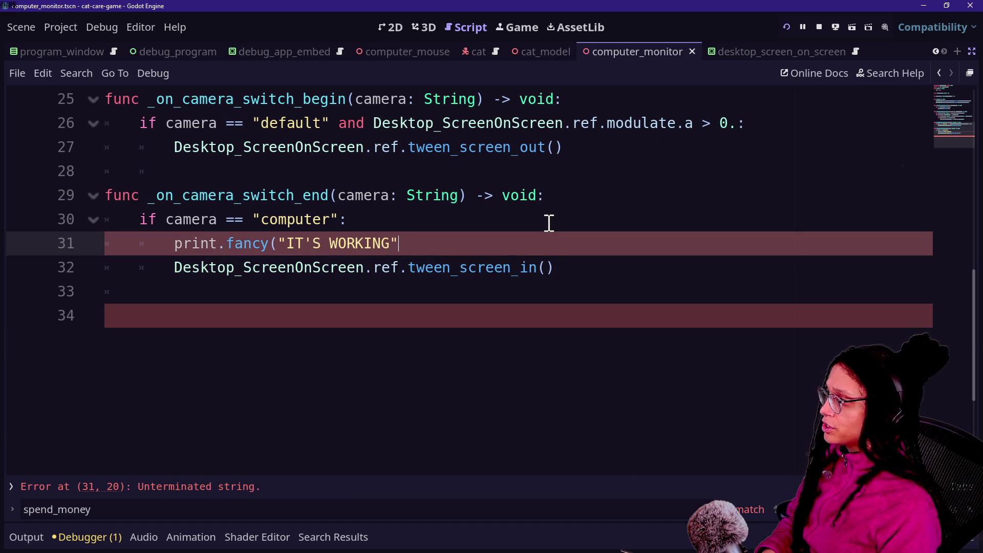
{"action": "key", "text": "ctrl+s"}
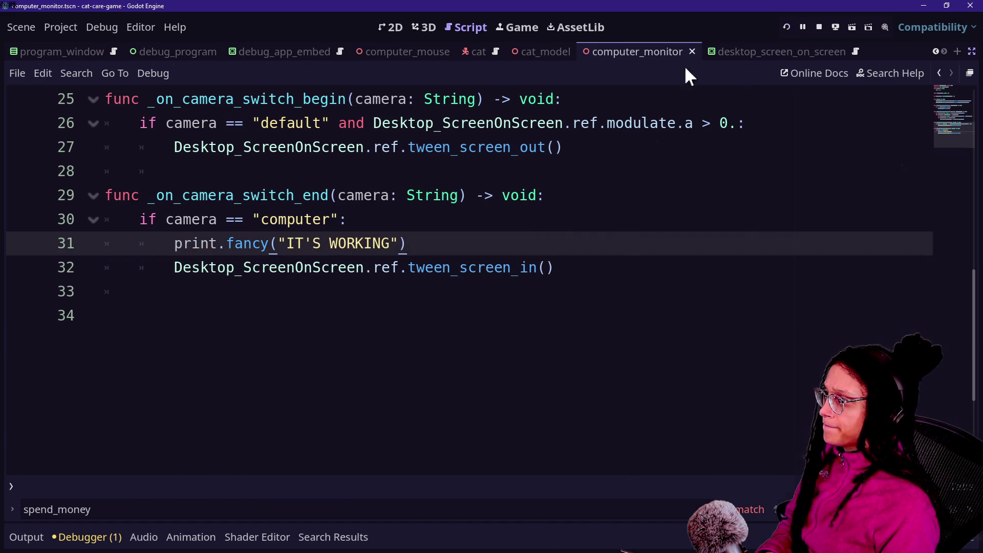
{"action": "key", "text": "F5"}
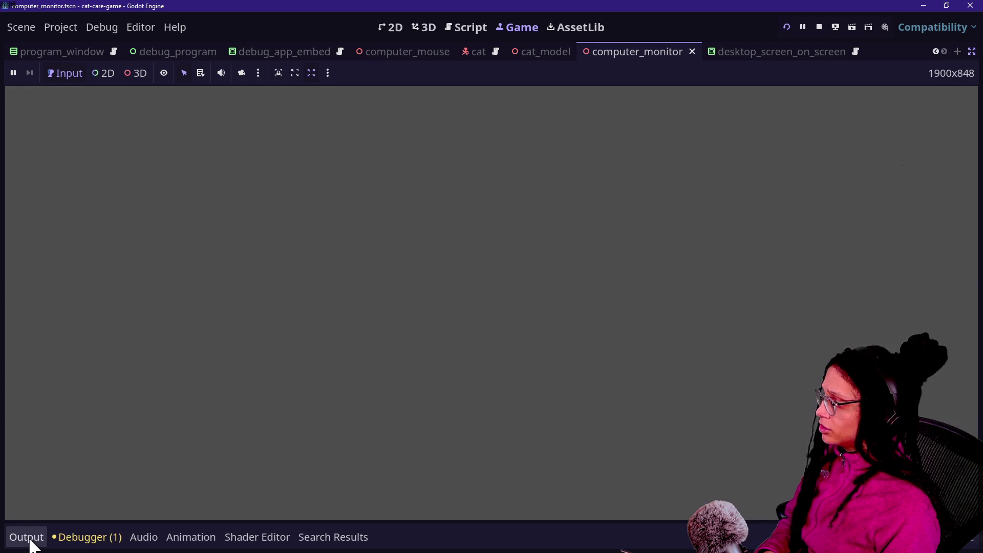
Step: Filter the Output for 'WORKING' while zooming to the monitor and back, then stop the game
{"action": "left_click", "coordinate": [29, 537]}
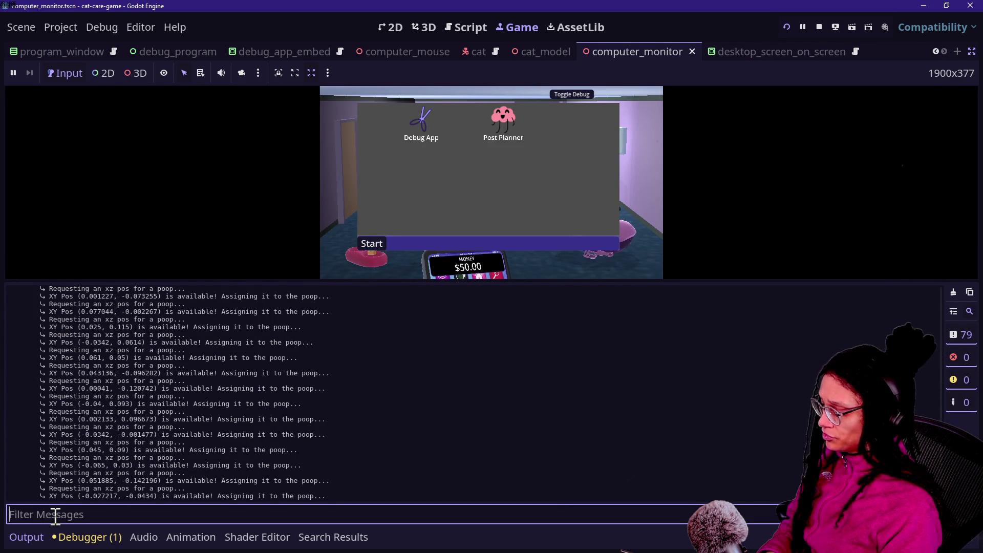
{"action": "type", "text": "working"}
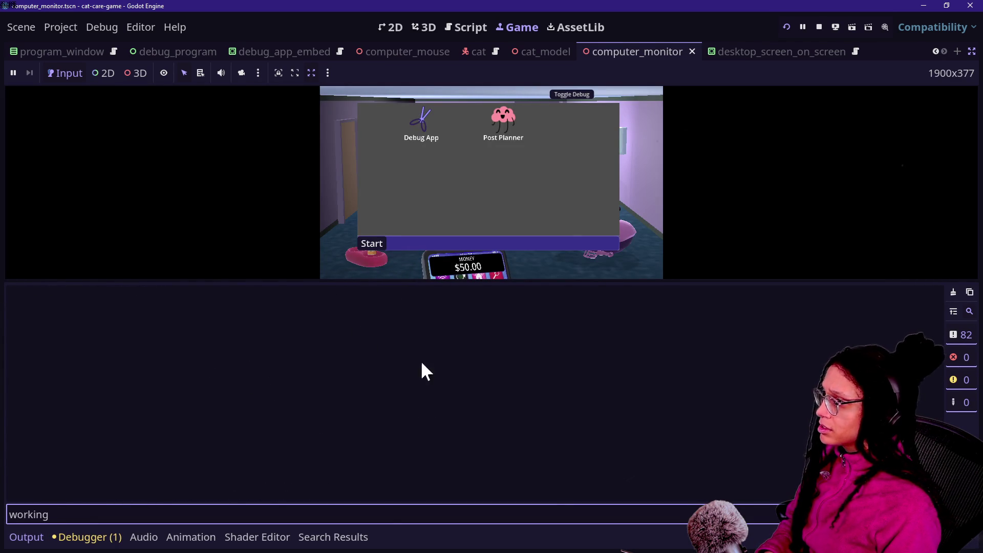
{"action": "left_click", "coordinate": [558, 194]}
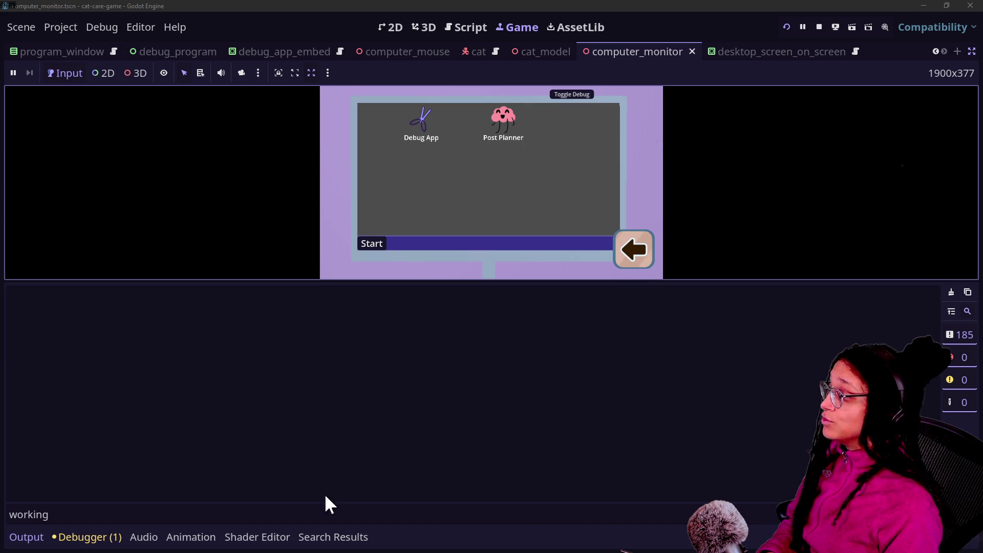
{"action": "left_click", "coordinate": [325, 513]}
{"action": "type", "text": "WORKING"}
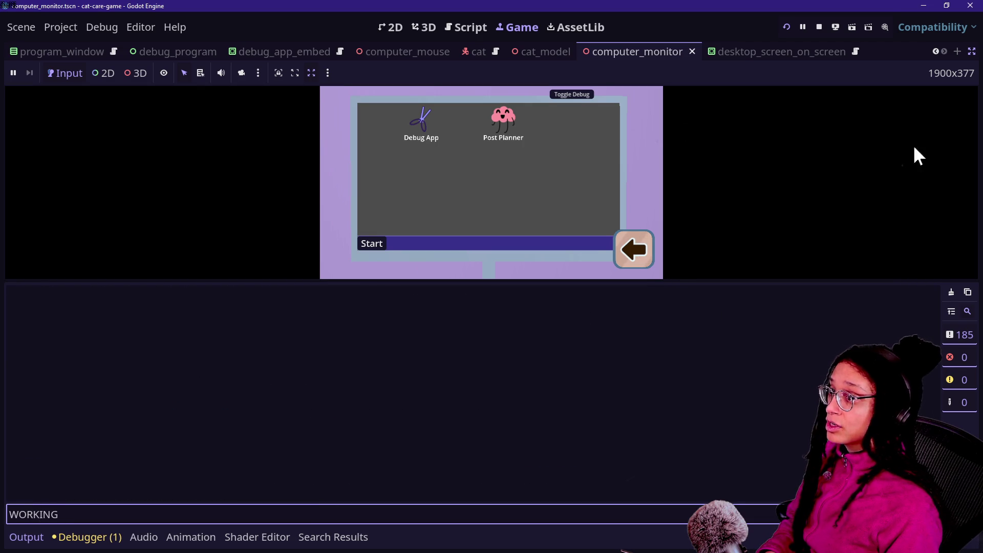
{"action": "left_click", "coordinate": [640, 261]}
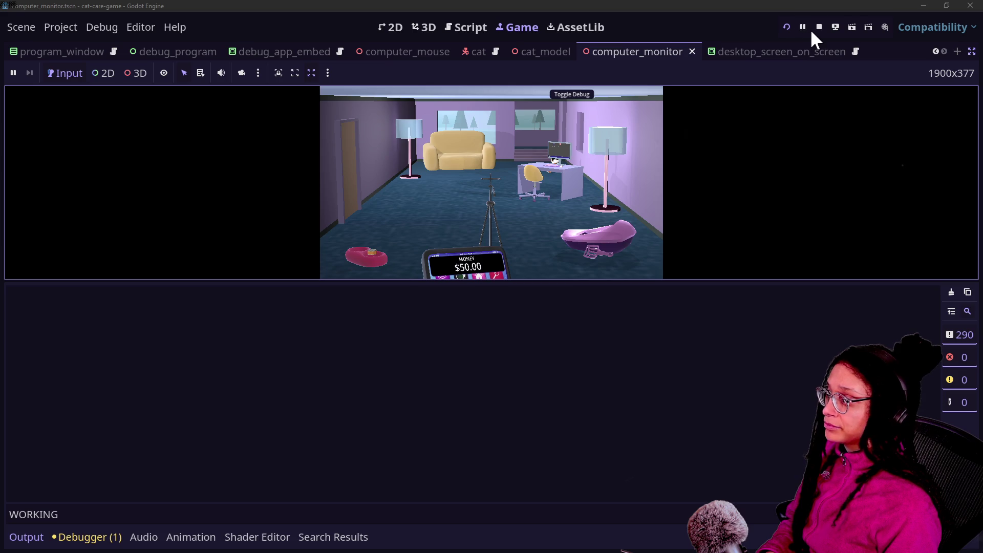
{"action": "left_click", "coordinate": [818, 28]}
{"action": "left_click", "coordinate": [430, 177]}
Step: Remove the IT'S WORKING print line from manage_desktop.gd
{"action": "key", "text": "ctrl+j"}
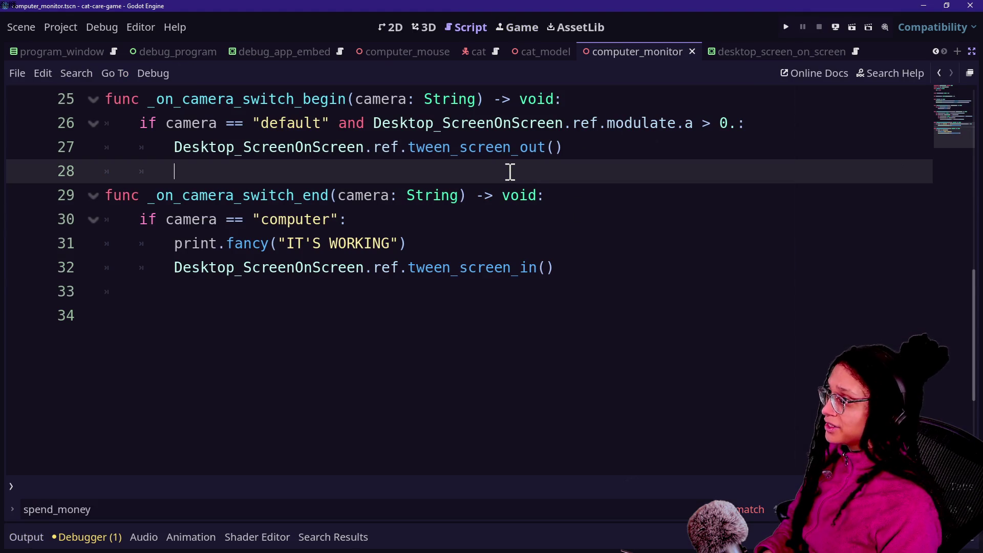
{"action": "left_click_drag", "start_coordinate": [466, 233], "coordinate": [467, 217]}
{"action": "key", "text": "ctrl+c"}
{"action": "key", "text": "BackSpace"}
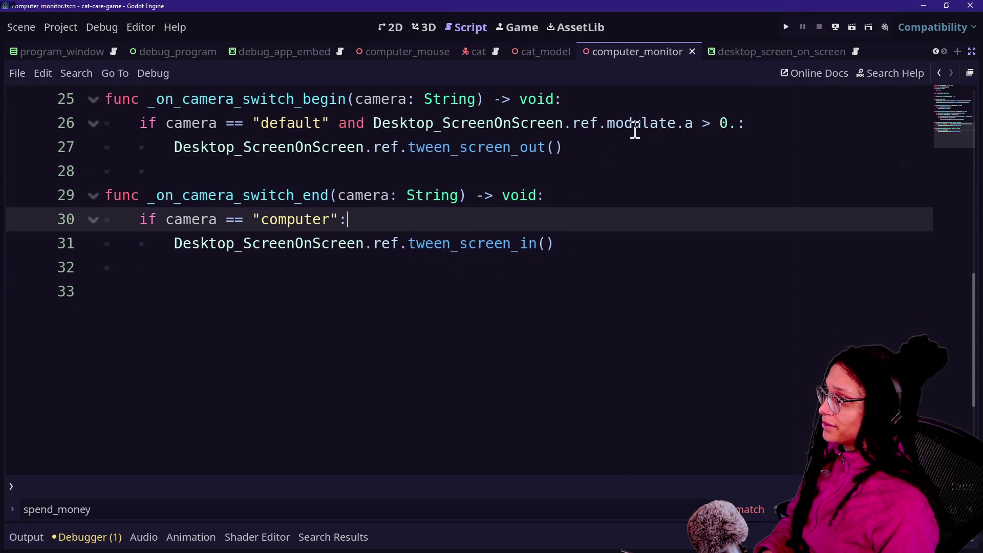
{"action": "scroll", "coordinate": [599, 166], "scroll_direction": "up", "scroll_amount": 2}
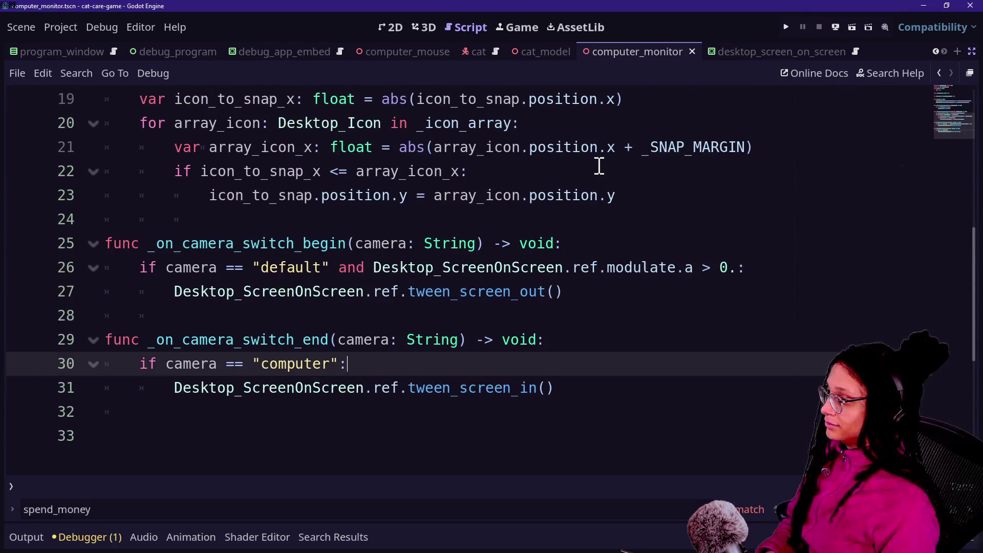
{"action": "scroll", "coordinate": [491, 219], "scroll_direction": "down", "scroll_amount": 5}
{"action": "scroll", "coordinate": [492, 222], "scroll_direction": "up", "scroll_amount": 4}
Step: Paste the print line into tween_screen_out and fix its indentation
{"action": "left_click", "coordinate": [499, 340], "text": "ctrl"}
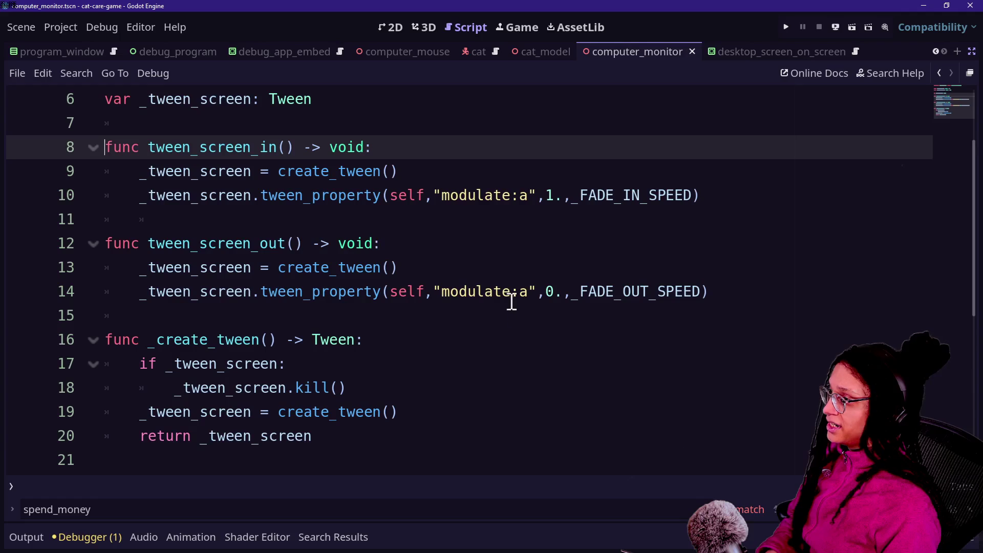
{"action": "left_click", "coordinate": [518, 240]}
{"action": "key", "text": "ctrl+v"}
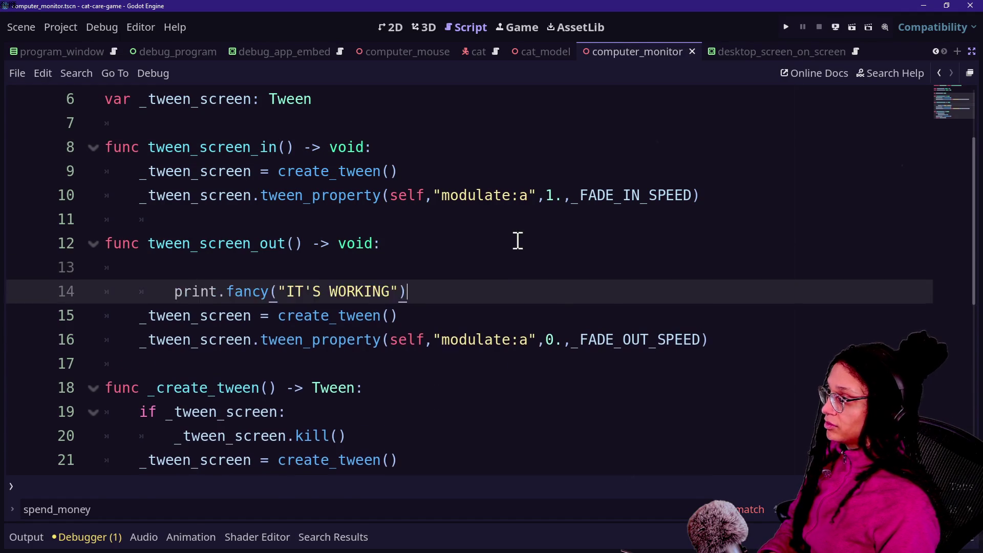
{"action": "key", "text": "ctrl+s"}
{"action": "left_click", "coordinate": [167, 301]}
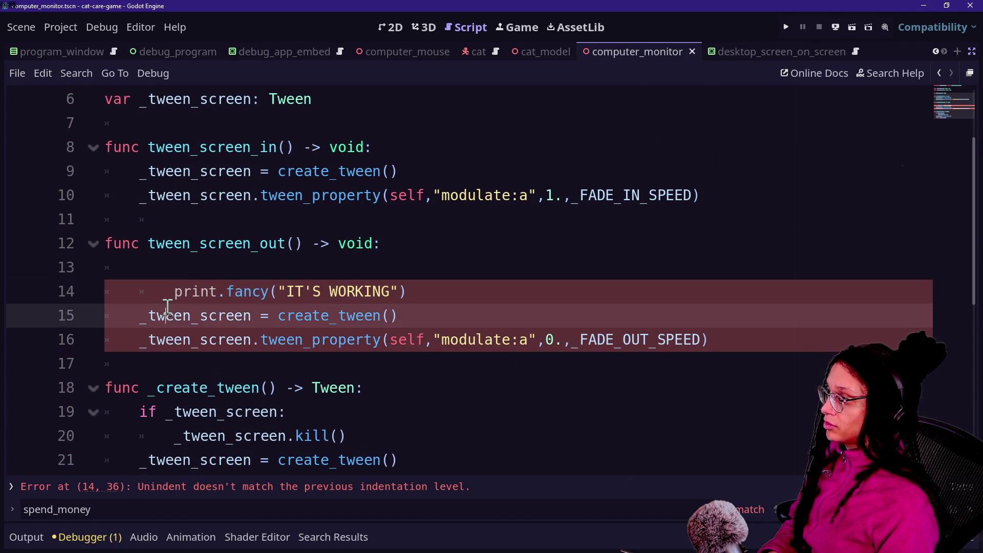
{"action": "key", "text": "BackSpace"}
{"action": "key", "text": "ctrl+s"}
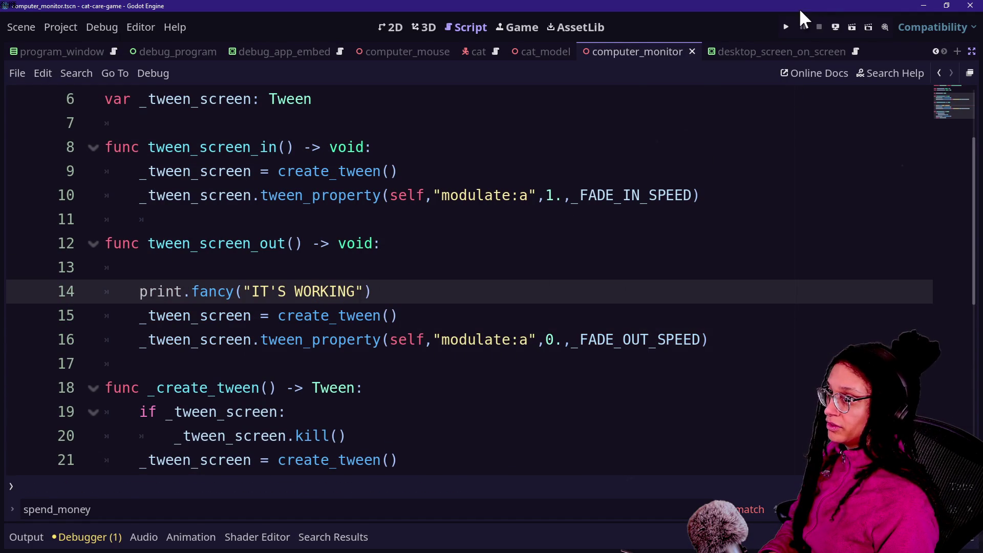
Step: Change the message to 'Tweening screen out...' and copy the line into tween_screen_in
{"action": "left_click_drag", "start_coordinate": [252, 291], "coordinate": [357, 292]}
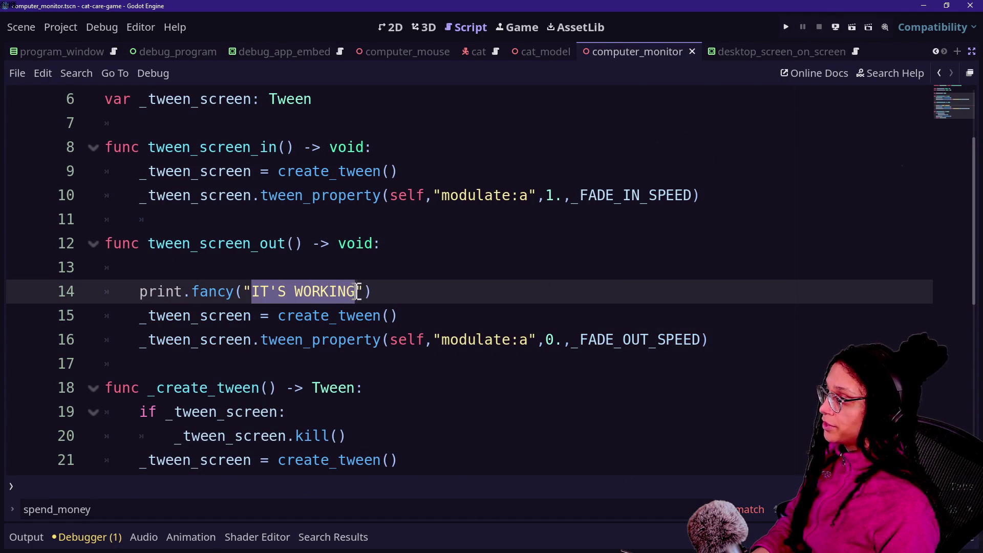
{"action": "key", "text": "BackSpace"}
{"action": "type", "text": "T"}
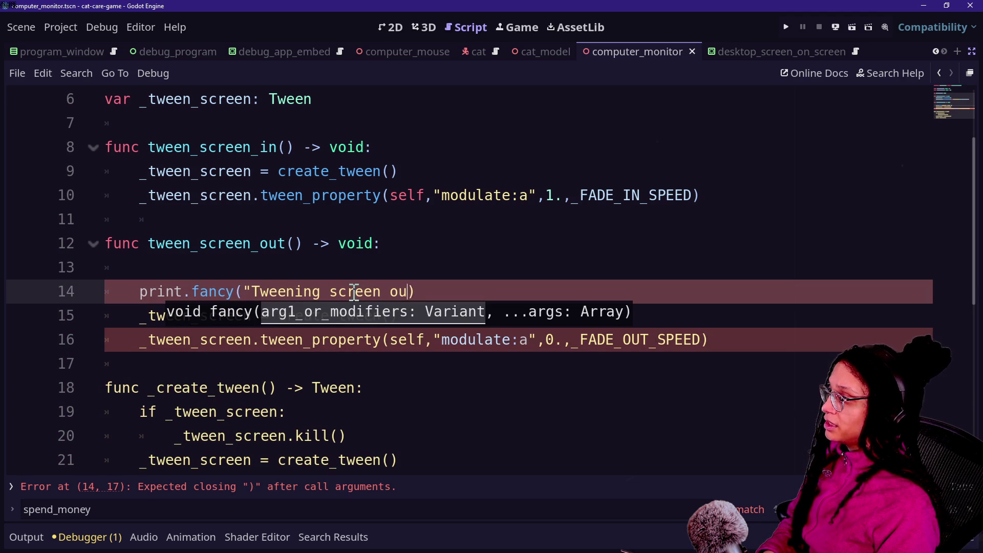
{"action": "type", "text": "...\""}
{"action": "left_click_drag", "start_coordinate": [459, 292], "coordinate": [460, 267]}
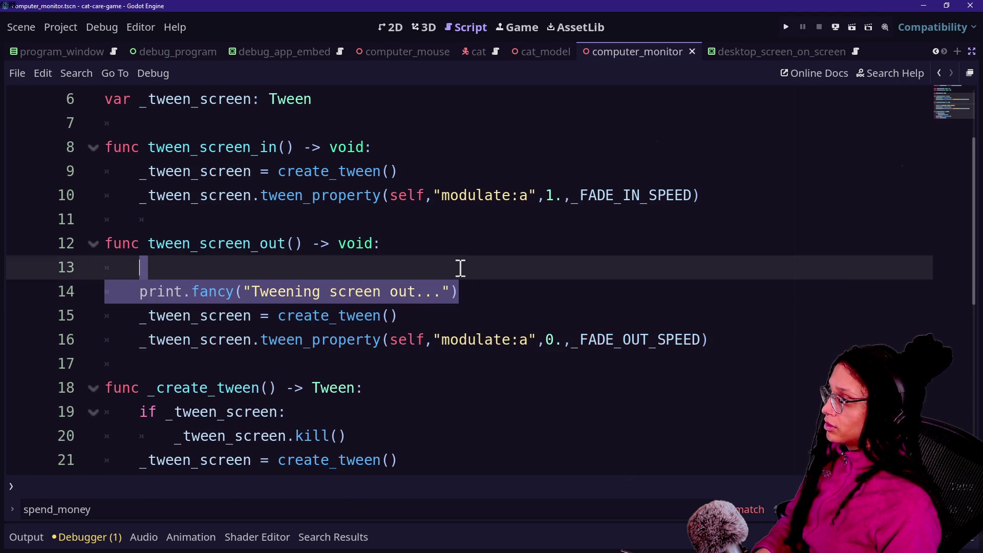
{"action": "key", "text": "ctrl+c"}
{"action": "left_click", "coordinate": [443, 149]}
{"action": "key", "text": "ctrl+v"}
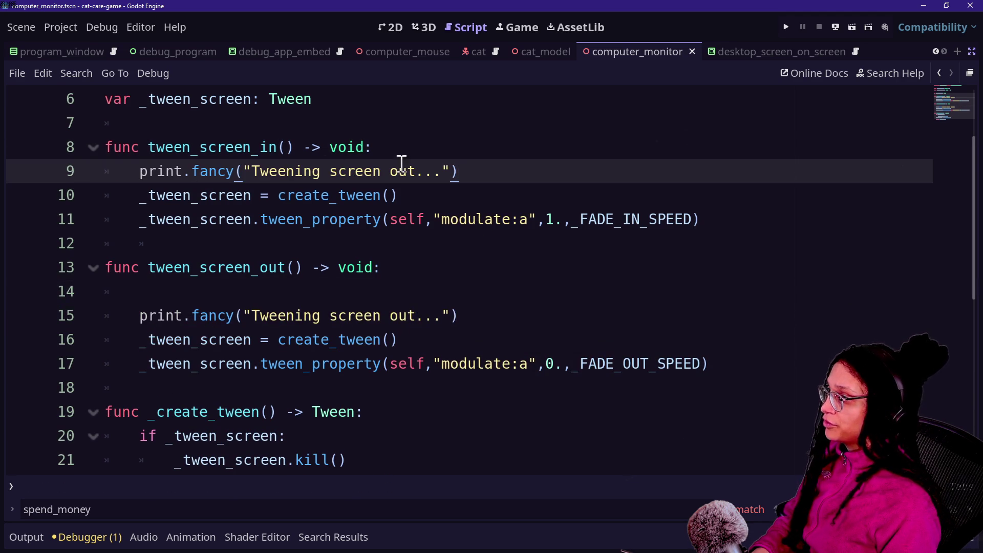
Step: Change the copied message to 'Tweening screen IN...', delete blank line 14, and save
{"action": "left_click", "coordinate": [429, 192]}
{"action": "left_click", "coordinate": [411, 171]}
{"action": "key", "text": "BackSpace"}
{"action": "key", "text": "BackSpace"}
{"action": "type", "text": "IN"}
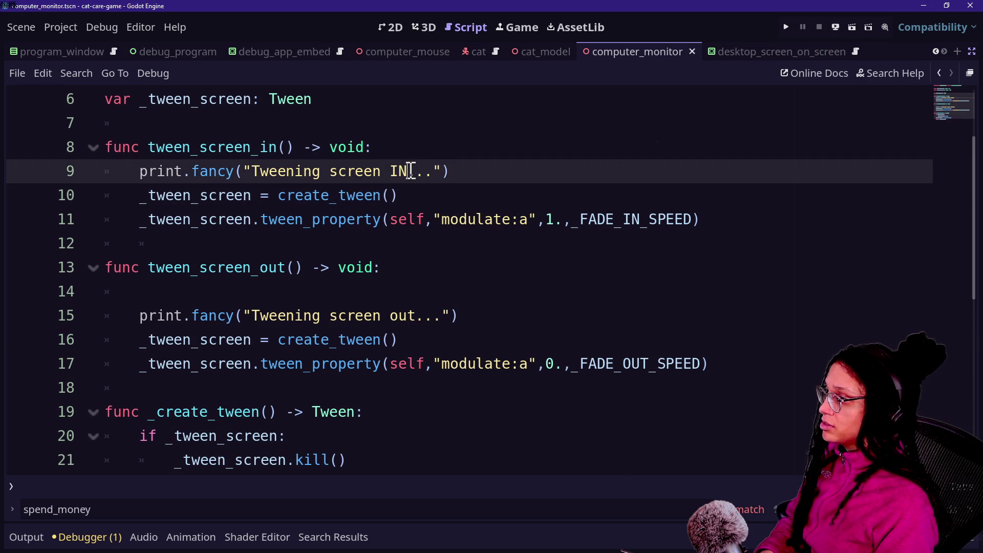
{"action": "key", "text": "ctrl+s"}
{"action": "left_click", "coordinate": [371, 364]}
{"action": "left_click", "coordinate": [352, 292]}
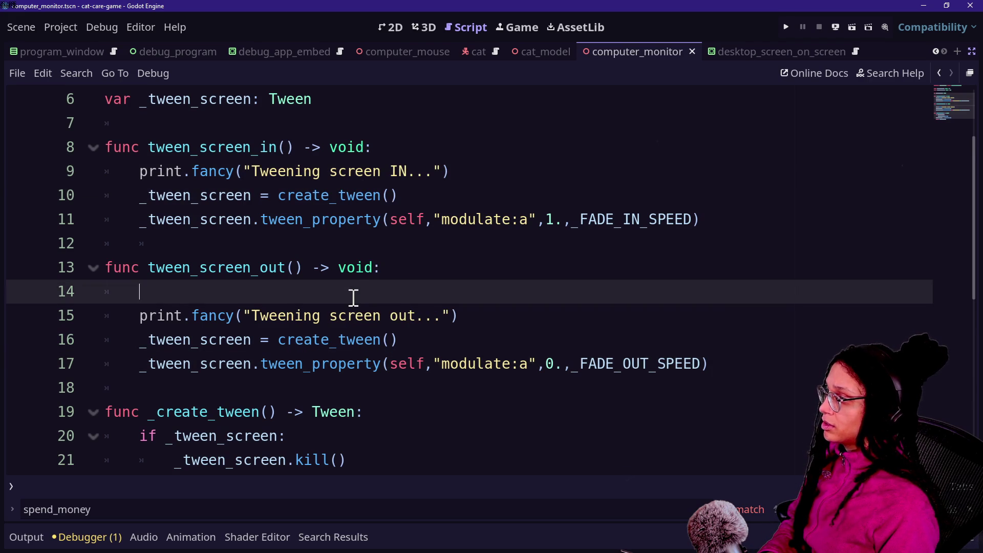
{"action": "key", "text": "BackSpace"}
{"action": "key", "text": "BackSpace"}
{"action": "key", "text": "ctrl+s"}
Step: Run the game and bring up the Output log with its filter text selected
{"action": "left_click", "coordinate": [782, 27]}
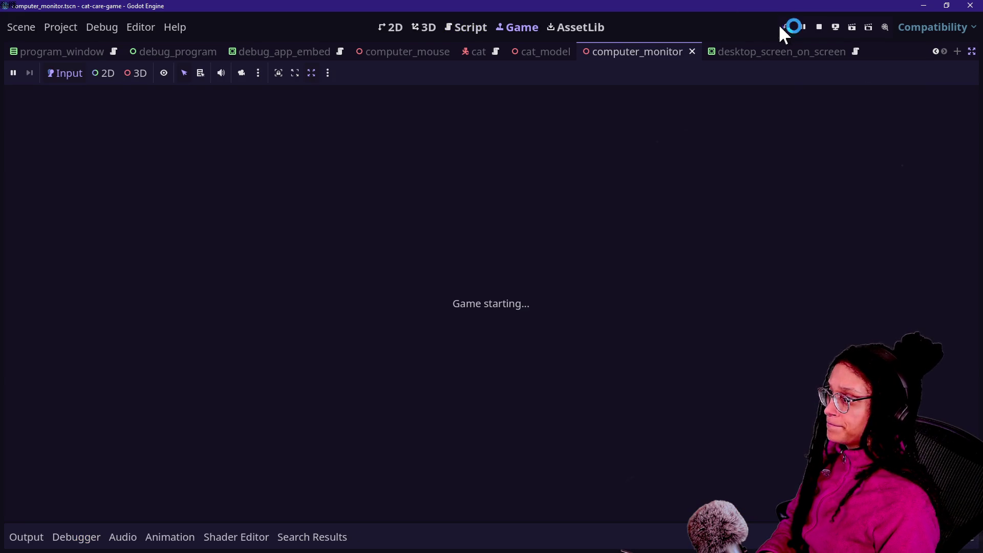
{"action": "left_click", "coordinate": [20, 535]}
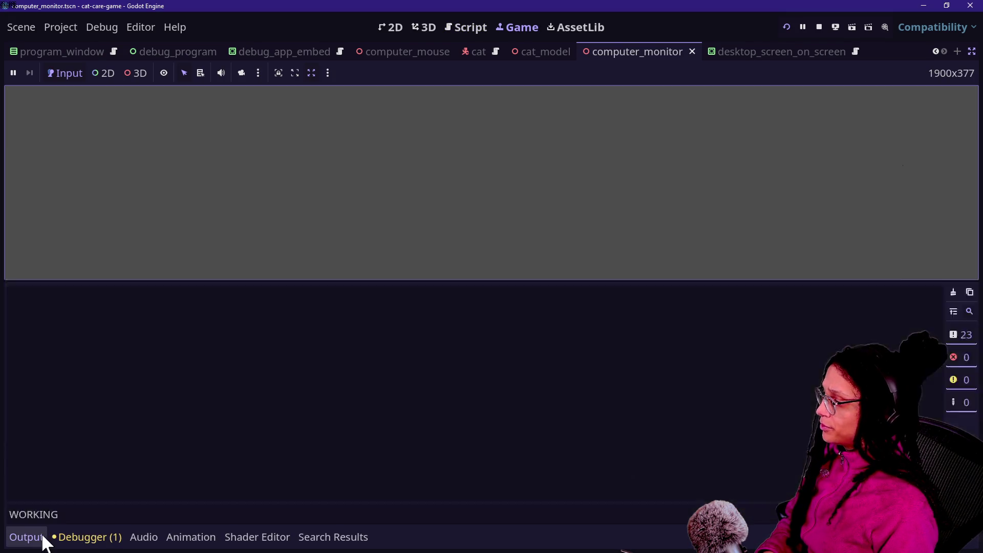
{"action": "left_click", "coordinate": [44, 537]}
{"action": "left_click", "coordinate": [44, 535]}
{"action": "double_click", "coordinate": [59, 516]}
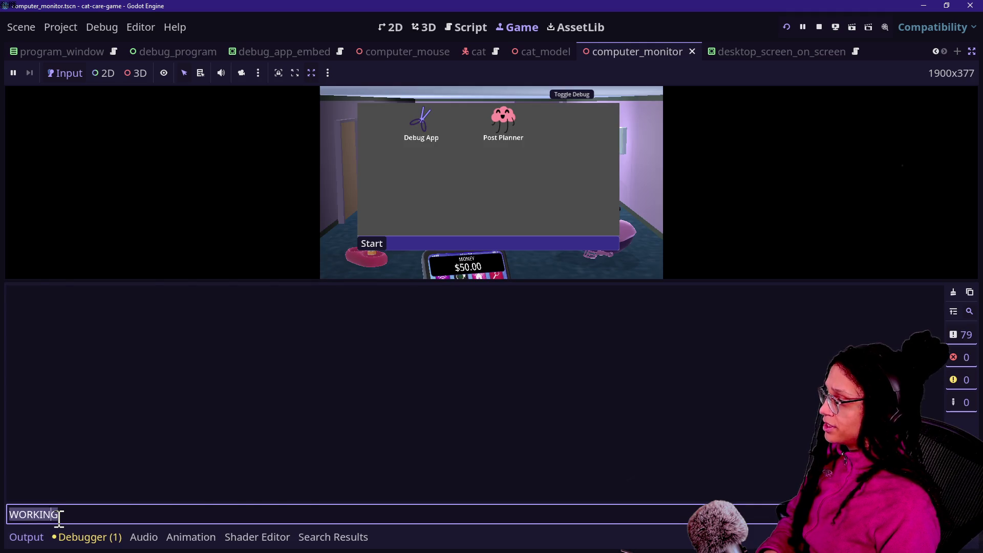
{"action": "type", "text": "tweening"}
Step: Enter and leave the computer monitor view so 'Tweening screen out...' logs appear
{"action": "left_click", "coordinate": [558, 177]}
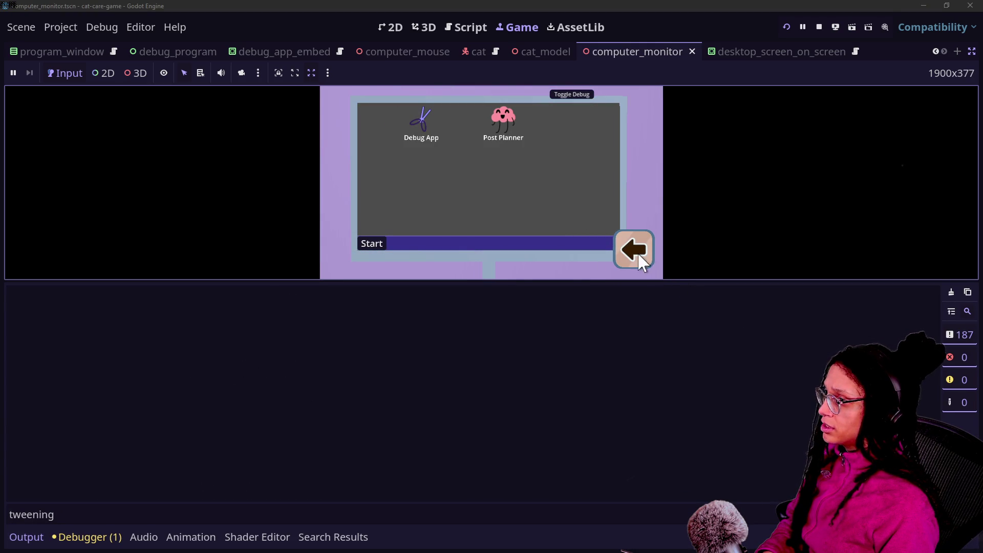
{"action": "left_click", "coordinate": [639, 256]}
{"action": "left_click_drag", "start_coordinate": [54, 299], "coordinate": [94, 303]}
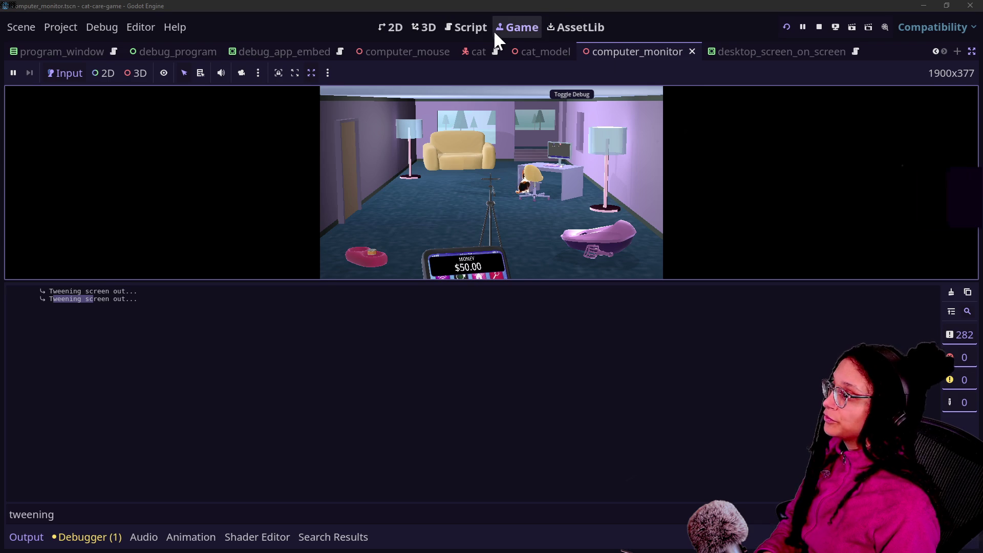
Step: Return to the script editor and scroll to the _create_tween helper at the script's end
{"action": "key", "text": "ctrl+F3"}
{"action": "left_click", "coordinate": [506, 210]}
{"action": "scroll", "coordinate": [513, 207], "scroll_direction": "down", "scroll_amount": 3}
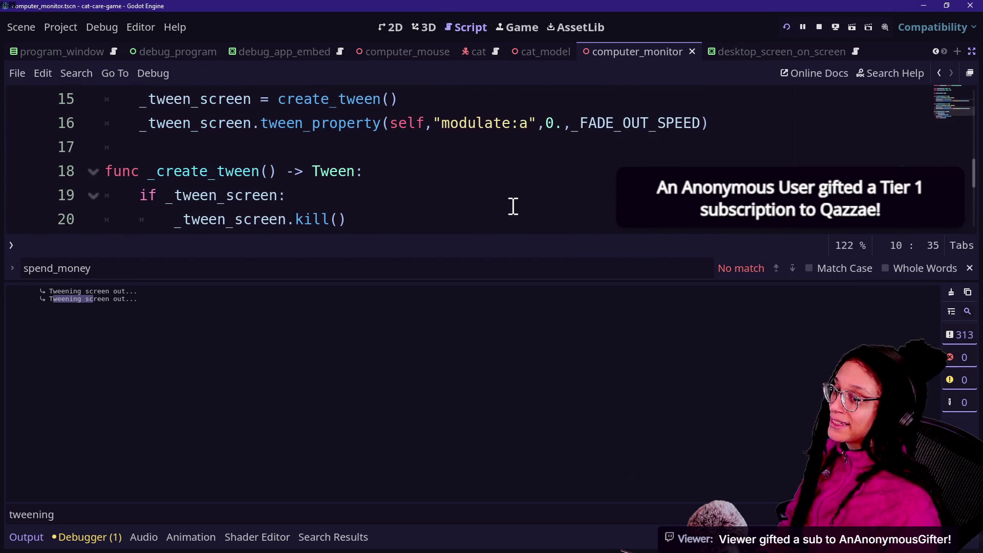
{"action": "scroll", "coordinate": [512, 206], "scroll_direction": "down", "scroll_amount": 2}
{"action": "left_click", "coordinate": [493, 183]}
{"action": "scroll", "coordinate": [493, 182], "scroll_direction": "up", "scroll_amount": 4}
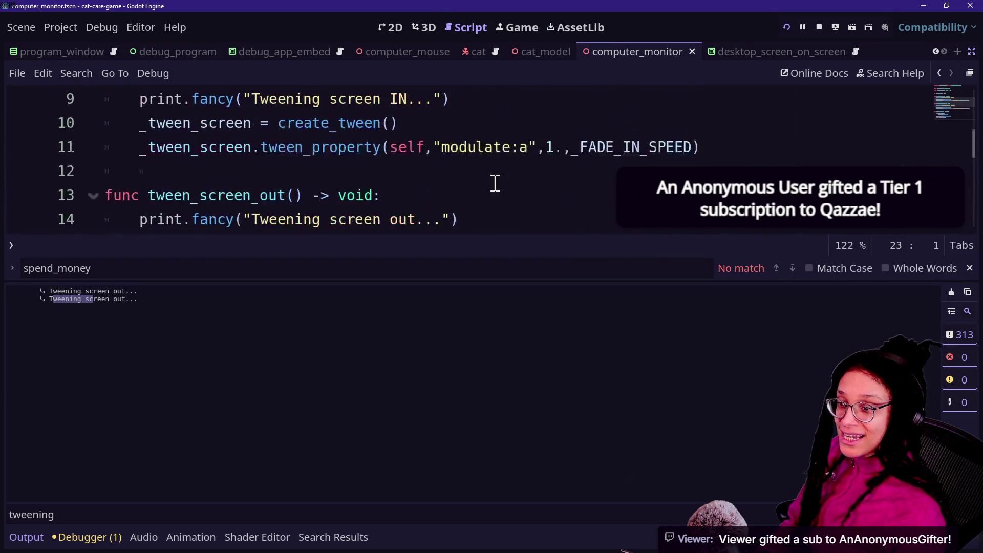
{"action": "scroll", "coordinate": [494, 183], "scroll_direction": "down", "scroll_amount": 5}
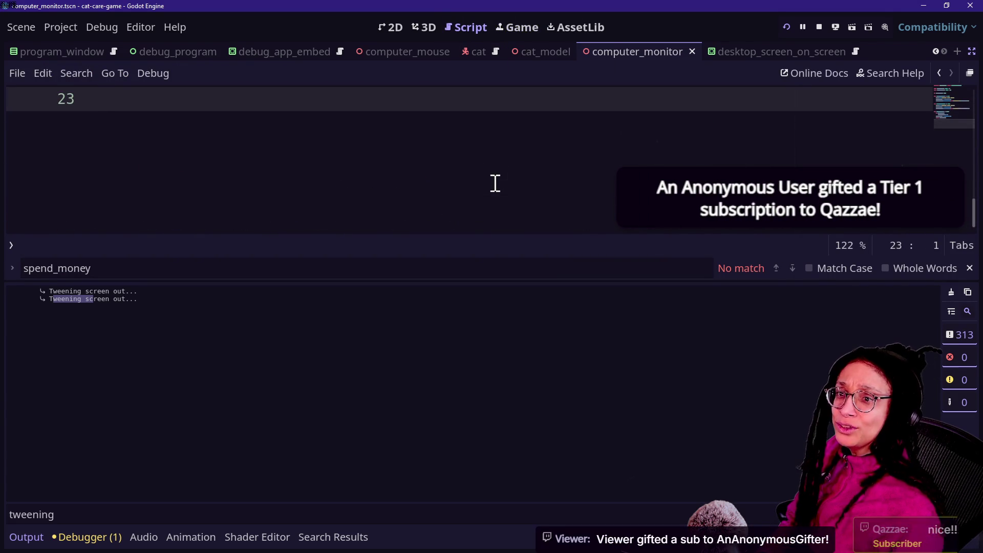
{"action": "scroll", "coordinate": [494, 183], "scroll_direction": "up", "scroll_amount": 1}
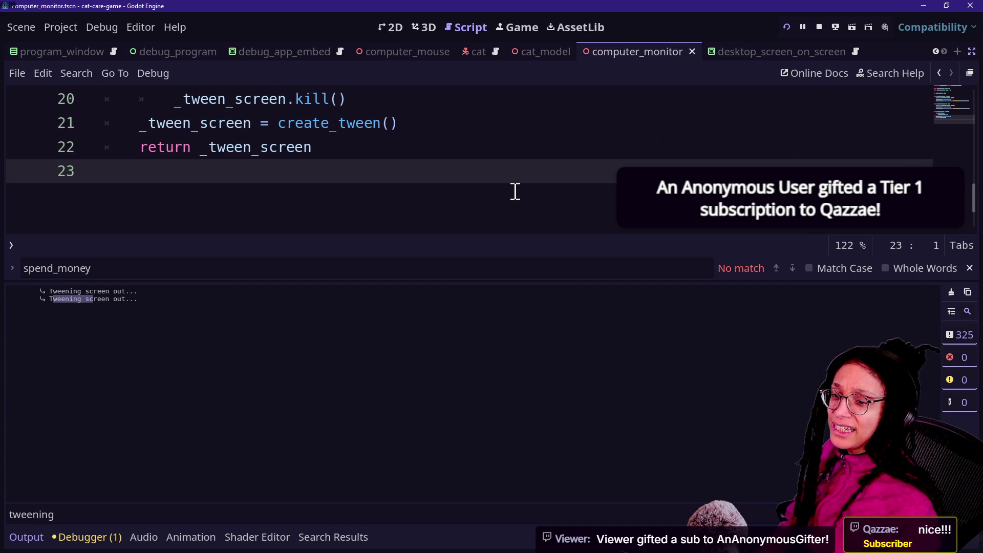
Step: Skim the Streamer.bot combined chat, then show the hyperGameDev Twitch and YouTube chats
{"action": "key", "text": "alt+Tab"}
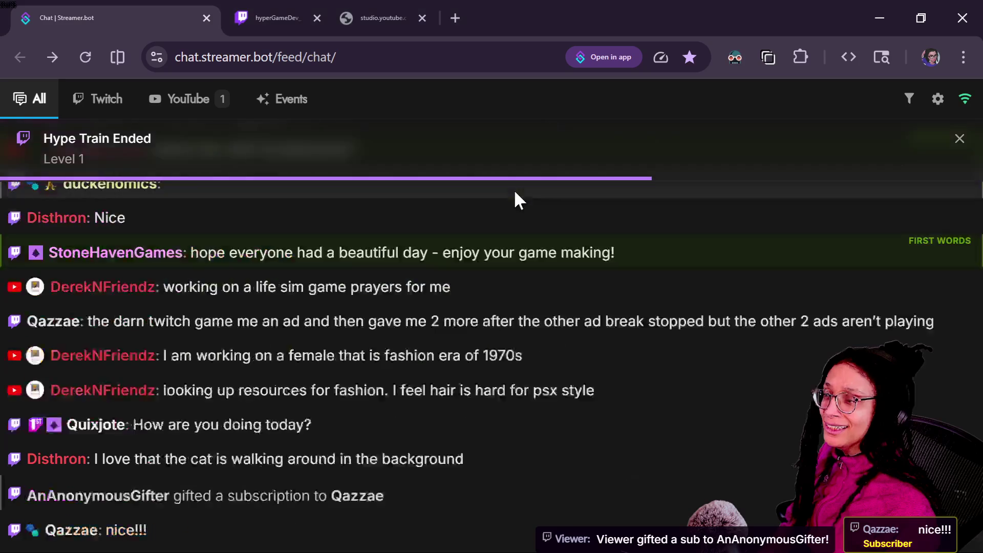
{"action": "scroll", "coordinate": [362, 226], "scroll_direction": "up", "scroll_amount": 5}
{"action": "scroll", "coordinate": [319, 241], "scroll_direction": "down", "scroll_amount": 5}
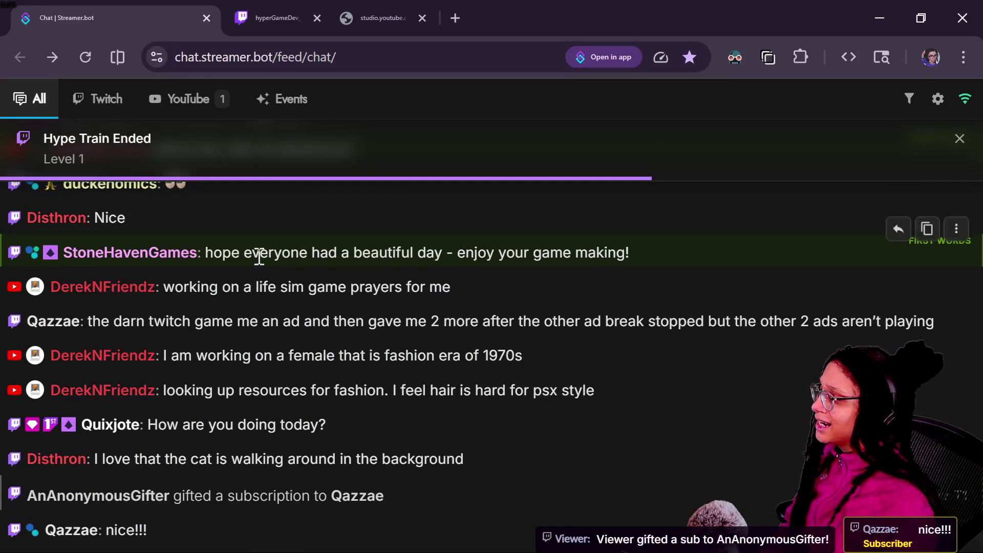
{"action": "left_click", "coordinate": [289, 4]}
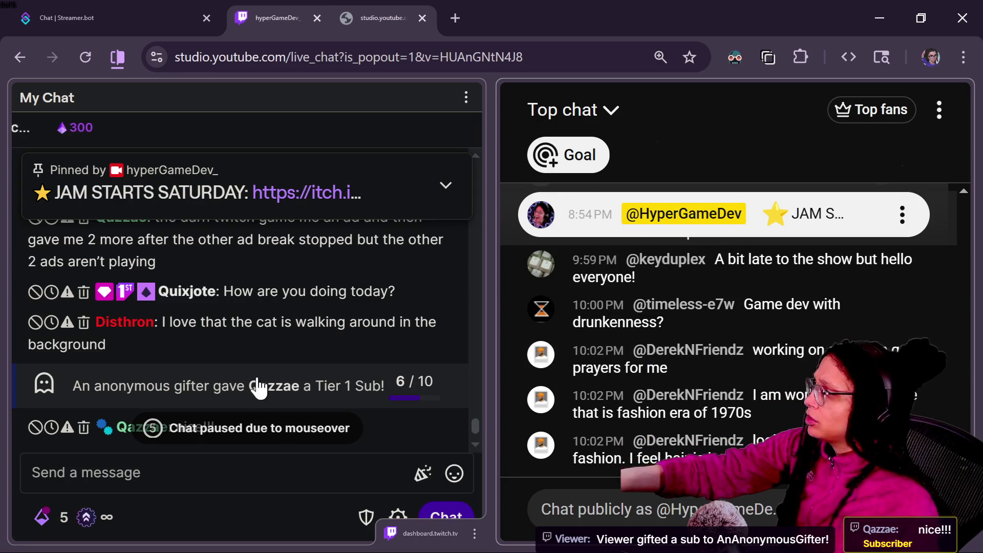
{"action": "scroll", "coordinate": [195, 264], "scroll_direction": "down", "scroll_amount": 4}
{"action": "scroll", "coordinate": [194, 265], "scroll_direction": "up", "scroll_amount": 2}
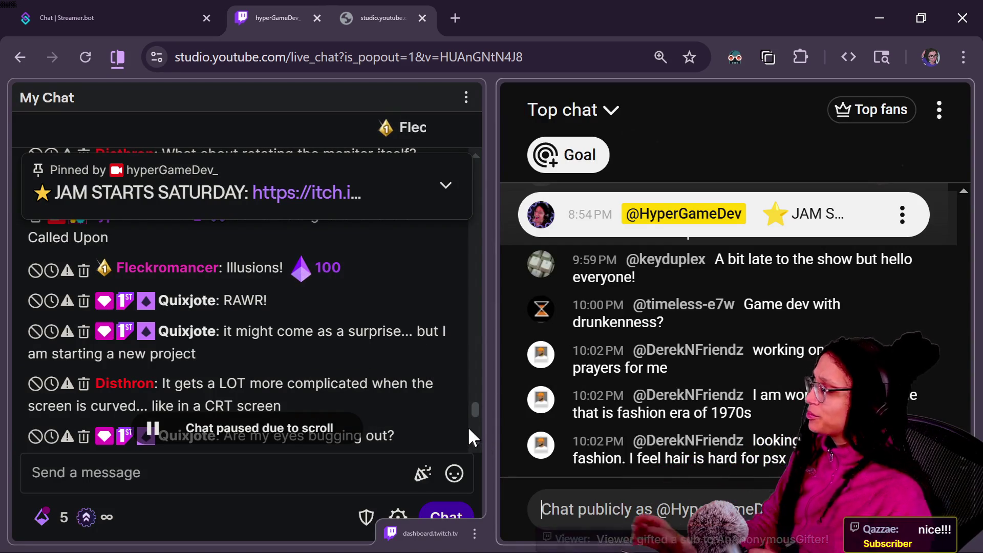
{"action": "mouse_move", "coordinate": [409, 434]}
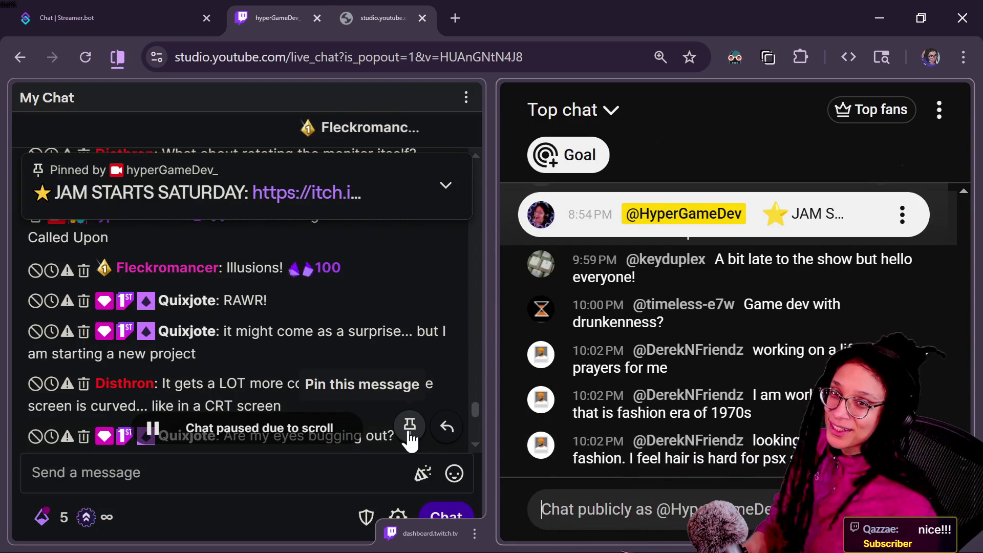
{"action": "scroll", "coordinate": [476, 405], "scroll_direction": "up", "scroll_amount": 3}
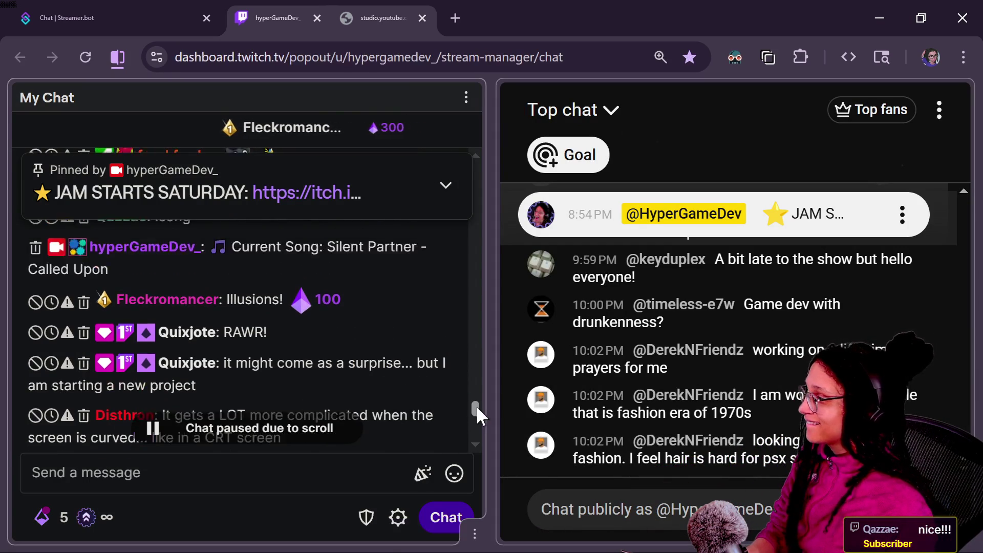
{"action": "left_click_drag", "start_coordinate": [476, 402], "coordinate": [476, 398]}
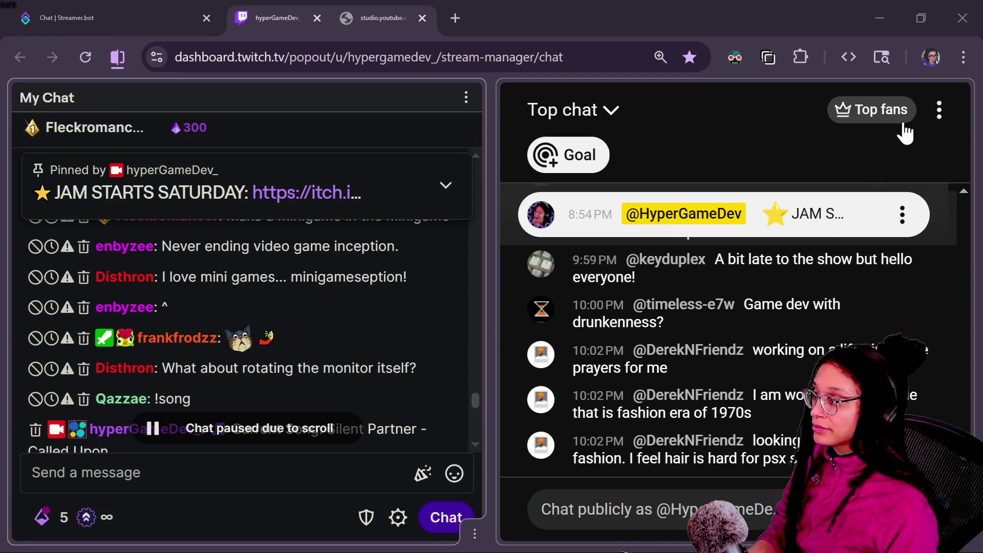
{"action": "left_click", "coordinate": [476, 397]}
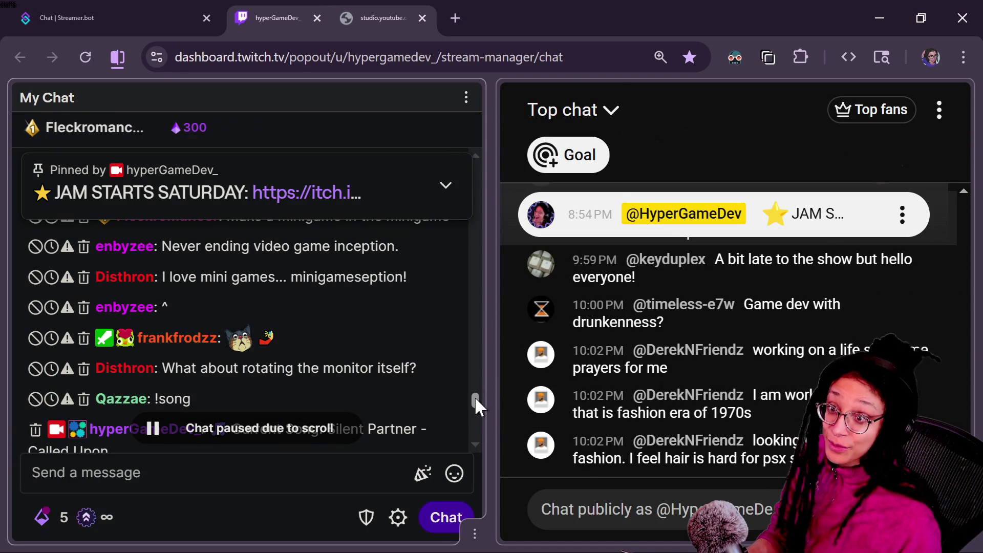
{"action": "left_click_drag", "start_coordinate": [475, 396], "coordinate": [476, 410]}
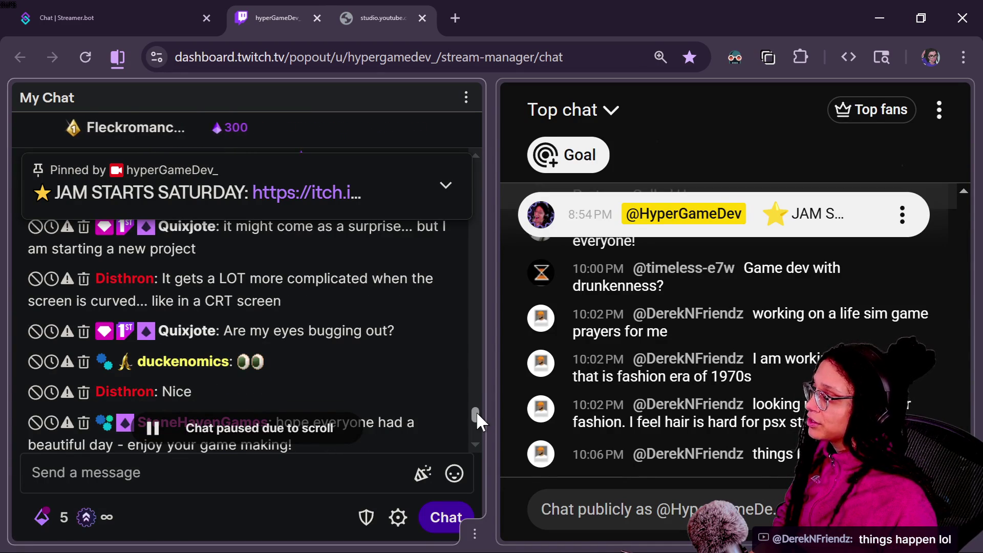
{"action": "left_click_drag", "start_coordinate": [476, 410], "coordinate": [476, 417]}
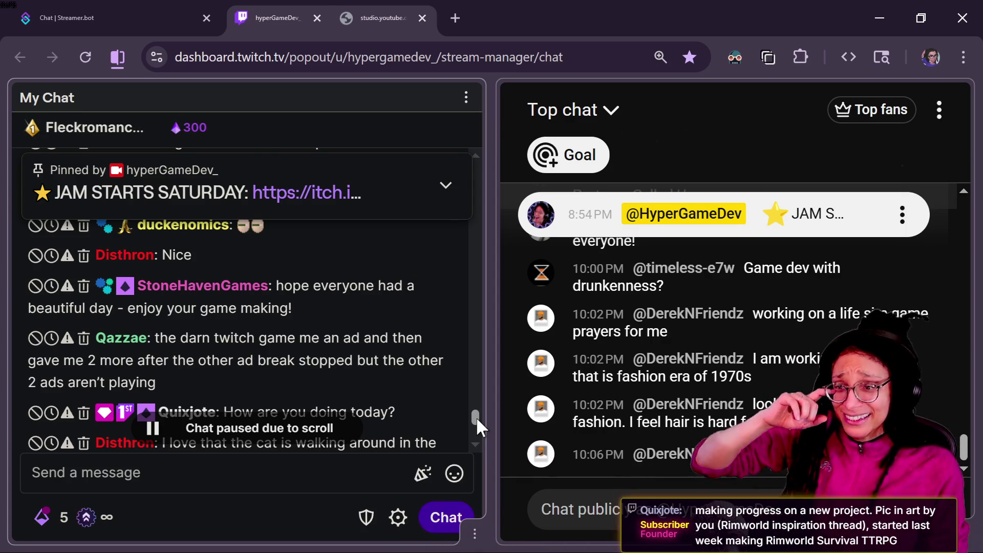
Step: Read back through older YouTube Top chat messages, then switch to the itch.io Game-like Jam 8 page
{"action": "scroll", "coordinate": [352, 369], "scroll_direction": "down", "scroll_amount": 4}
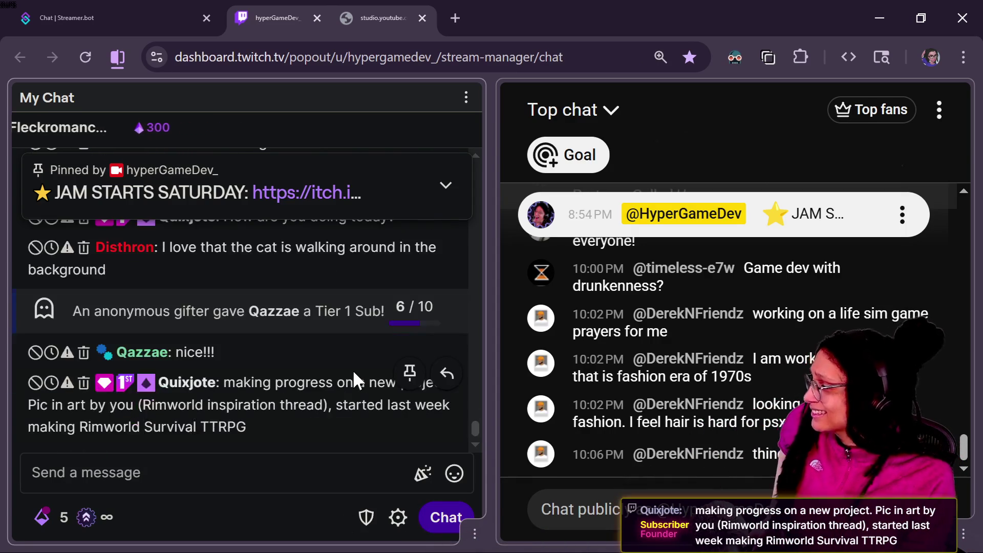
{"action": "scroll", "coordinate": [348, 391], "scroll_direction": "up", "scroll_amount": 2}
{"action": "scroll", "coordinate": [348, 391], "scroll_direction": "down", "scroll_amount": 3}
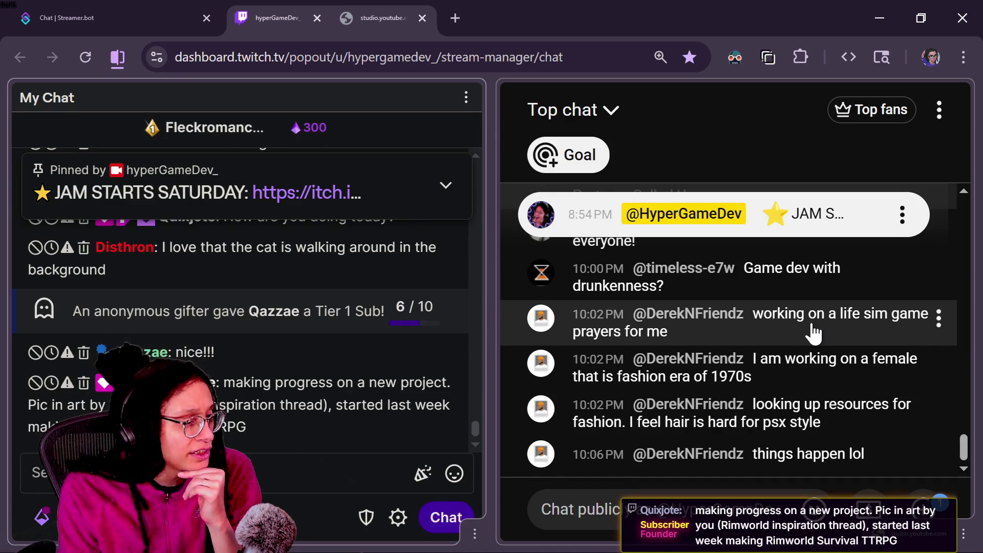
{"action": "scroll", "coordinate": [800, 316], "scroll_direction": "up", "scroll_amount": 2}
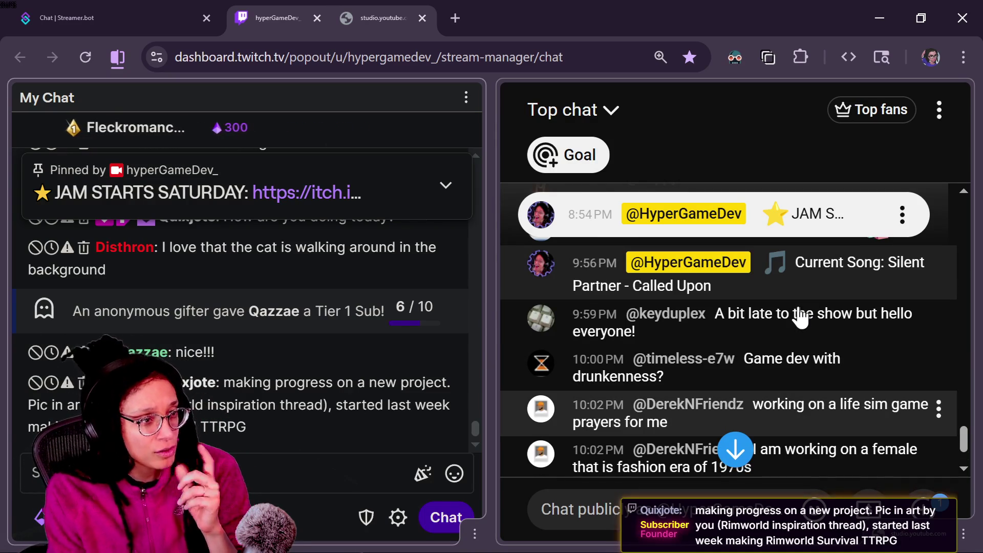
{"action": "left_click_drag", "start_coordinate": [964, 439], "coordinate": [957, 424]}
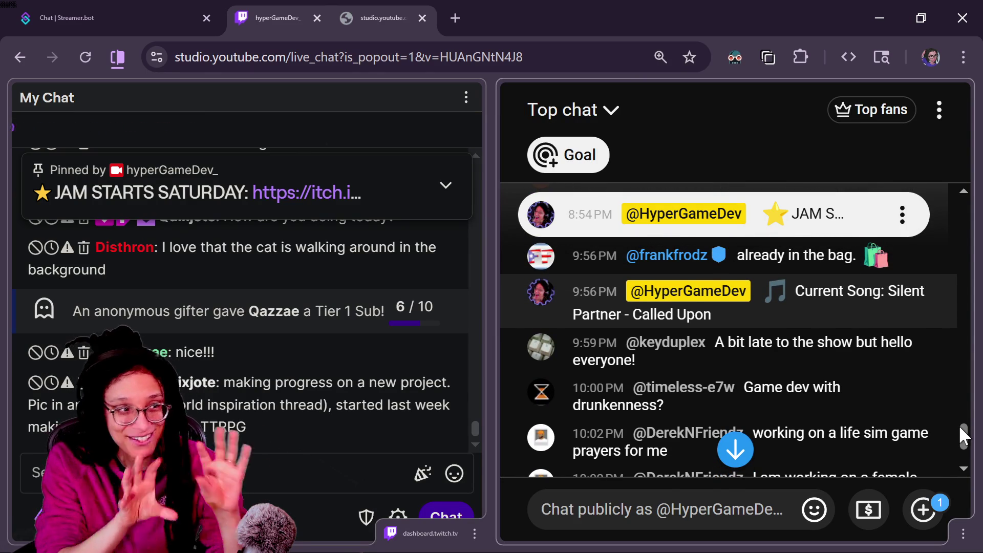
{"action": "mouse_move", "coordinate": [960, 428]}
{"action": "left_mouse_down"}
{"action": "mouse_move", "coordinate": [962, 404]}
{"action": "mouse_move", "coordinate": [961, 414]}
{"action": "left_mouse_up"}
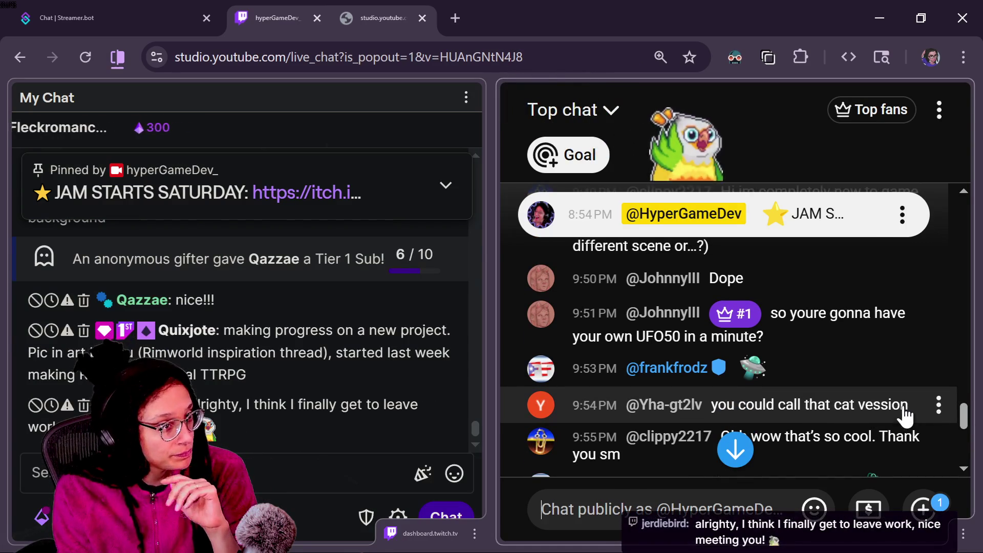
{"action": "left_click_drag", "start_coordinate": [959, 414], "coordinate": [960, 453]}
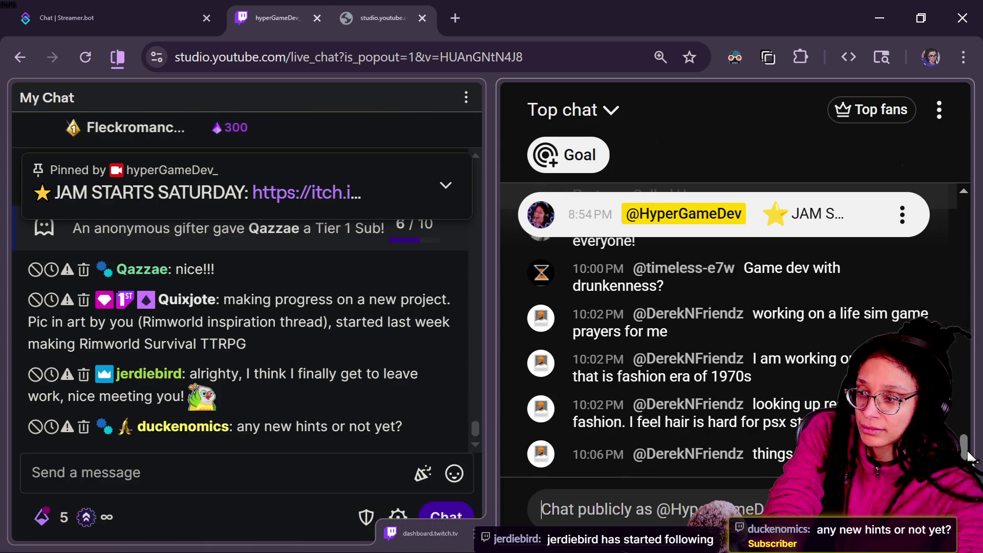
{"action": "key", "text": "alt+Tab"}
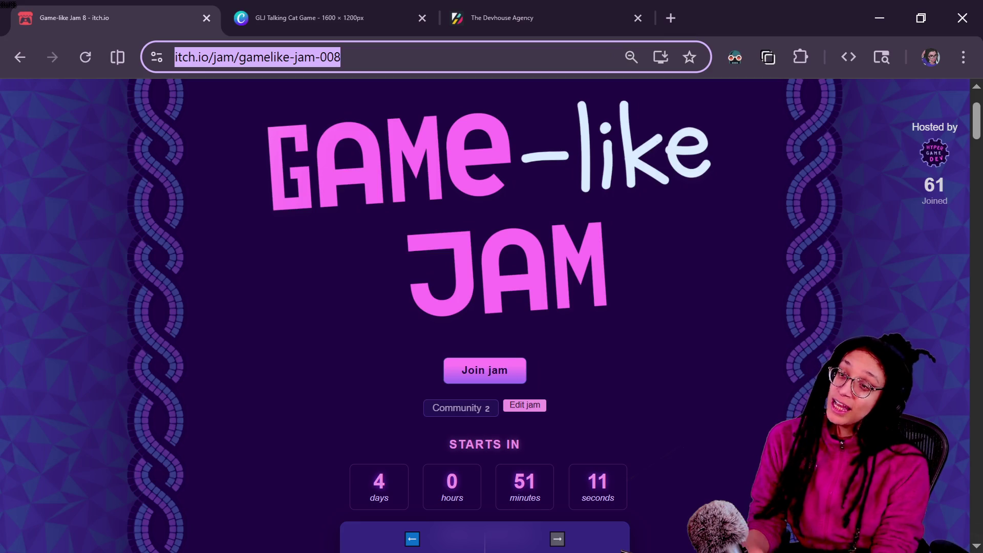
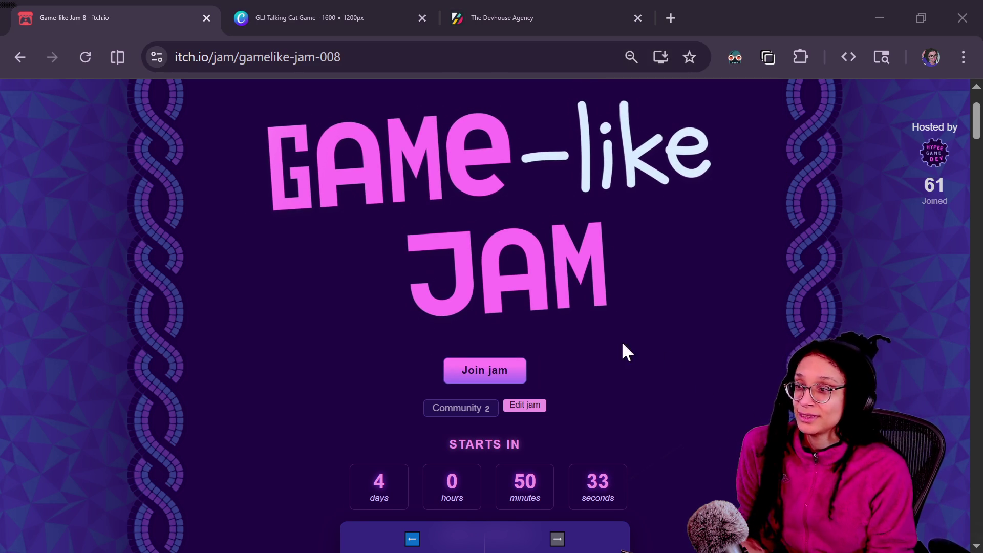
Step: Open Discord in a new Chrome tab and scroll the Hyper Game Dev channel sidebar
{"action": "left_click", "coordinate": [669, 18]}
{"action": "left_click", "coordinate": [59, 90]}
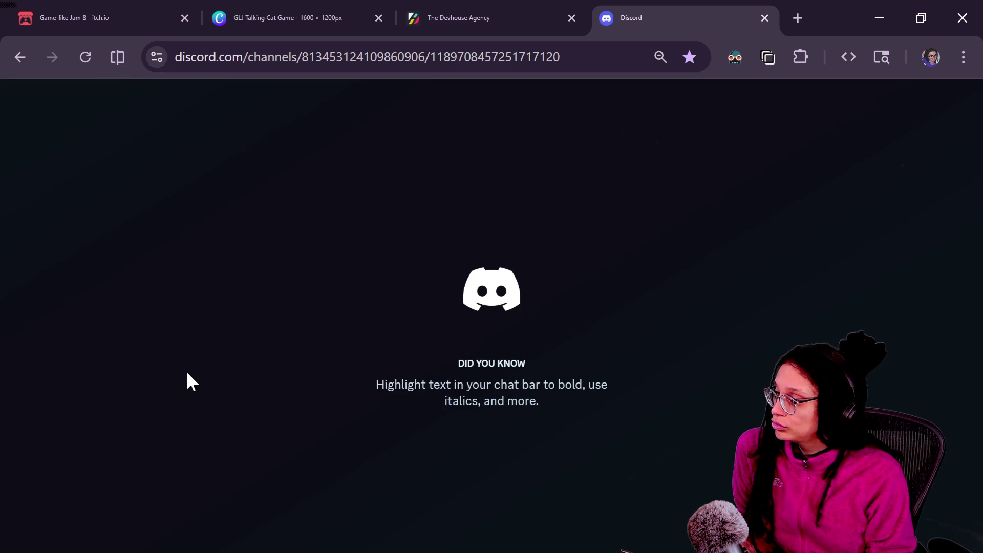
{"action": "scroll", "coordinate": [113, 426], "scroll_direction": "down", "scroll_amount": 10}
{"action": "scroll", "coordinate": [113, 426], "scroll_direction": "up", "scroll_amount": 2}
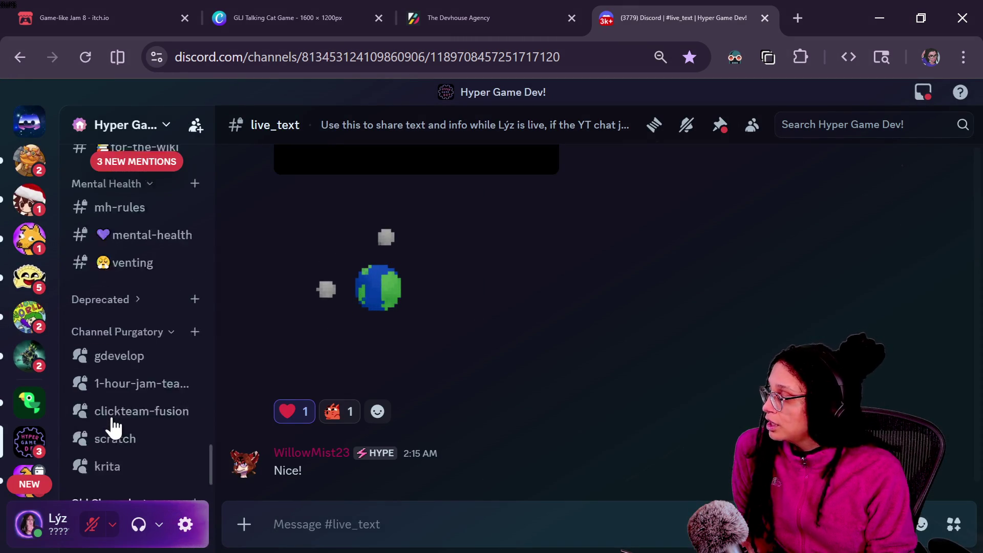
{"action": "scroll", "coordinate": [113, 426], "scroll_direction": "up", "scroll_amount": 10}
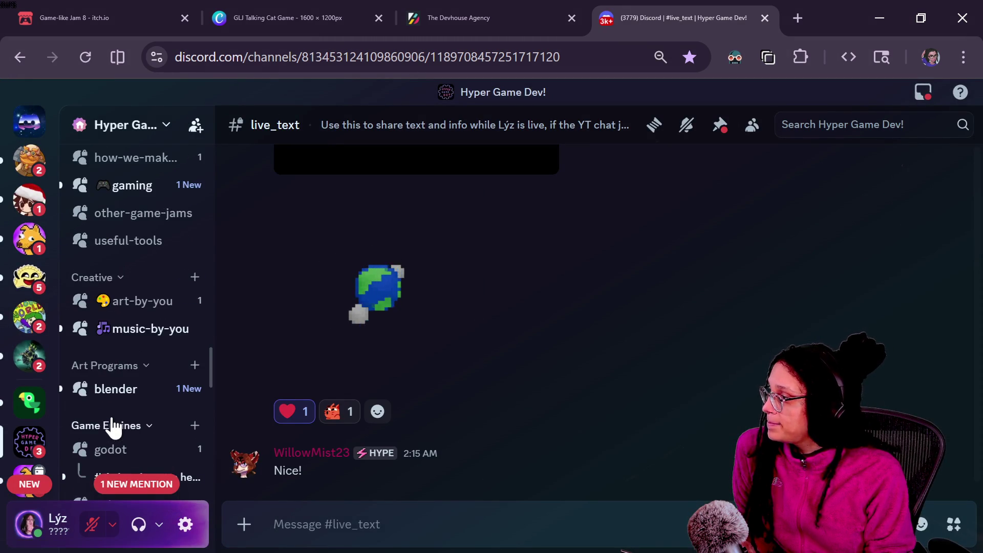
{"action": "scroll", "coordinate": [113, 426], "scroll_direction": "up", "scroll_amount": 5}
{"action": "mouse_move", "coordinate": [113, 426]}
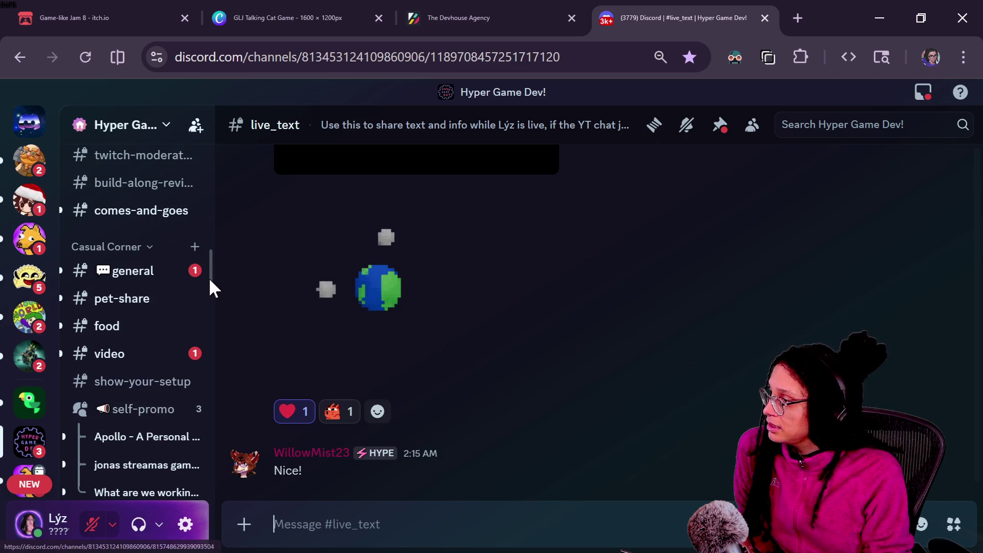
{"action": "mouse_move", "coordinate": [209, 279]}
{"action": "left_mouse_down"}
{"action": "mouse_move", "coordinate": [213, 262]}
{"action": "mouse_move", "coordinate": [216, 376]}
{"action": "left_mouse_up"}
Step: Open the Rimworld inspiration thread in art-by-you and preview its splash image
{"action": "left_click", "coordinate": [128, 280]}
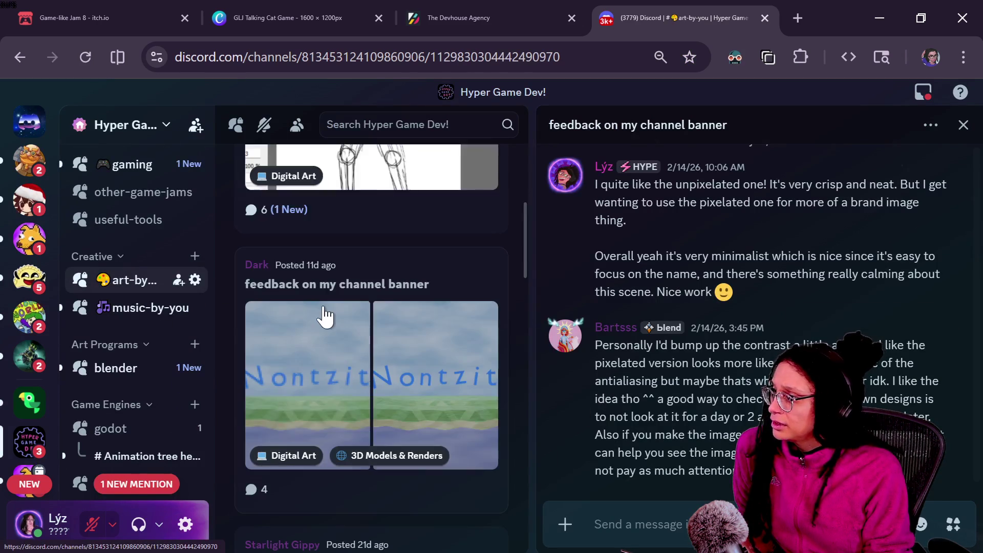
{"action": "left_click", "coordinate": [435, 305]}
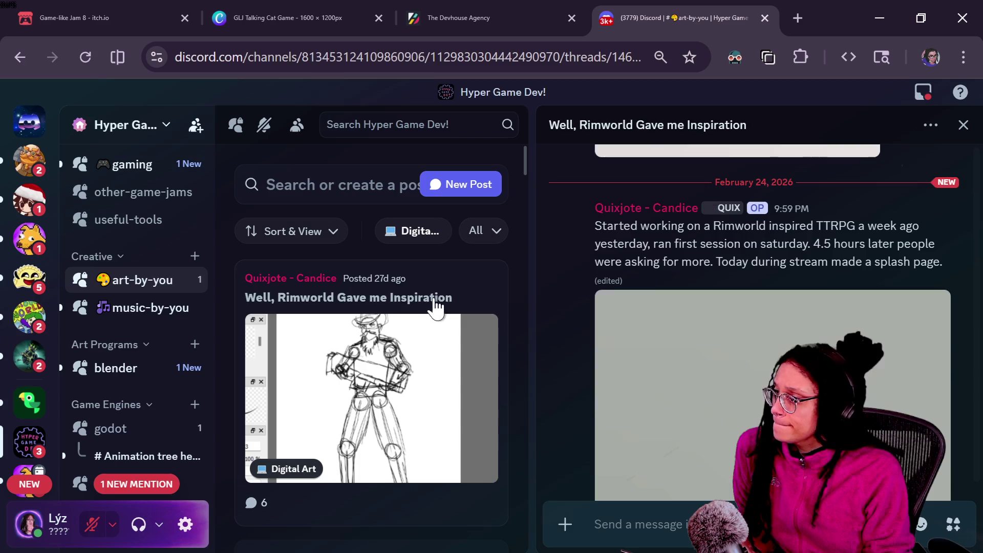
{"action": "left_click", "coordinate": [798, 351]}
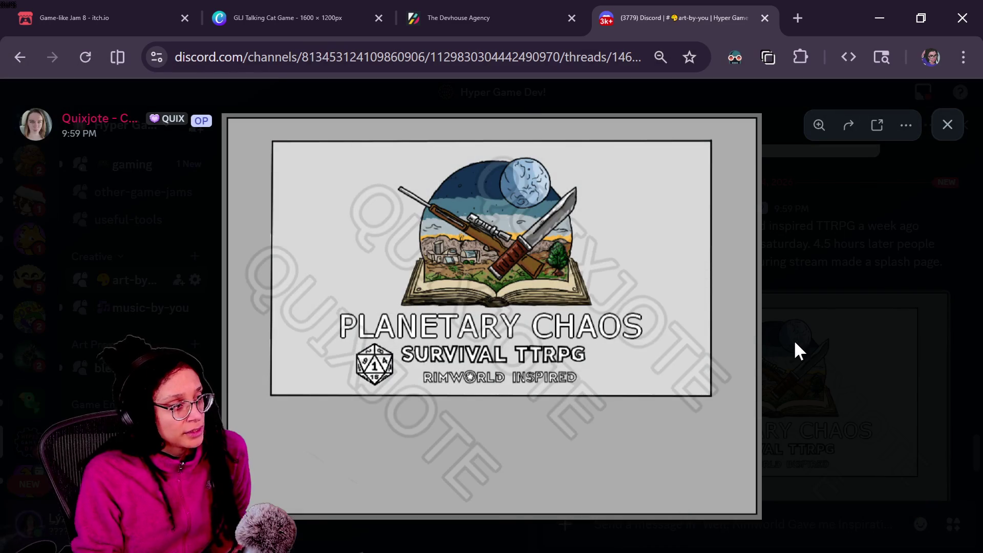
{"action": "left_click", "coordinate": [775, 299]}
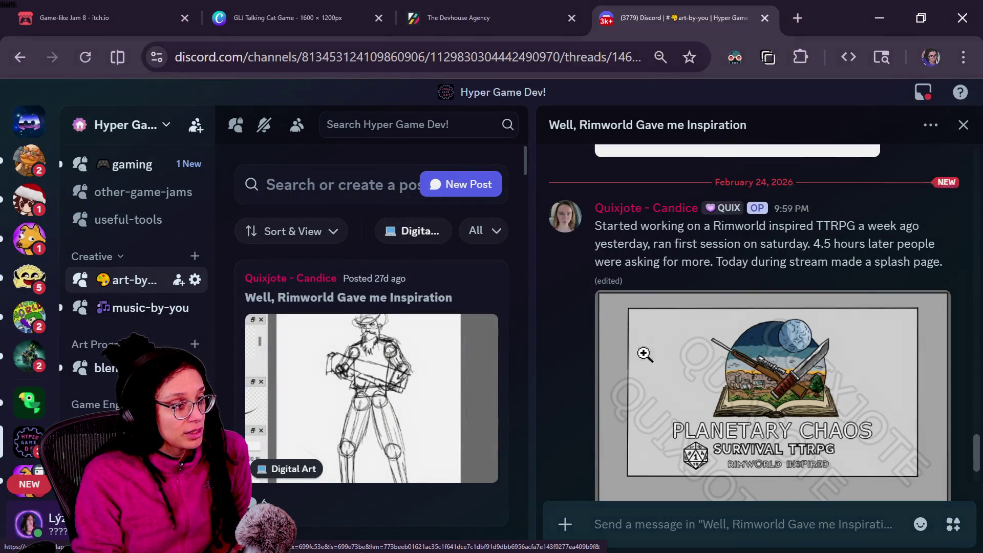
Step: Zoom into the Planetary Chaos splash image's detail and title text, then close the viewer
{"action": "left_click", "coordinate": [644, 353]}
{"action": "left_click", "coordinate": [485, 208]}
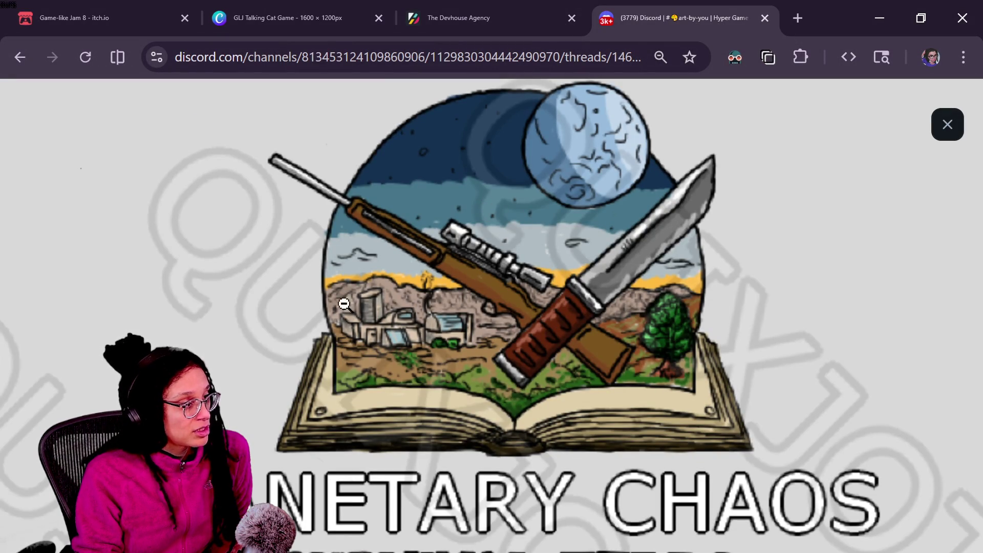
{"action": "left_click", "coordinate": [567, 175]}
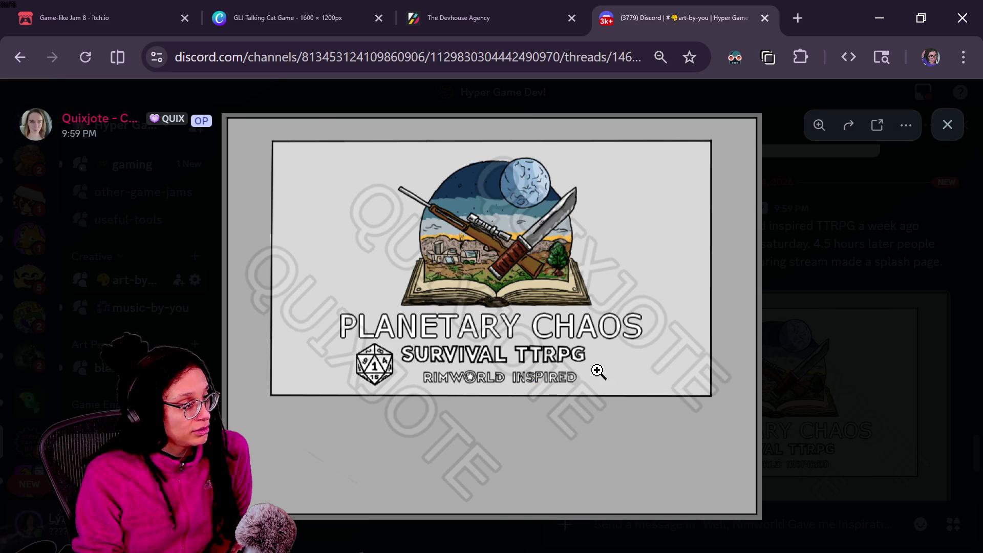
{"action": "left_click", "coordinate": [328, 397]}
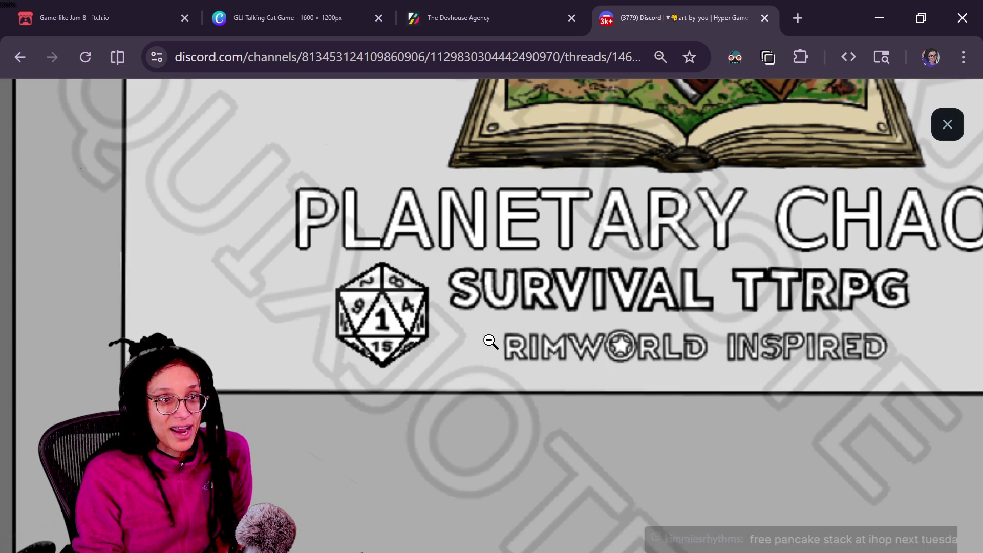
{"action": "left_click", "coordinate": [853, 399]}
{"action": "left_click", "coordinate": [928, 374]}
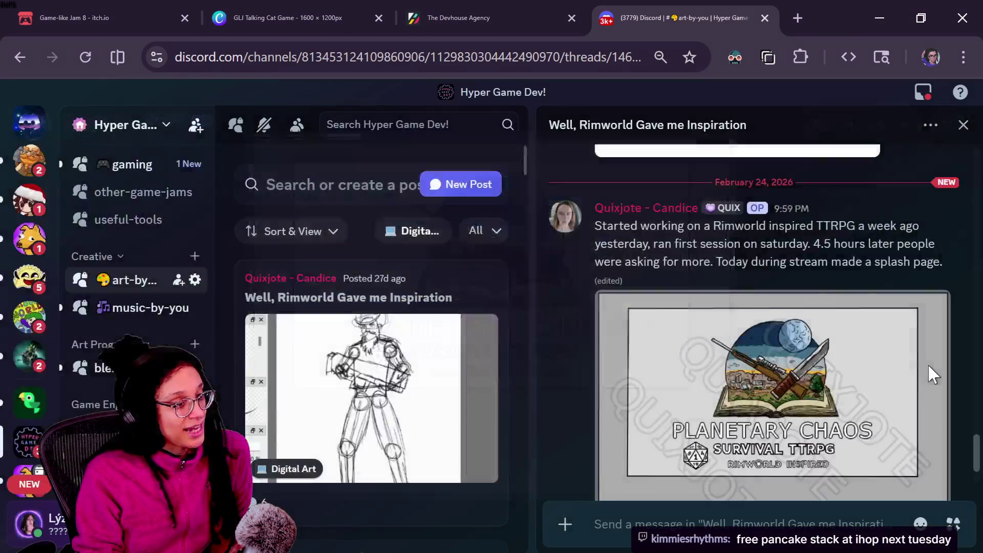
{"action": "scroll", "coordinate": [742, 307], "scroll_direction": "down", "scroll_amount": 2}
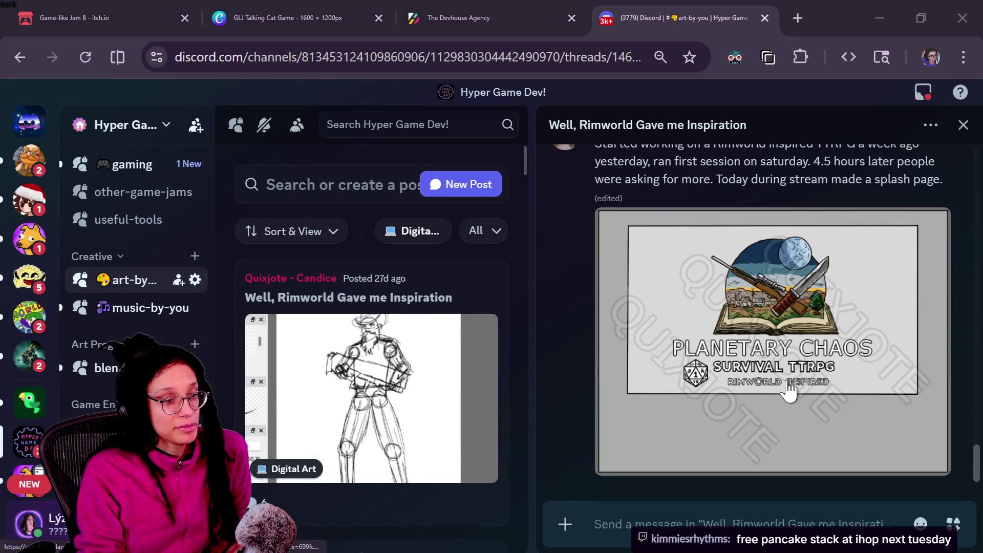
{"action": "key", "text": "alt+Tab"}
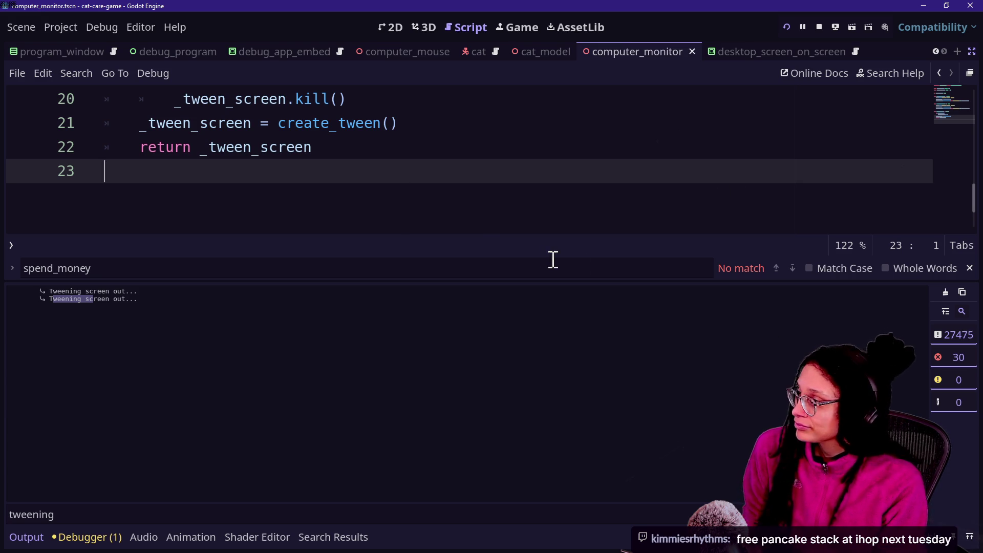
Step: Search the project for tween_screen and open the manage_desktop.gd matches on lines 27 and 31
{"action": "key", "text": "ctrl+j"}
{"action": "key", "text": "ctrl+j"}
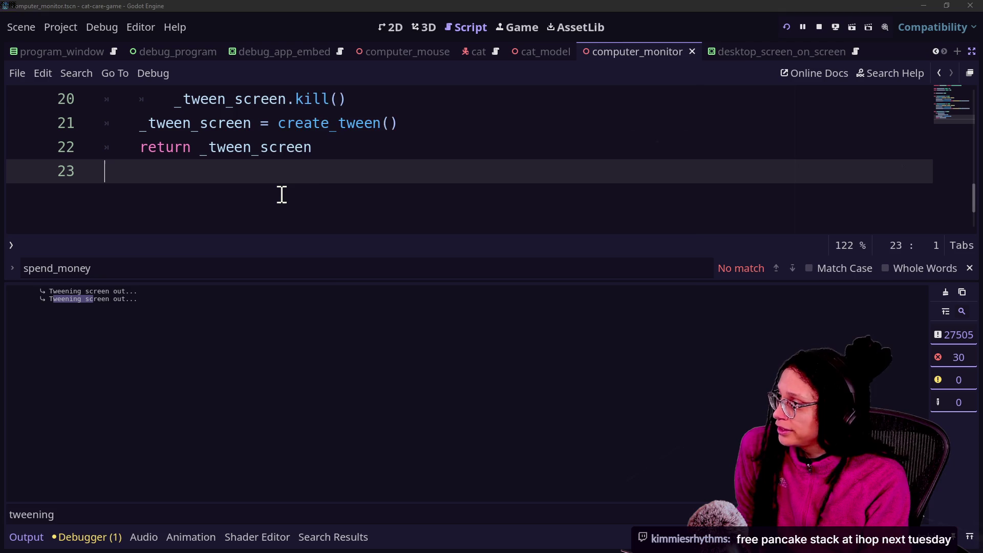
{"action": "key", "text": "shift+alt+o"}
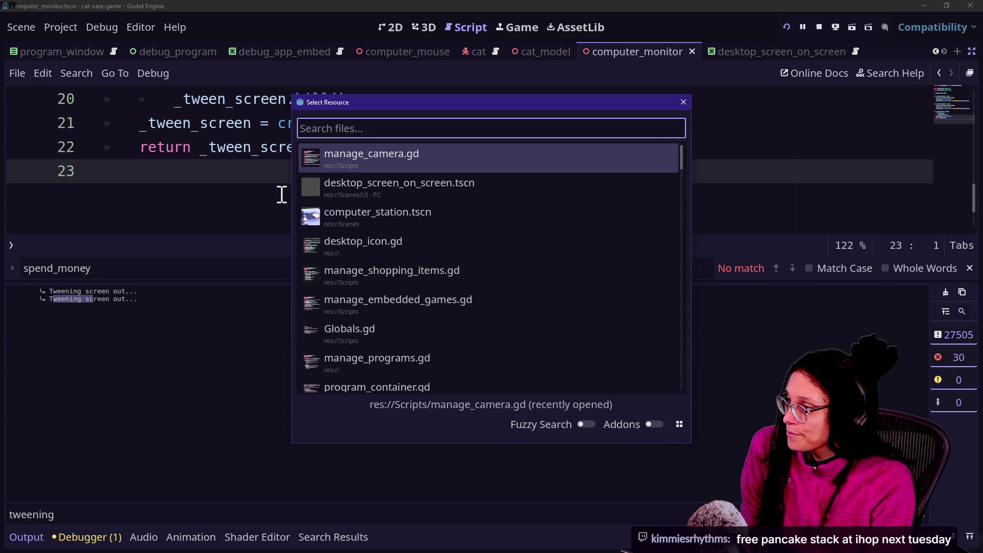
{"action": "type", "text": "tween_scree"}
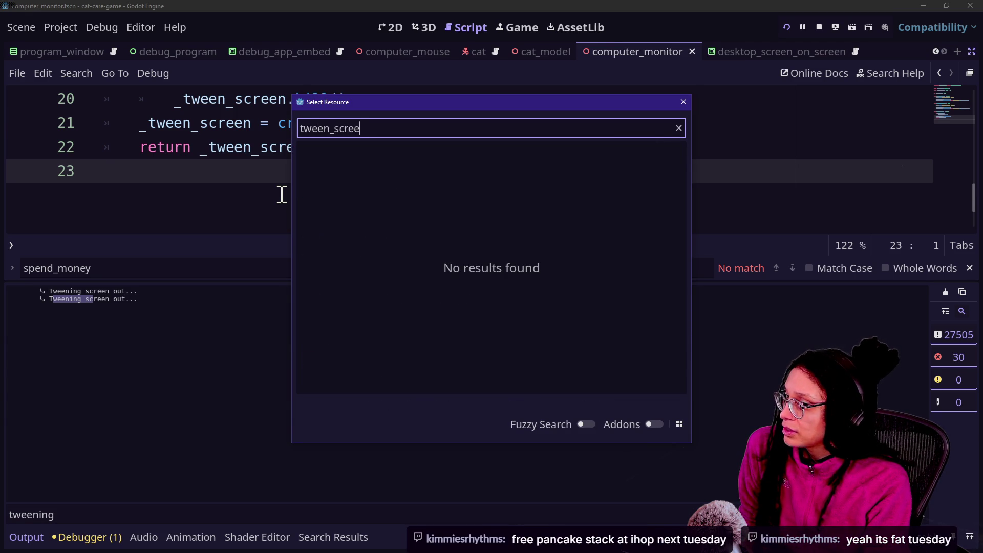
{"action": "key", "text": "Escape"}
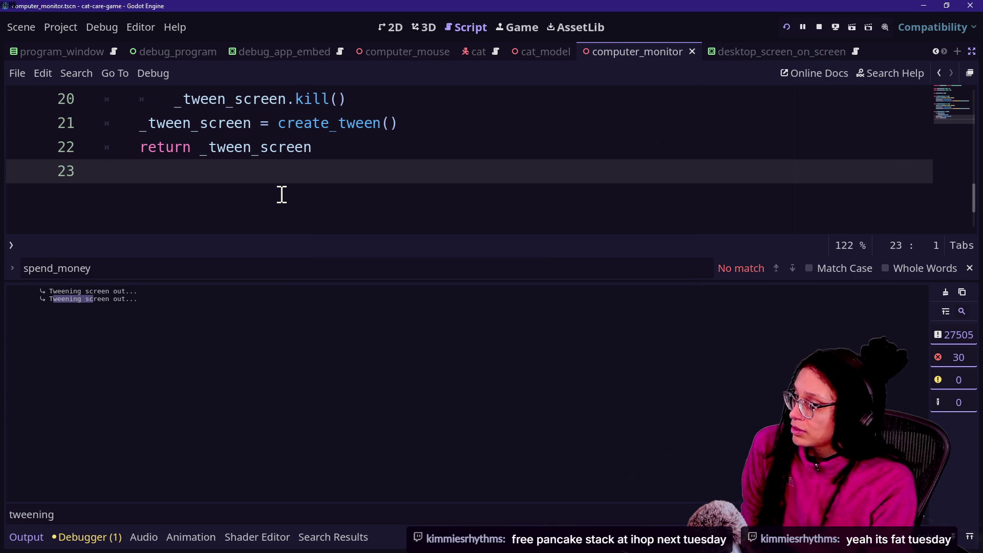
{"action": "key", "text": "ctrl+shift+f"}
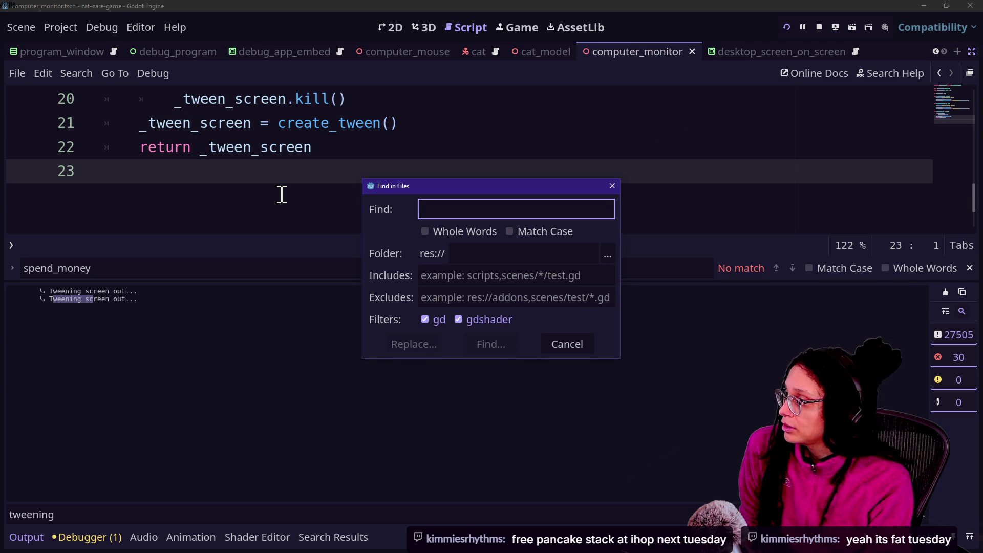
{"action": "type", "text": "tween_screen"}
{"action": "key", "text": "Return"}
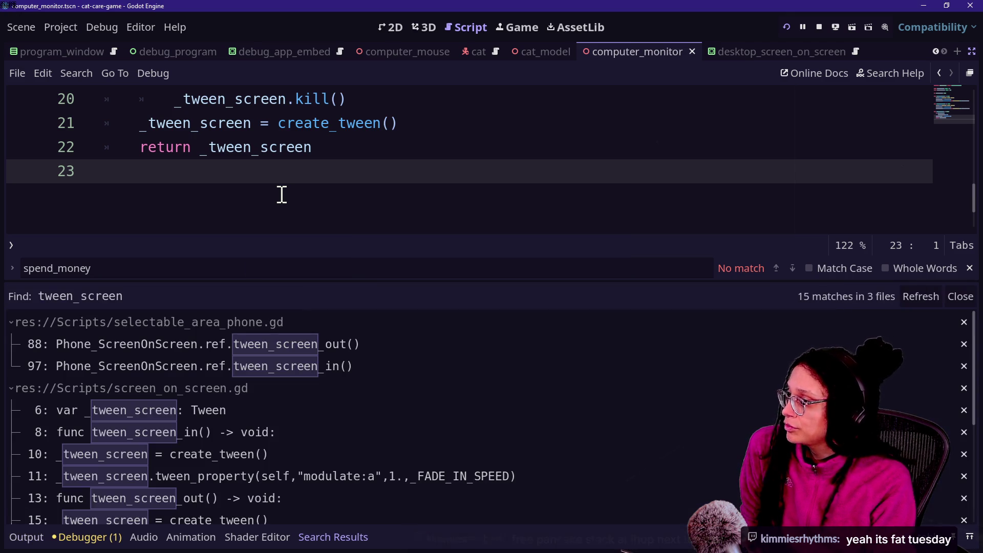
{"action": "scroll", "coordinate": [201, 402], "scroll_direction": "down", "scroll_amount": 1}
{"action": "scroll", "coordinate": [225, 422], "scroll_direction": "down", "scroll_amount": 5}
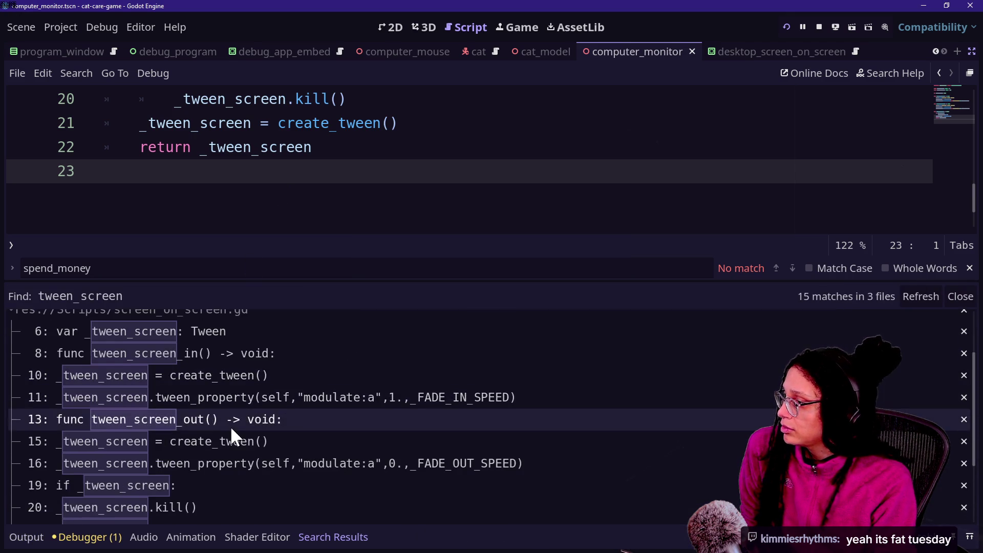
{"action": "left_click", "coordinate": [252, 487]}
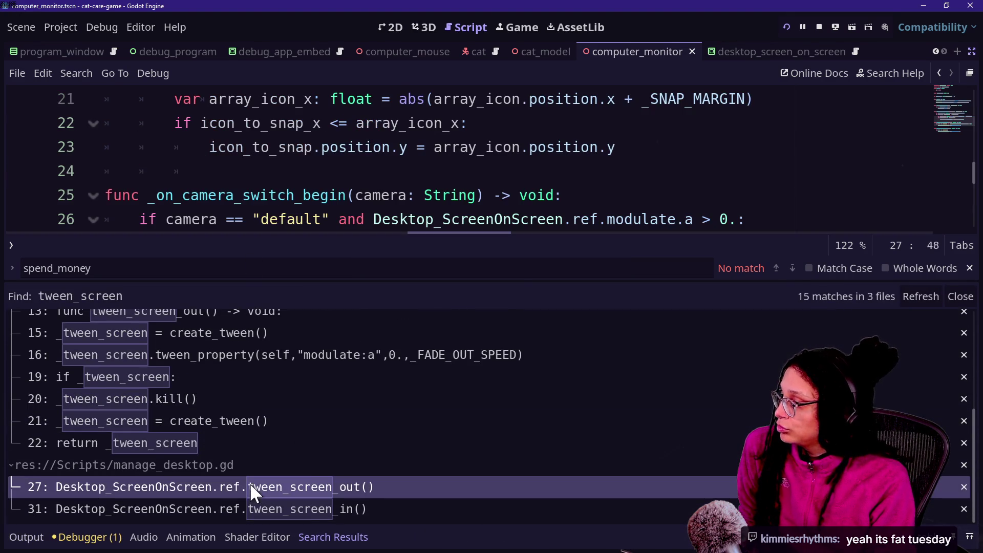
{"action": "left_click", "coordinate": [463, 127]}
{"action": "left_click", "coordinate": [280, 499]}
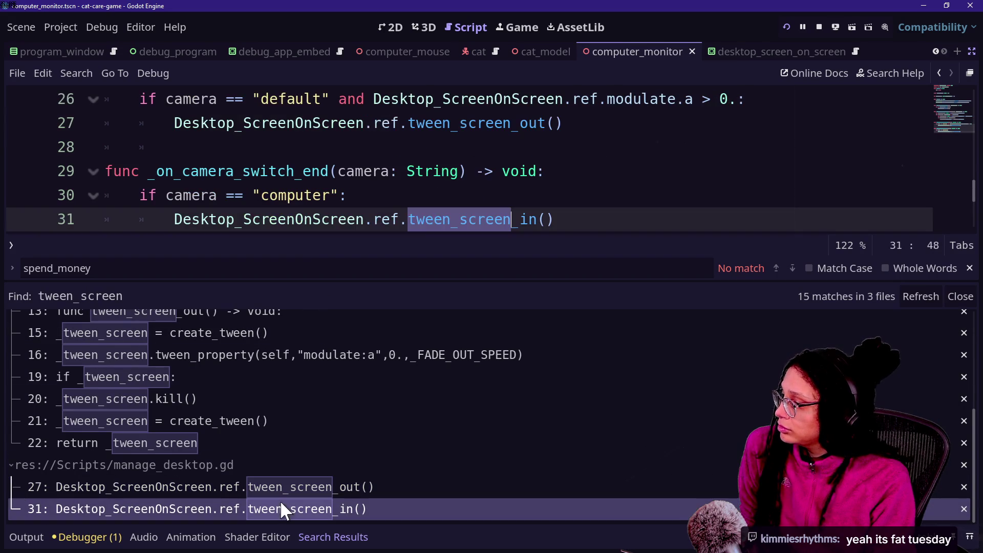
{"action": "left_click", "coordinate": [328, 128]}
Step: Make the camera-switch-end check on line 30 compare against "computer_station"
{"action": "key", "text": "ctrl+j"}
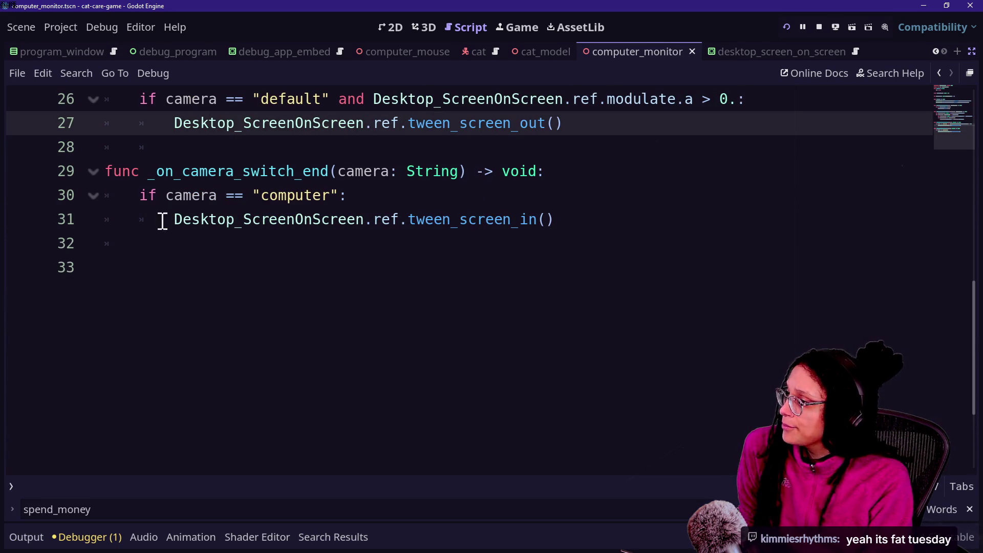
{"action": "mouse_move", "coordinate": [199, 195]}
{"action": "left_mouse_down"}
{"action": "mouse_move", "coordinate": [408, 204]}
{"action": "mouse_move", "coordinate": [252, 189]}
{"action": "left_mouse_up"}
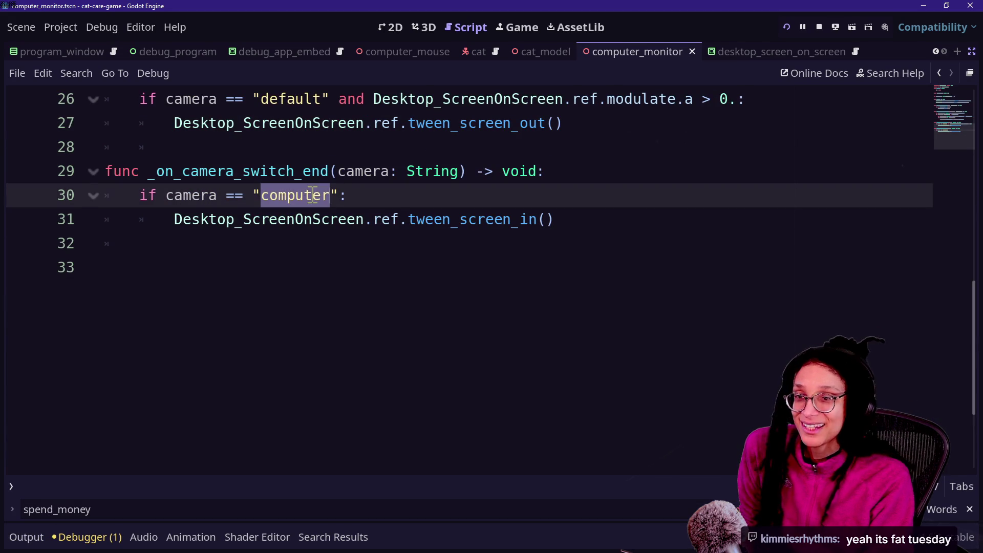
{"action": "type", "text": "_station="}
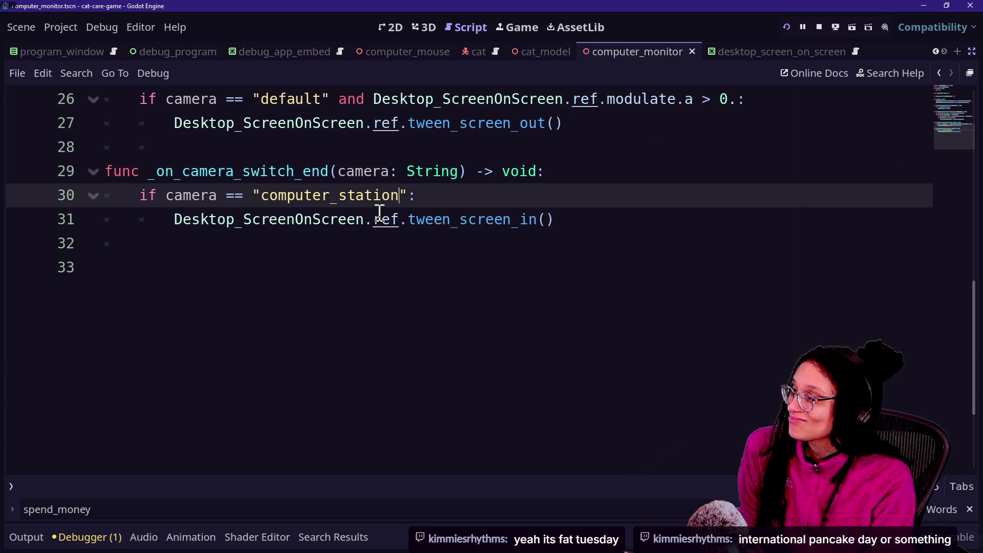
{"action": "left_click", "coordinate": [314, 156]}
Step: Go to the edited camera position script and save the scene and script
{"action": "key", "text": "shift+alt+o"}
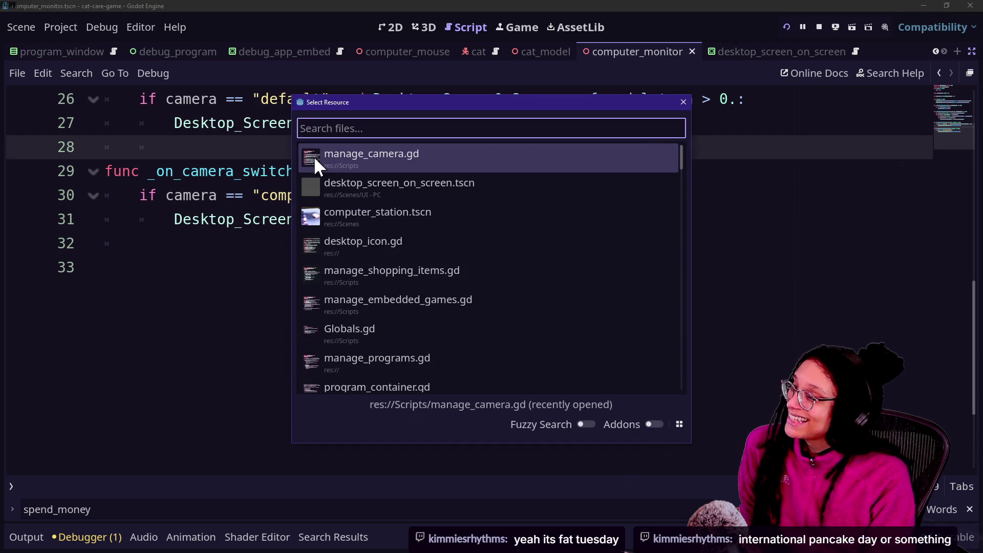
{"action": "key", "text": "Down"}
{"action": "key", "text": "Down"}
{"action": "key", "text": "Escape"}
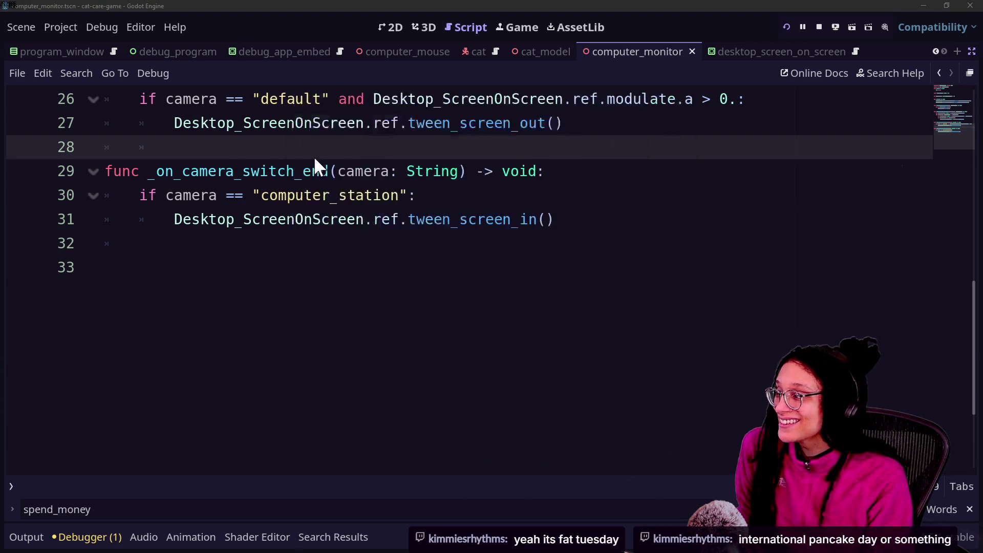
{"action": "left_click", "coordinate": [167, 219]}
{"action": "key", "text": "ctrl+s"}
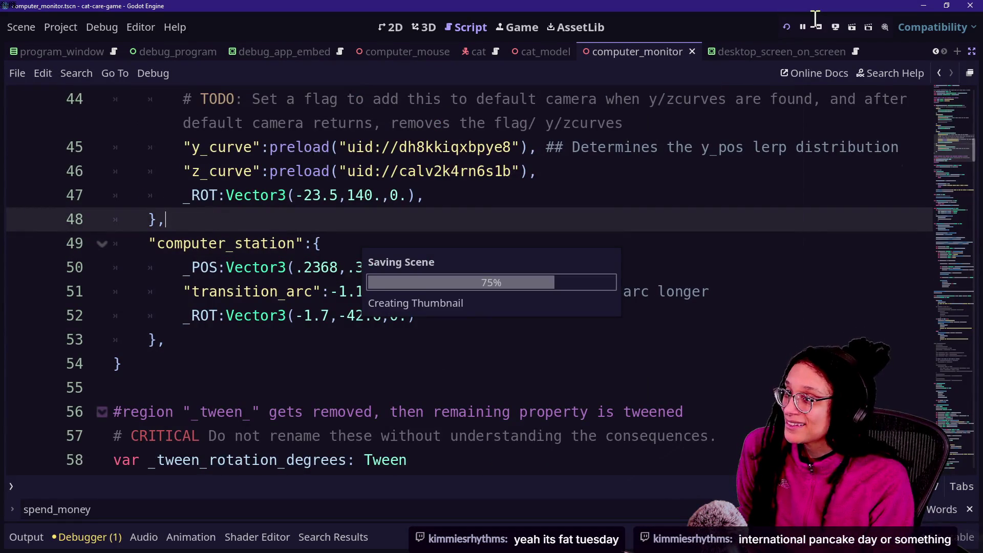
Step: Set the desktop_screen_on_screen node's Modulate to fully transparent white (ffffff00)
{"action": "left_click", "coordinate": [548, 25]}
{"action": "left_click", "coordinate": [532, 27]}
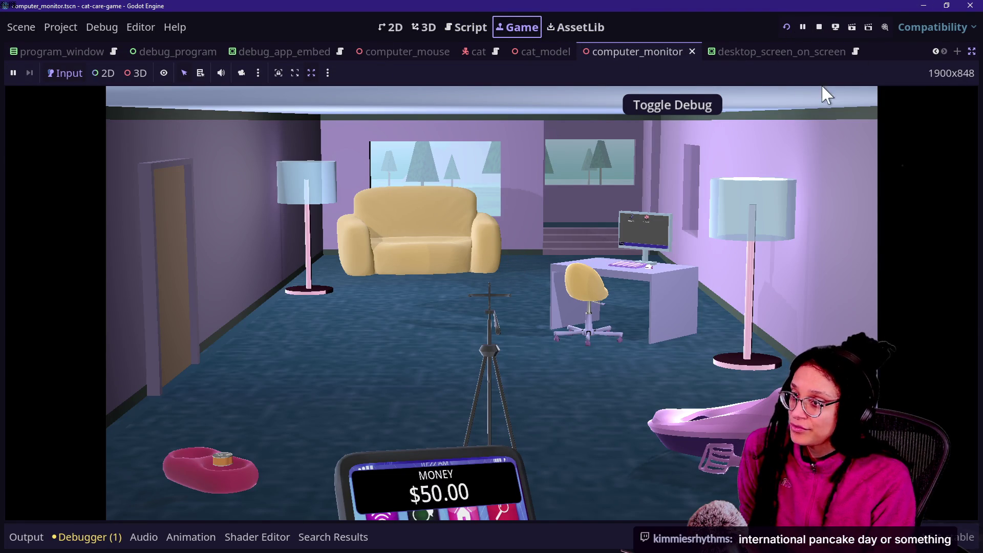
{"action": "left_click", "coordinate": [752, 52]}
{"action": "left_click", "coordinate": [971, 51]}
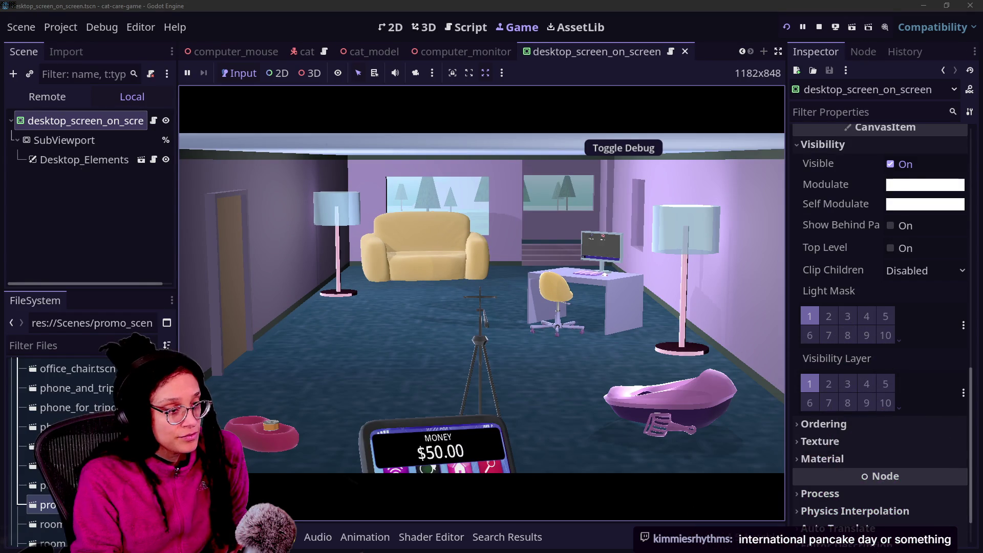
{"action": "scroll", "coordinate": [811, 435], "scroll_direction": "down", "scroll_amount": 3}
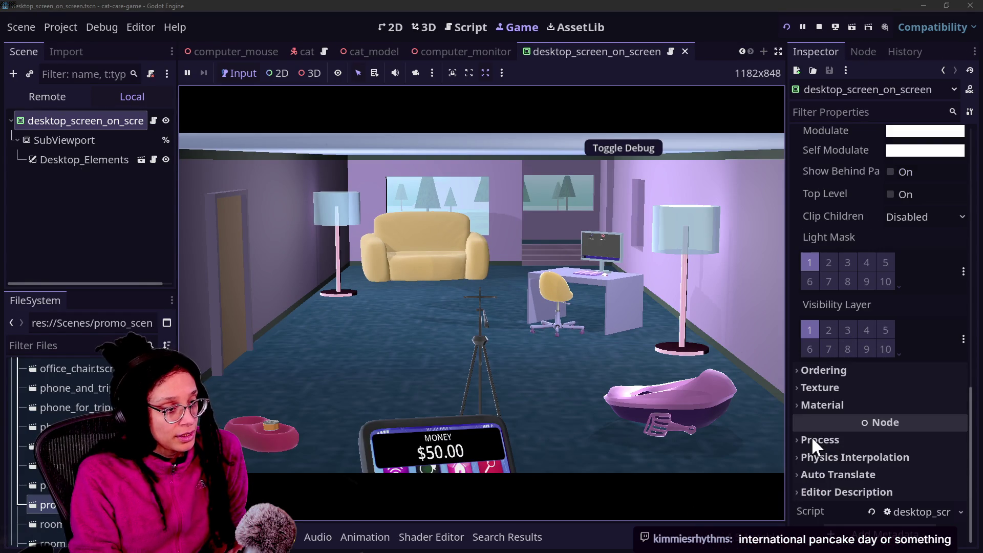
{"action": "left_click", "coordinate": [900, 132]}
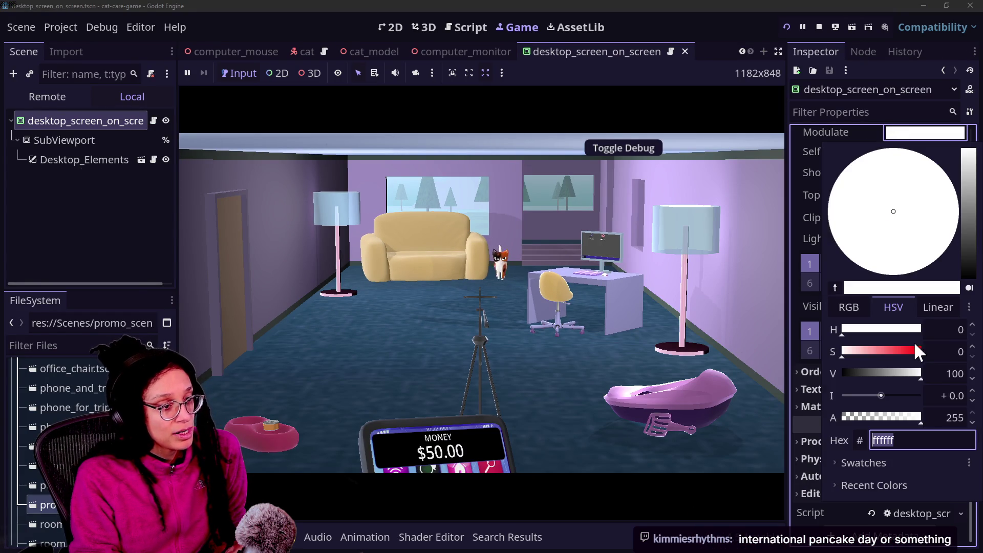
{"action": "left_click", "coordinate": [805, 389]}
{"action": "left_click", "coordinate": [787, 27]}
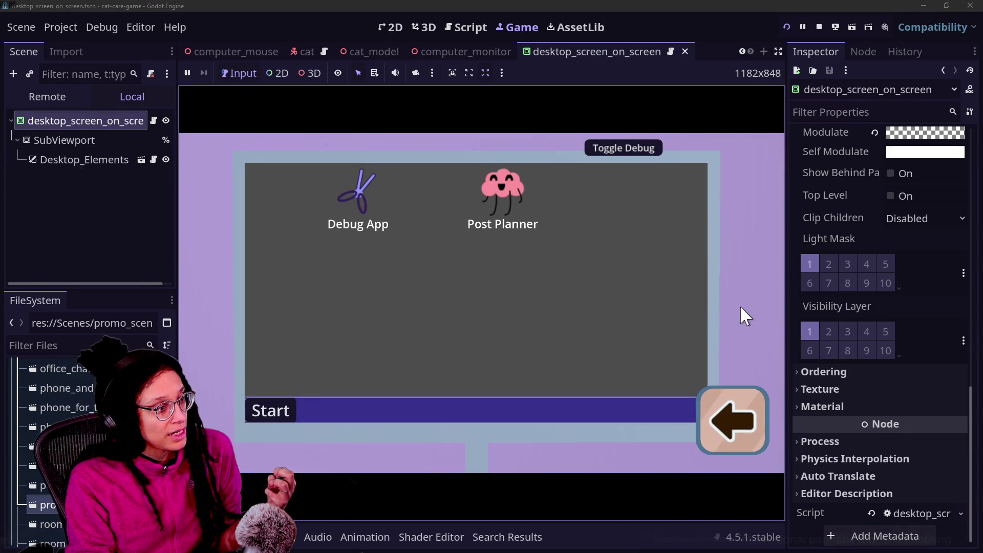
Step: Zoom the camera into and out of the computer desktop six times, then stop the game
{"action": "left_click", "coordinate": [722, 419]}
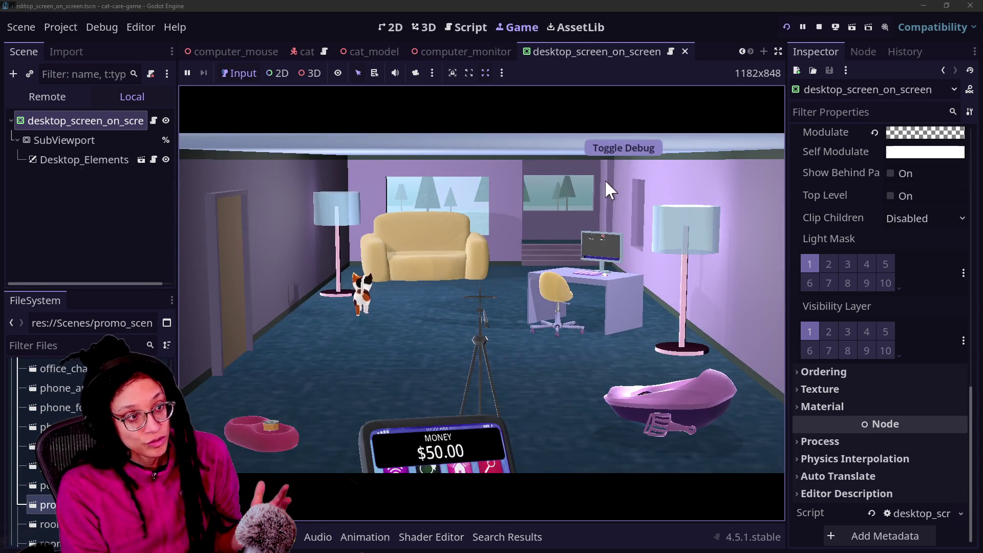
{"action": "left_click", "coordinate": [622, 261]}
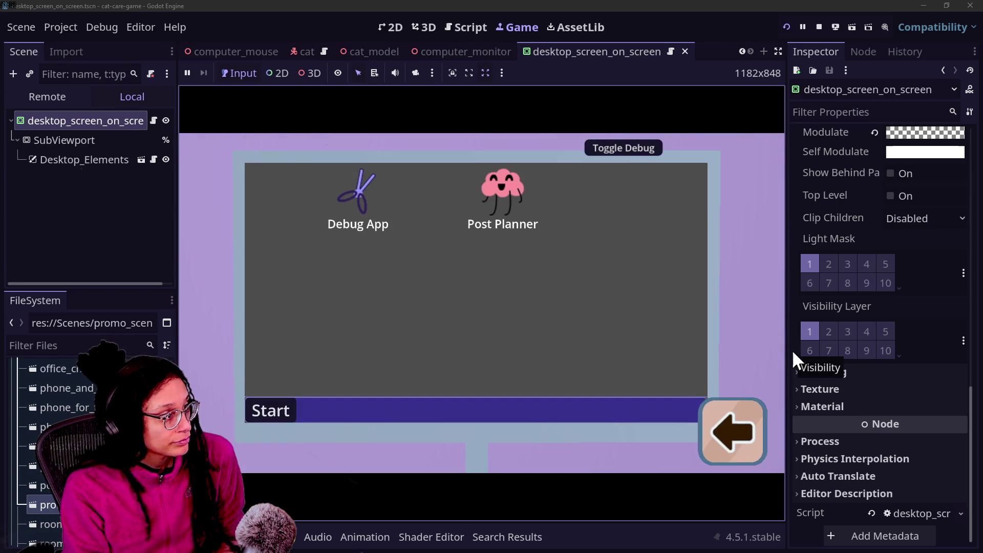
{"action": "left_click", "coordinate": [759, 390]}
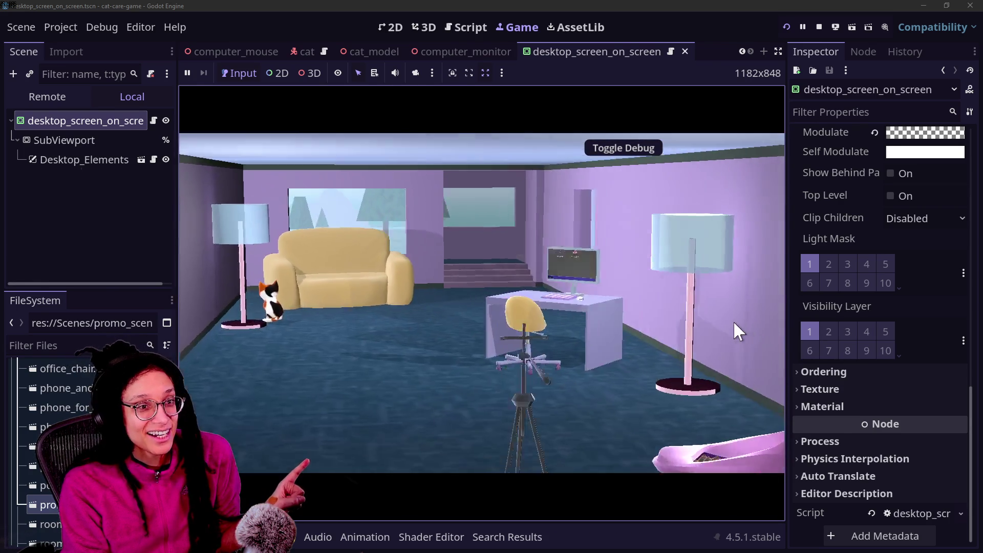
{"action": "left_click", "coordinate": [737, 331]}
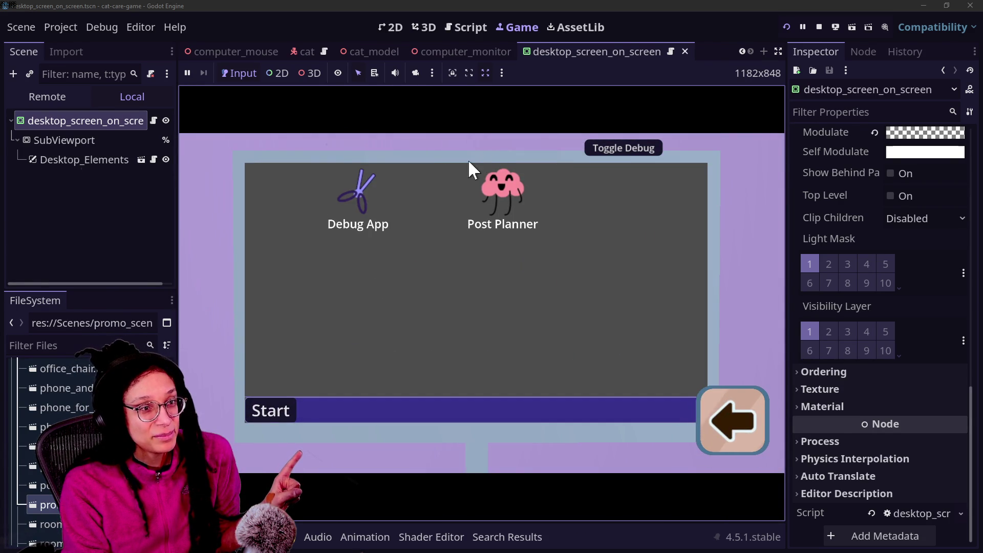
{"action": "left_click", "coordinate": [717, 419]}
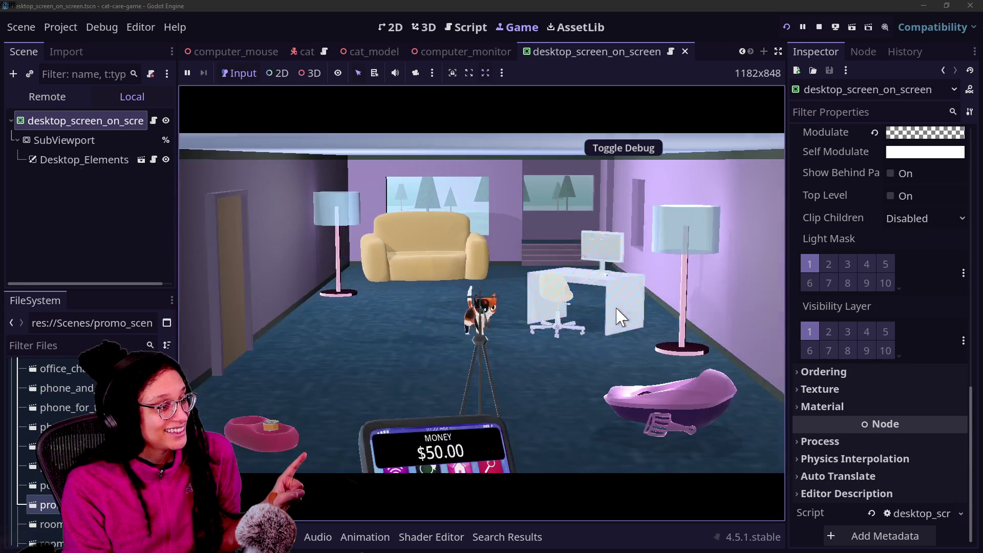
{"action": "left_click", "coordinate": [621, 317]}
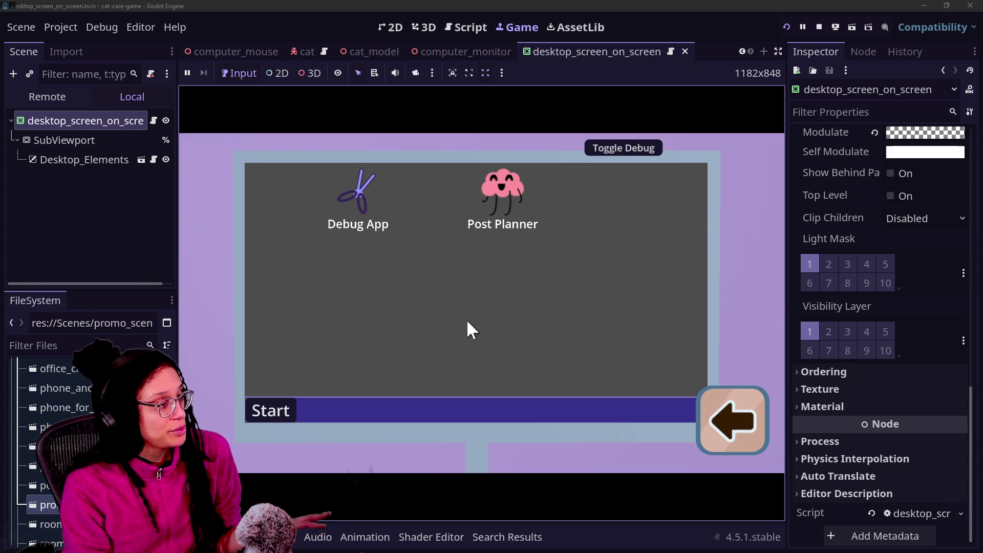
{"action": "left_click", "coordinate": [716, 416]}
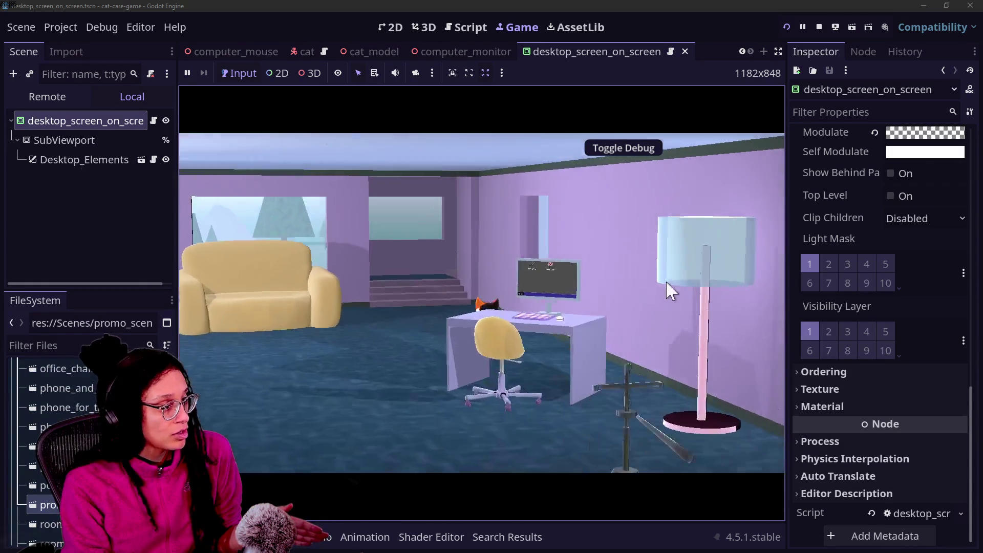
{"action": "left_click", "coordinate": [670, 291]}
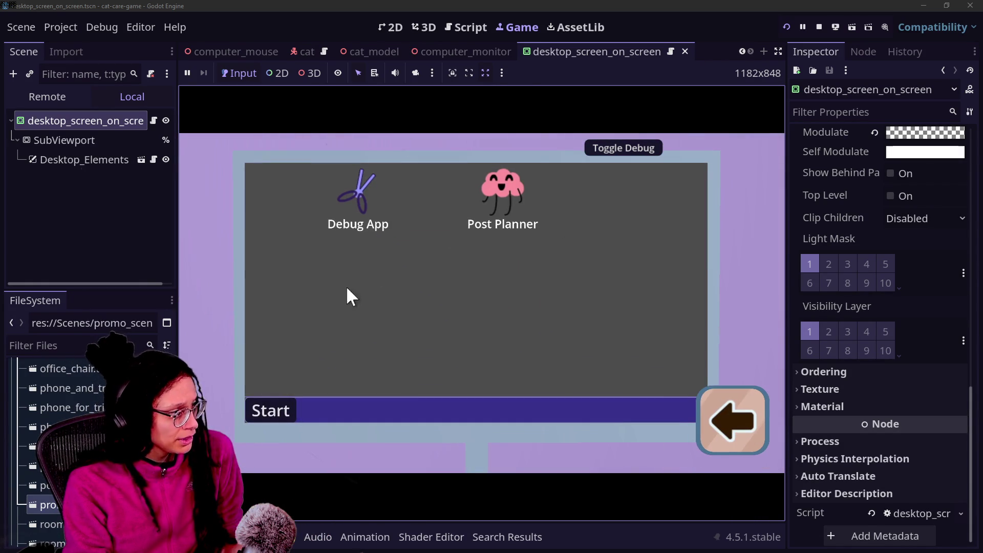
{"action": "left_click", "coordinate": [715, 425]}
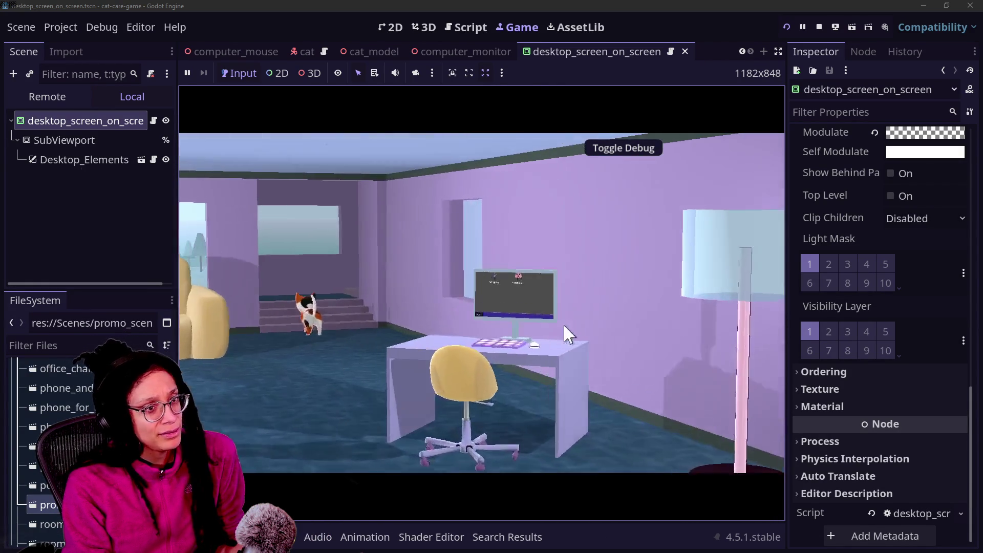
{"action": "left_click", "coordinate": [567, 334]}
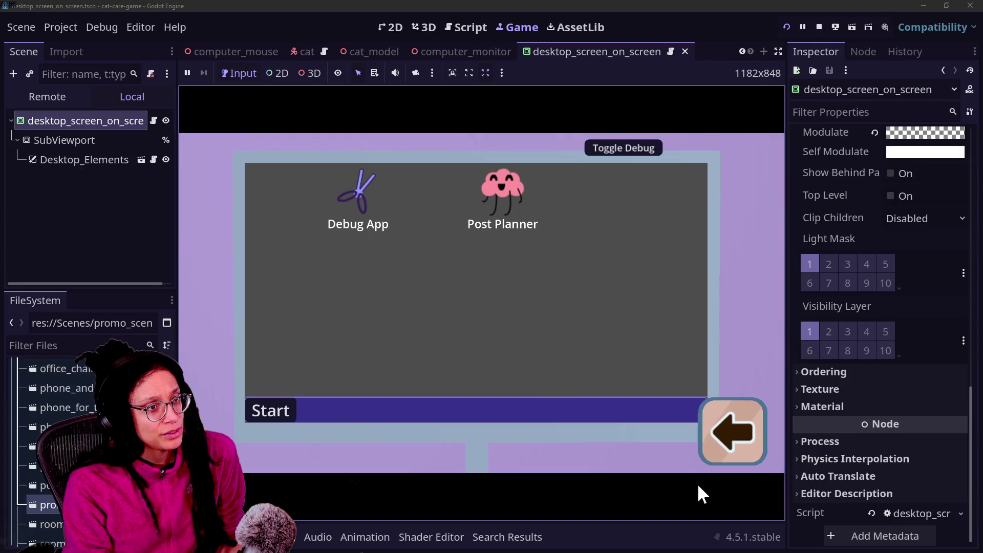
{"action": "left_click", "coordinate": [711, 442]}
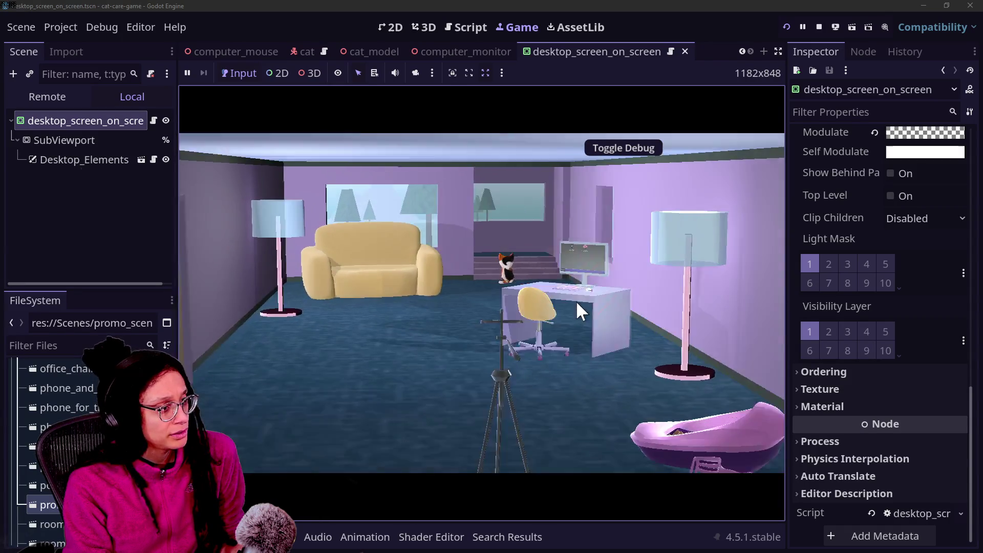
{"action": "left_click", "coordinate": [579, 325]}
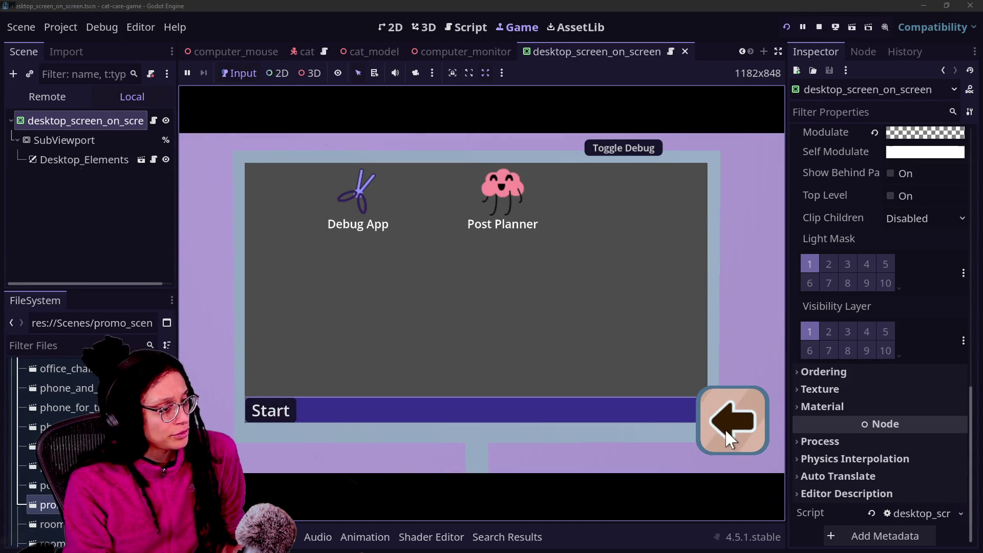
{"action": "left_click", "coordinate": [726, 433]}
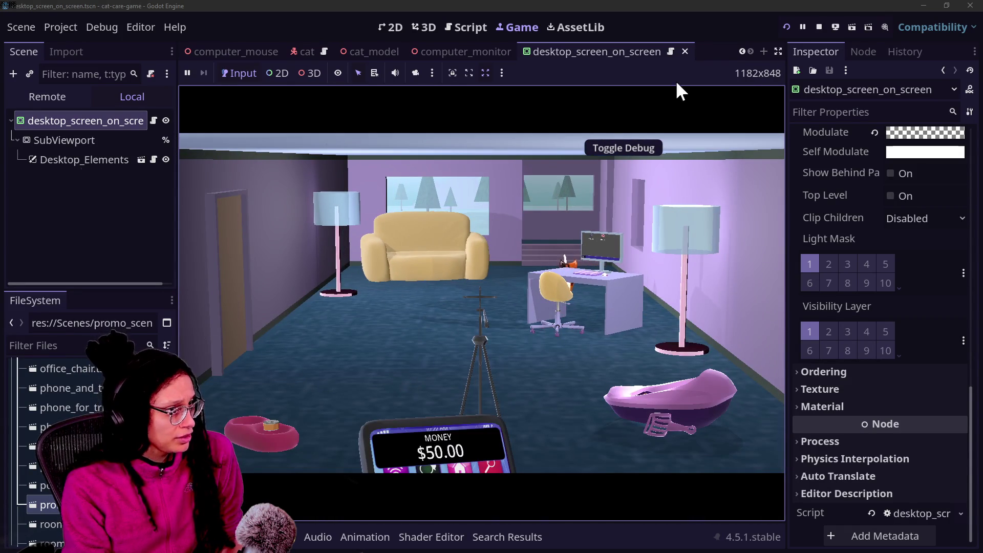
{"action": "left_click", "coordinate": [815, 28]}
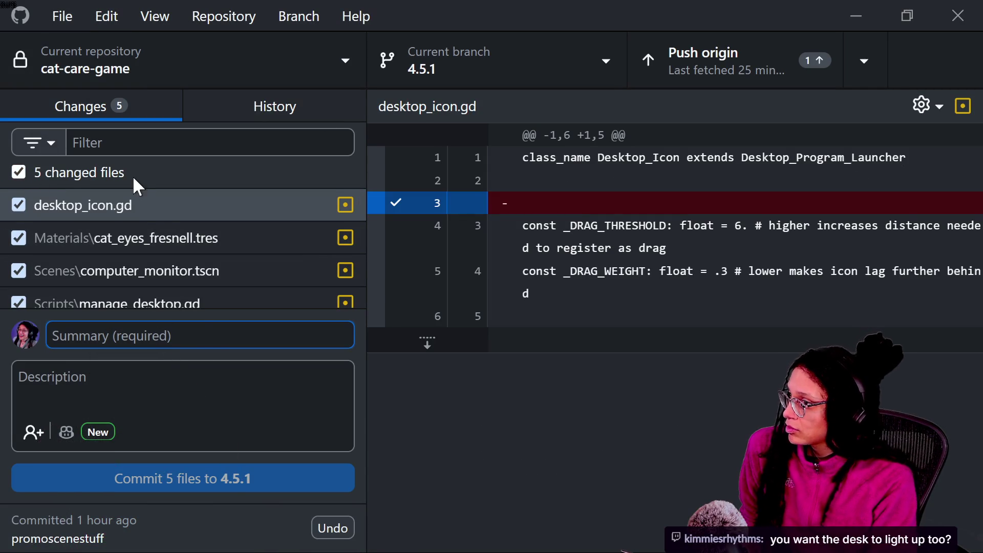
Step: Commit the 5 changed files to 4.5.1 with summary "computer tween is more gooder now oops yay"
{"action": "left_click", "coordinate": [211, 338]}
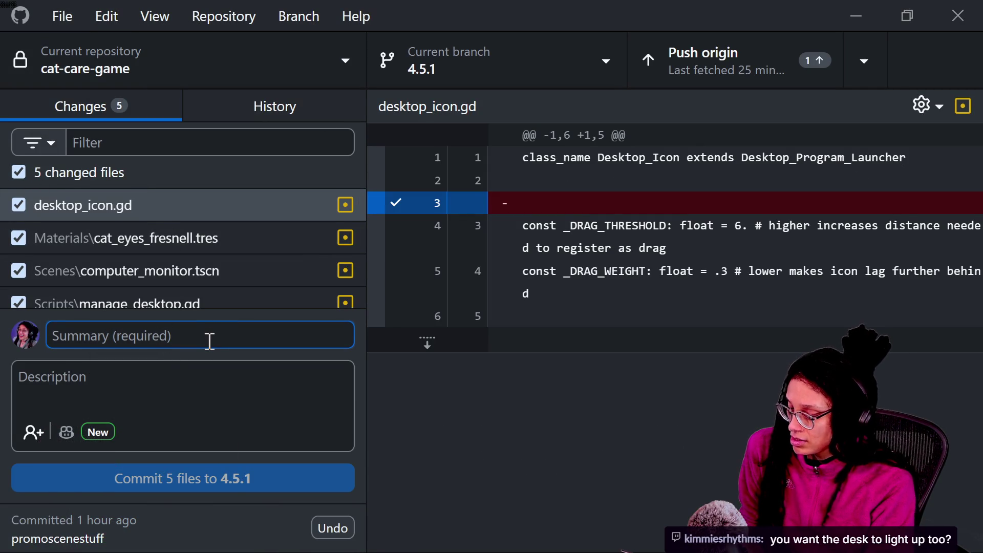
{"action": "type", "text": "comput"}
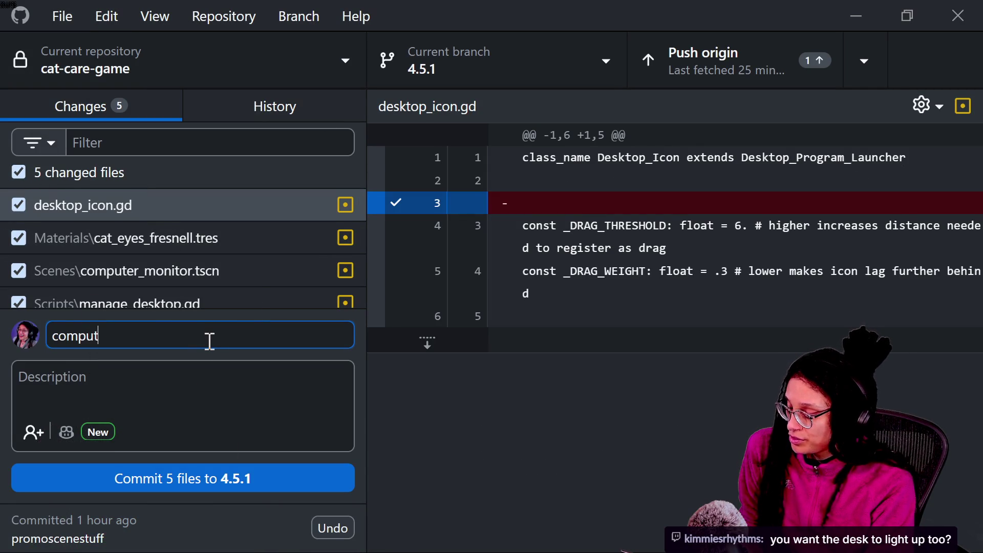
{"action": "type", "text": "ore goo"}
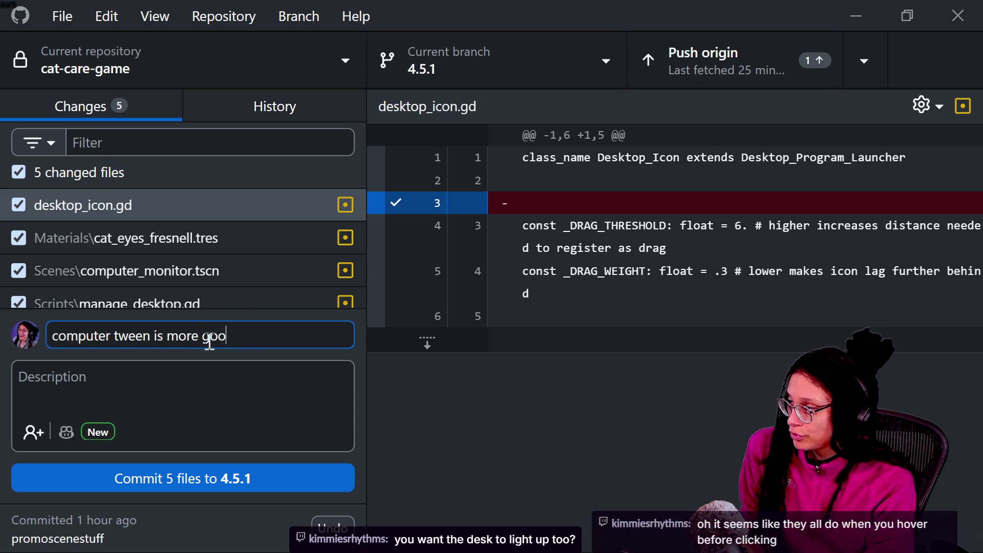
{"action": "type", "text": "der nops ua"}
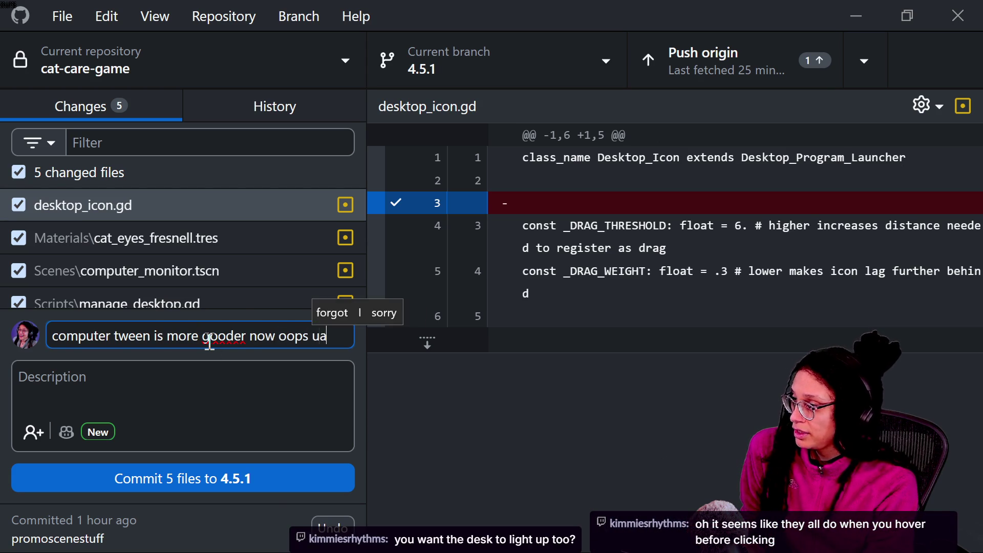
{"action": "type", "text": "ay"}
{"action": "left_click", "coordinate": [275, 486]}
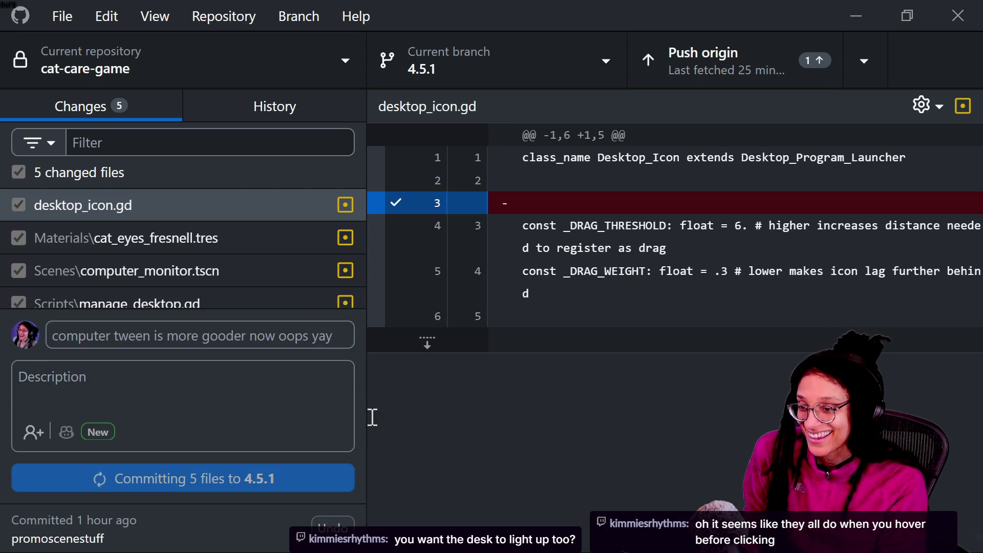
Step: Run the game from the Game view, stop it, and return to the desktop_screen_on_screen script
{"action": "key", "text": "alt+Tab"}
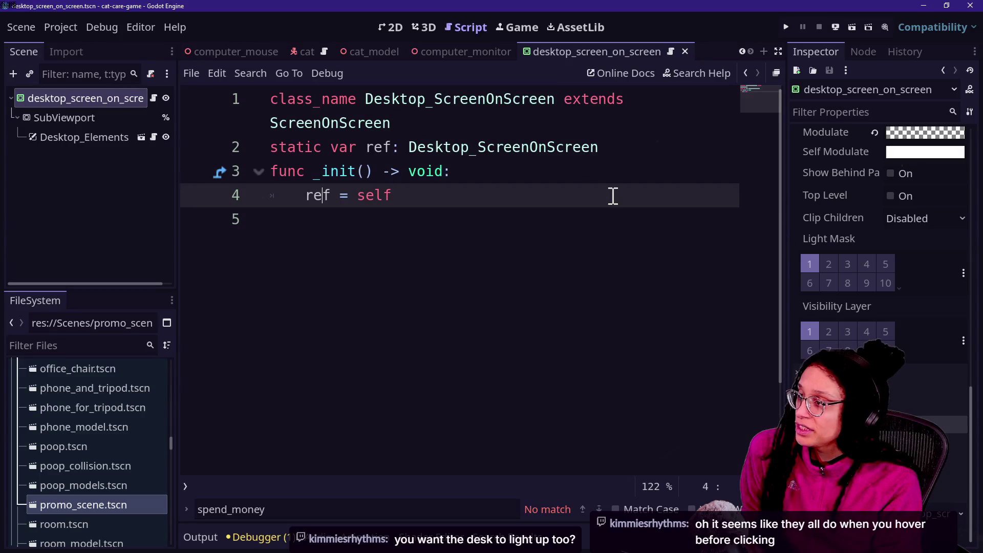
{"action": "left_click", "coordinate": [528, 34]}
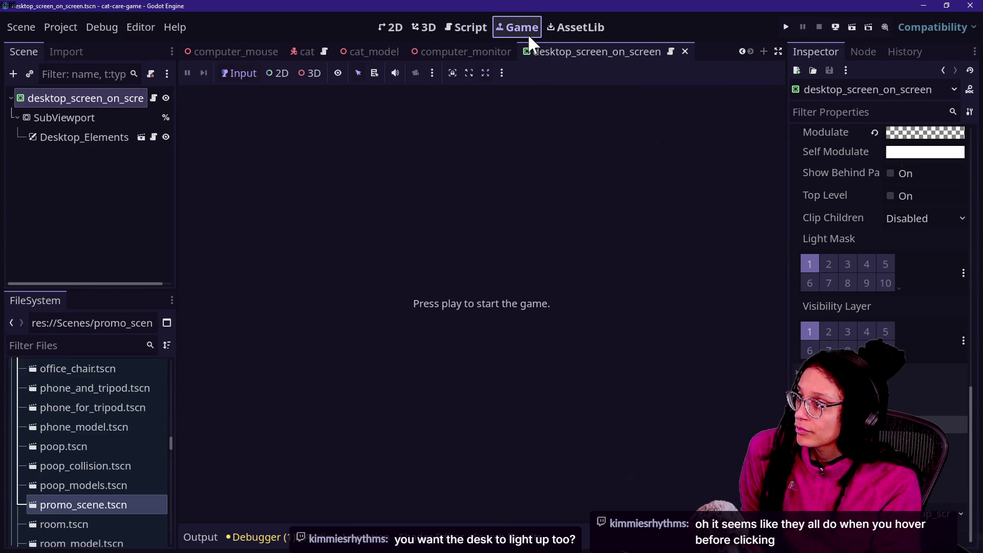
{"action": "left_click", "coordinate": [781, 32]}
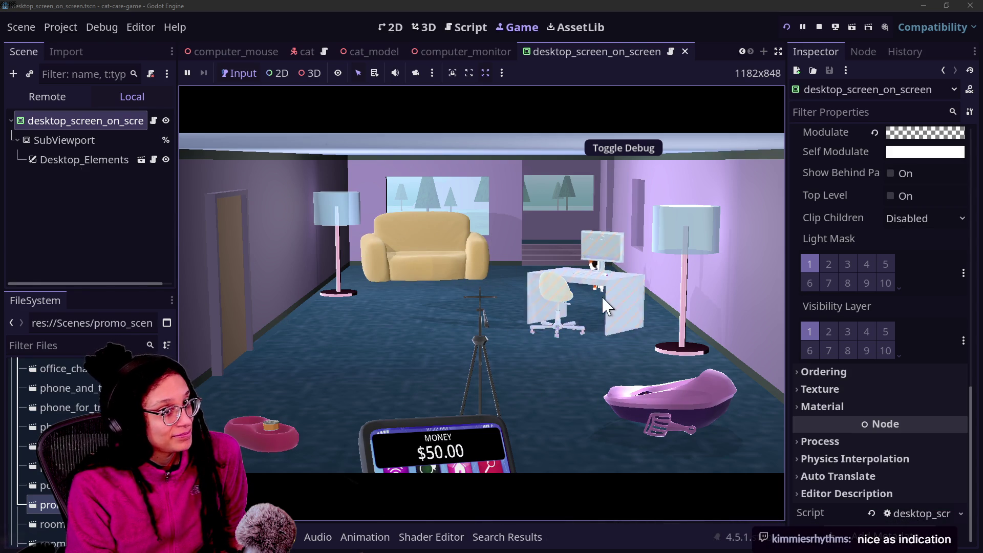
{"action": "left_click", "coordinate": [818, 26]}
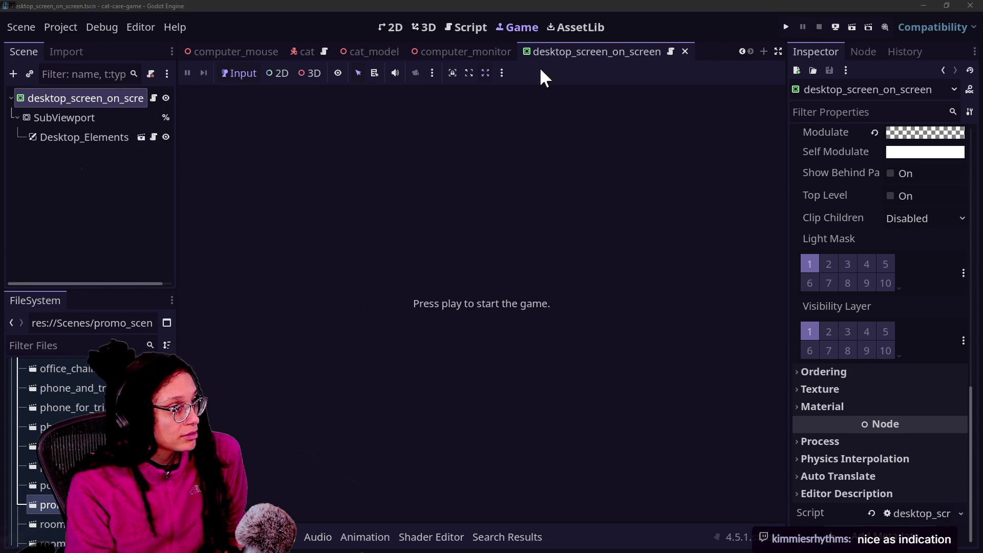
{"action": "left_click", "coordinate": [476, 27]}
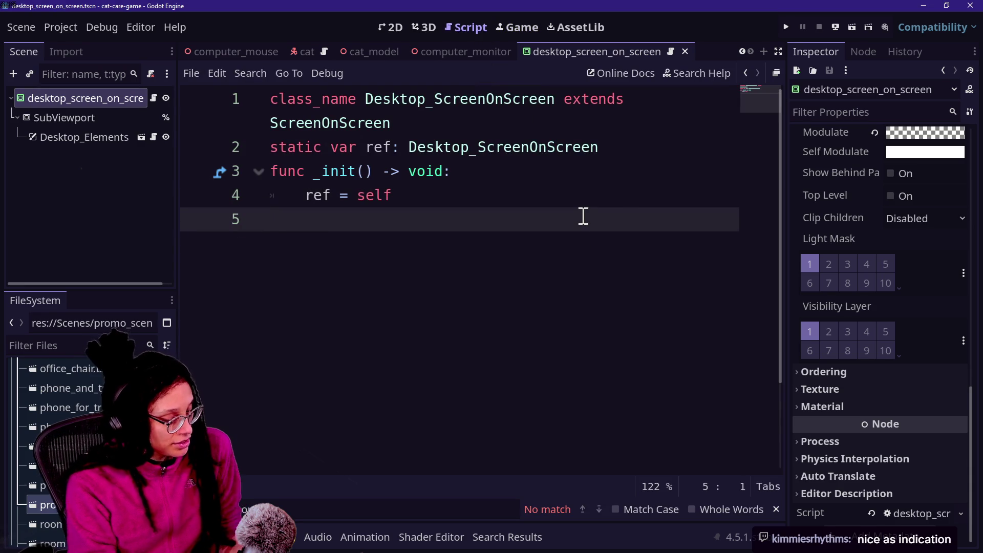
Step: Find "computer" in debug_menu.gd, change it to "computer_station" on line 258, and save
{"action": "key", "text": "ctrl+shift+f"}
{"action": "type", "text": "\"computer"}
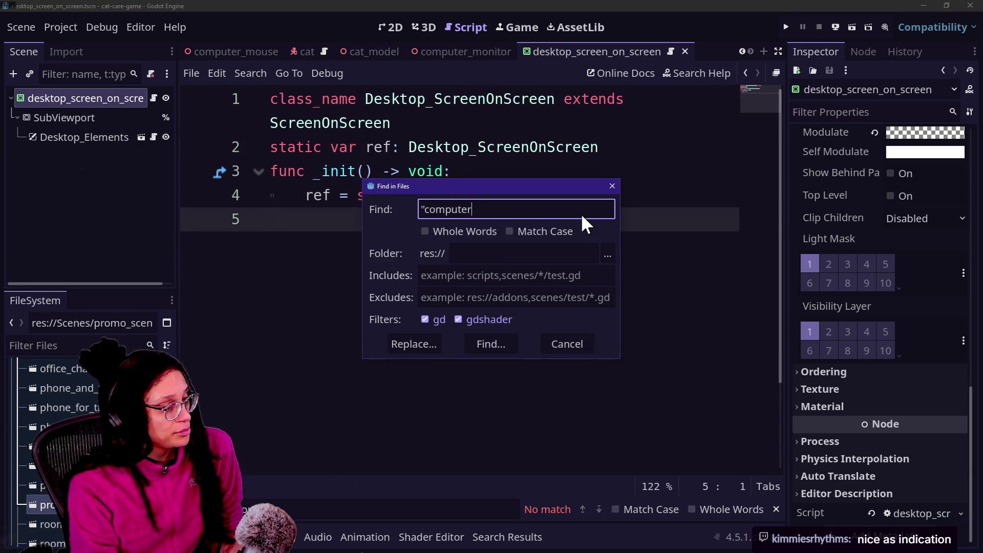
{"action": "type", "text": "\""}
{"action": "key", "text": "Return"}
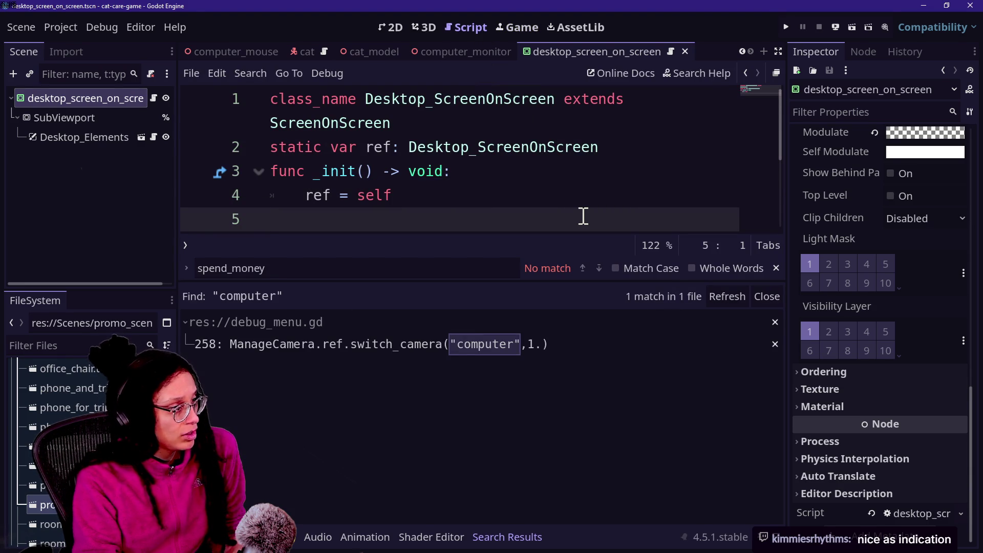
{"action": "left_click", "coordinate": [437, 340]}
{"action": "left_click", "coordinate": [507, 194]}
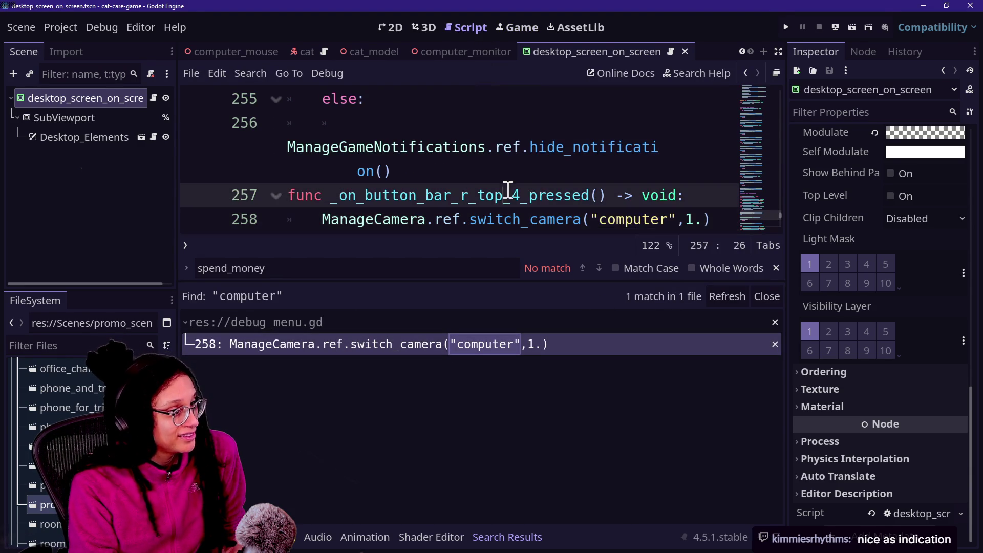
{"action": "left_click", "coordinate": [669, 220]}
{"action": "type", "text": "_station"}
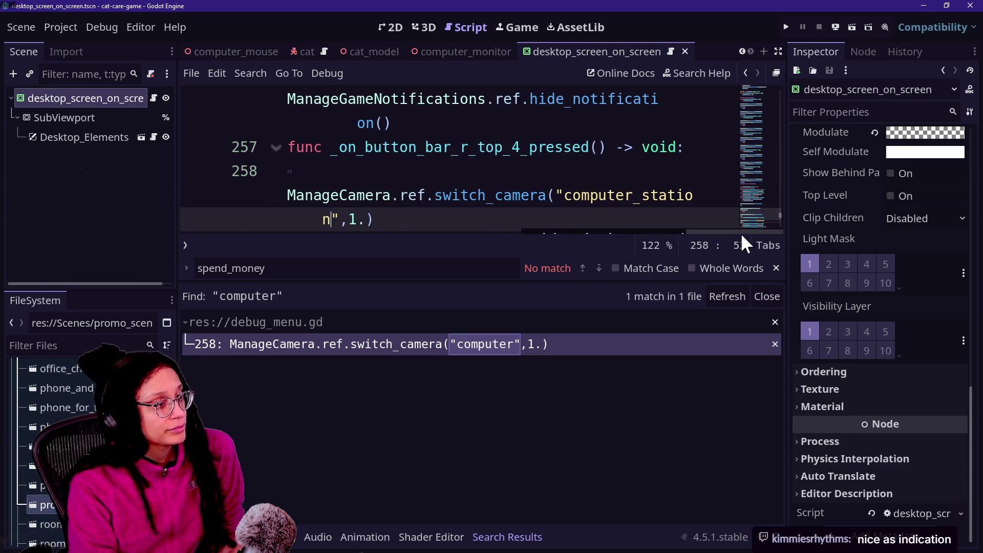
{"action": "left_click", "coordinate": [573, 147]}
{"action": "key", "text": "ctrl+s"}
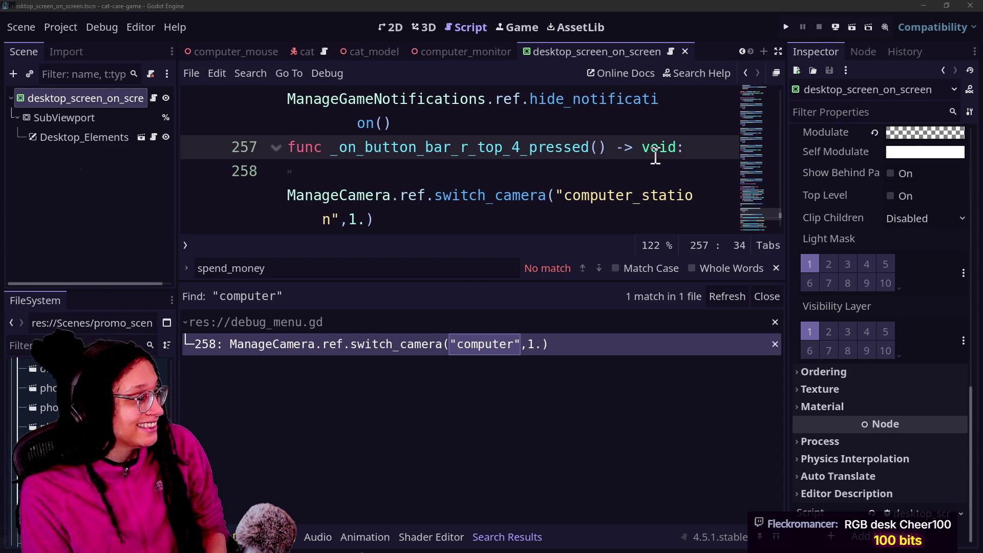
Step: Launch the game from the Game view to test the change
{"action": "left_click", "coordinate": [547, 153]}
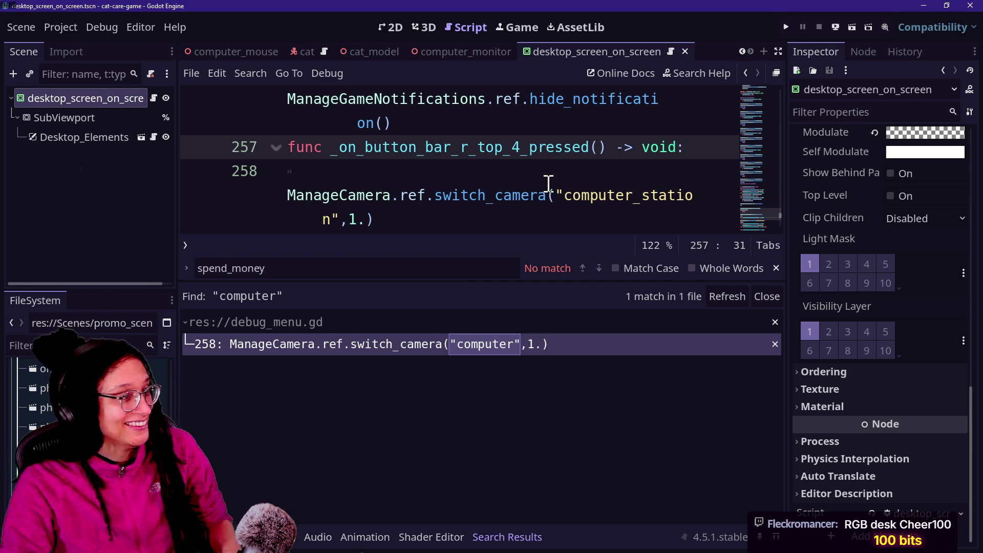
{"action": "left_click", "coordinate": [513, 27]}
{"action": "left_click", "coordinate": [469, 27]}
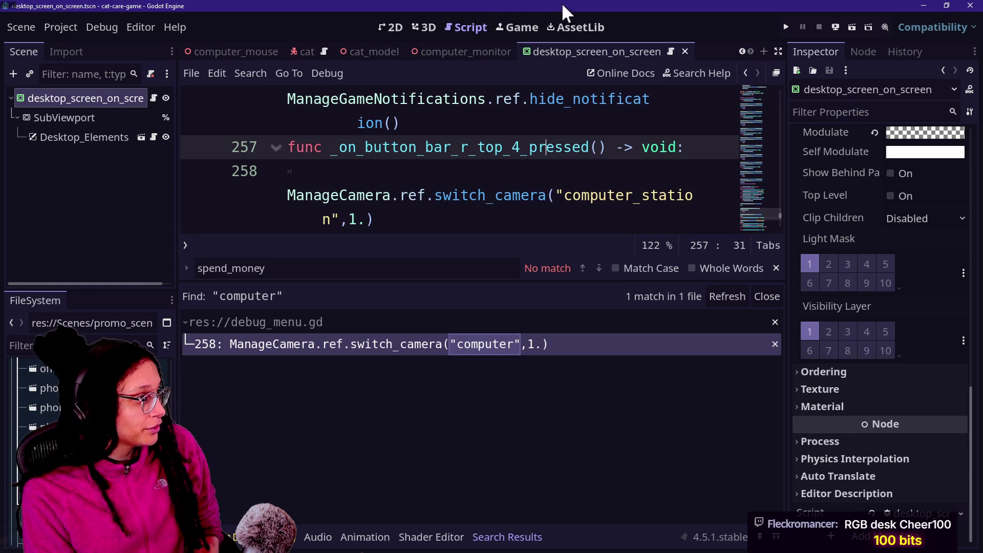
{"action": "left_click", "coordinate": [786, 26]}
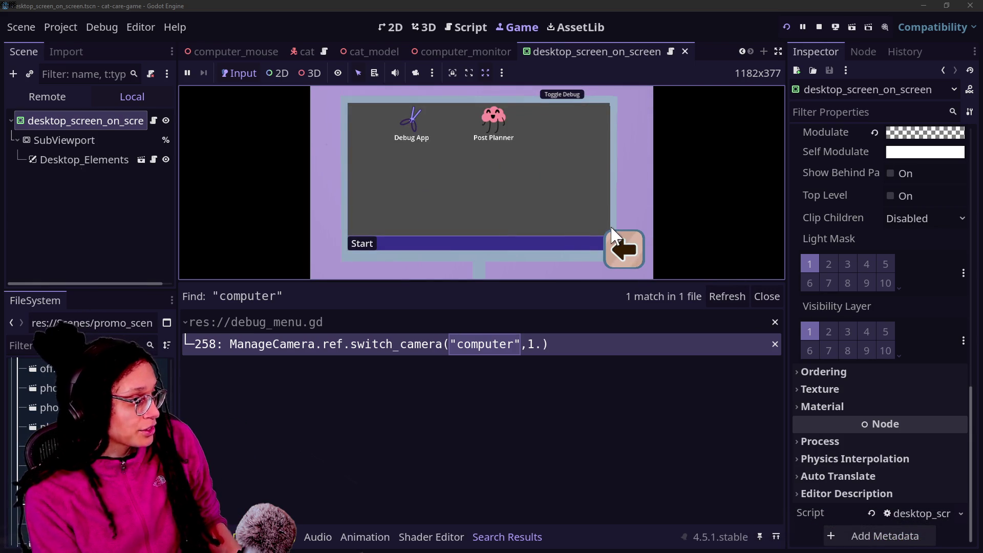
{"action": "left_click", "coordinate": [617, 240]}
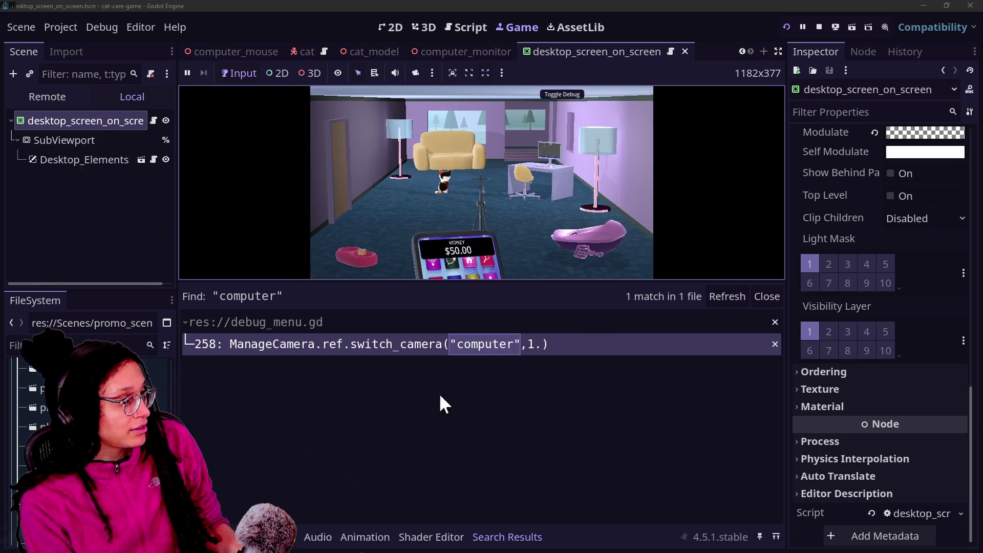
{"action": "left_click", "coordinate": [476, 414]}
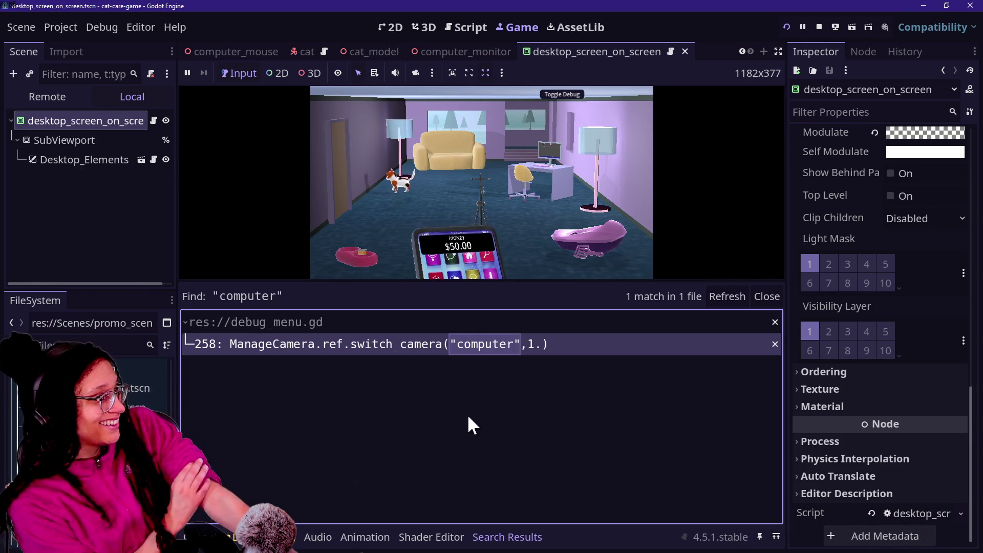
{"action": "left_click", "coordinate": [818, 27]}
{"action": "left_click", "coordinate": [567, 147]}
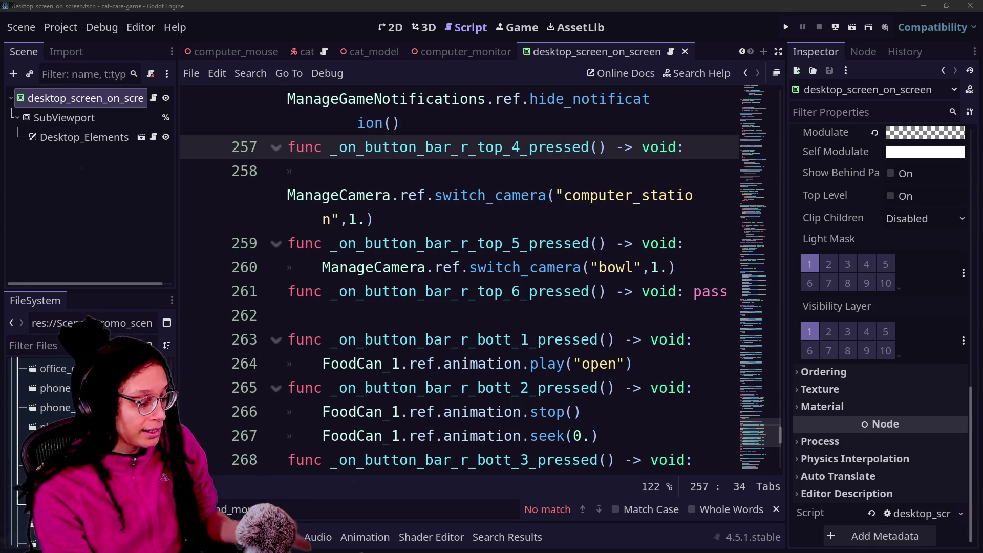
Step: Quick-open desktop_icon.gd from the script editor
{"action": "left_click", "coordinate": [526, 243]}
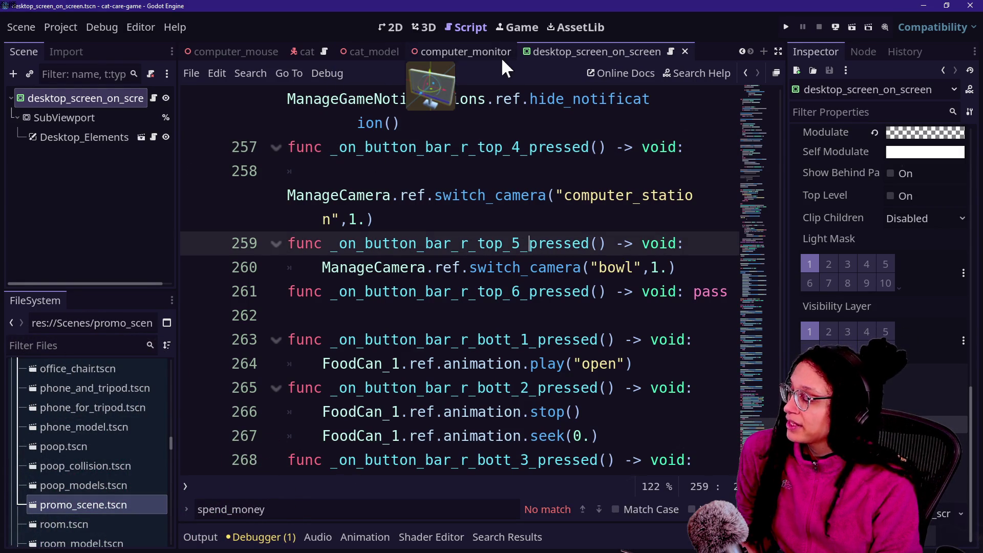
{"action": "left_click", "coordinate": [427, 243]}
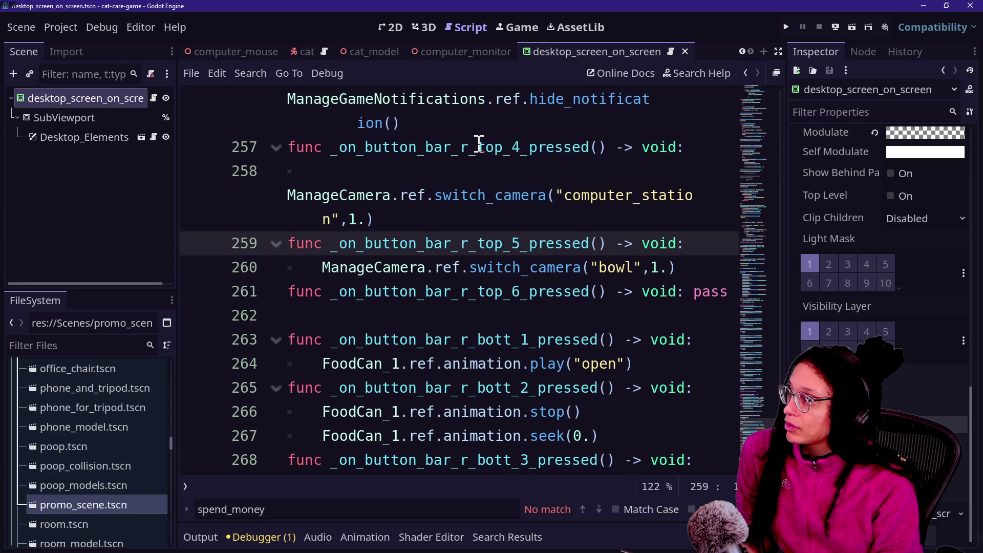
{"action": "key", "text": "shift+alt+o"}
{"action": "type", "text": "desktop_i"}
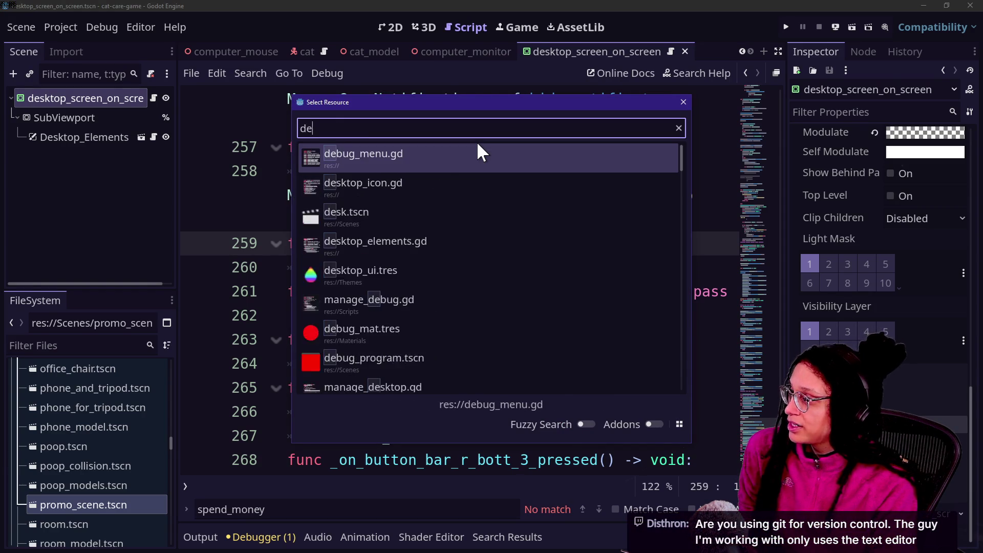
{"action": "key", "text": "Return"}
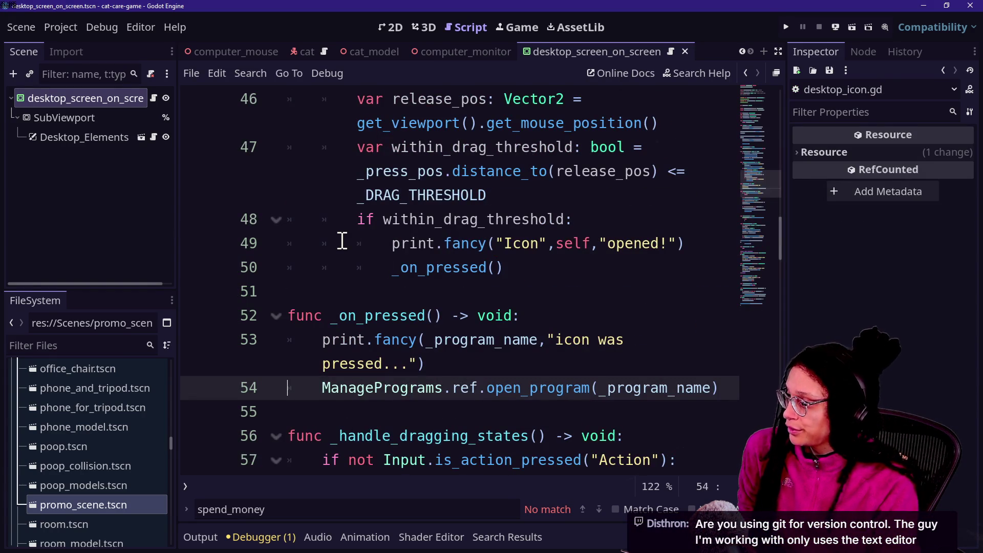
Step: Hide the side panels and review the Action check and return on lines 55–60
{"action": "key", "text": "ctrl+shift+F11"}
{"action": "left_click", "coordinate": [202, 342]}
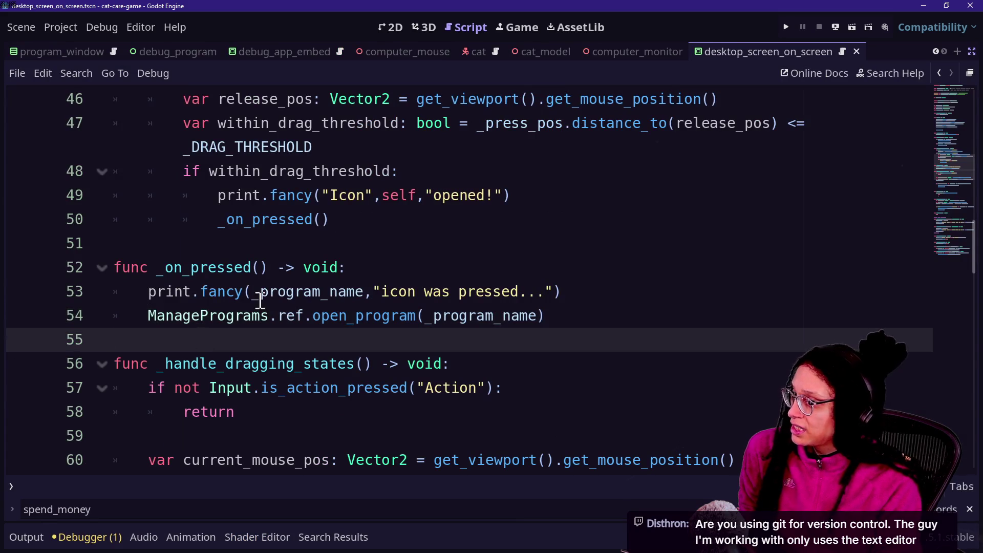
{"action": "key", "text": "shift+Up"}
{"action": "key", "text": "shift+Up"}
{"action": "key", "text": "shift+Up"}
{"action": "key", "text": "Right"}
{"action": "key", "text": "Down"}
{"action": "key", "text": "Down"}
{"action": "key", "text": "Down"}
{"action": "key", "text": "End"}
{"action": "key", "text": "Up"}
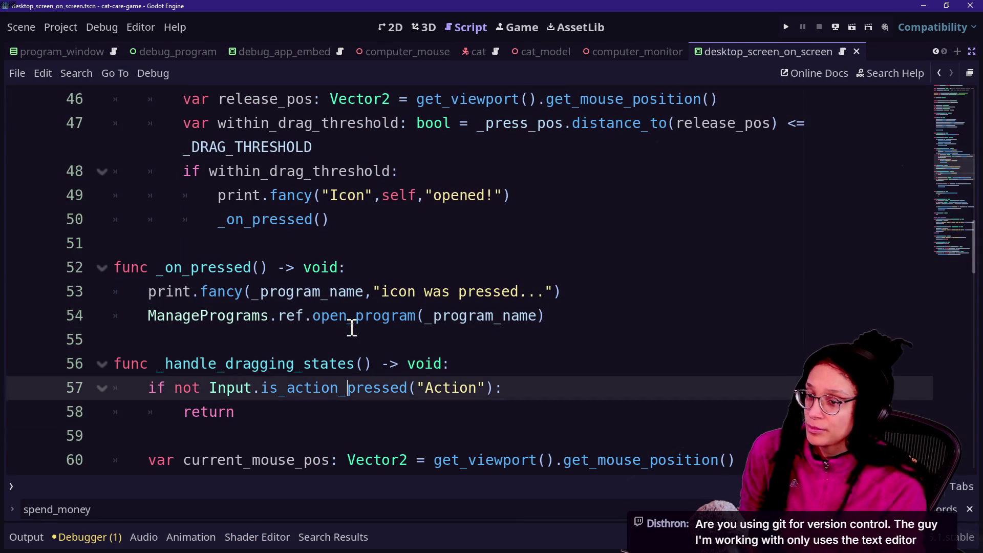
{"action": "key", "text": "Down"}
{"action": "key", "text": "Down"}
{"action": "key", "text": "Up"}
{"action": "key", "text": "Up"}
{"action": "key", "text": "Down"}
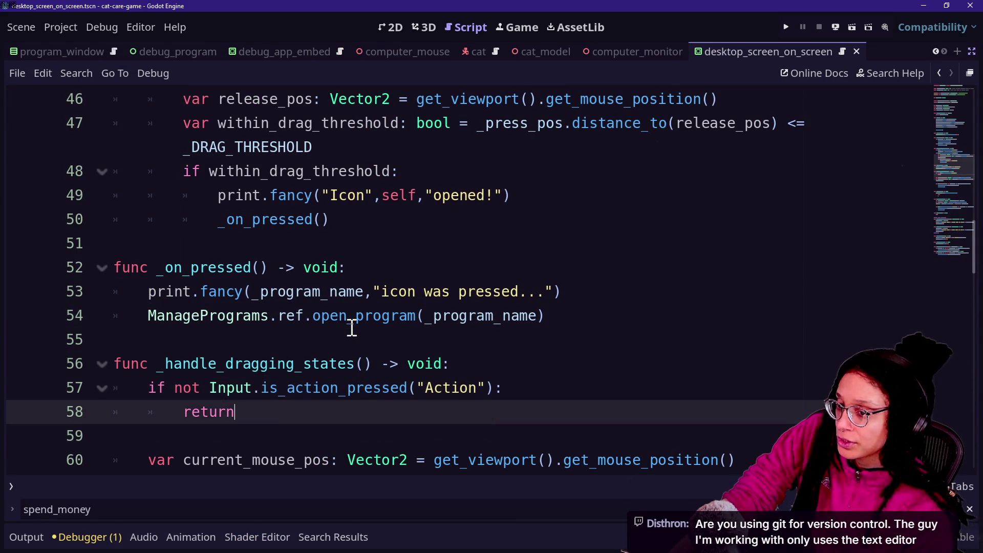
{"action": "key", "text": "Down"}
{"action": "key", "text": "Down"}
{"action": "key", "text": "Up"}
{"action": "key", "text": "Up"}
{"action": "left_click", "coordinate": [546, 388]}
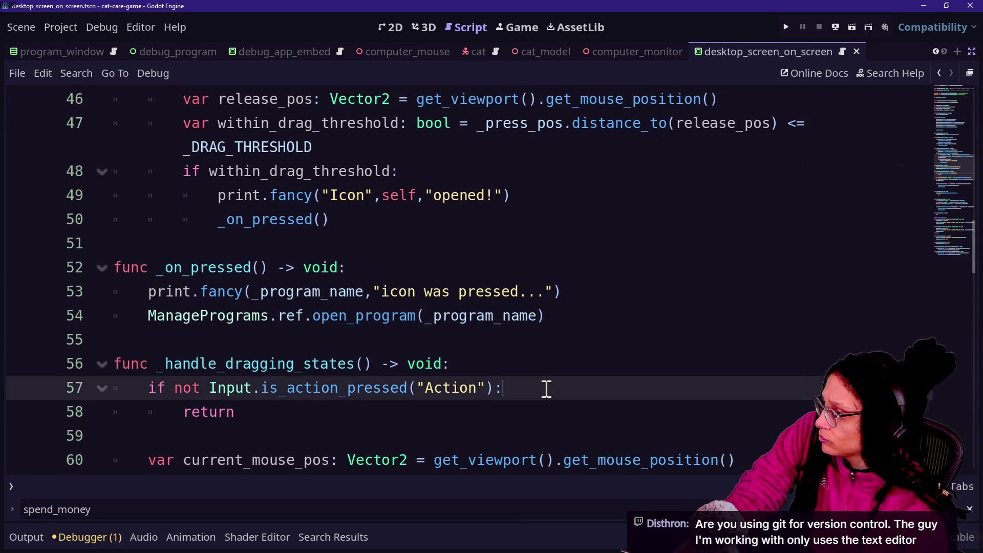
{"action": "key", "text": "Down"}
{"action": "key", "text": "Down"}
{"action": "key", "text": "Down"}
{"action": "key", "text": "Down"}
{"action": "key", "text": "Down"}
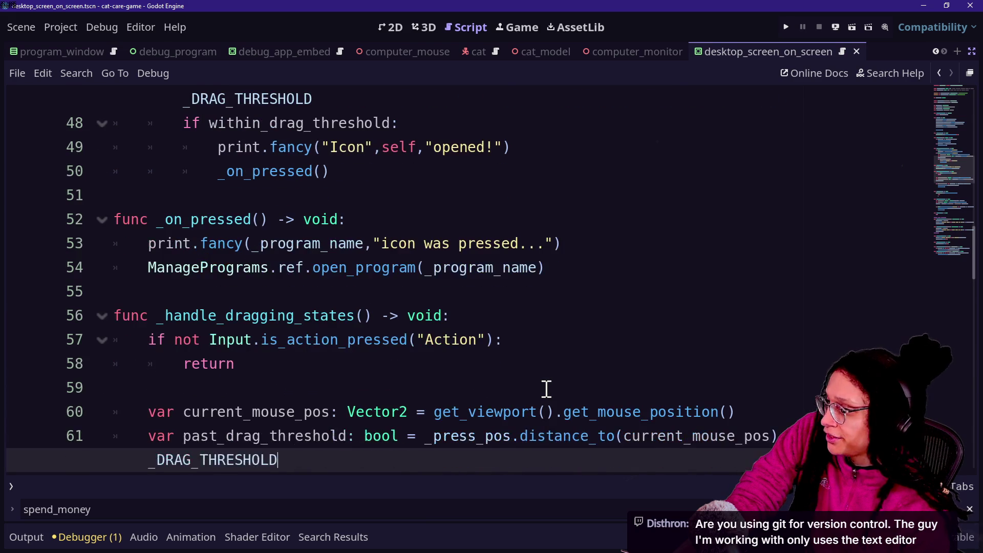
{"action": "left_click", "coordinate": [482, 291]}
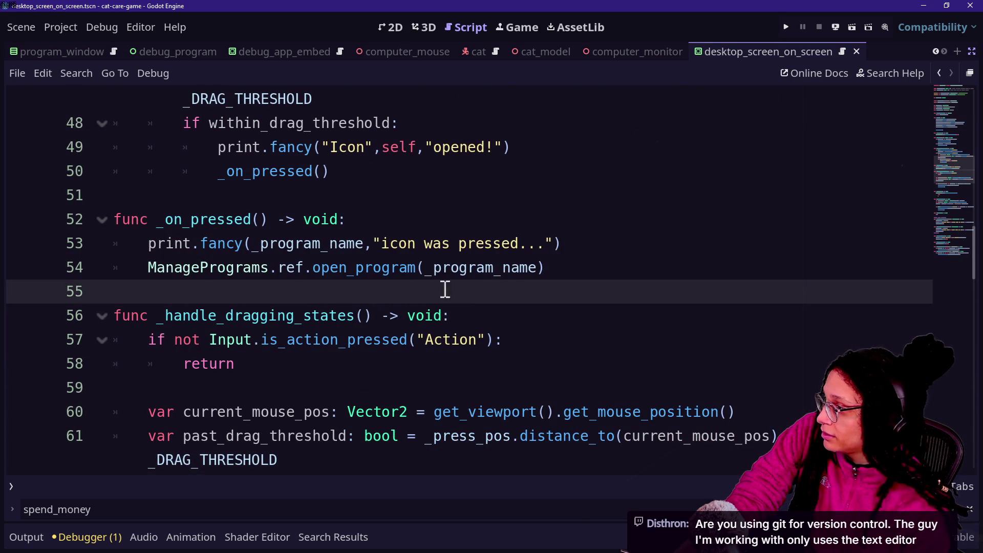
Step: Follow the open_program call on line 54 to its function definition
{"action": "left_click_drag", "start_coordinate": [219, 271], "coordinate": [361, 245]}
{"action": "left_click", "coordinate": [362, 245]}
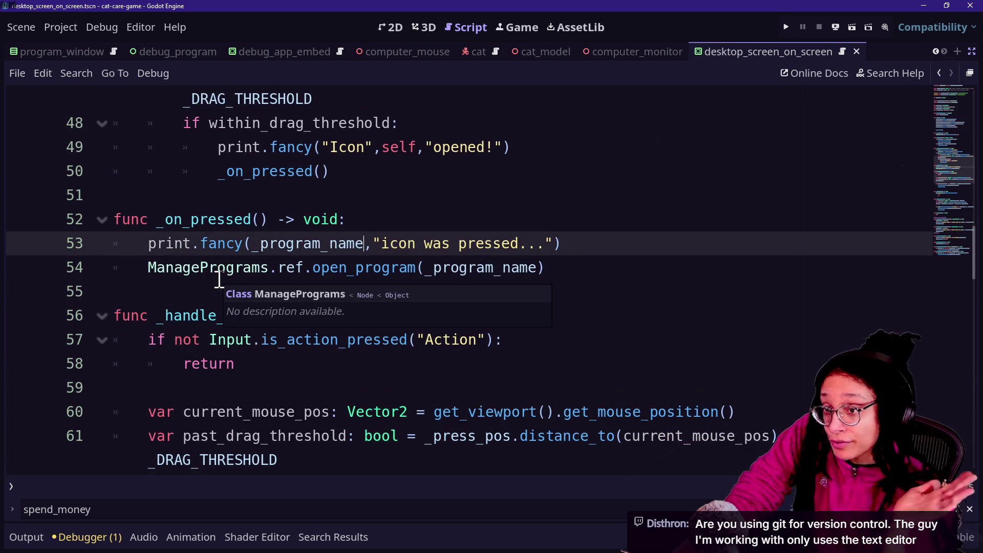
{"action": "left_click", "coordinate": [328, 270]}
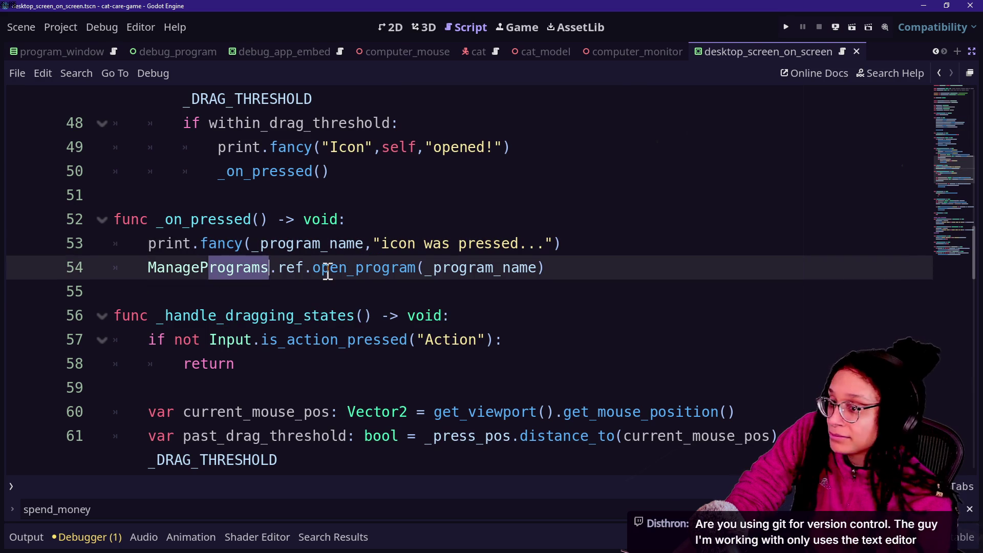
{"action": "key", "text": "Down"}
{"action": "key", "text": "Up"}
{"action": "key", "text": "Up"}
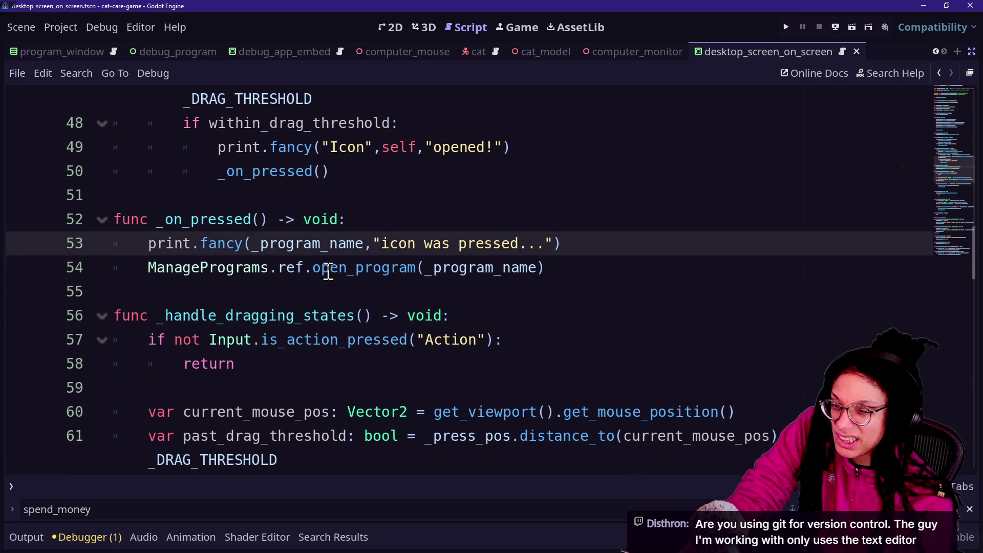
{"action": "key", "text": "Down"}
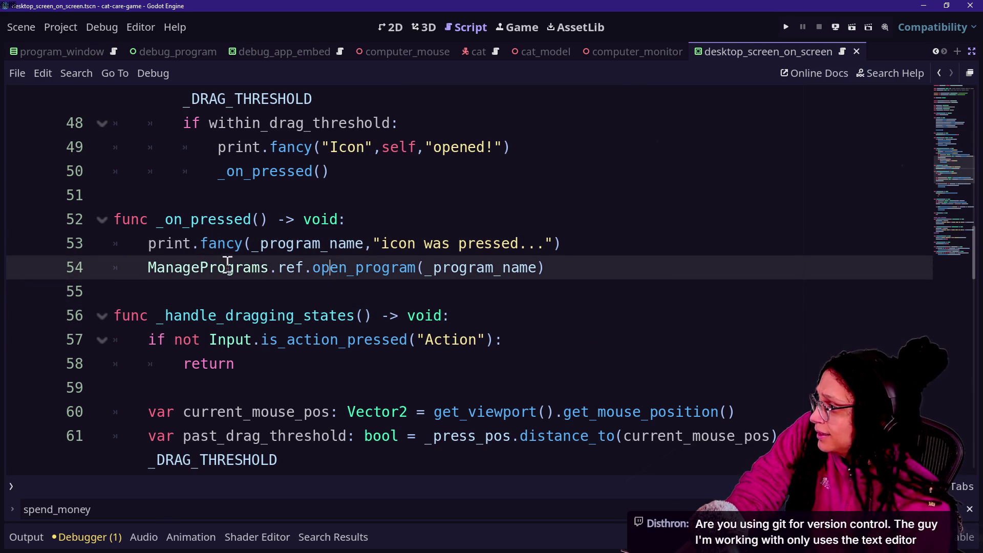
{"action": "left_click_drag", "start_coordinate": [249, 271], "coordinate": [384, 272]}
{"action": "left_click", "coordinate": [439, 279]}
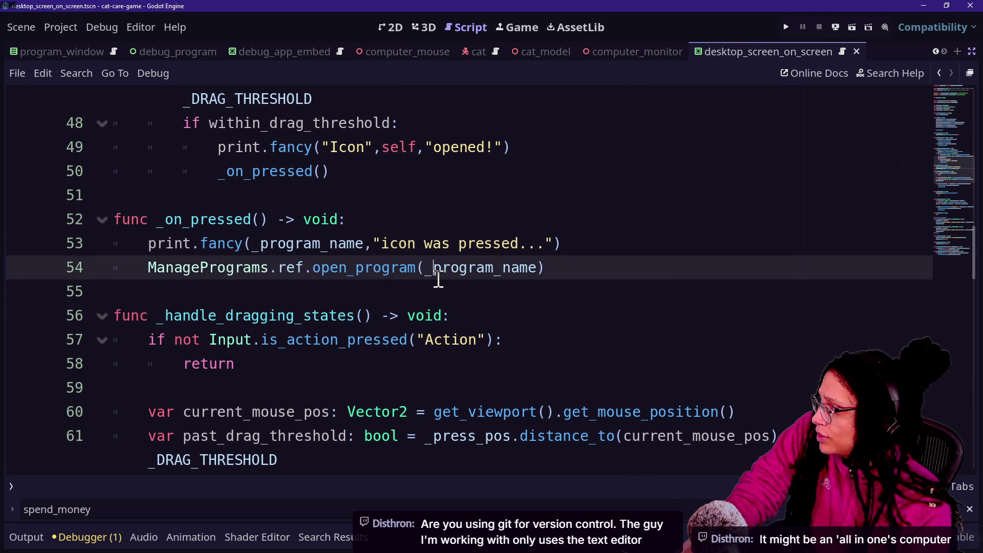
{"action": "left_click", "coordinate": [377, 269], "text": "ctrl"}
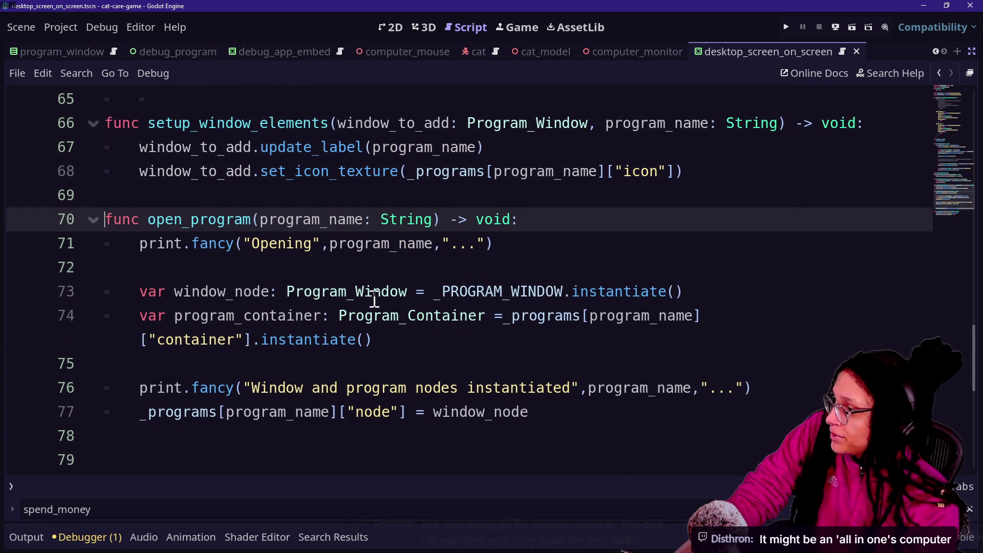
Step: Inspect the _PROGRAM_WINDOW constant and the programs dictionary, then return to the program_container line
{"action": "mouse_move", "coordinate": [563, 291]}
{"action": "left_mouse_down"}
{"action": "mouse_move", "coordinate": [544, 284]}
{"action": "mouse_move", "coordinate": [460, 302]}
{"action": "left_mouse_up"}
{"action": "left_click", "coordinate": [460, 300]}
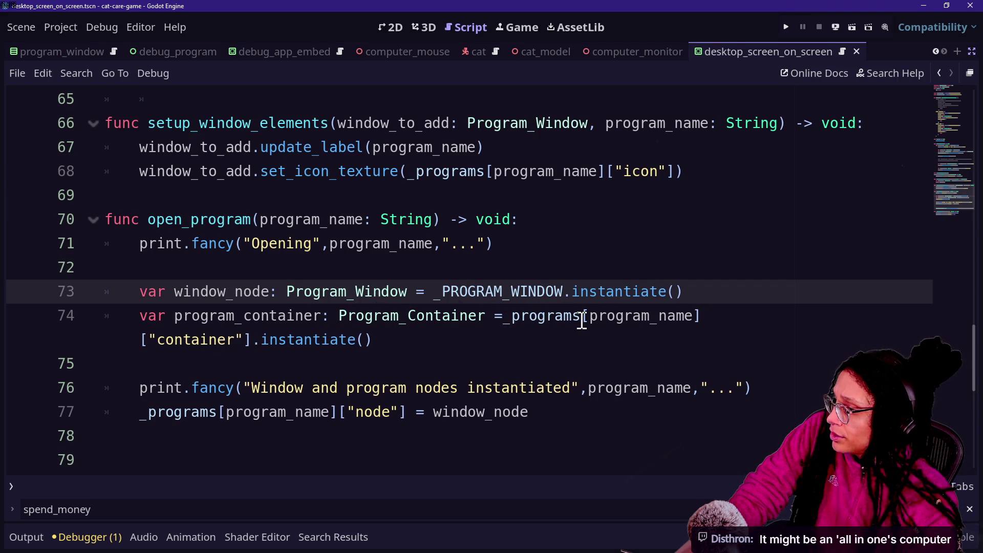
{"action": "mouse_move", "coordinate": [587, 317]}
{"action": "left_mouse_down"}
{"action": "mouse_move", "coordinate": [700, 316]}
{"action": "mouse_move", "coordinate": [687, 315]}
{"action": "left_mouse_up"}
{"action": "mouse_move", "coordinate": [524, 317]}
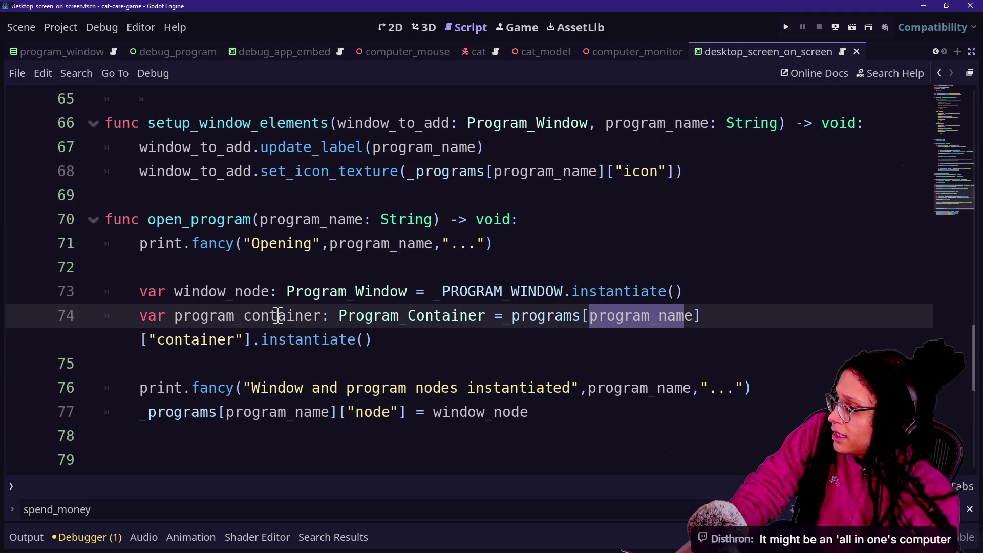
{"action": "scroll", "coordinate": [277, 315], "scroll_direction": "up", "scroll_amount": 15}
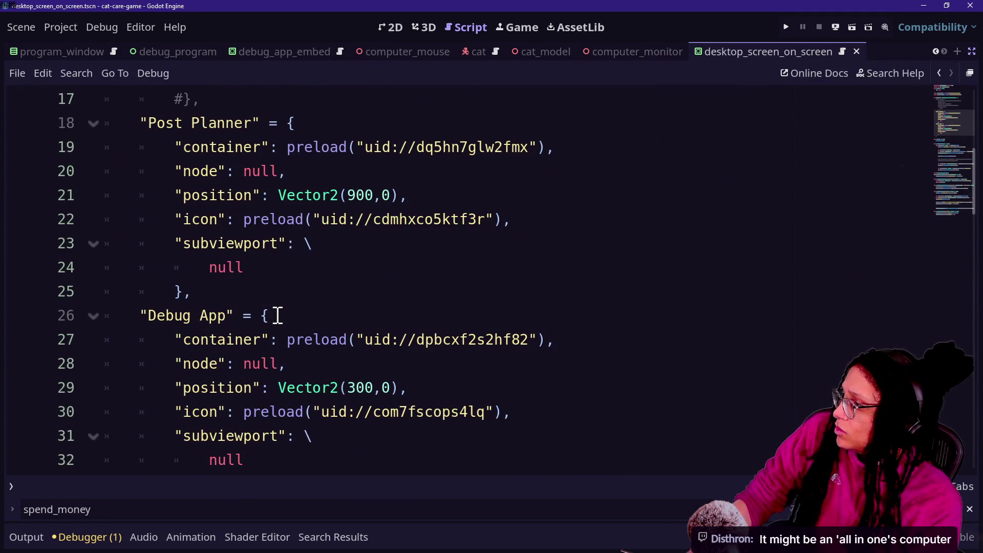
{"action": "left_click", "coordinate": [276, 315]}
{"action": "key", "text": "Up"}
{"action": "key", "text": "Up"}
{"action": "key", "text": "Up"}
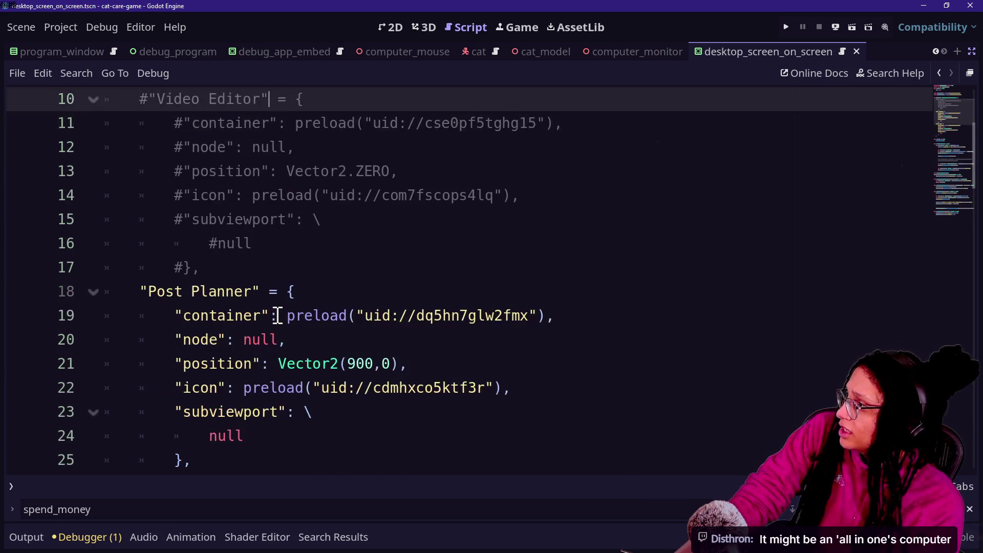
{"action": "key", "text": "Up"}
{"action": "key", "text": "Up"}
{"action": "key", "text": "Up"}
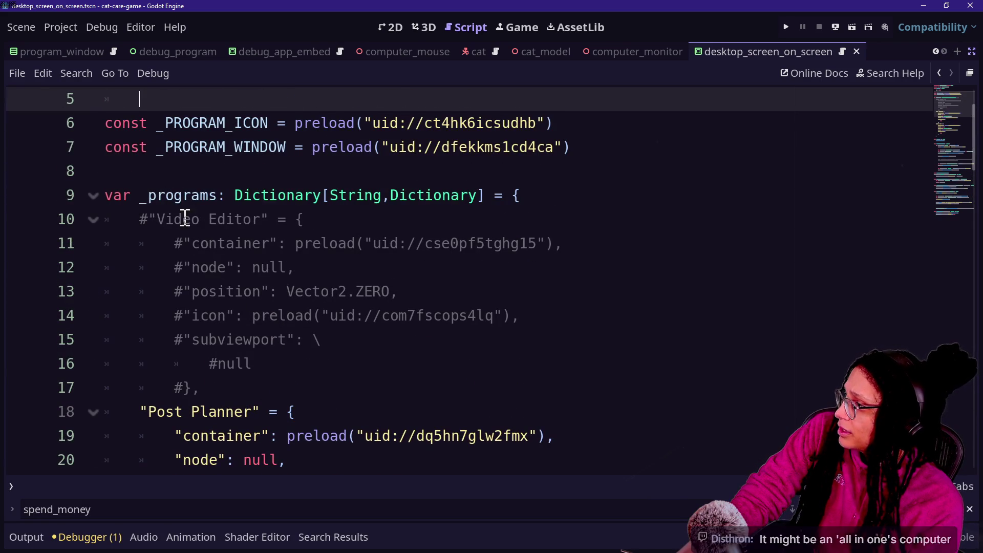
{"action": "left_click", "coordinate": [361, 313]}
{"action": "key", "text": "Down"}
{"action": "key", "text": "Down"}
{"action": "key", "text": "Down"}
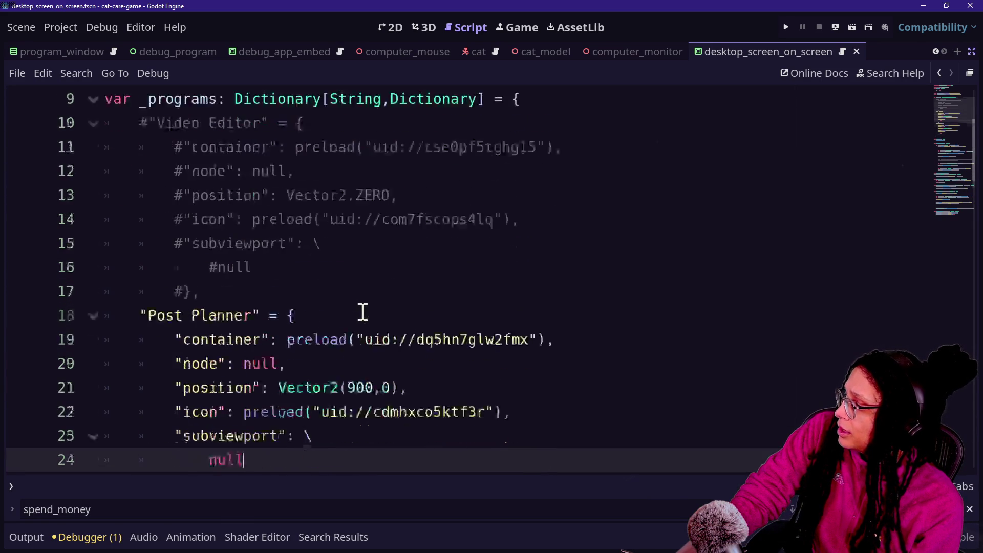
{"action": "key", "text": "Down"}
{"action": "key", "text": "Down"}
{"action": "key", "text": "Down"}
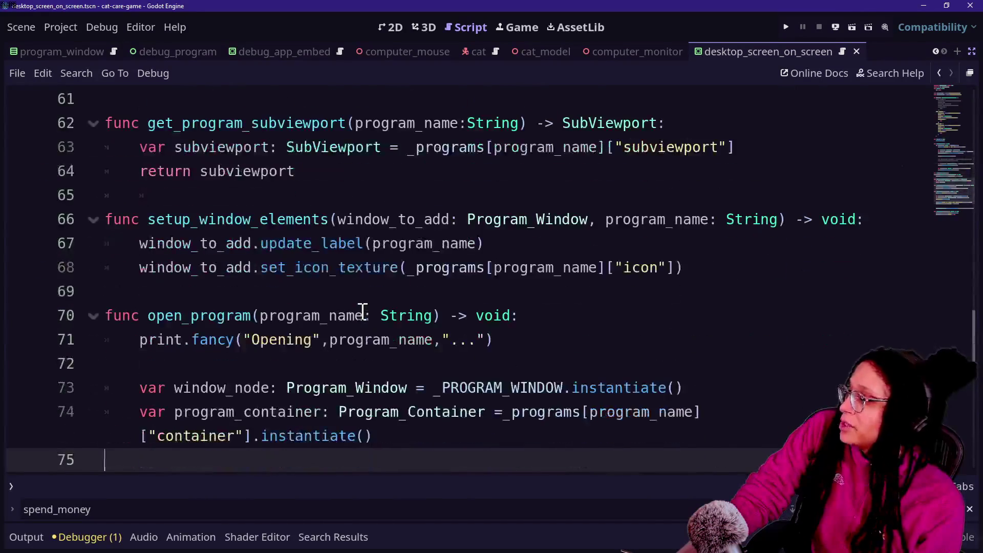
{"action": "key", "text": "Up"}
{"action": "key", "text": "Up"}
{"action": "key", "text": "Down"}
{"action": "key", "text": "Down"}
{"action": "key", "text": "Down"}
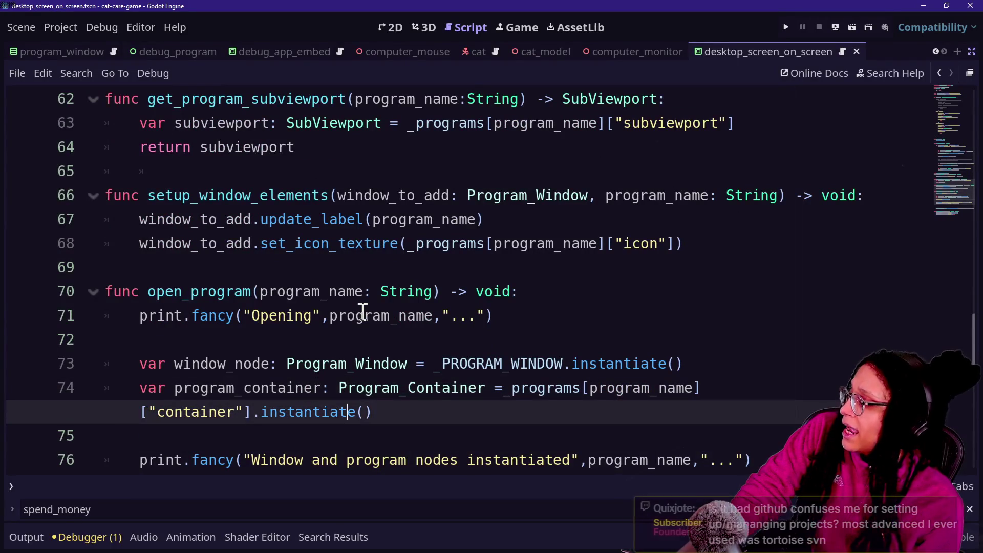
Step: Break the program_container line after '=' with a '\' continuation and an indented remainder
{"action": "left_click", "coordinate": [517, 389]}
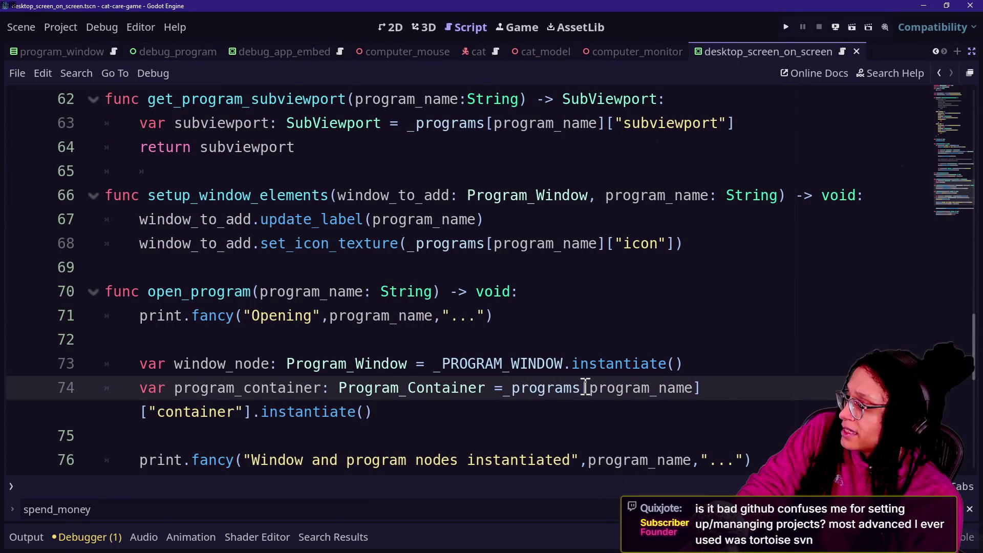
{"action": "key", "text": "Return"}
{"action": "key", "text": "Tab"}
{"action": "left_click", "coordinate": [509, 388]}
{"action": "type", "text": "\\"}
{"action": "left_click", "coordinate": [637, 407]}
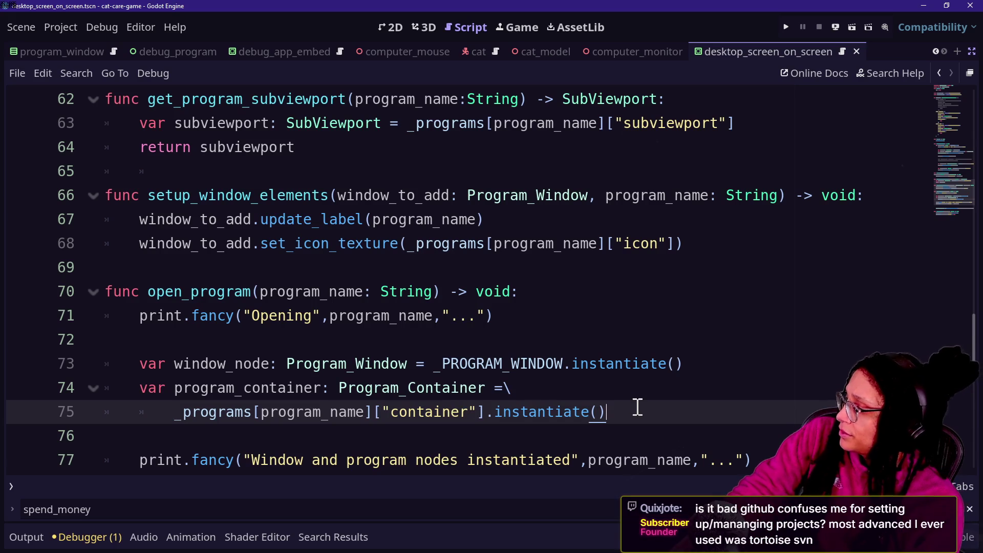
{"action": "key", "text": "Down"}
{"action": "key", "text": "Down"}
{"action": "key", "text": "Down"}
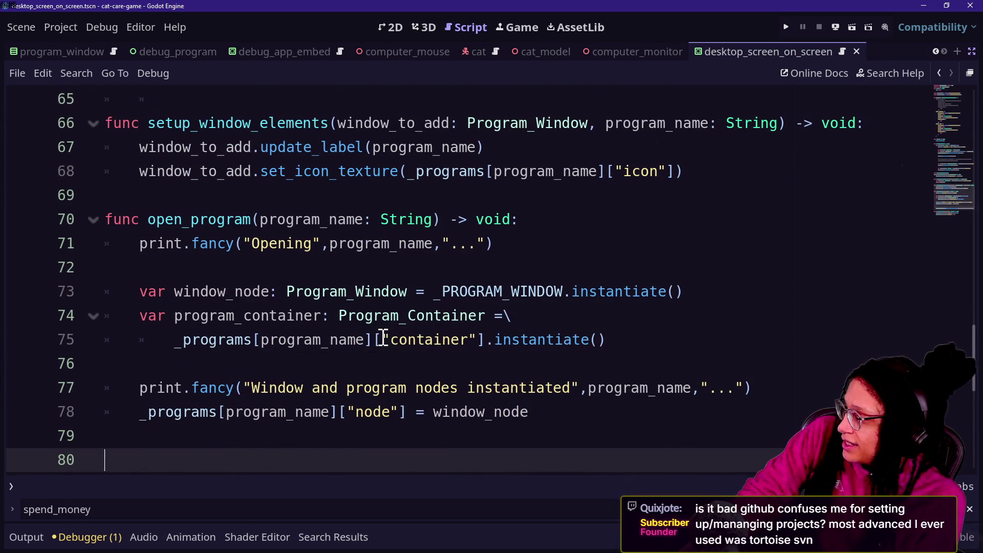
Step: Add a '## Creates the program' comment with a blank line above program_container, and save
{"action": "left_click_drag", "start_coordinate": [261, 340], "coordinate": [382, 339]}
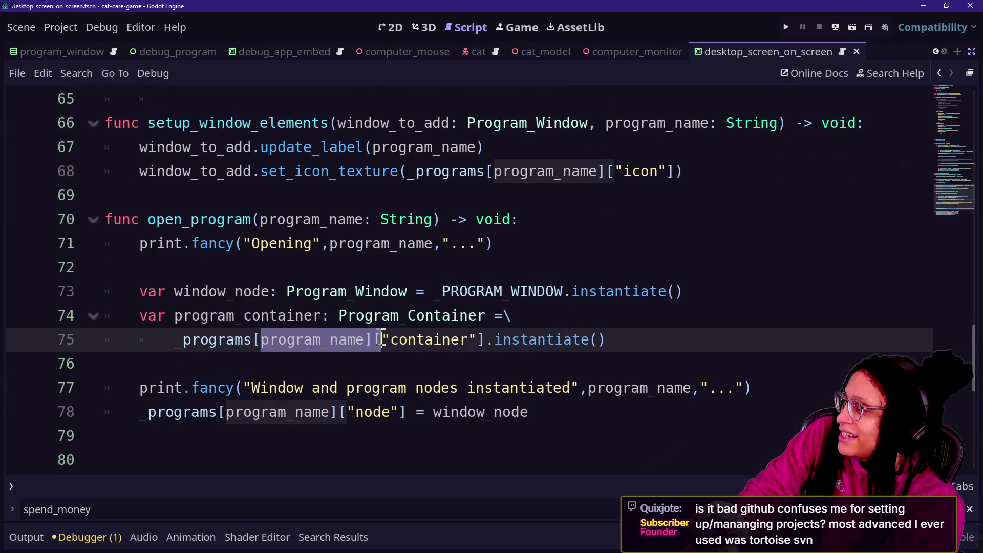
{"action": "left_click", "coordinate": [381, 339]}
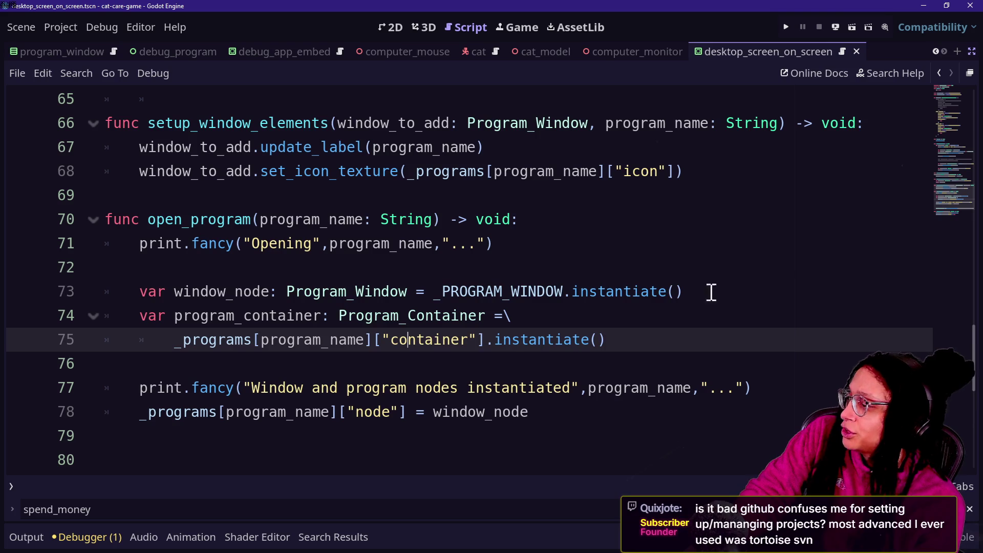
{"action": "left_click", "coordinate": [737, 286]}
{"action": "key", "text": "Return"}
{"action": "type", "text": "## Cr"}
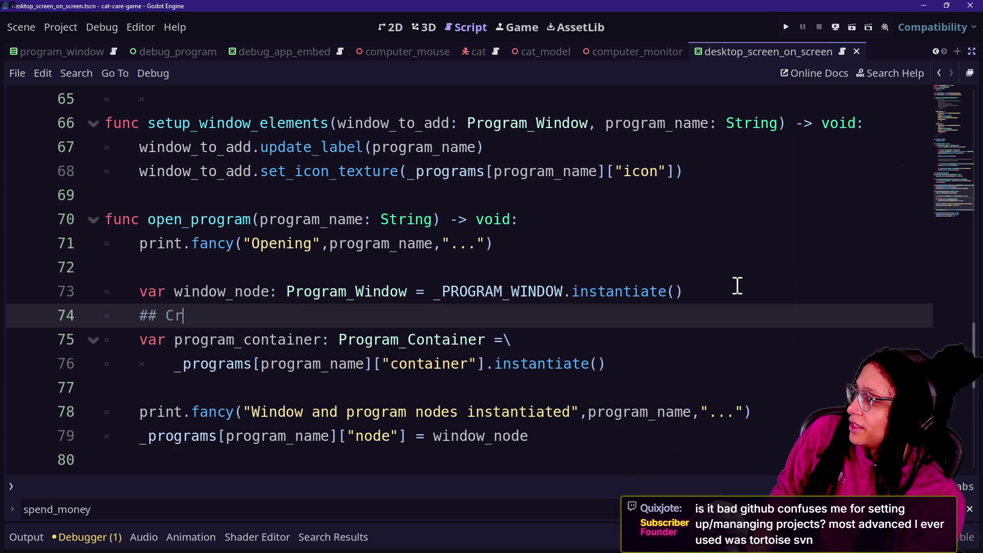
{"action": "type", "text": "eates the progr"}
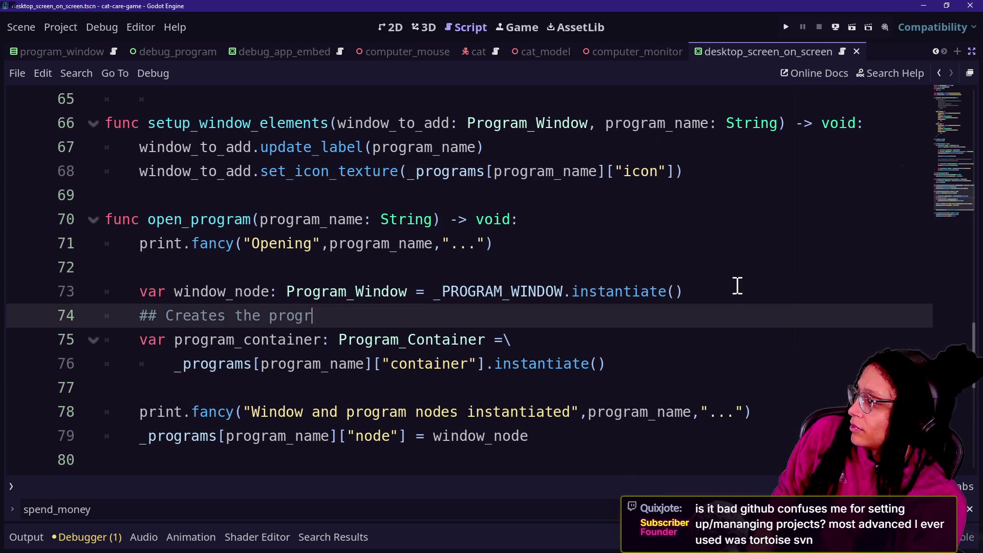
{"action": "type", "text": "am"}
{"action": "left_click", "coordinate": [737, 286]}
{"action": "key", "text": "Return"}
{"action": "left_click", "coordinate": [554, 374]}
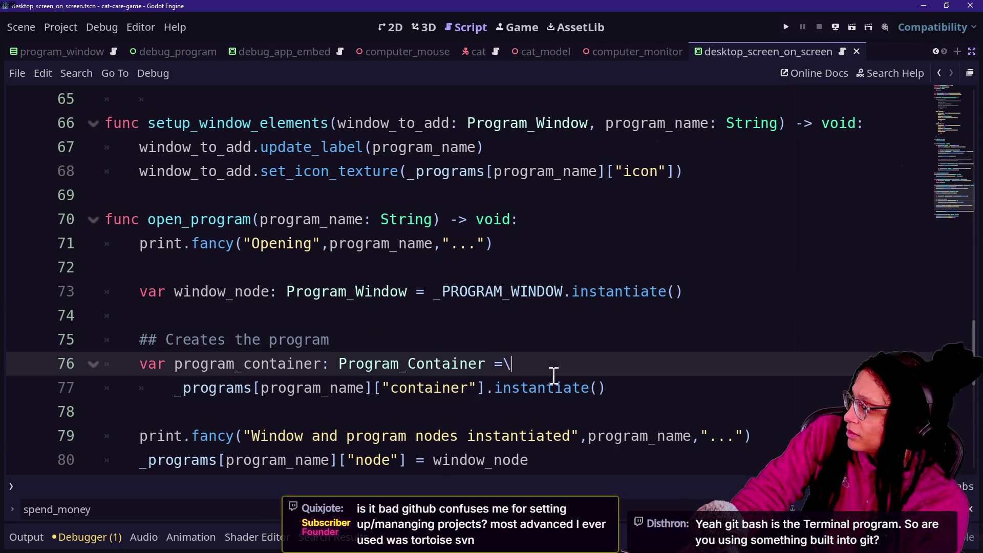
{"action": "left_click", "coordinate": [704, 338]}
{"action": "key", "text": "ctrl+s"}
{"action": "key", "text": "Down"}
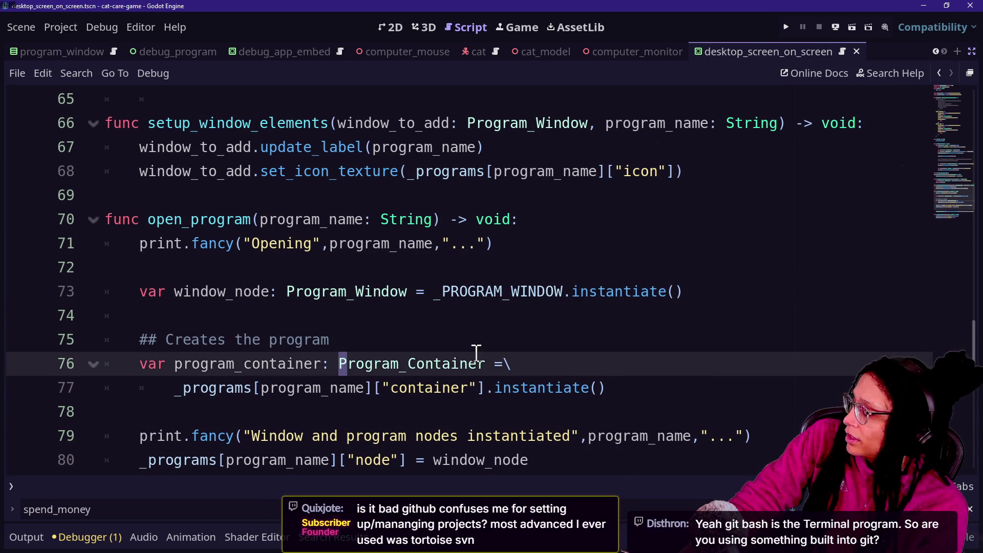
{"action": "left_click", "coordinate": [456, 346]}
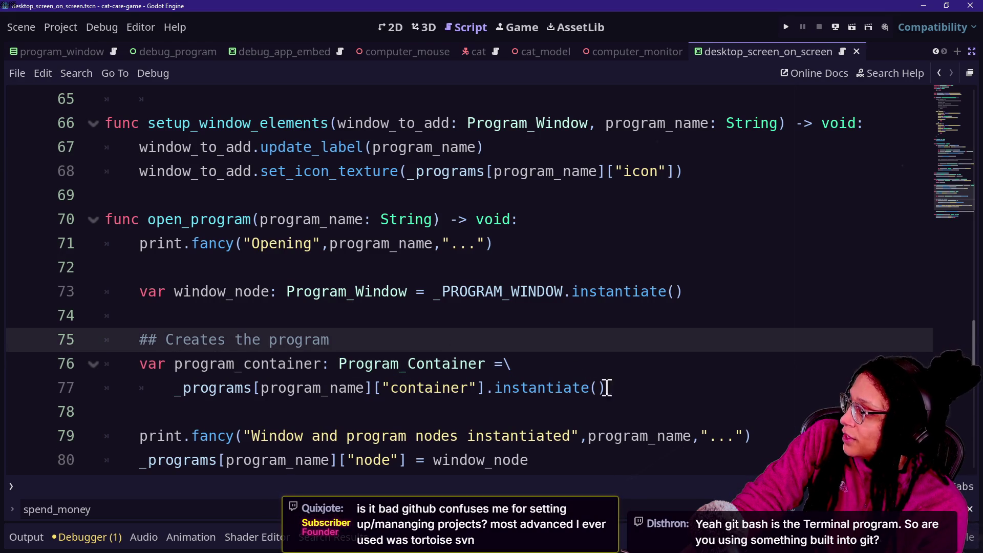
{"action": "scroll", "coordinate": [645, 379], "scroll_direction": "up", "scroll_amount": 12}
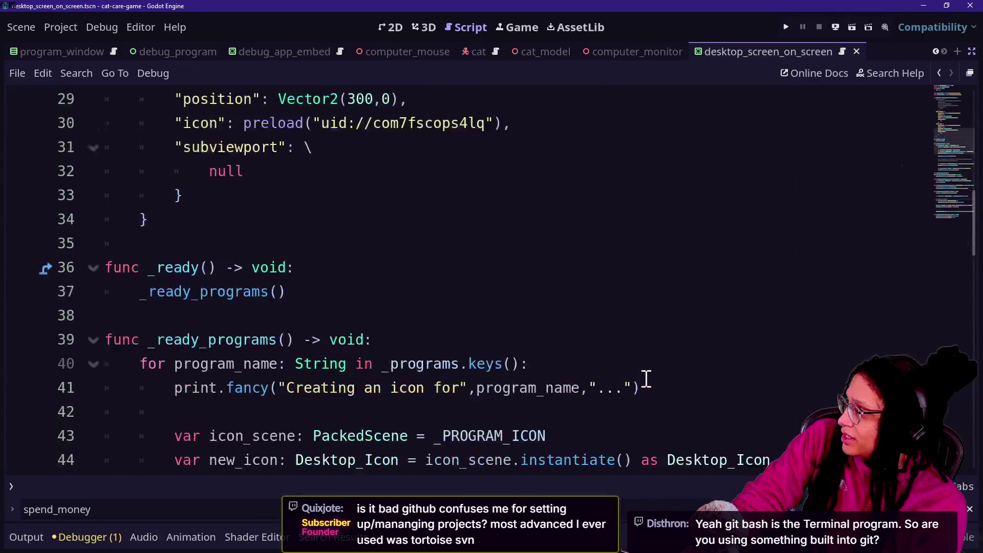
Step: Look over the programs dictionary entries, including the Debug App entry
{"action": "scroll", "coordinate": [645, 378], "scroll_direction": "up", "scroll_amount": 4}
{"action": "left_click_drag", "start_coordinate": [148, 123], "coordinate": [394, 353]}
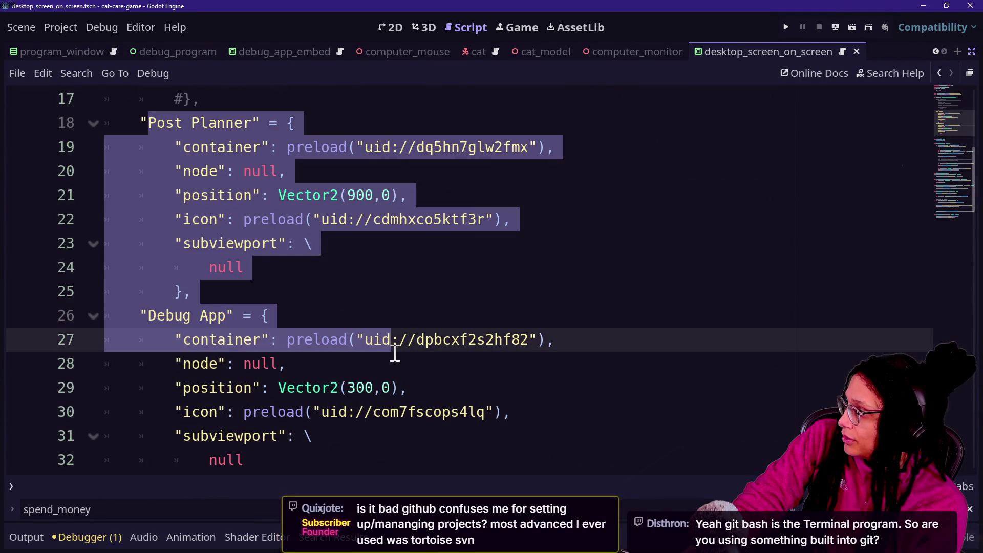
{"action": "left_click", "coordinate": [377, 312]}
{"action": "left_click", "coordinate": [412, 284]}
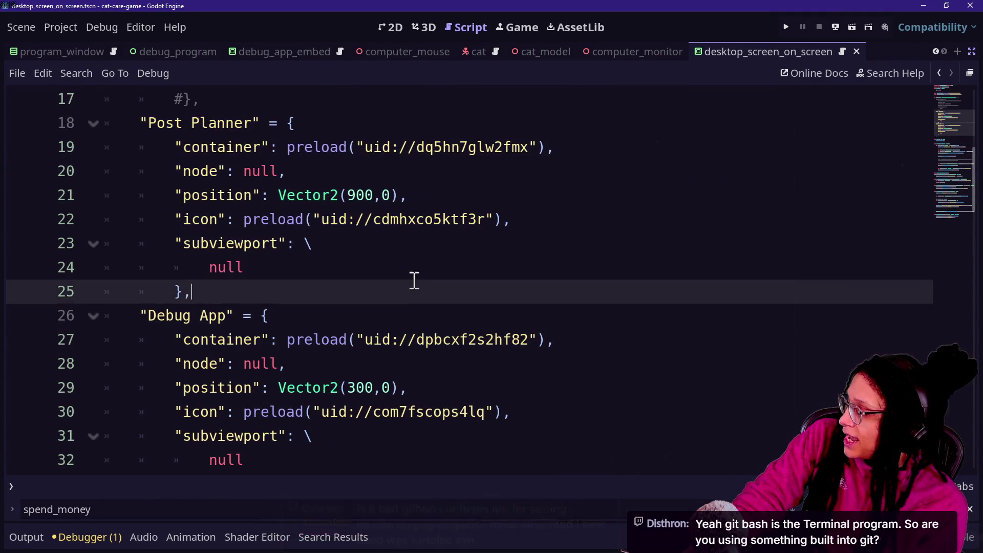
{"action": "left_click", "coordinate": [408, 270]}
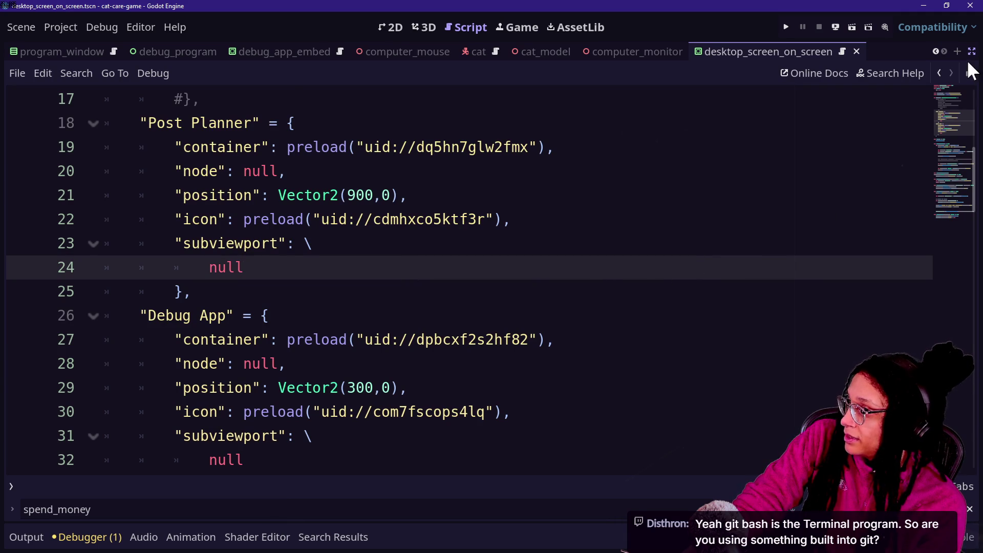
{"action": "scroll", "coordinate": [648, 258], "scroll_direction": "down", "scroll_amount": 1}
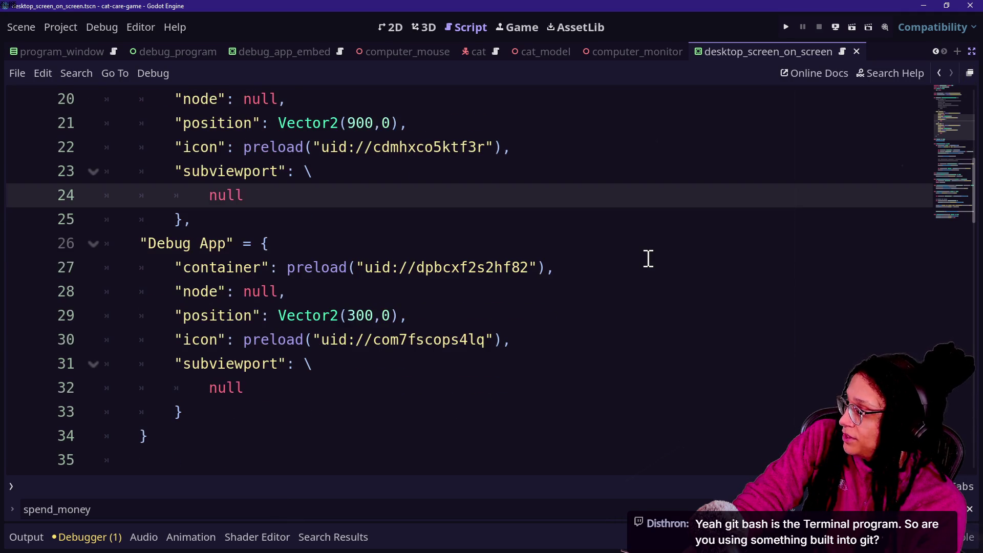
{"action": "left_click", "coordinate": [230, 394]}
{"action": "mouse_move", "coordinate": [246, 416]}
{"action": "left_mouse_down"}
{"action": "mouse_move", "coordinate": [241, 362]}
{"action": "mouse_move", "coordinate": [264, 224]}
{"action": "left_mouse_up"}
{"action": "left_click", "coordinate": [295, 269]}
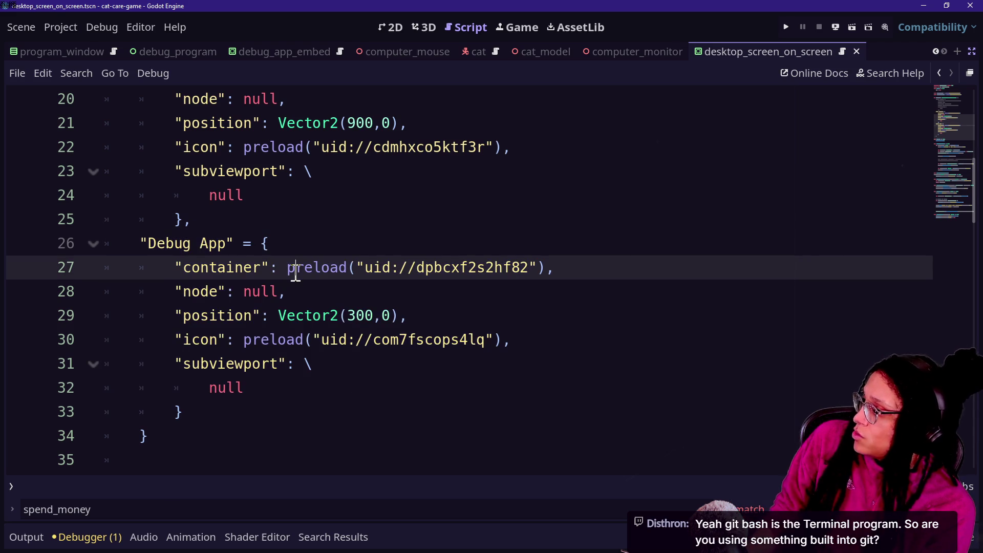
{"action": "scroll", "coordinate": [197, 221], "scroll_direction": "up", "scroll_amount": 2}
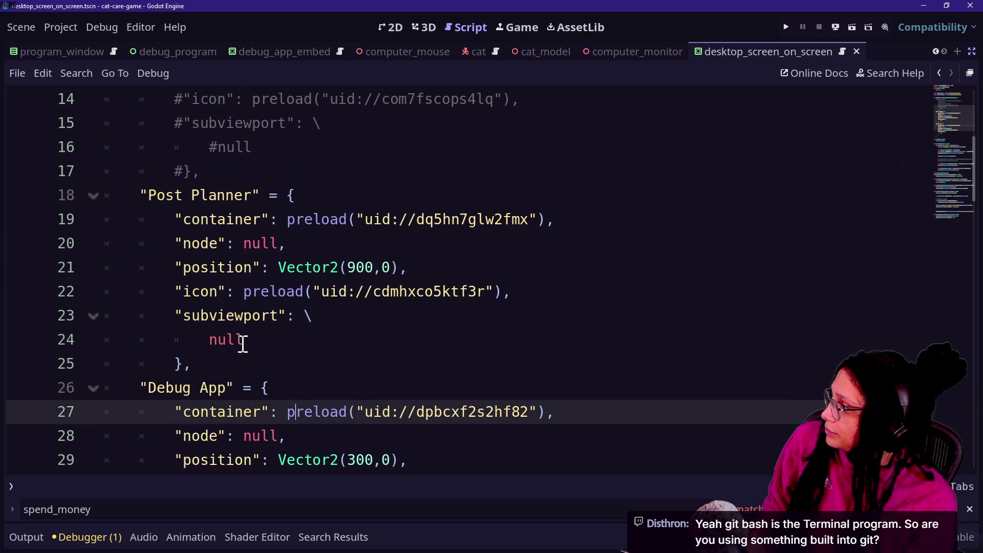
Step: Duplicate the Post Planner entry and rename the copy to 'Shopping App'
{"action": "left_click_drag", "start_coordinate": [241, 365], "coordinate": [289, 176]}
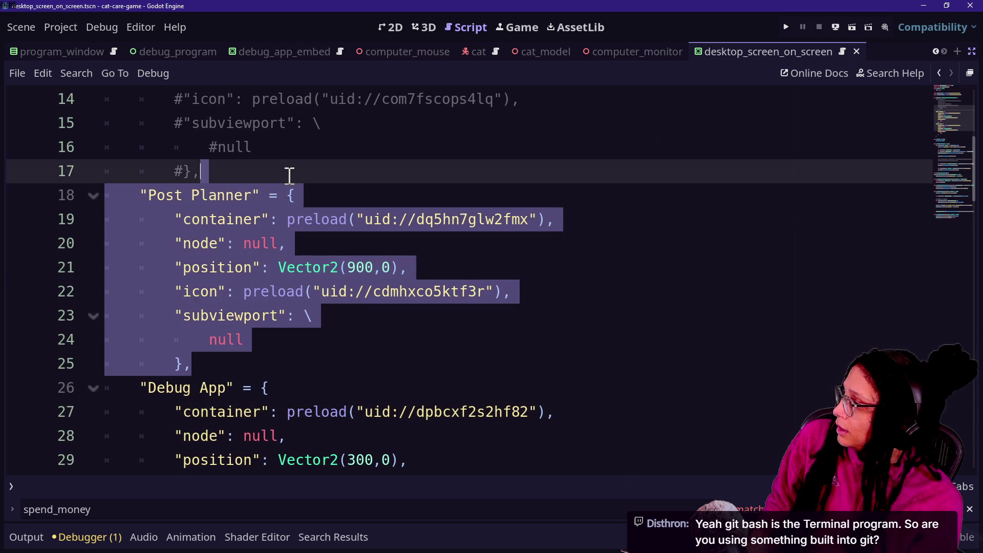
{"action": "key", "text": "ctrl+c"}
{"action": "left_click", "coordinate": [247, 364]}
{"action": "key", "text": "ctrl+v"}
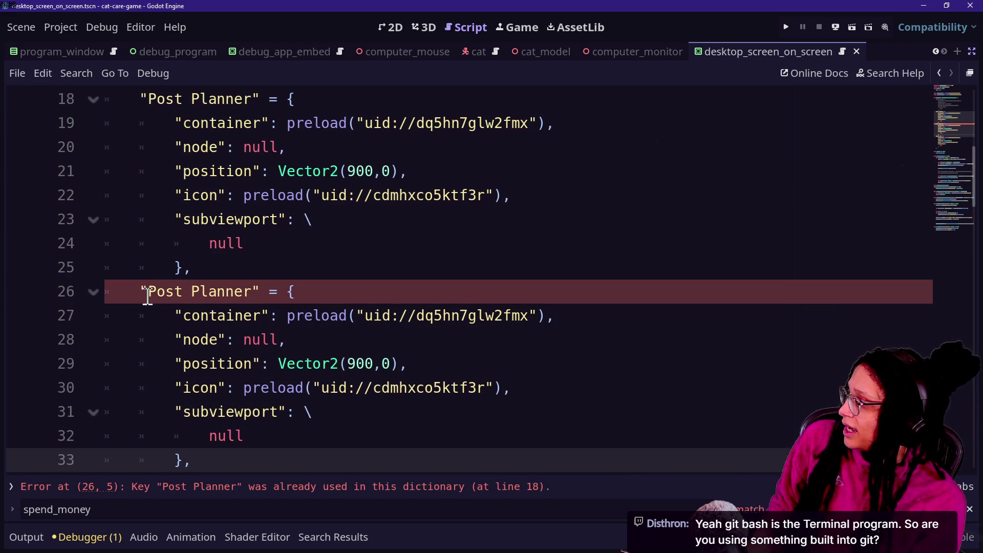
{"action": "left_click_drag", "start_coordinate": [148, 295], "coordinate": [251, 292]}
{"action": "type", "text": "Sh"}
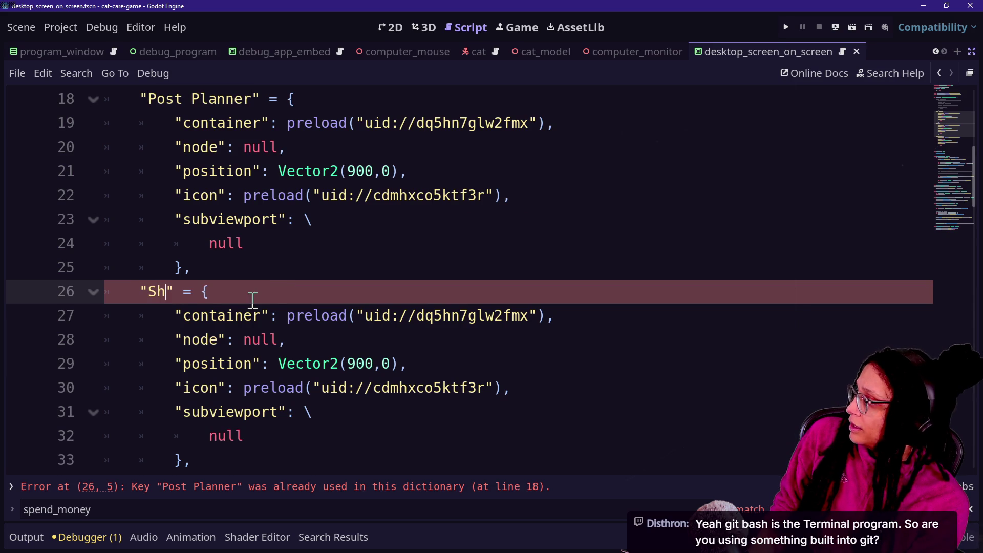
{"action": "type", "text": "opping App"}
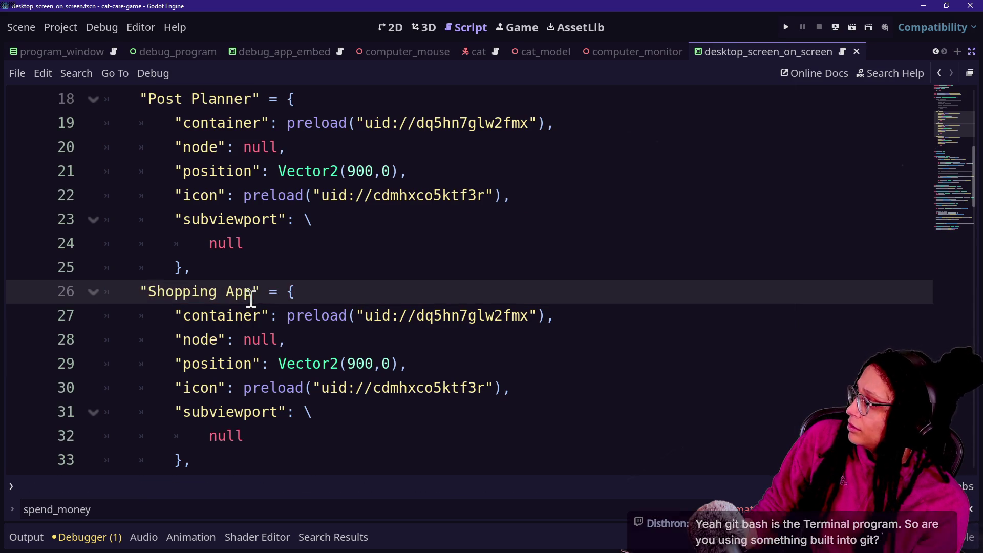
Step: Check the Shopping App container and position lines, then bring up the GLJ Talking Cat Game Canva design
{"action": "left_click", "coordinate": [164, 242]}
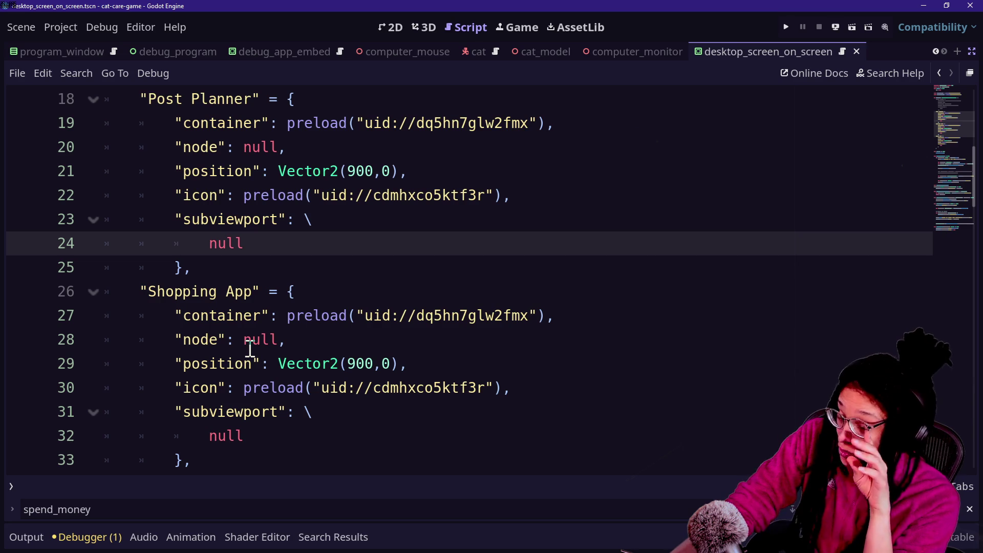
{"action": "left_click", "coordinate": [246, 316]}
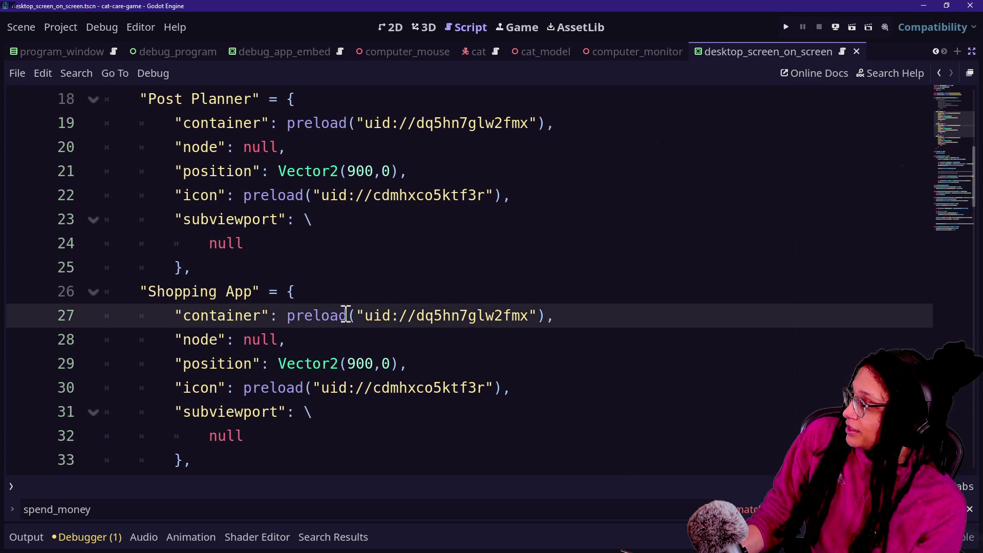
{"action": "left_click_drag", "start_coordinate": [287, 315], "coordinate": [531, 302]}
{"action": "left_click", "coordinate": [530, 302]}
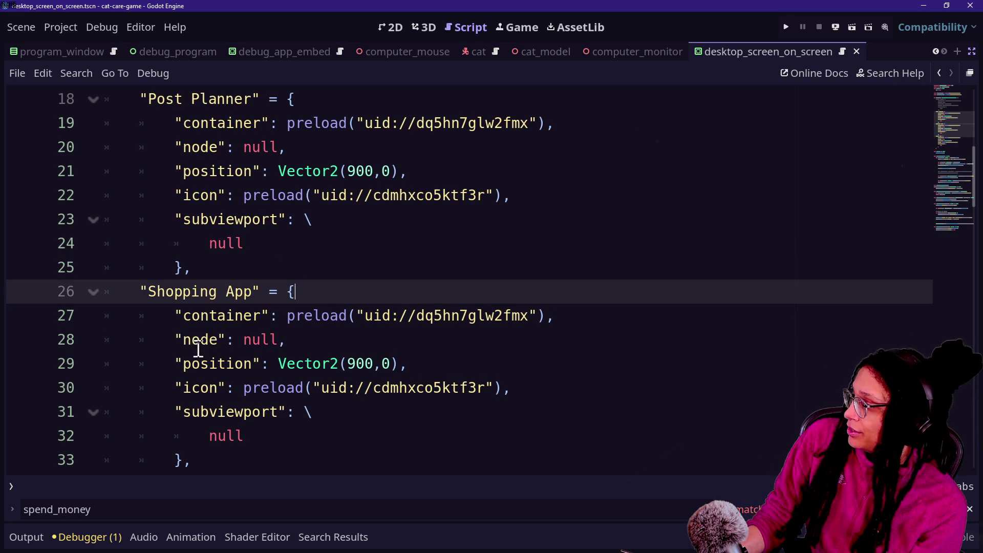
{"action": "left_click_drag", "start_coordinate": [190, 340], "coordinate": [277, 338]}
{"action": "left_click", "coordinate": [276, 338]}
{"action": "left_click", "coordinate": [391, 367]}
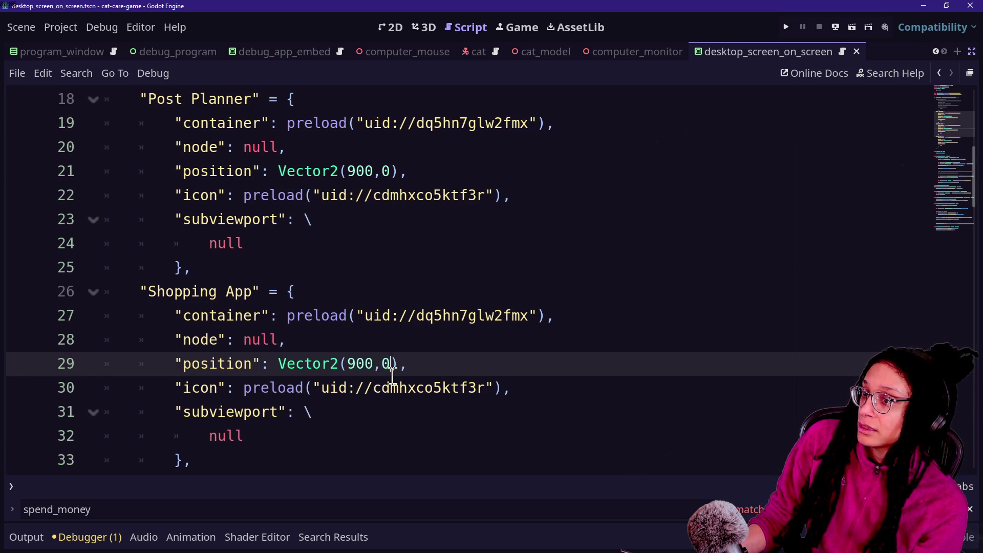
{"action": "key", "text": "alt+Tab"}
{"action": "left_click", "coordinate": [298, 6]}
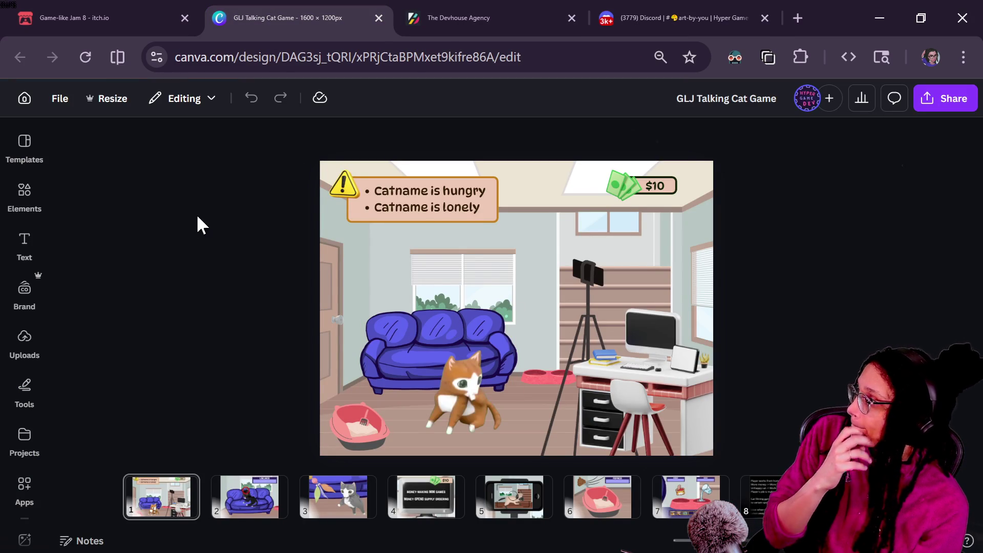
Step: Load the Canva home page in a new browser tab
{"action": "right_click", "coordinate": [22, 94]}
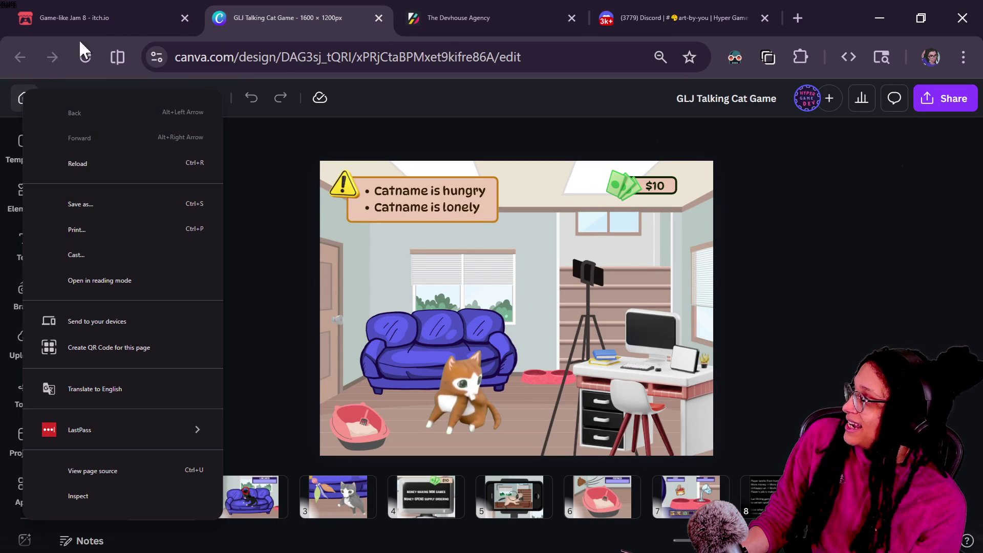
{"action": "left_click", "coordinate": [796, 19]}
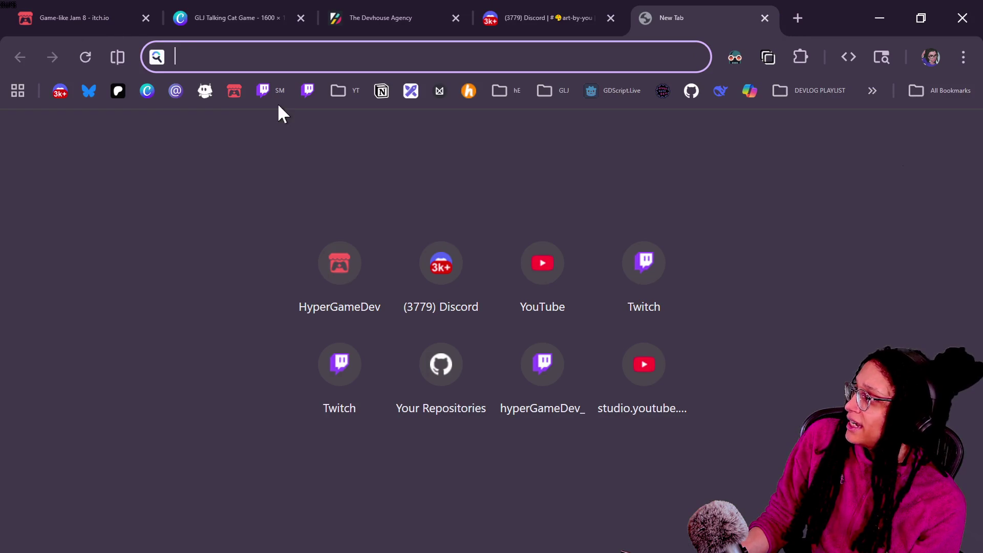
{"action": "left_click", "coordinate": [150, 97]}
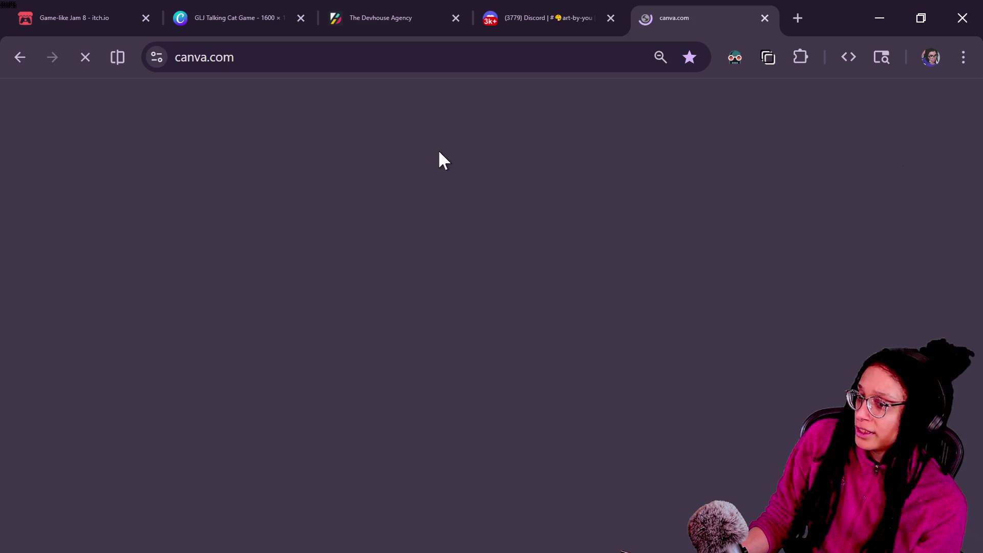
{"action": "left_click", "coordinate": [603, 11]}
{"action": "left_click", "coordinate": [705, 4]}
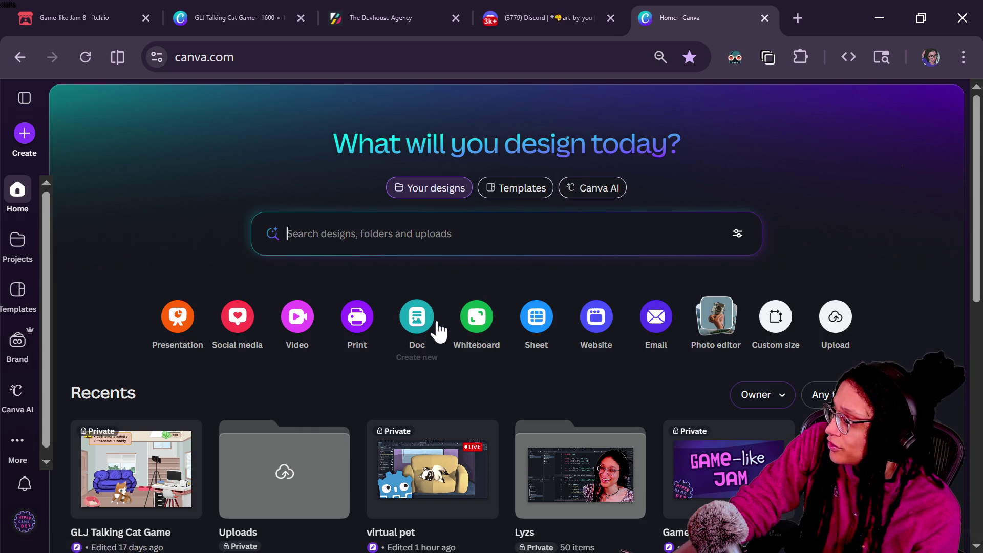
Step: Browse Canva's Recents, focus design search, then bring up GitHub Desktop's pending changes
{"action": "scroll", "coordinate": [654, 315], "scroll_direction": "down", "scroll_amount": 3}
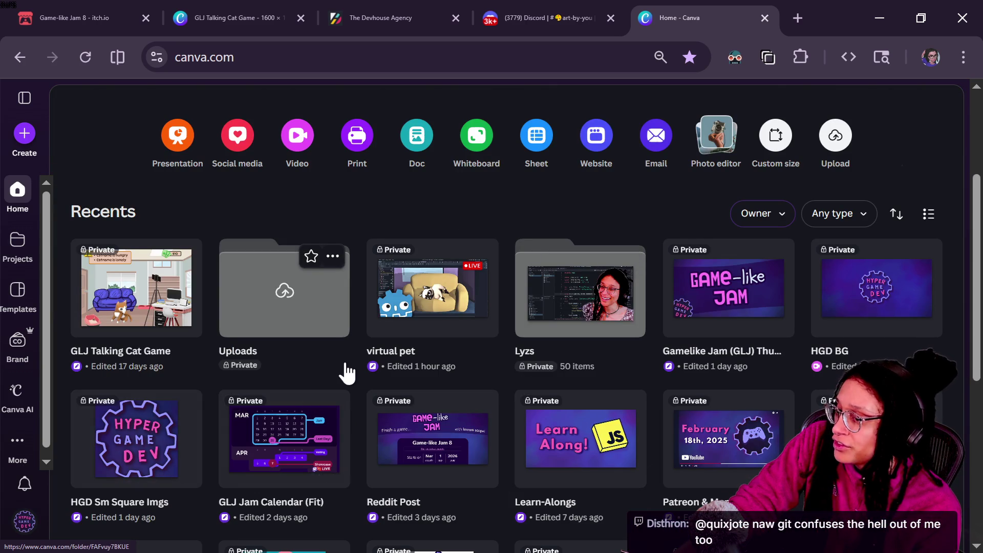
{"action": "scroll", "coordinate": [486, 410], "scroll_direction": "down", "scroll_amount": 2}
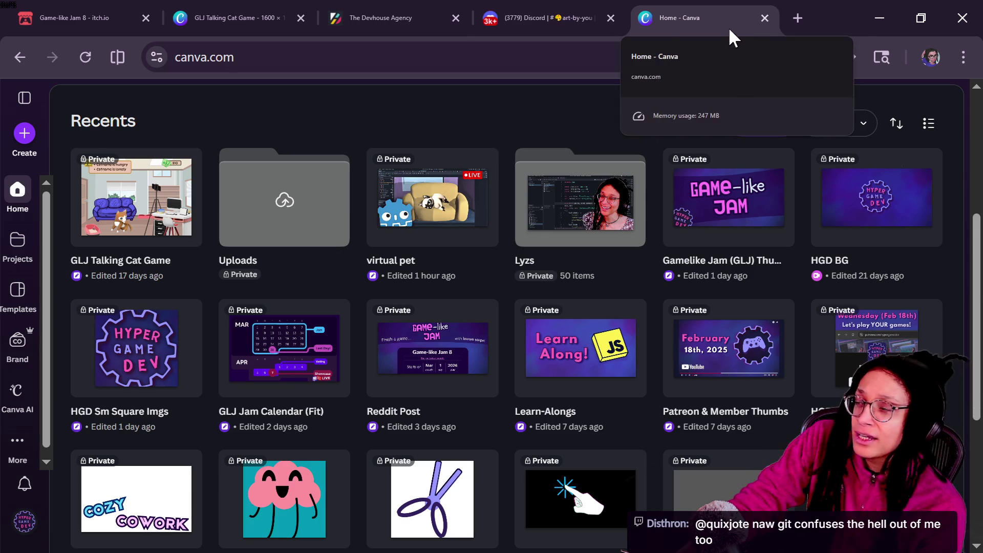
{"action": "key", "text": "slash"}
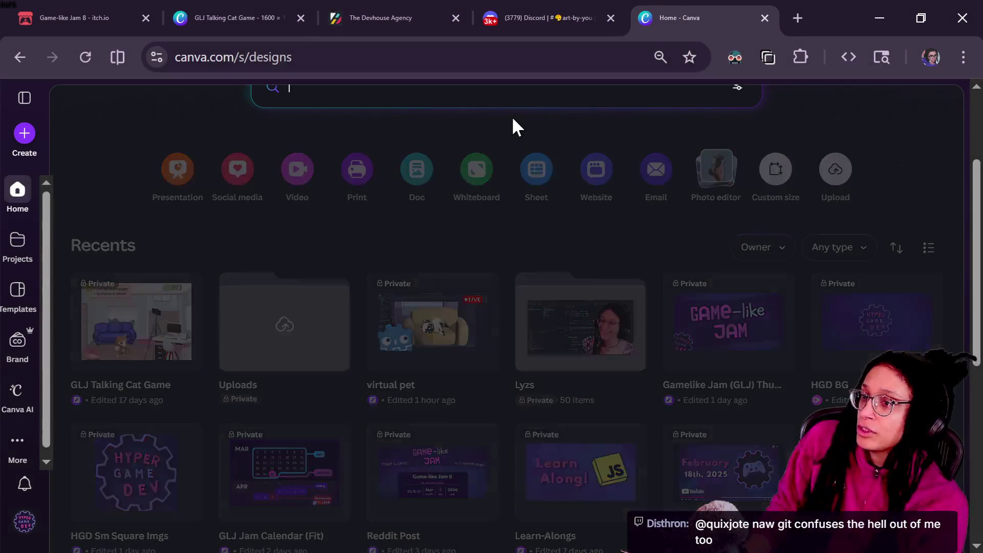
{"action": "key", "text": "alt+Tab"}
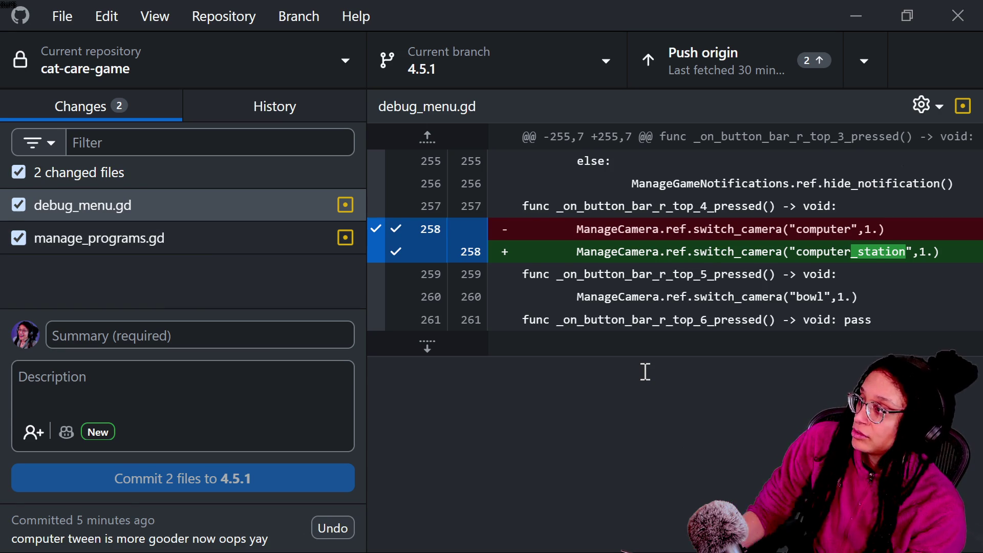
Step: Search YouTube for 'github desktop tutorial' in a new tab, then return to the Godot script
{"action": "key", "text": "alt+Tab"}
{"action": "left_click", "coordinate": [804, 18]}
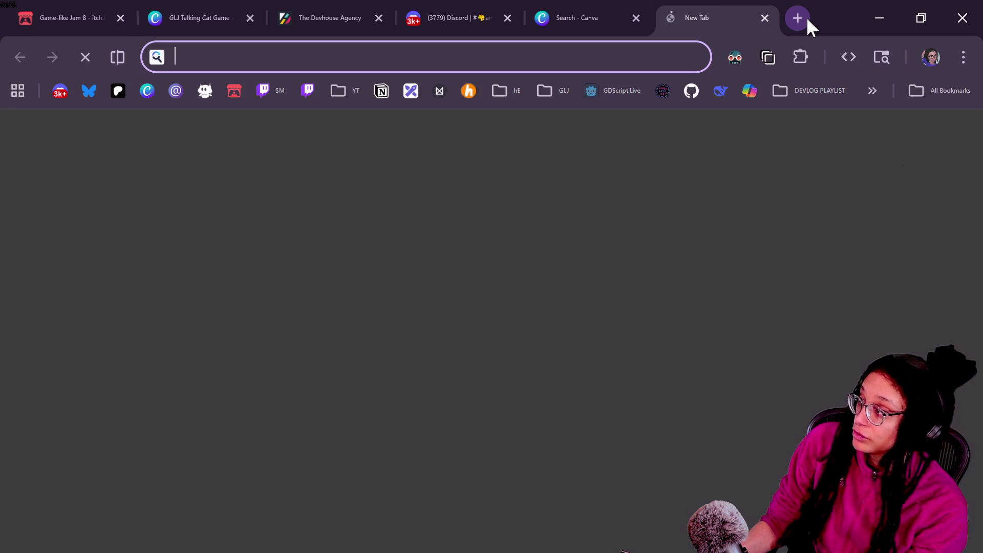
{"action": "type", "text": "youtube"}
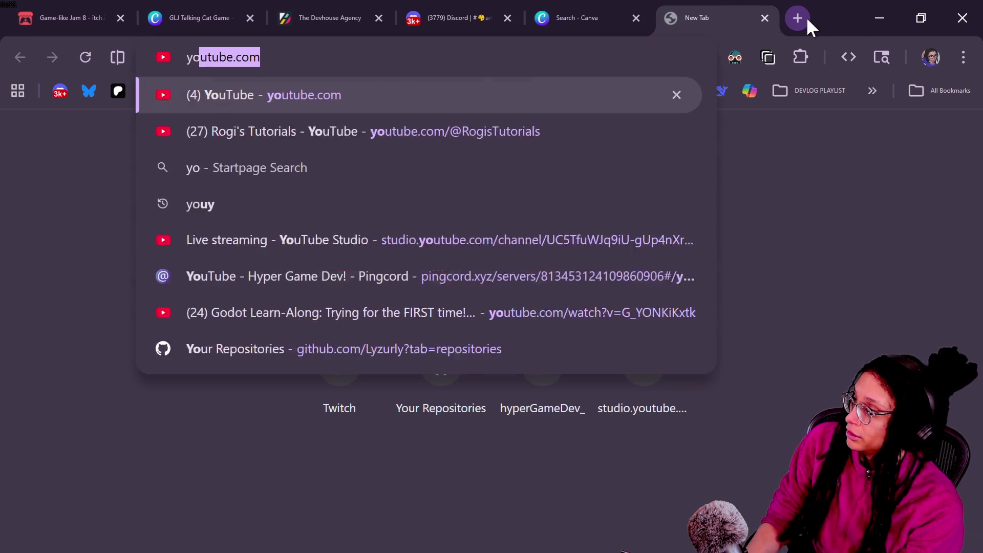
{"action": "key", "text": "Return"}
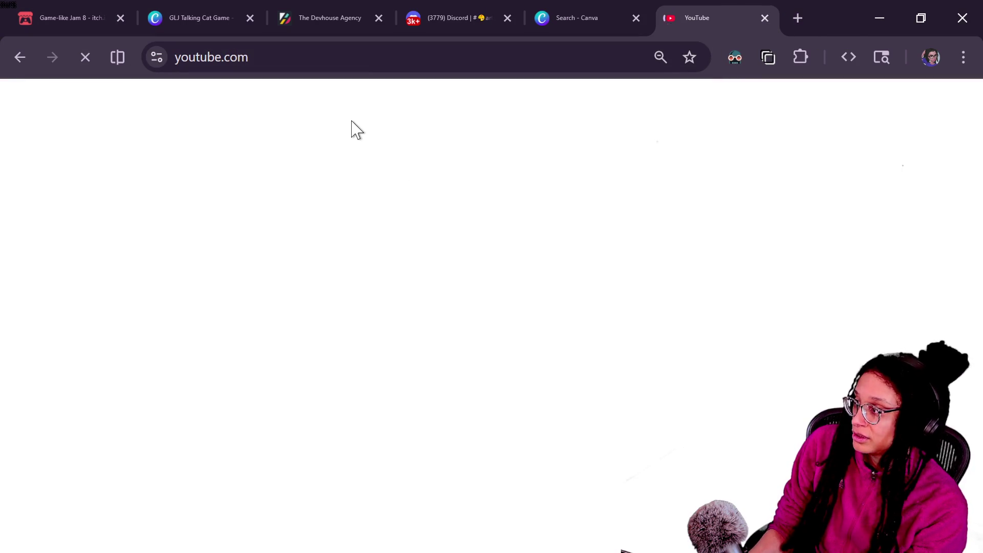
{"action": "type", "text": "gith"}
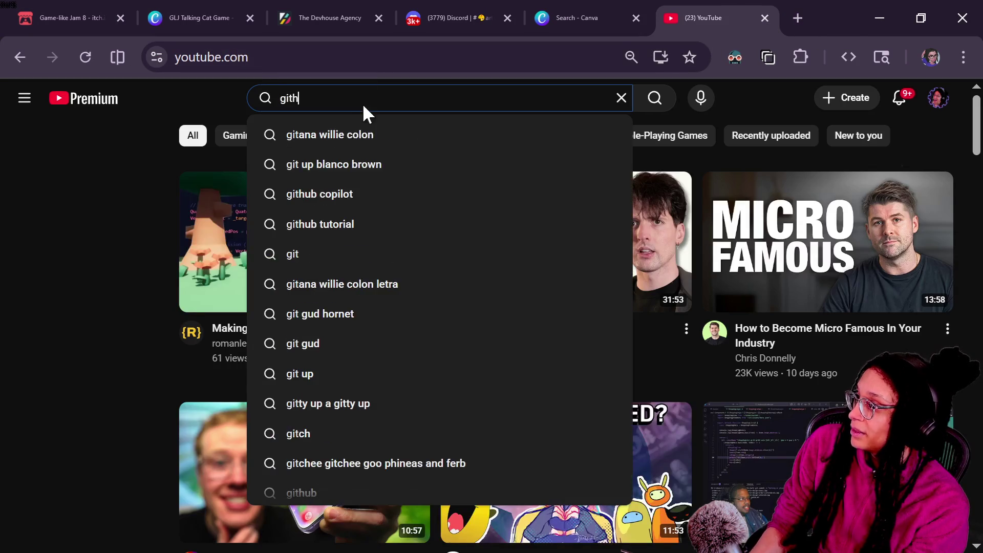
{"action": "type", "text": "ub dekstoptutor"}
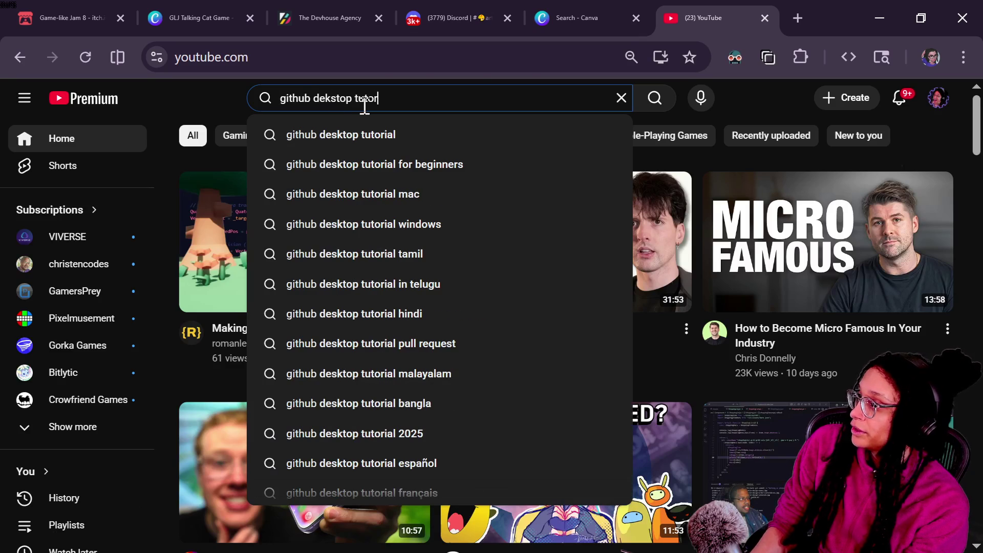
{"action": "key", "text": "BackSpace"}
{"action": "key", "text": "BackSpace"}
{"action": "key", "text": "BackSpace"}
{"action": "type", "text": "sktop tutorial"}
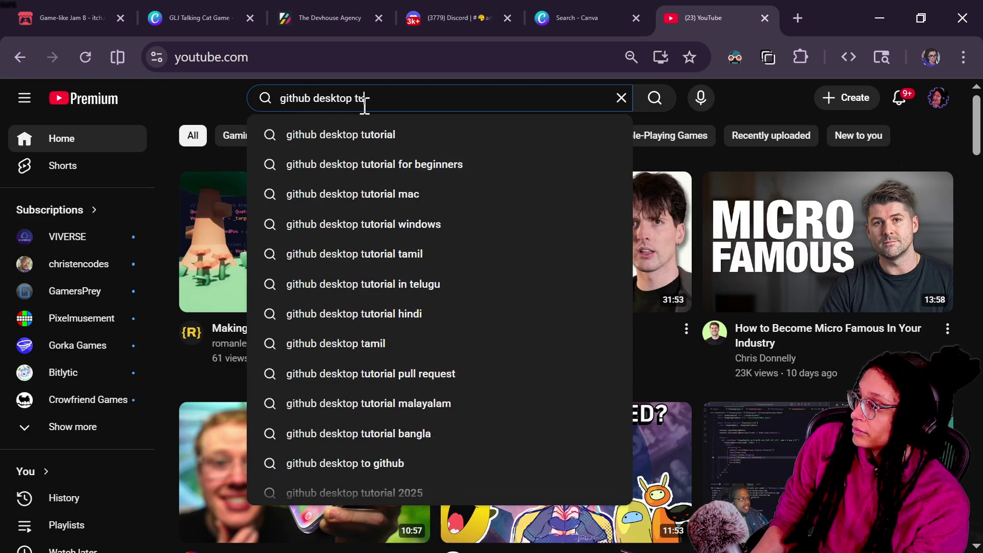
{"action": "key", "text": "Return"}
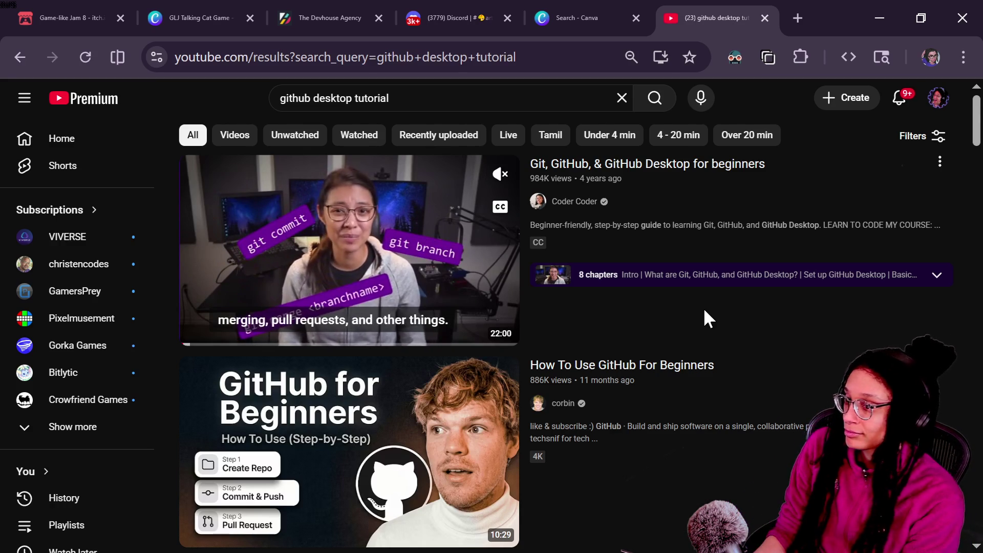
{"action": "key", "text": "alt+Tab"}
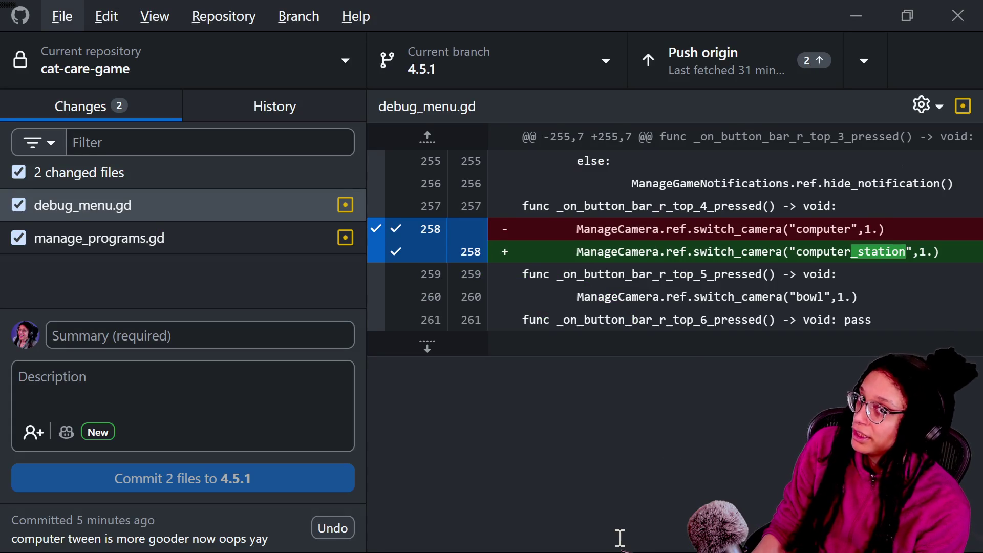
{"action": "key", "text": "alt+Tab"}
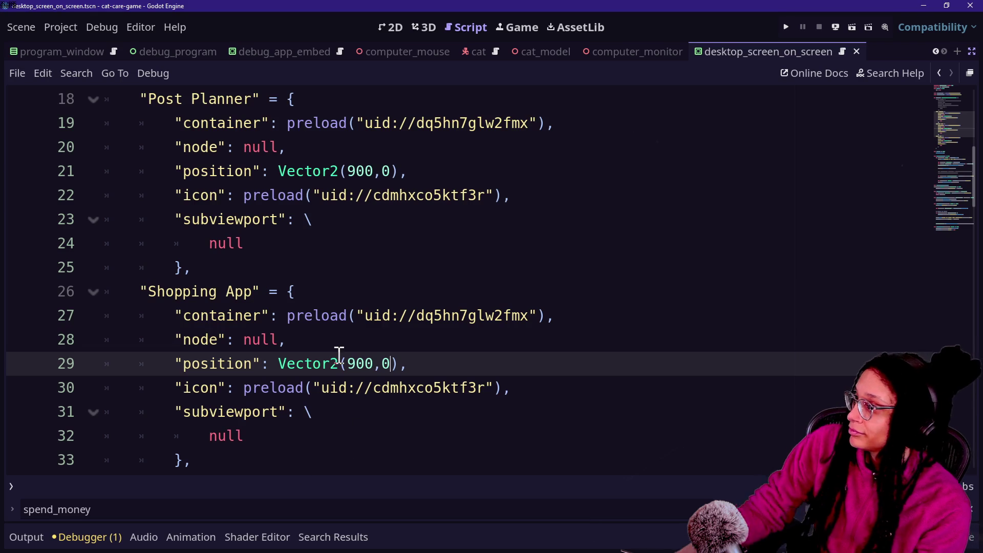
{"action": "left_click", "coordinate": [350, 289]}
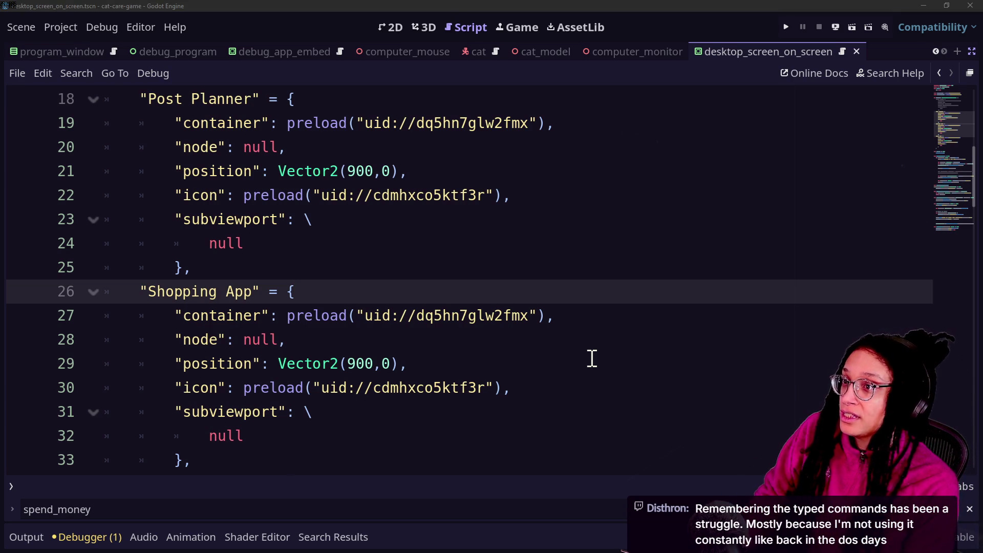
Step: Center the Git CMD console and try cd documents/cat-care-game
{"action": "key", "text": "shift+Up"}
{"action": "key", "text": "shift+Up"}
{"action": "key", "text": "shift+Up"}
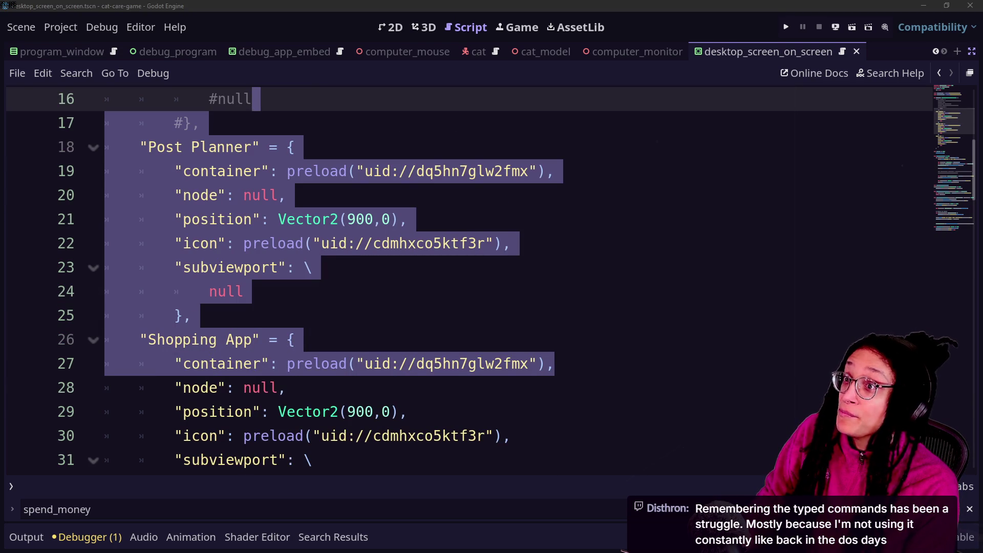
{"action": "left_click_drag", "start_coordinate": [982, 261], "coordinate": [462, 270]}
{"action": "left_click", "coordinate": [483, 333]}
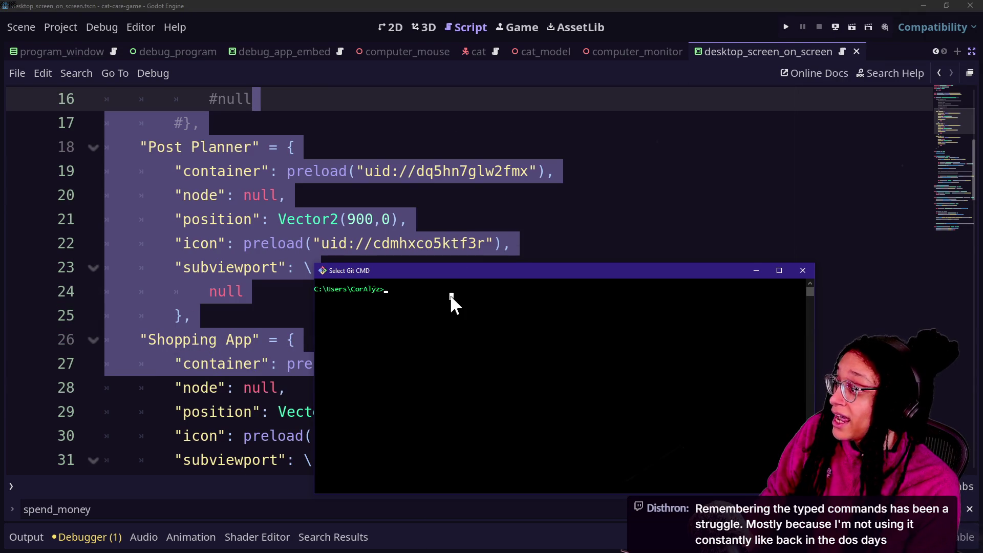
{"action": "scroll", "coordinate": [377, 302], "scroll_direction": "up", "scroll_amount": 2, "text": "ctrl"}
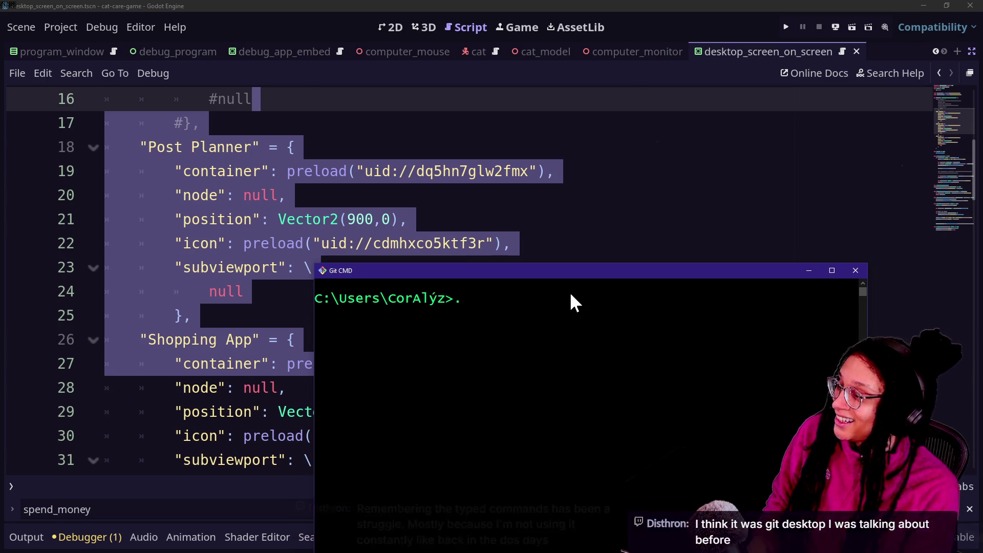
{"action": "type", "text": "cd/docu"}
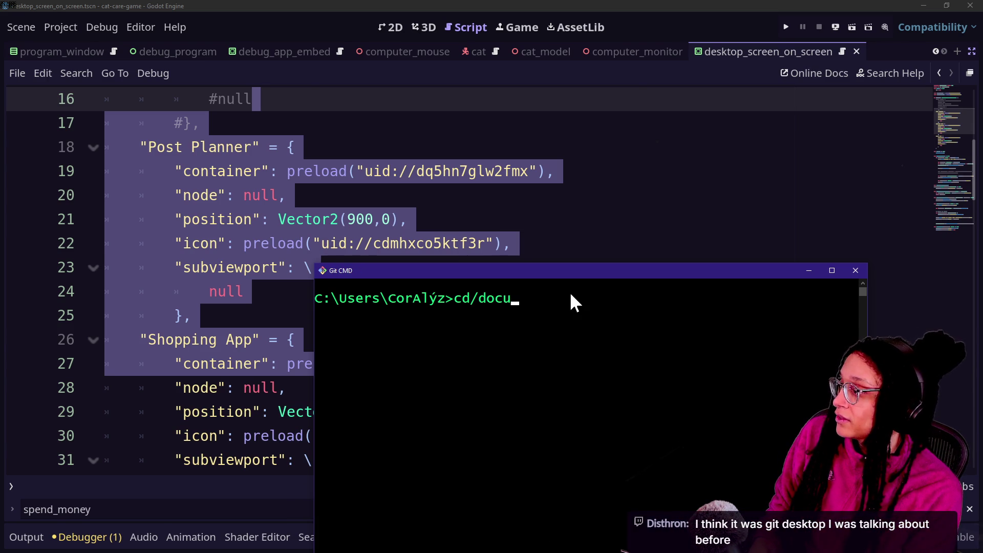
{"action": "key", "text": "BackSpace"}
{"action": "key", "text": "BackSpace"}
{"action": "key", "text": "BackSpace"}
{"action": "key", "text": "BackSpace"}
{"action": "type", "text": "d "}
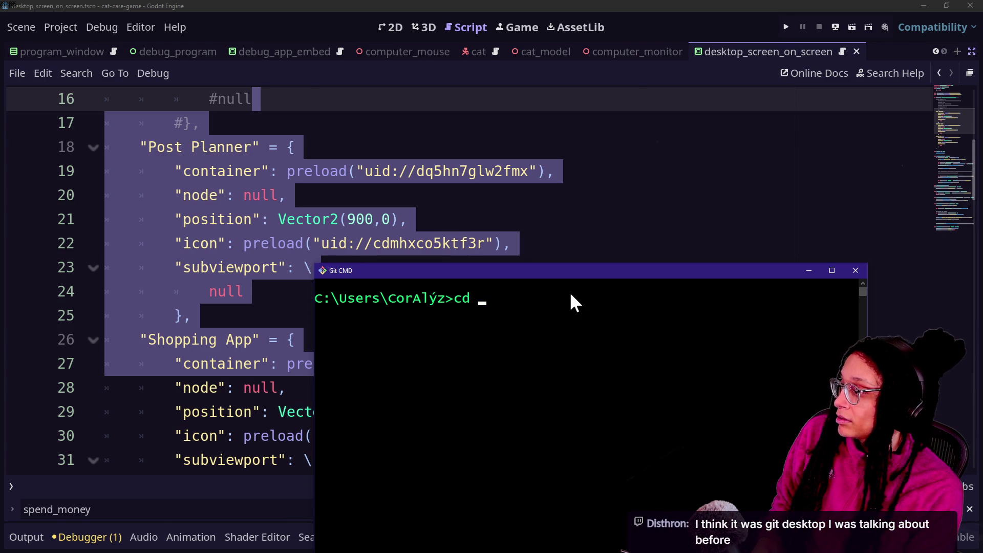
{"action": "type", "text": "documents/ca"}
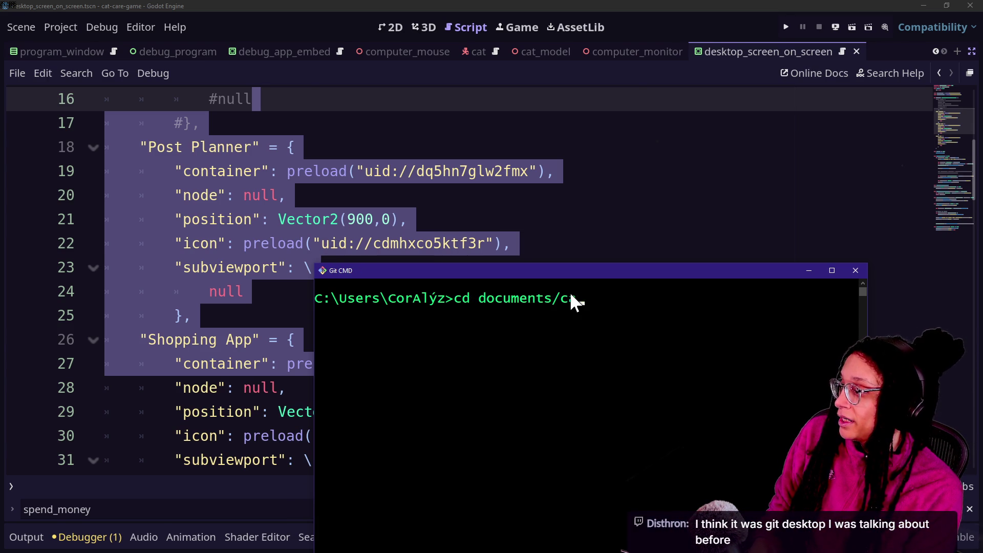
{"action": "type", "text": "t-care-game"}
{"action": "key", "text": "Return"}
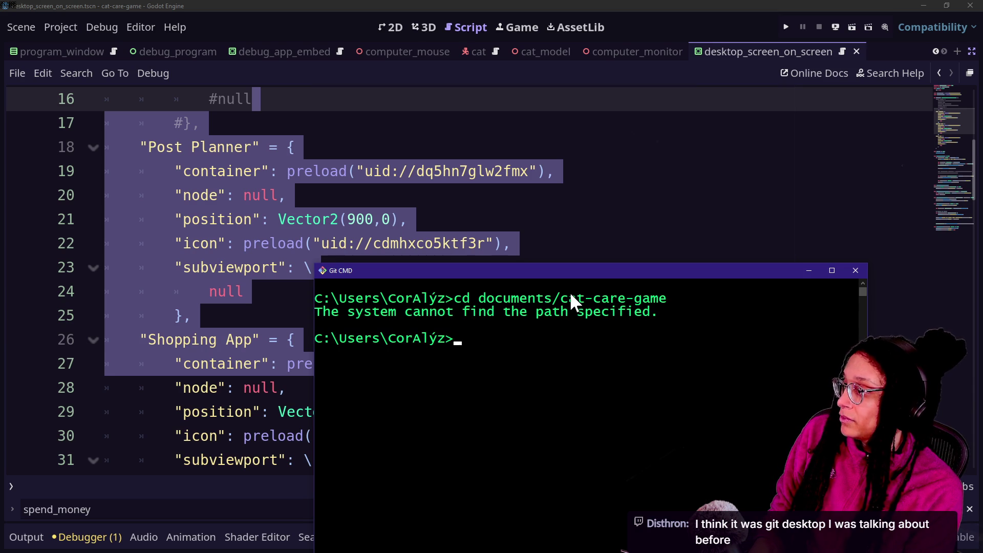
Step: Enter Documents, then cat-care-game3 after correcting typos, and move the console upper left
{"action": "type", "text": "cd "}
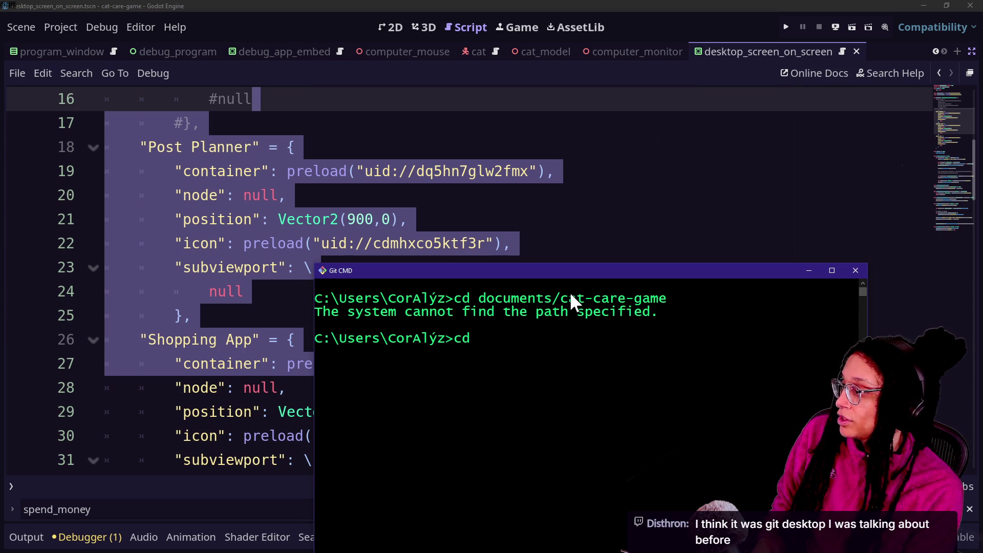
{"action": "type", "text": "Documen"}
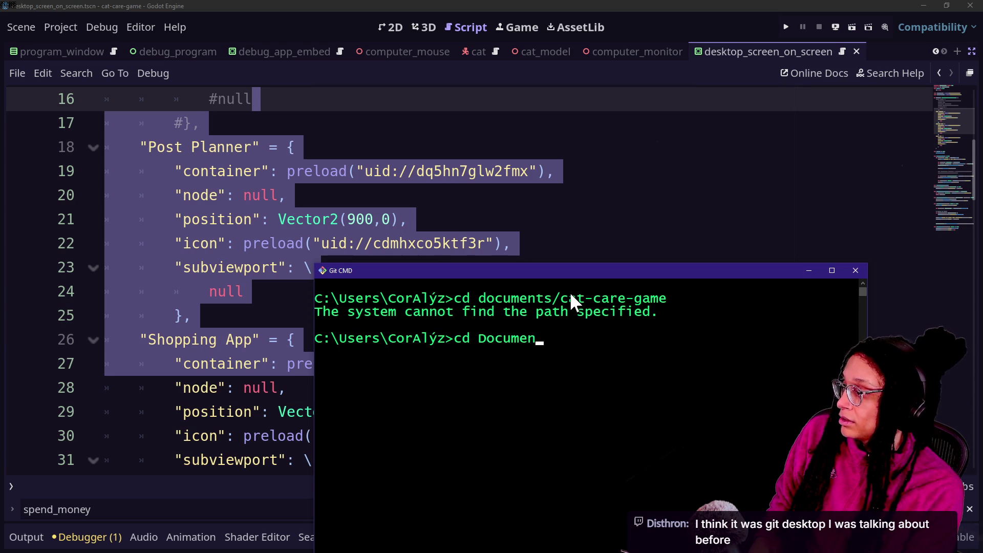
{"action": "type", "text": "ts"}
{"action": "key", "text": "Return"}
{"action": "type", "text": "cd "}
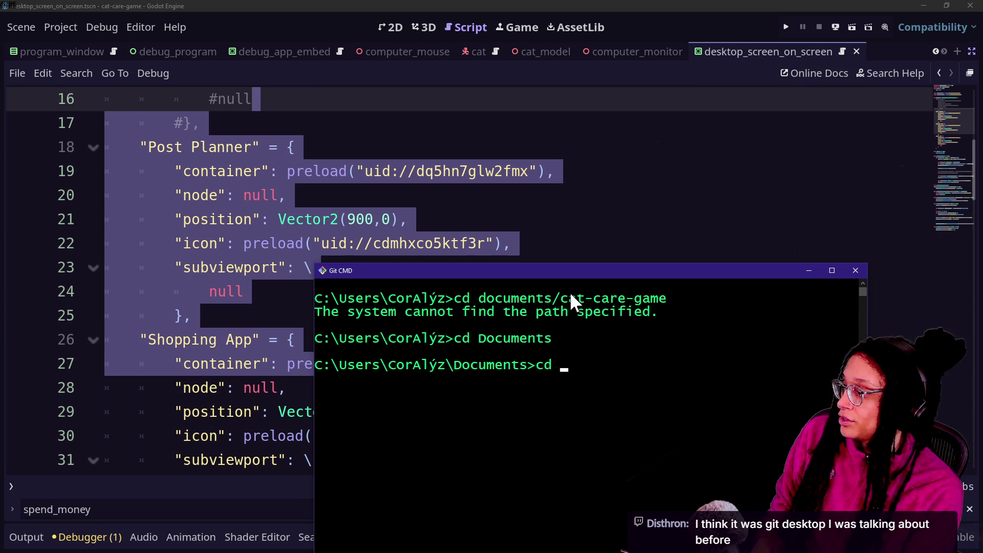
{"action": "type", "text": "cat-"}
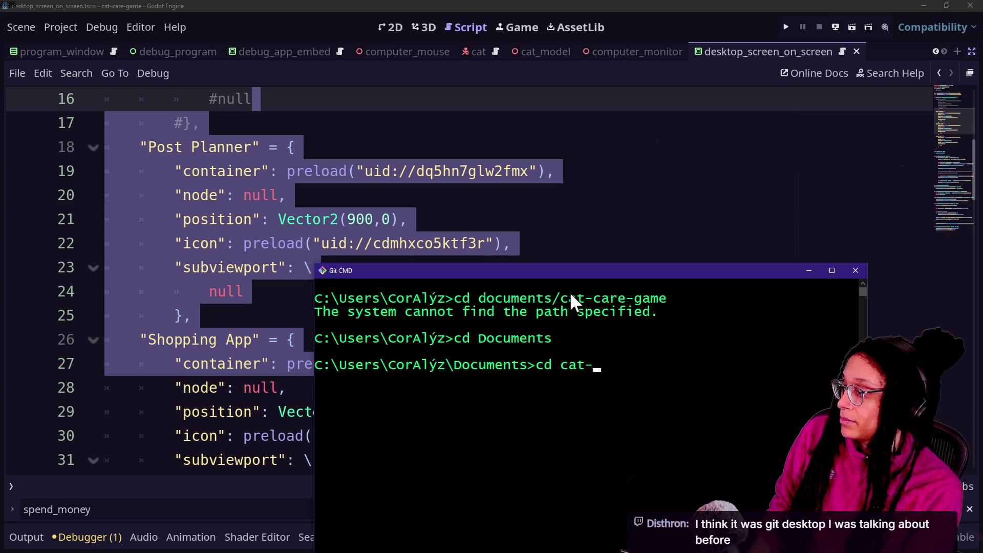
{"action": "type", "text": "gare-game3"}
{"action": "key", "text": "Return"}
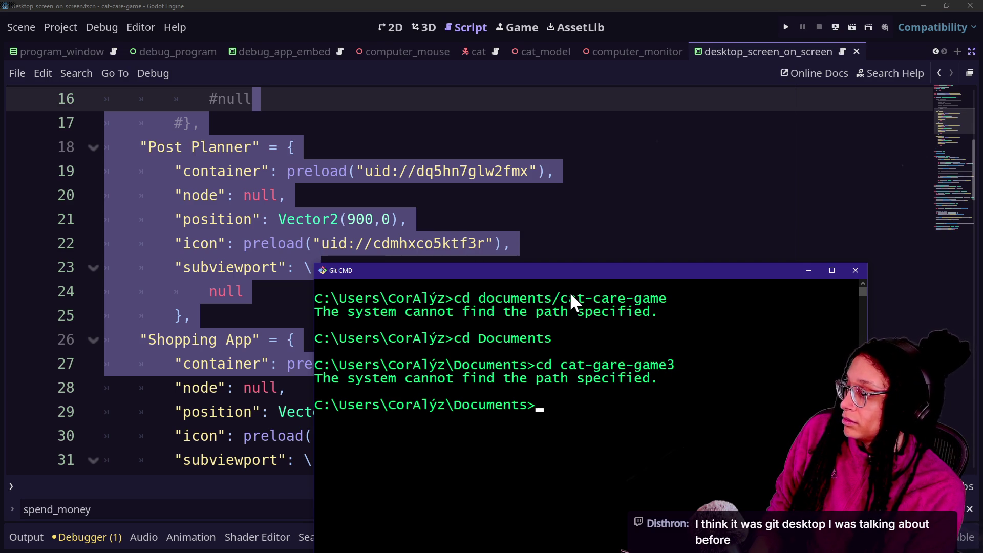
{"action": "type", "text": "cd cat"}
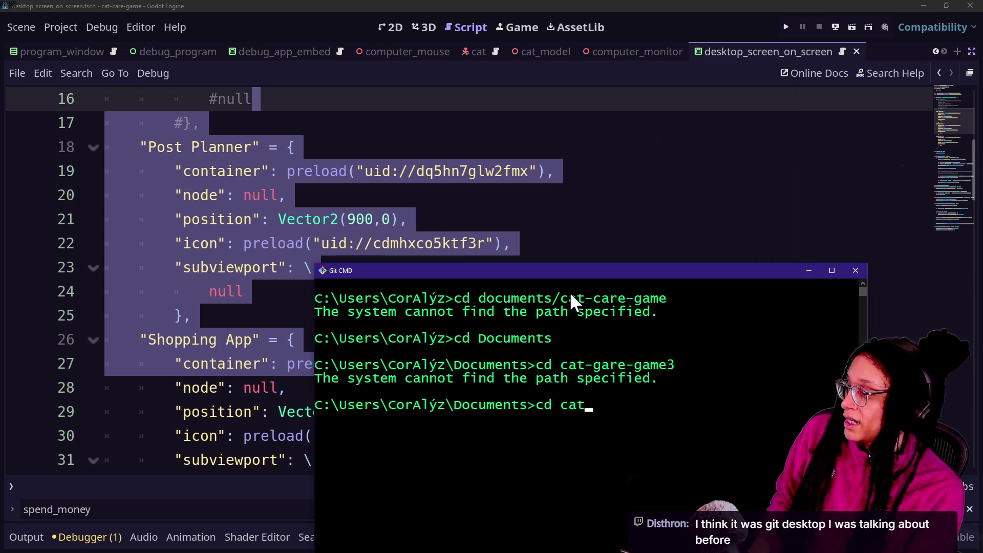
{"action": "type", "text": "-cate-game3"}
{"action": "key", "text": "Return"}
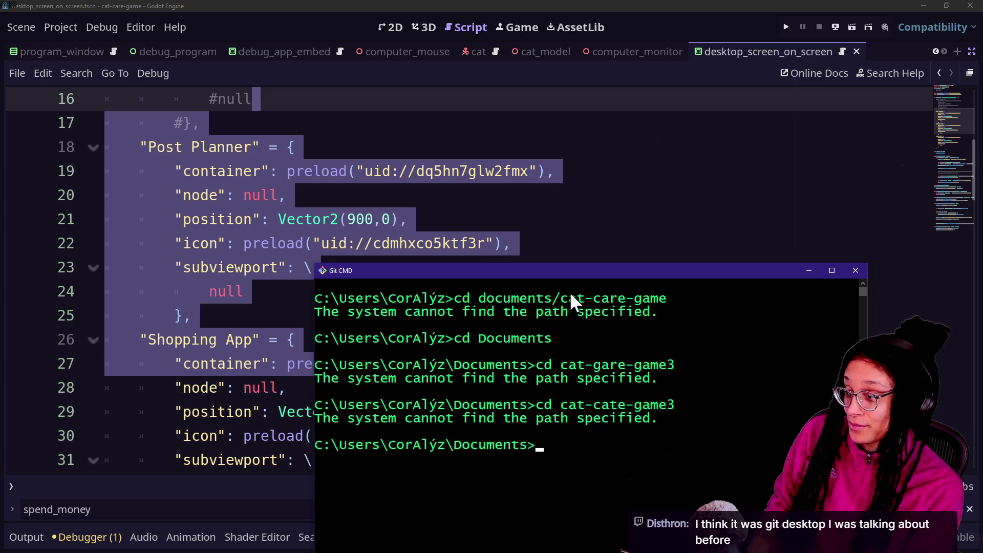
{"action": "type", "text": "cd "}
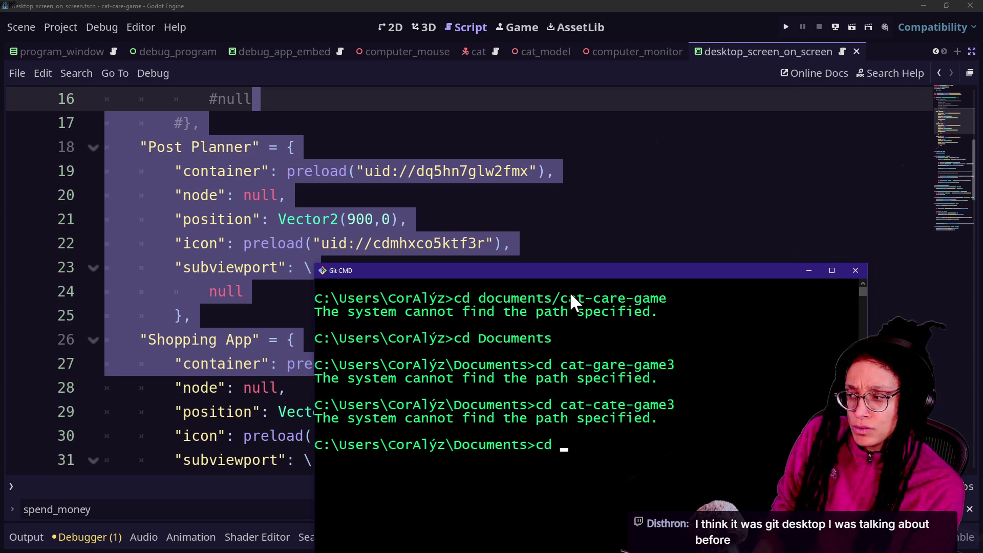
{"action": "type", "text": "cat-ca"}
{"action": "key", "text": "BackSpace"}
{"action": "key", "text": "BackSpace"}
{"action": "type", "text": "ca"}
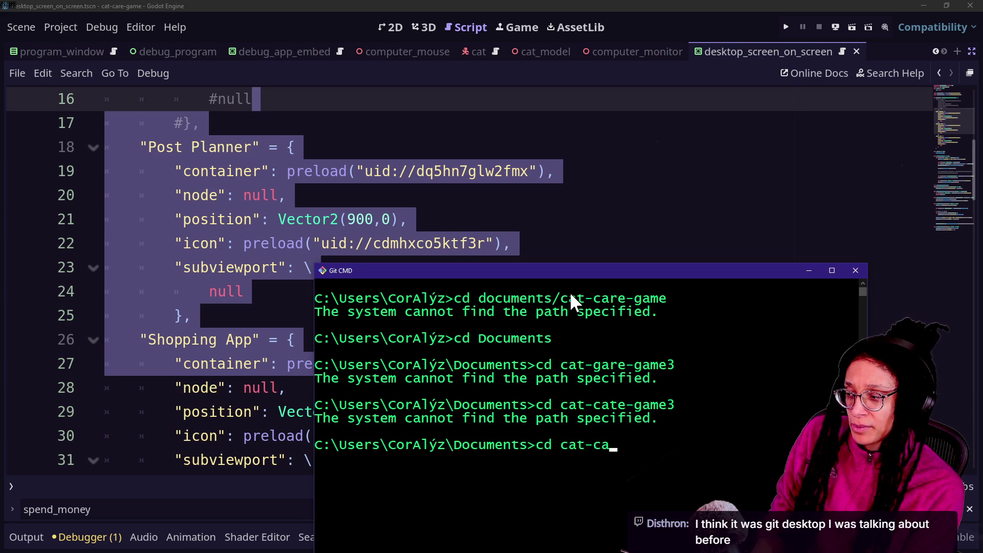
{"action": "type", "text": "re-game3"}
{"action": "key", "text": "Return"}
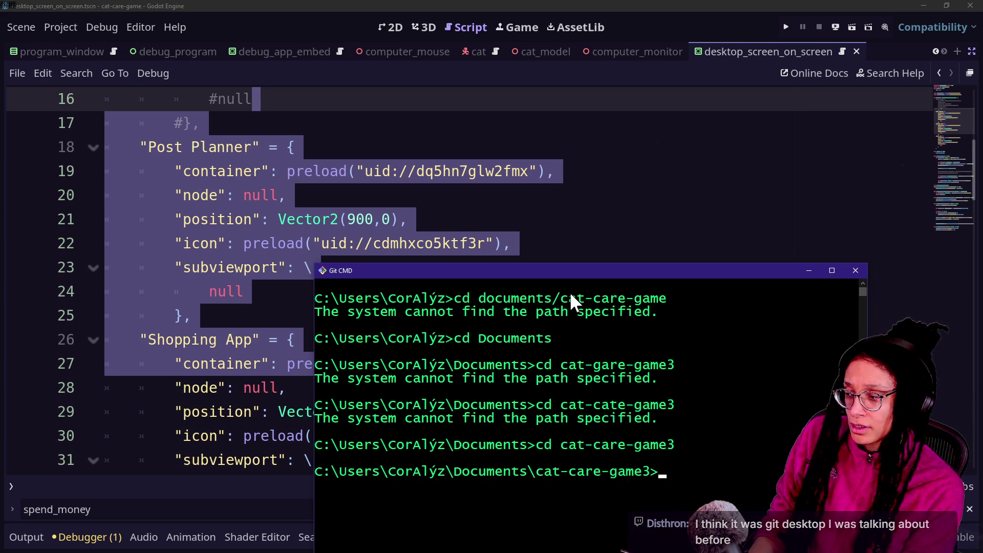
{"action": "mouse_move", "coordinate": [570, 267]}
{"action": "left_mouse_down"}
{"action": "mouse_move", "coordinate": [511, 165]}
{"action": "mouse_move", "coordinate": [449, 132]}
{"action": "left_mouse_up"}
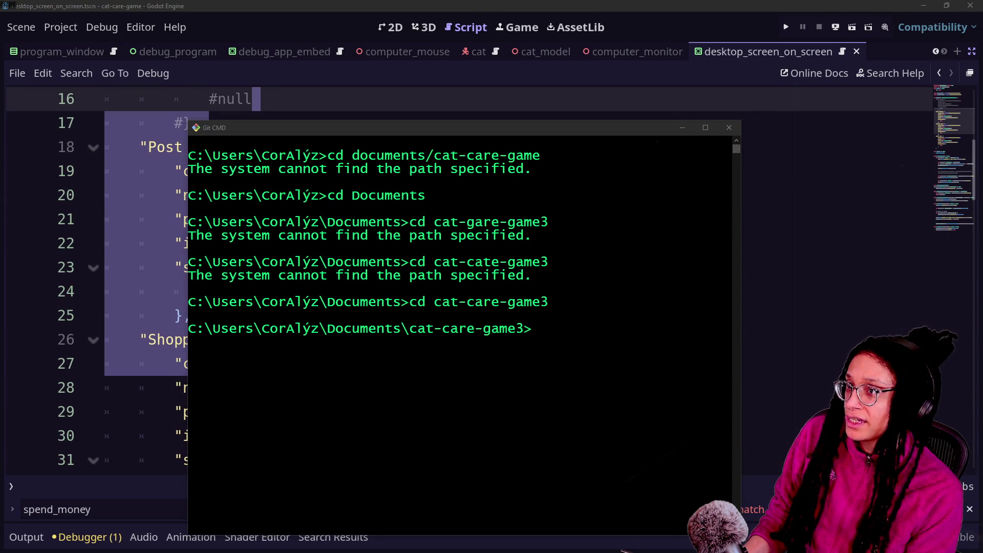
Step: Position the Git Bash window and run cd documents/cat-care-game3
{"action": "left_click_drag", "start_coordinate": [675, 147], "coordinate": [361, 225]}
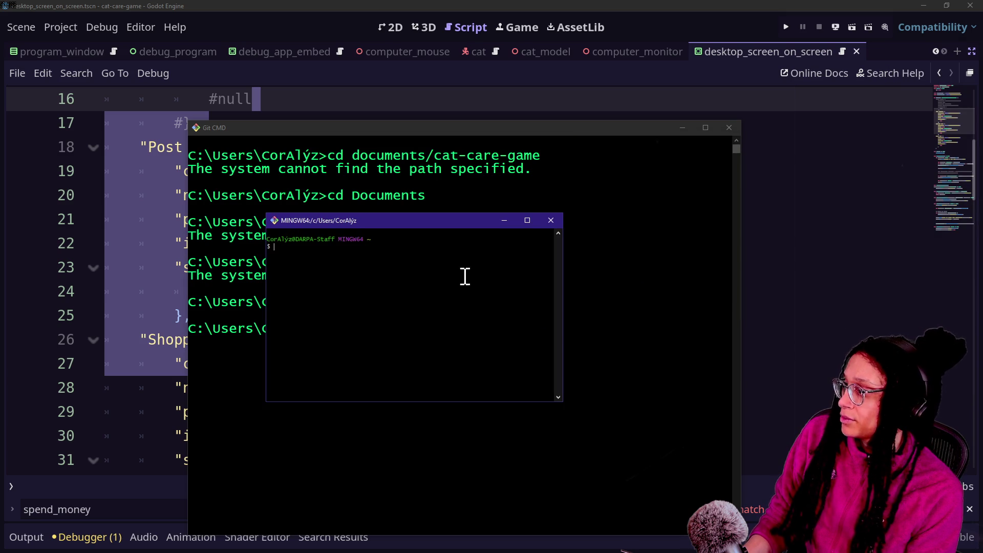
{"action": "scroll", "coordinate": [399, 263], "scroll_direction": "up", "scroll_amount": 3}
{"action": "scroll", "coordinate": [399, 262], "scroll_direction": "down", "scroll_amount": 2}
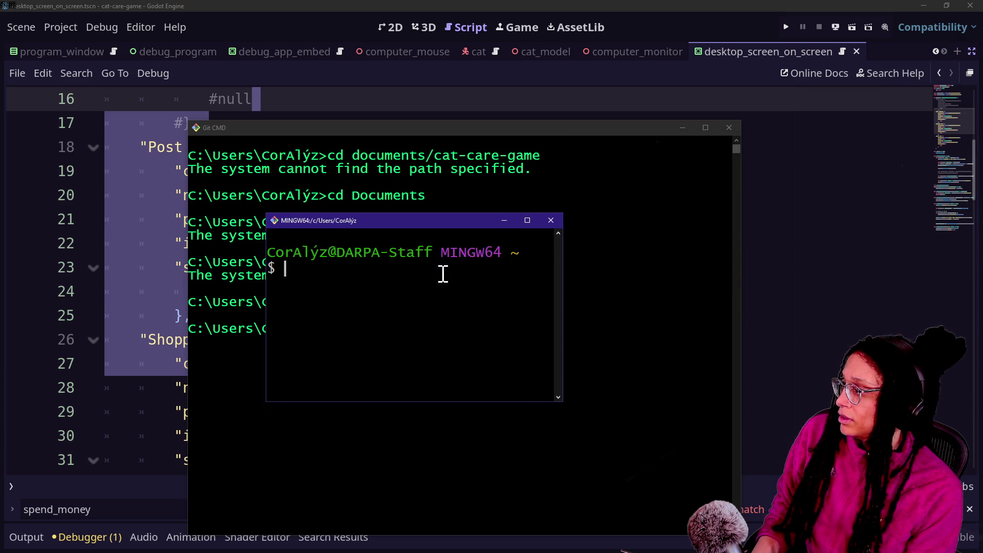
{"action": "type", "text": "cd"}
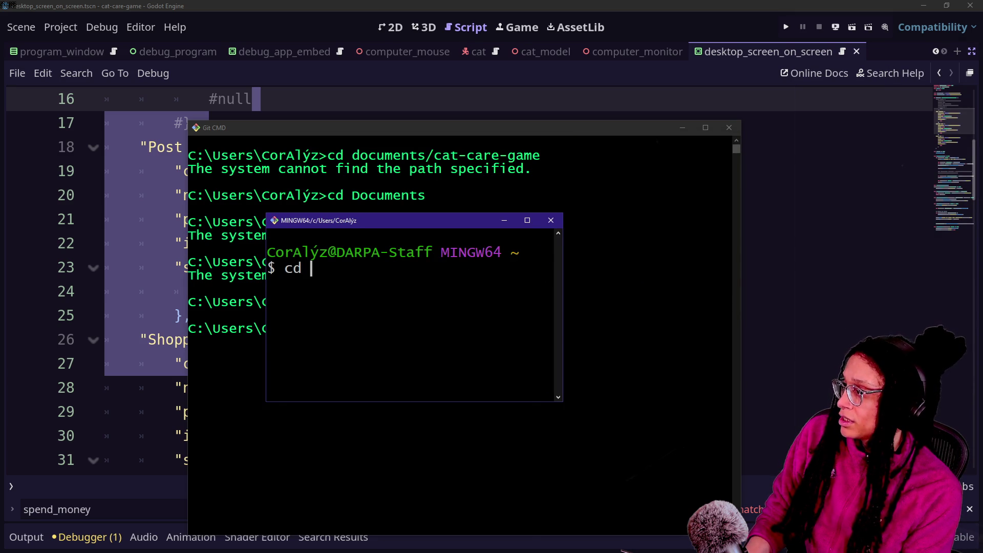
{"action": "type", "text": " cd doc"}
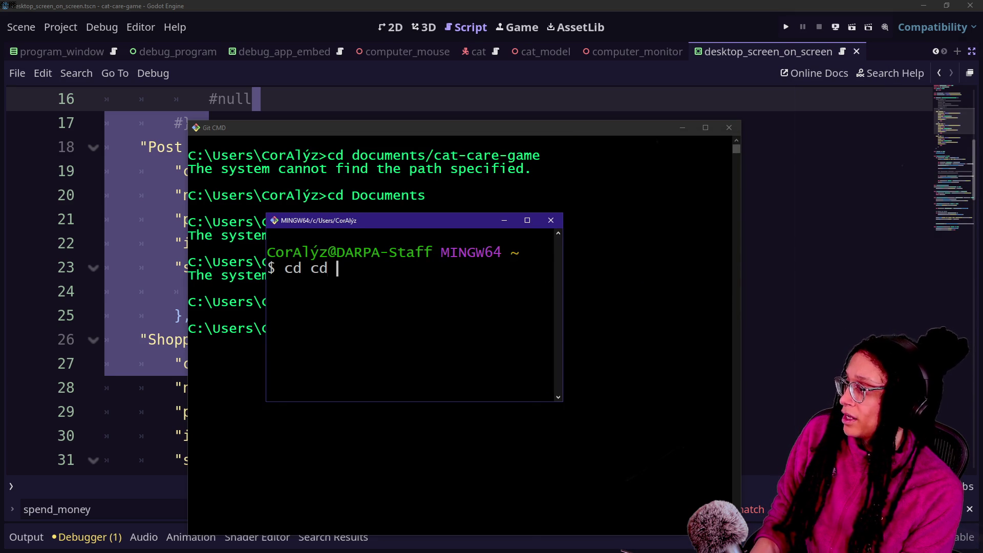
{"action": "key", "text": "BackSpace"}
{"action": "type", "text": "ocuments/c"}
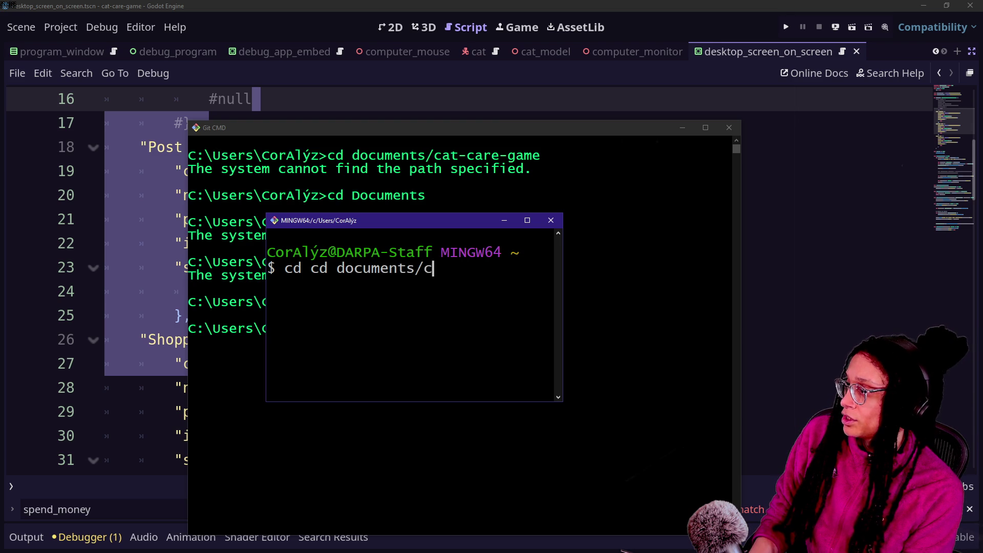
{"action": "type", "text": "at-care-g"}
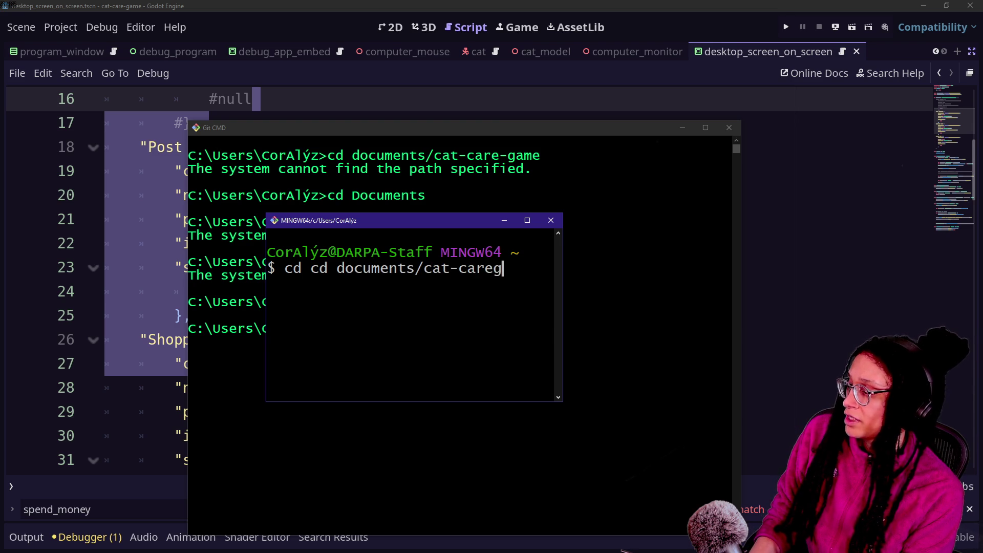
{"action": "key", "text": "BackSpace"}
{"action": "type", "text": "-game3"}
{"action": "key", "text": "Return"}
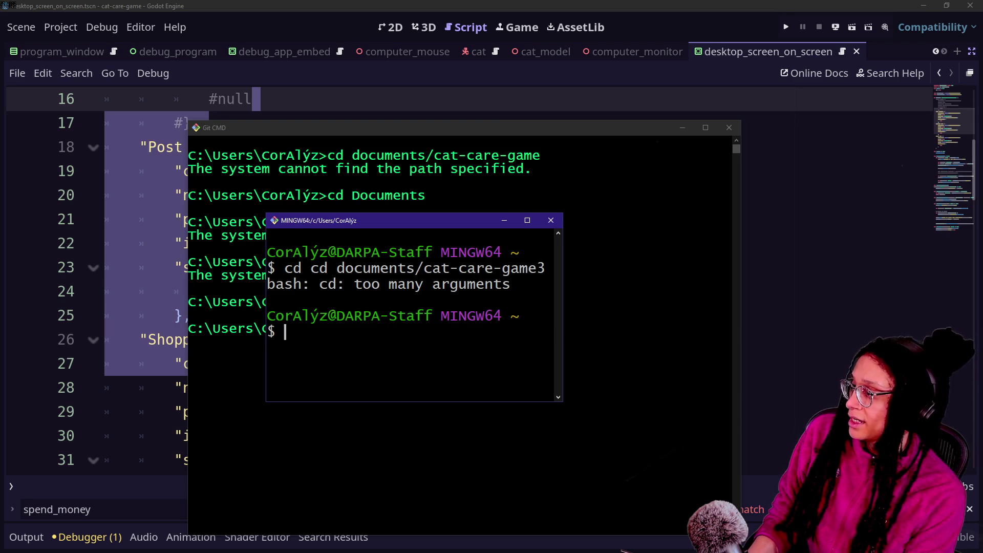
{"action": "type", "text": "cd documents/cat"}
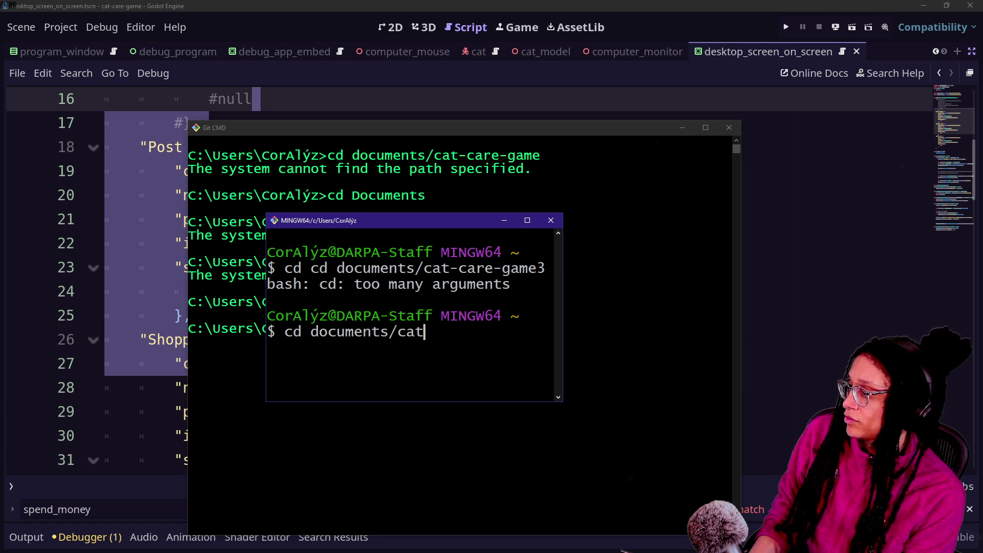
{"action": "type", "text": "-care"}
{"action": "key", "text": "BackSpace"}
{"action": "key", "text": "BackSpace"}
{"action": "type", "text": "-game3"}
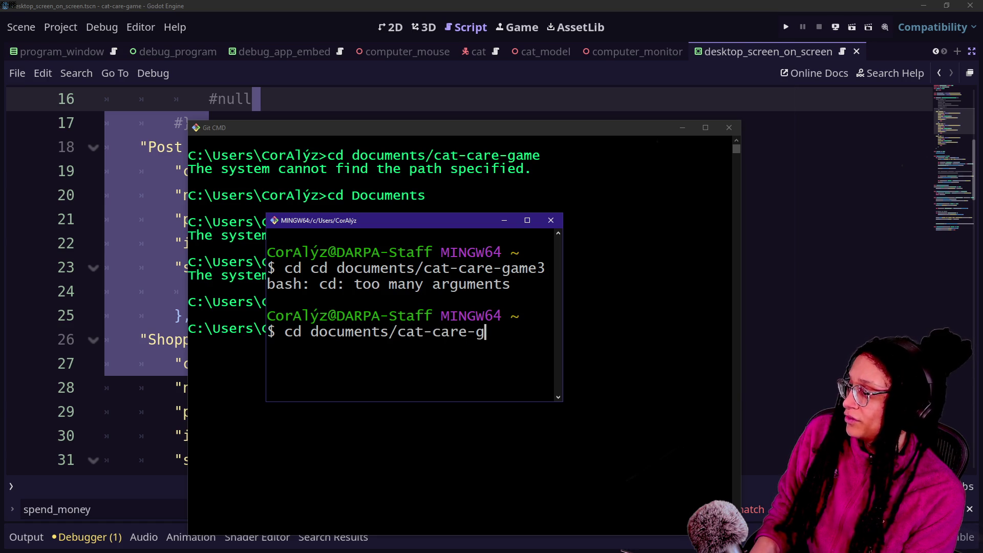
{"action": "key", "text": "Return"}
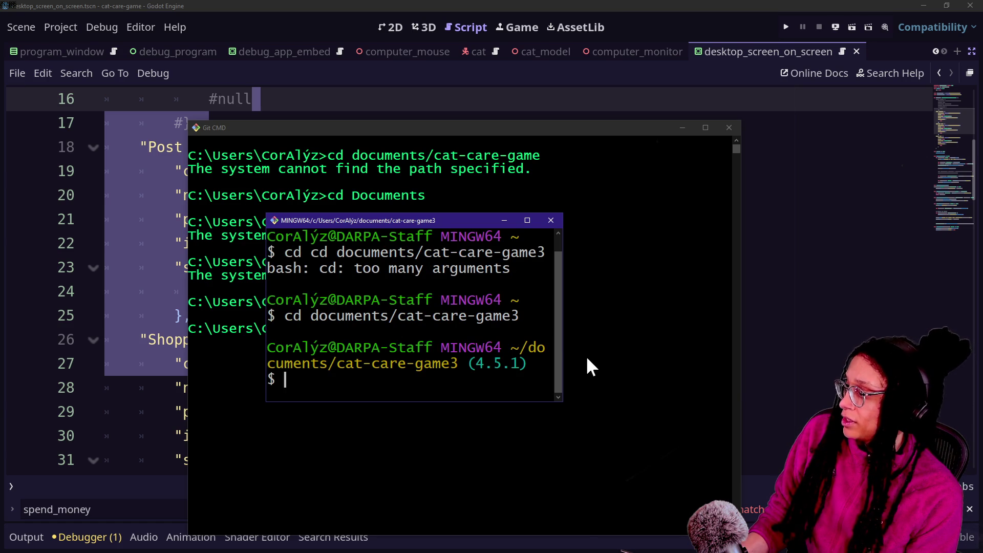
Step: Widen the Git Bash window and highlight the 4.5.1 branch label in the prompt
{"action": "left_click_drag", "start_coordinate": [561, 350], "coordinate": [757, 359]}
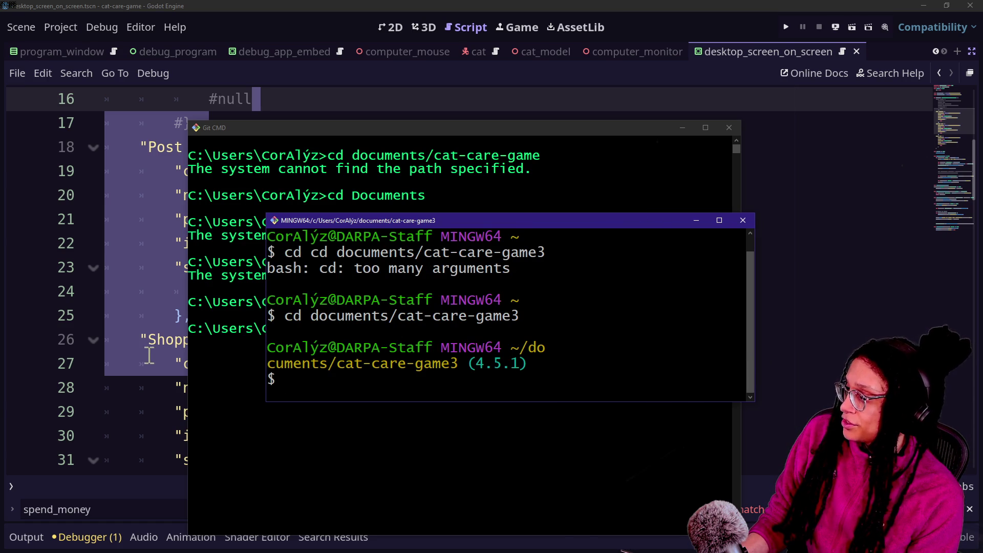
{"action": "mouse_move", "coordinate": [259, 344]}
{"action": "left_mouse_down"}
{"action": "mouse_move", "coordinate": [31, 351]}
{"action": "mouse_move", "coordinate": [249, 345]}
{"action": "left_mouse_up"}
{"action": "mouse_move", "coordinate": [508, 365]}
{"action": "left_mouse_down"}
{"action": "mouse_move", "coordinate": [746, 365]}
{"action": "mouse_move", "coordinate": [454, 364]}
{"action": "mouse_move", "coordinate": [402, 350]}
{"action": "mouse_move", "coordinate": [565, 362]}
{"action": "left_mouse_up"}
{"action": "left_click", "coordinate": [457, 359]}
{"action": "left_click", "coordinate": [500, 362]}
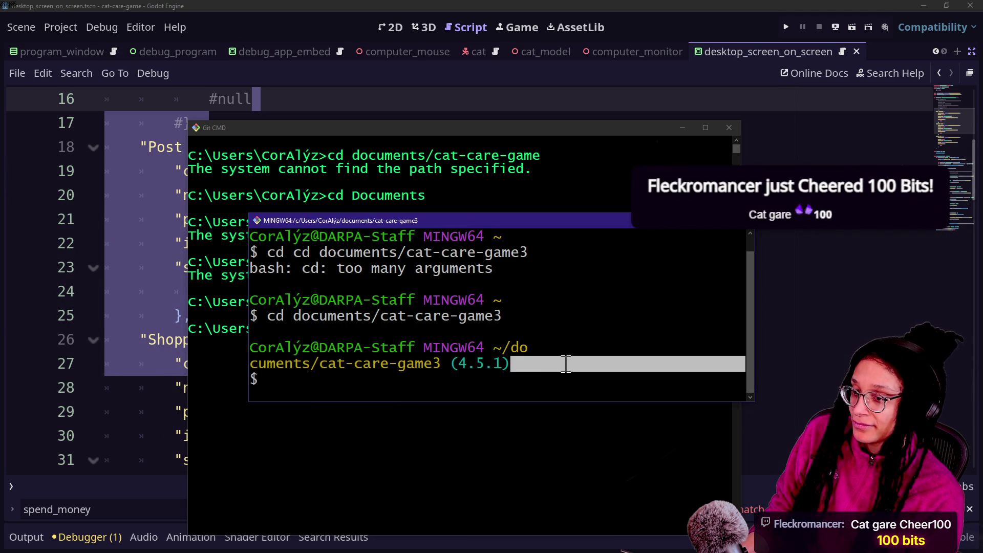
{"action": "left_click", "coordinate": [559, 362]}
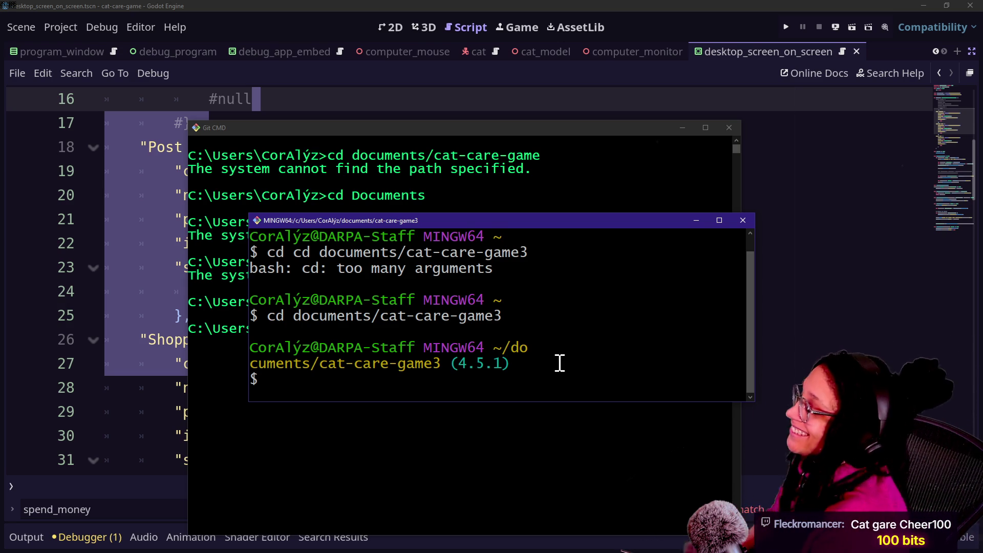
{"action": "left_click_drag", "start_coordinate": [441, 364], "coordinate": [518, 361]}
{"action": "left_click", "coordinate": [506, 362]}
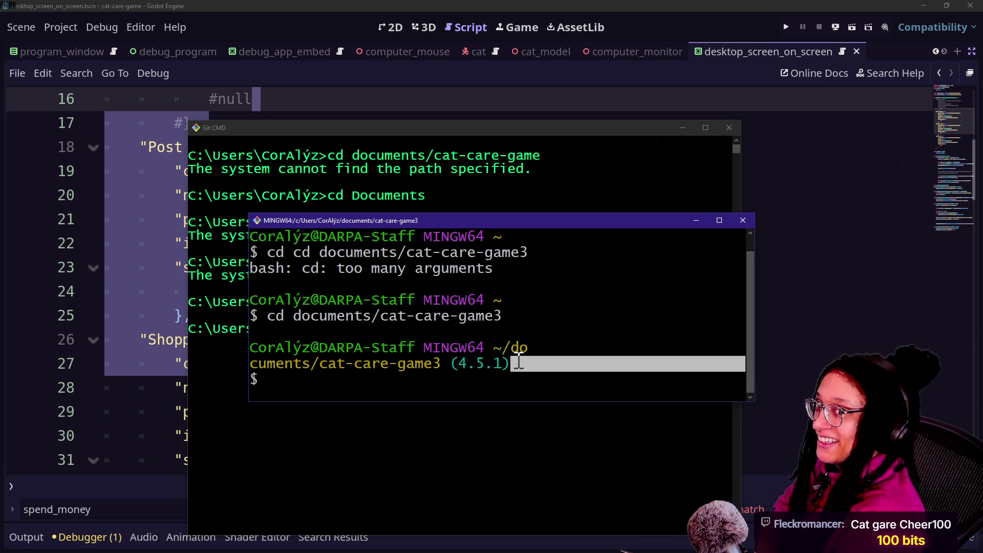
{"action": "left_click", "coordinate": [512, 362]}
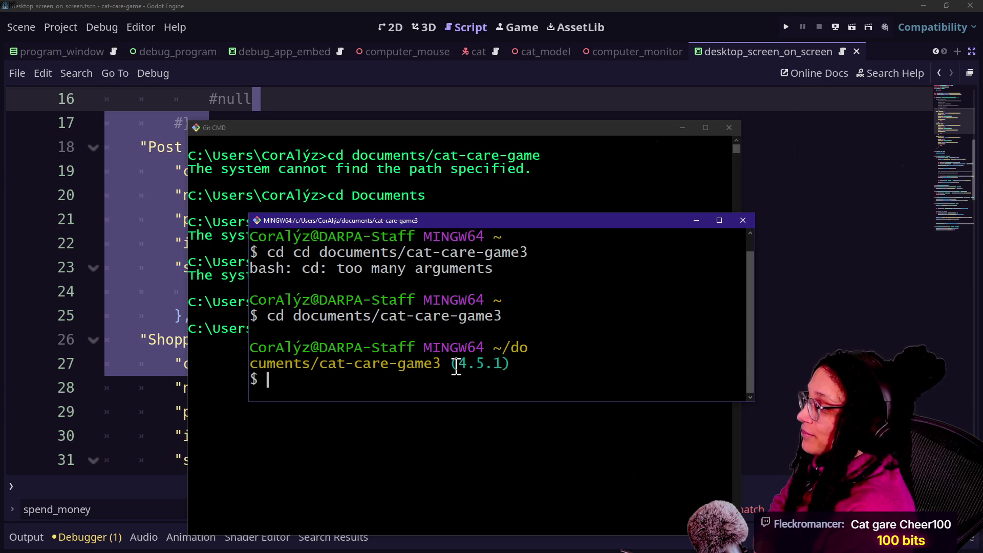
{"action": "left_click_drag", "start_coordinate": [454, 365], "coordinate": [517, 364]}
{"action": "left_click", "coordinate": [510, 364]}
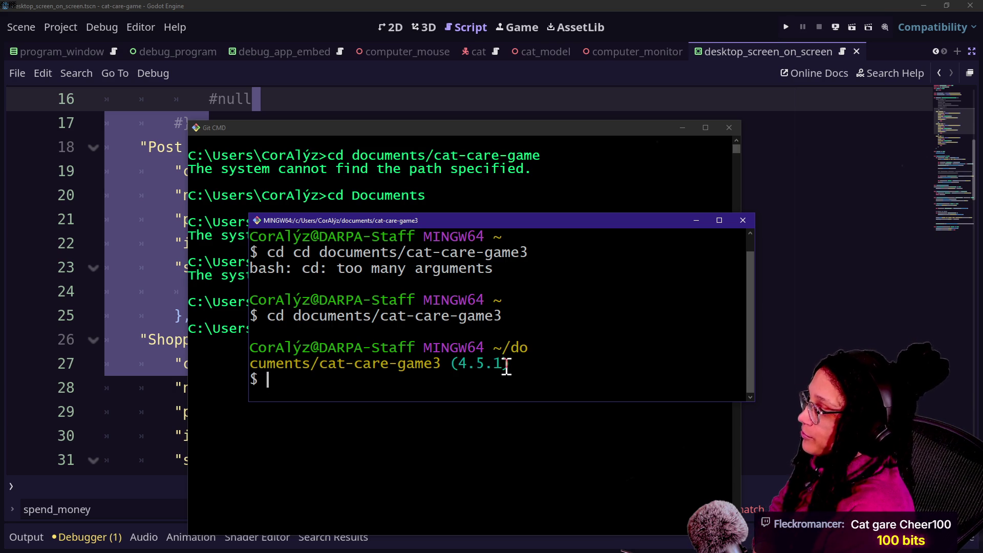
{"action": "left_click", "coordinate": [549, 348]}
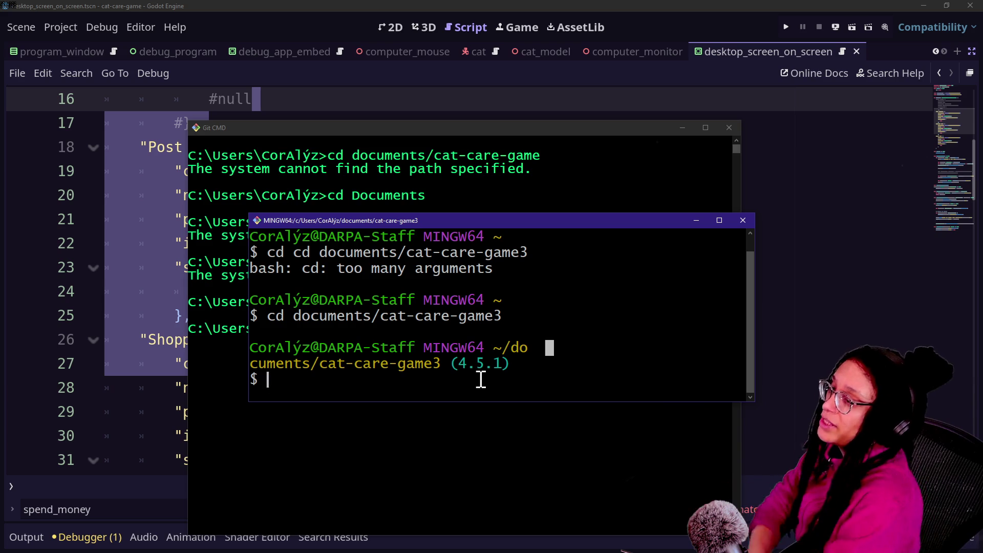
Step: Clear the expanded project-file completion from the Bash prompt with Ctrl+U
{"action": "key", "text": "alt+braceleft"}
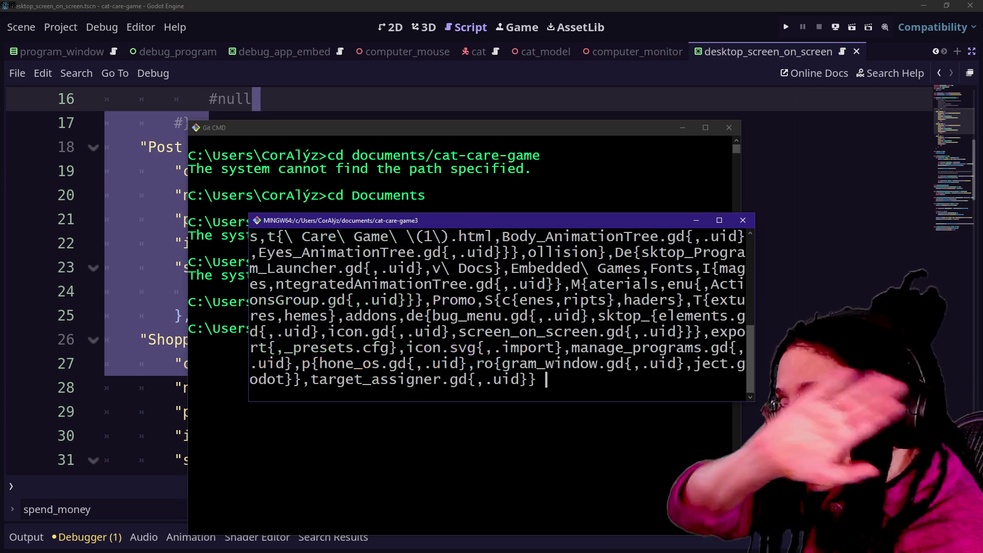
{"action": "key", "text": "ctrl+u"}
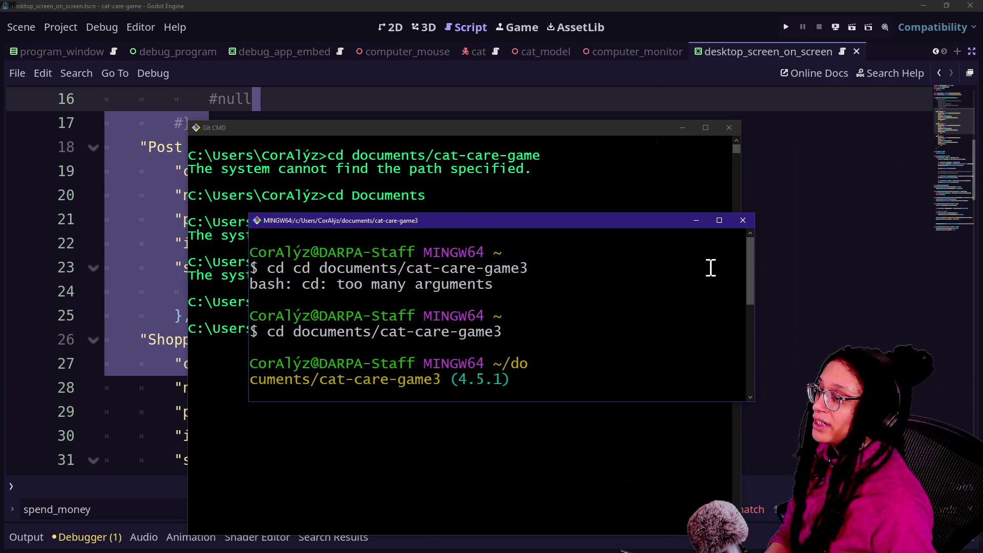
Step: Close the Git Bash and Git CMD windows and bring up GitHub Desktop
{"action": "left_click", "coordinate": [742, 220]}
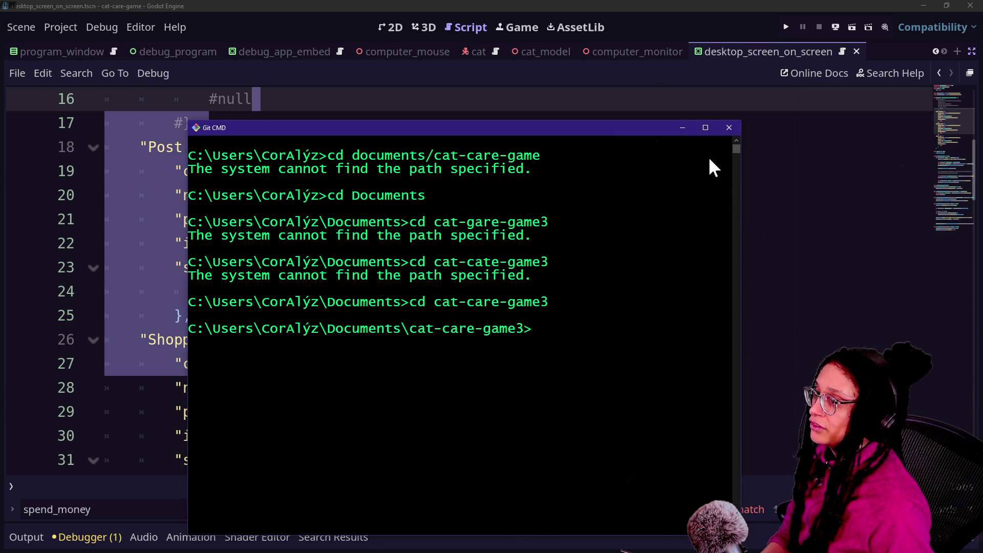
{"action": "left_click", "coordinate": [728, 127]}
{"action": "left_click", "coordinate": [727, 279]}
{"action": "key", "text": "alt+Tab"}
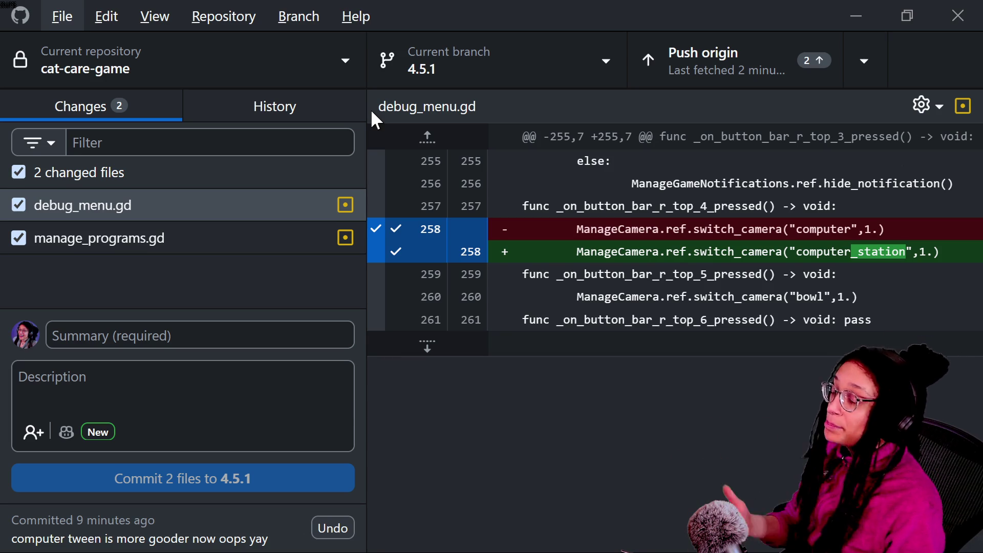
Step: Review the debug_menu.gd diff renaming the 'computer' camera to computer_station
{"action": "left_click", "coordinate": [131, 245]}
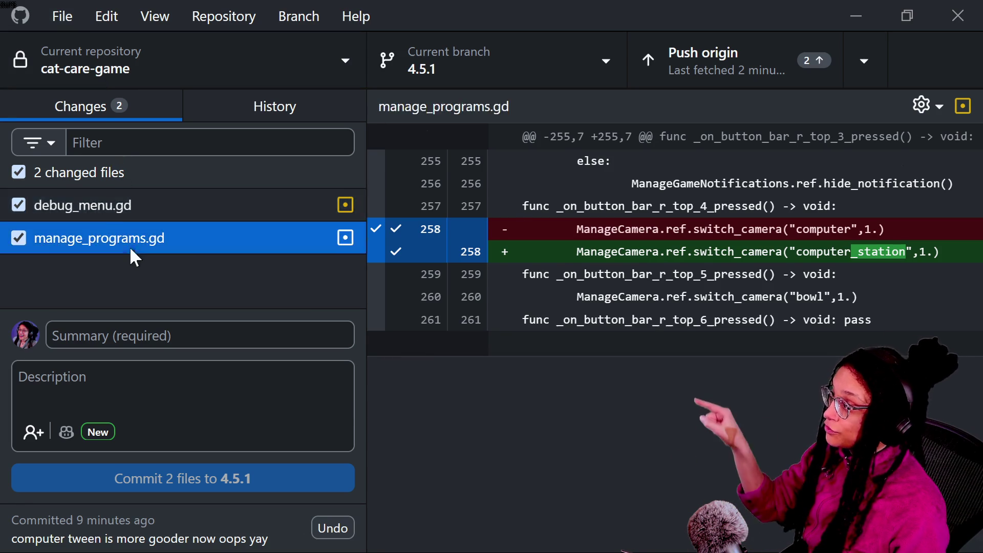
{"action": "left_click", "coordinate": [126, 209]}
{"action": "left_click", "coordinate": [125, 238]}
{"action": "left_click", "coordinate": [118, 203]}
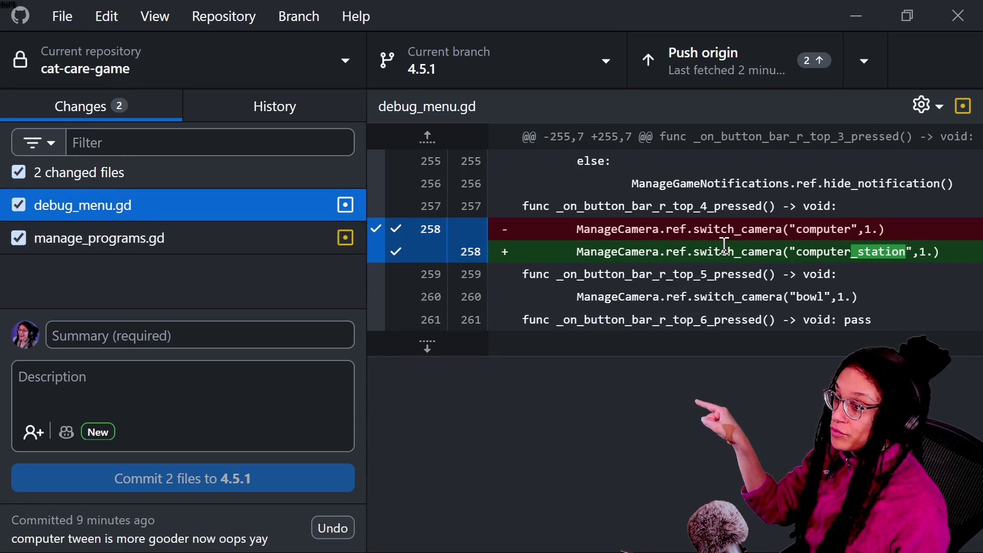
{"action": "left_click_drag", "start_coordinate": [781, 229], "coordinate": [862, 230]}
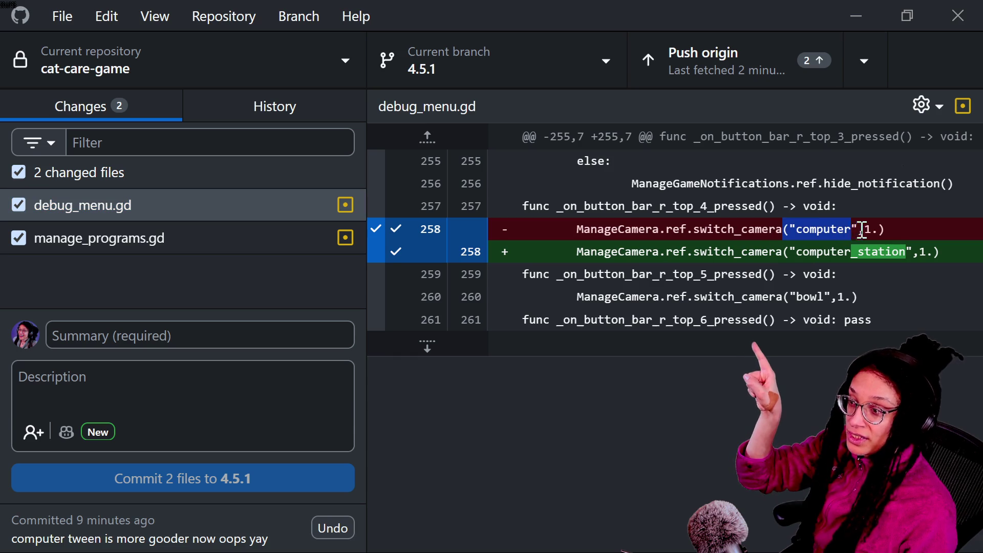
{"action": "left_click_drag", "start_coordinate": [802, 251], "coordinate": [933, 251]}
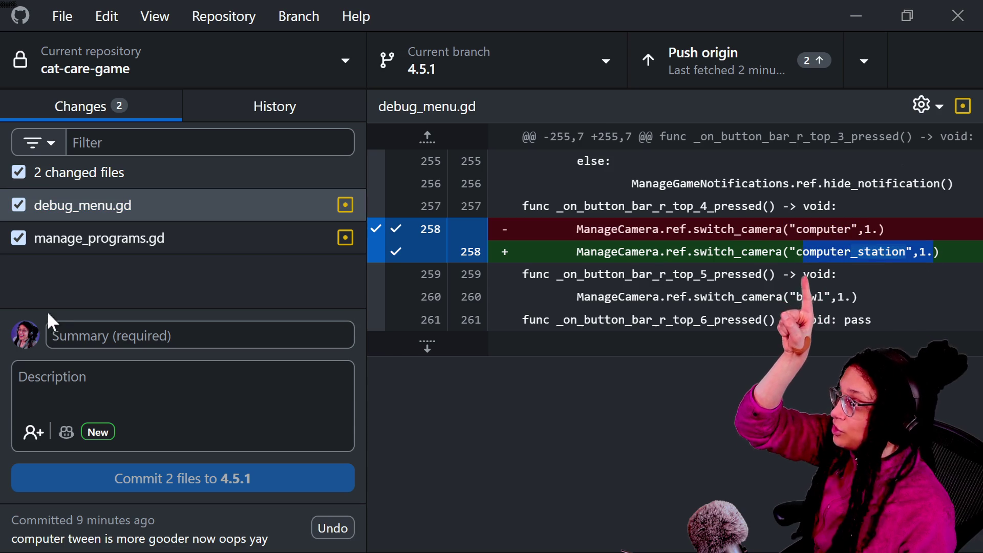
Step: Review the manage_programs.gd diff adding the '## Creates the program' comment
{"action": "left_click", "coordinate": [72, 248]}
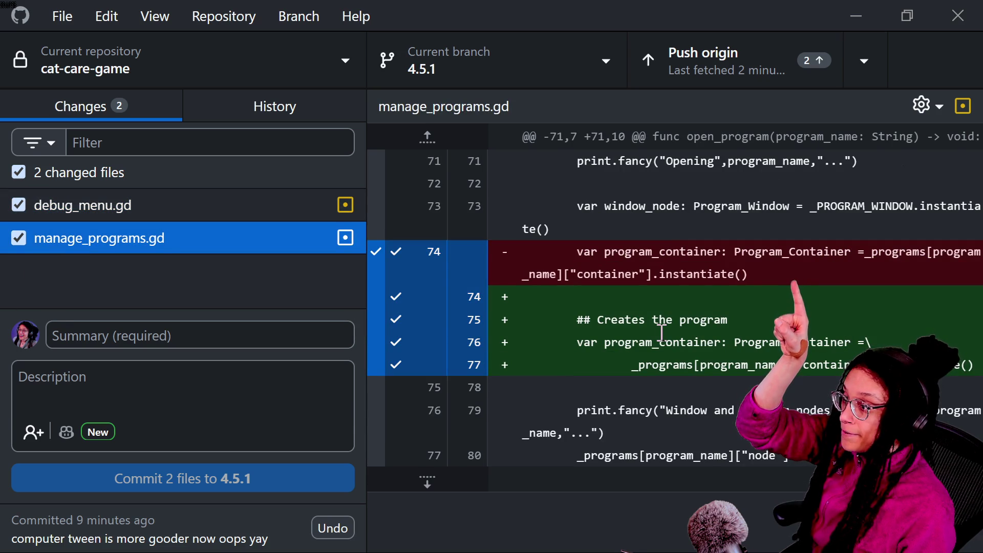
{"action": "left_click", "coordinate": [575, 321]}
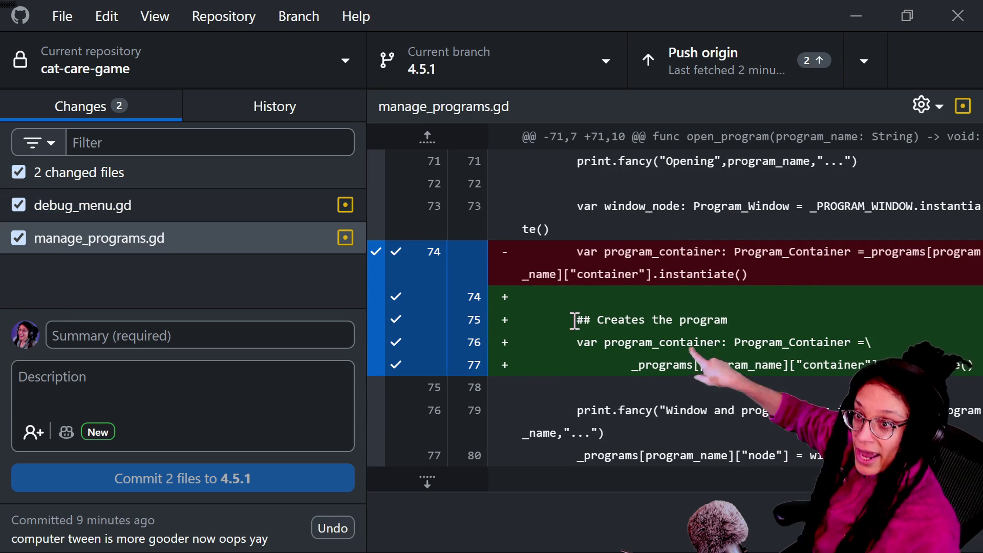
{"action": "left_click_drag", "start_coordinate": [574, 320], "coordinate": [730, 319]}
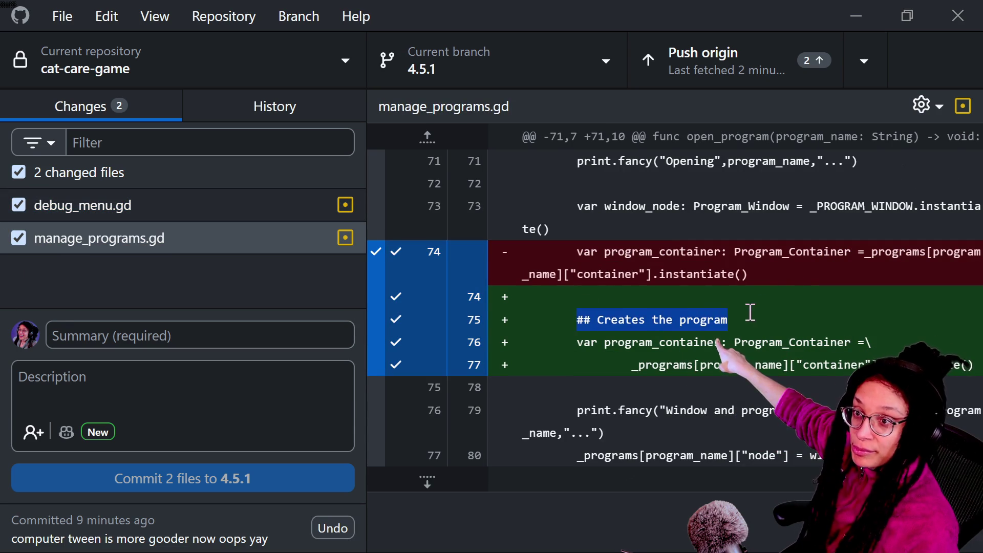
{"action": "left_click", "coordinate": [172, 327]}
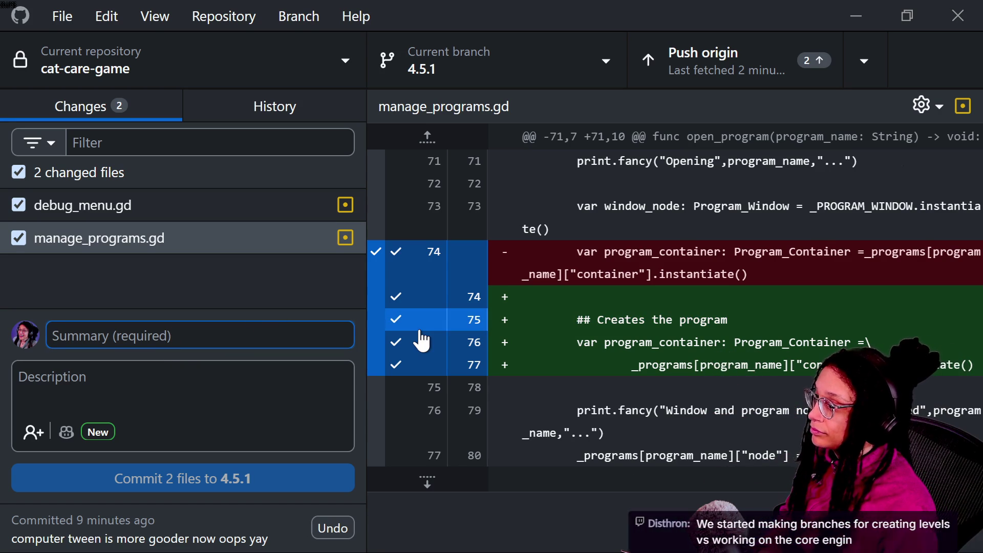
Step: Commit both changed scripts to 4.5.1 as 'little things' and view the new commit in History
{"action": "type", "text": "little things"}
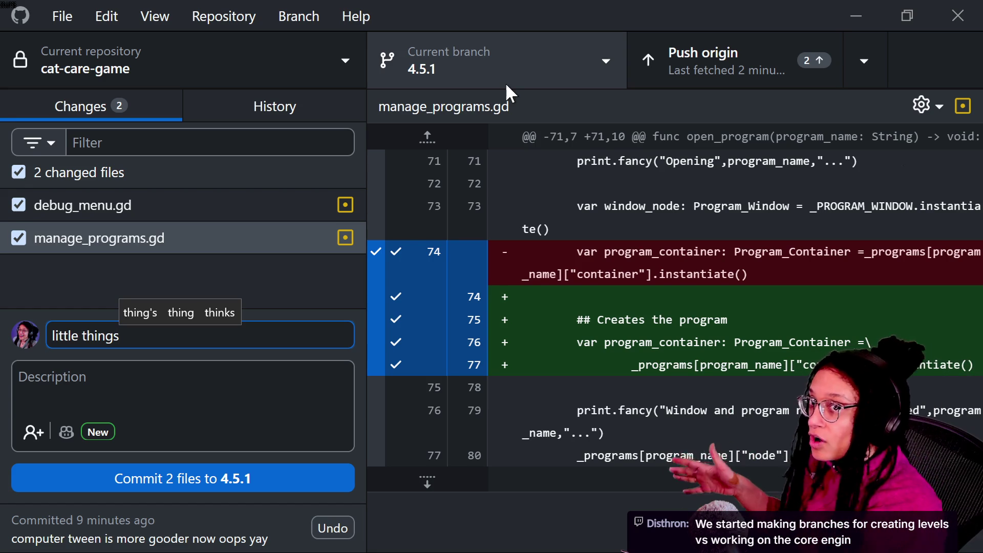
{"action": "left_click", "coordinate": [200, 489]}
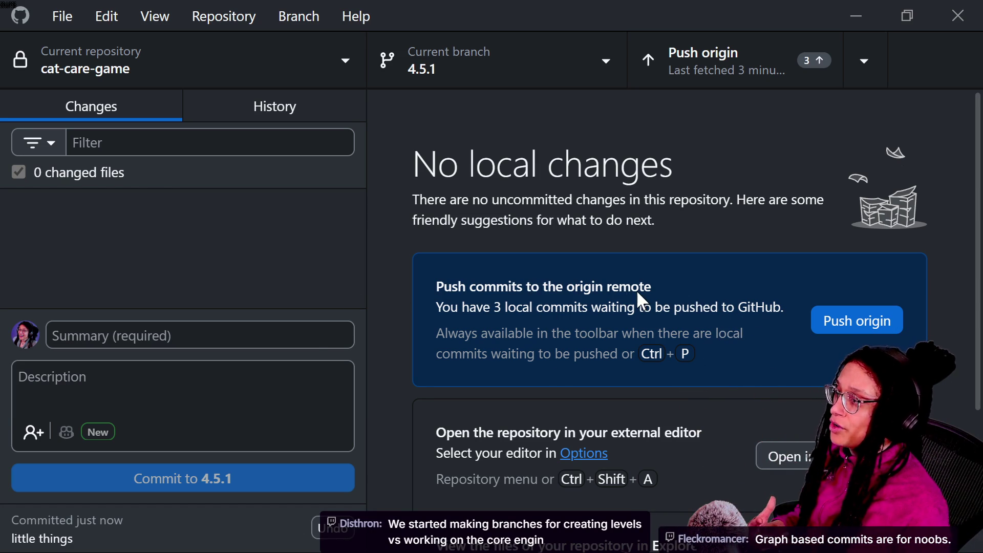
{"action": "left_click", "coordinate": [277, 108]}
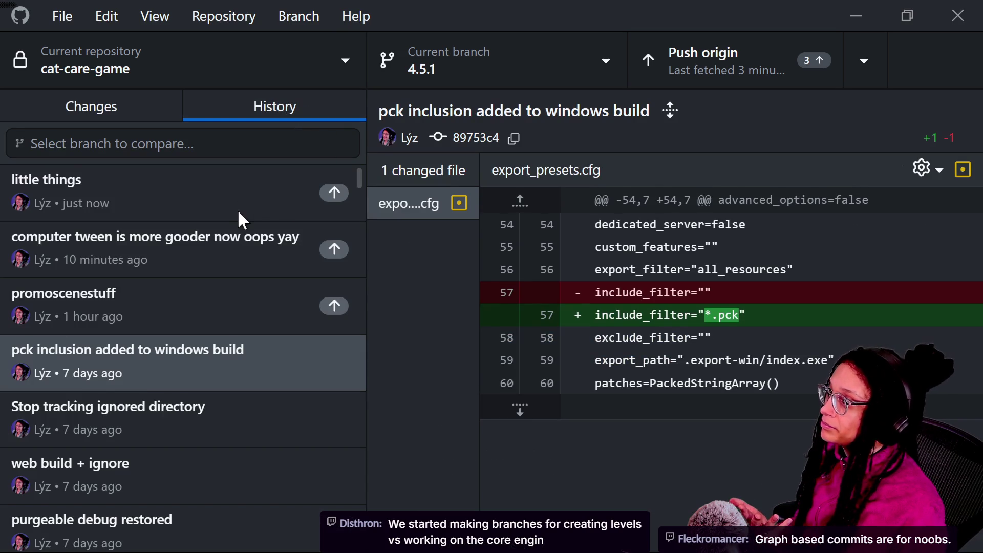
{"action": "left_click", "coordinate": [141, 199]}
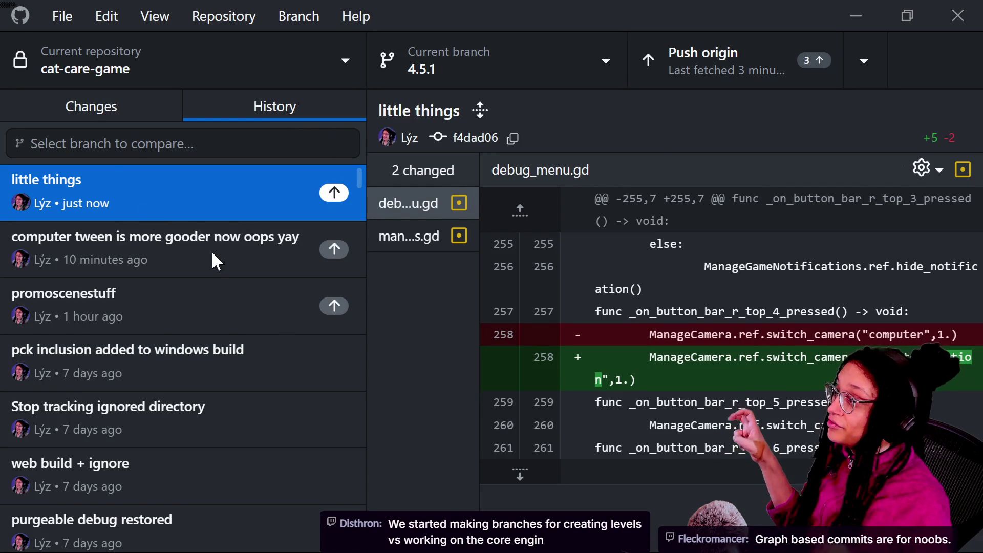
Step: Inspect older commits: computer tween, promoscenestuff, pck inclusion, Stop tracking ignored directory, web build + ignore
{"action": "left_click", "coordinate": [123, 271]}
{"action": "left_click", "coordinate": [148, 307]}
{"action": "left_click", "coordinate": [174, 402]}
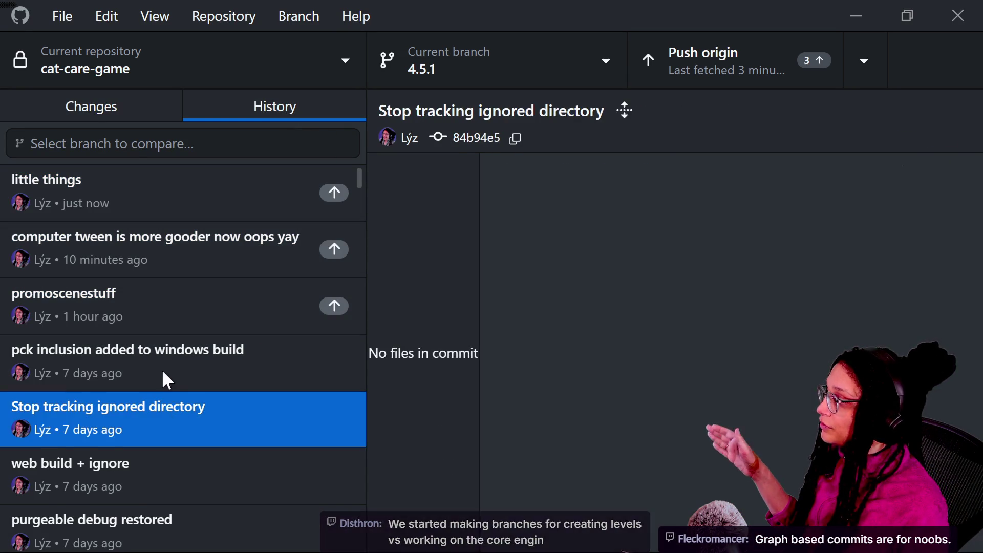
{"action": "left_click", "coordinate": [174, 379]}
{"action": "left_click", "coordinate": [69, 227]}
{"action": "left_click", "coordinate": [110, 323]}
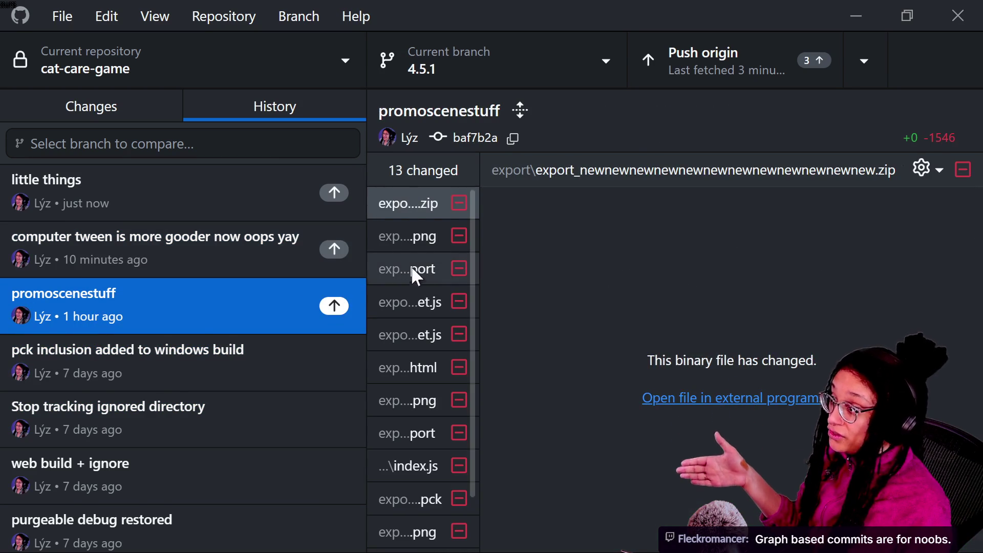
{"action": "left_click", "coordinate": [117, 406]}
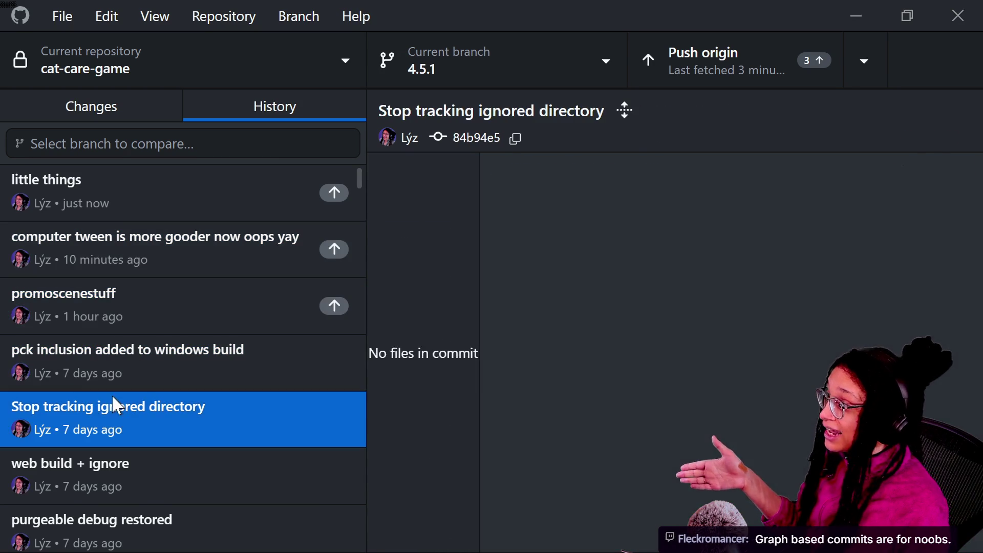
{"action": "left_click", "coordinate": [203, 455]}
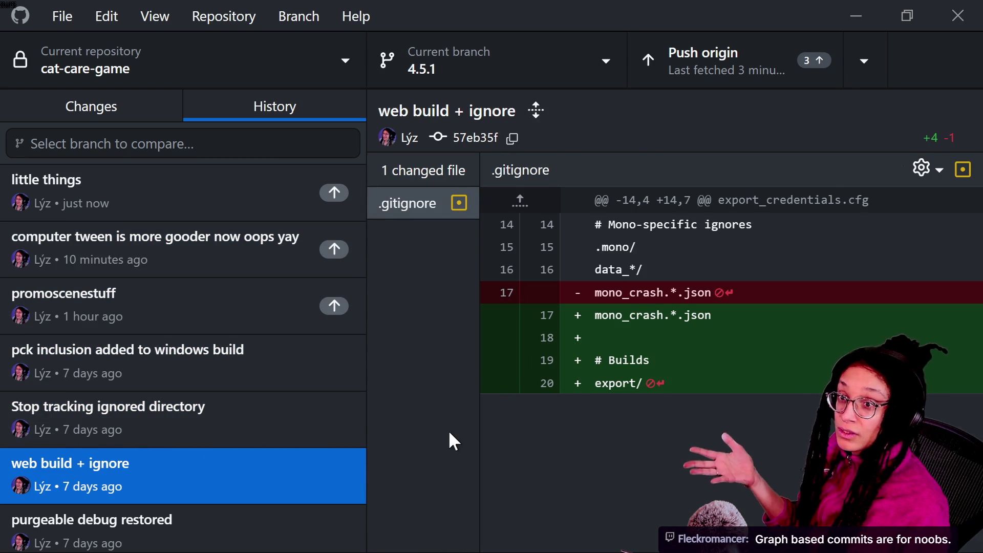
Step: Go further back through the 4.5.1 merge, back button and bowl commits to the decoupling commit's diff
{"action": "scroll", "coordinate": [243, 477], "scroll_direction": "down", "scroll_amount": 5}
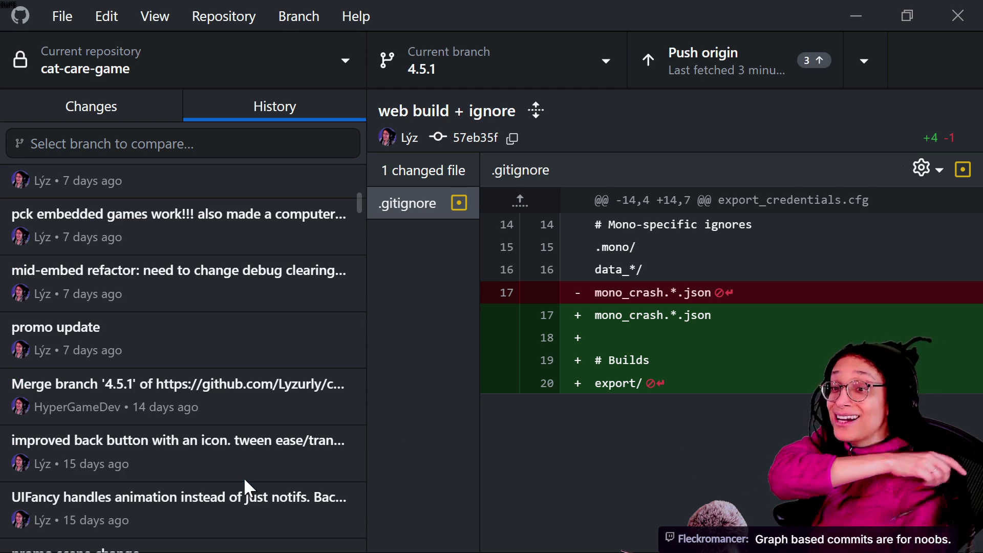
{"action": "left_click", "coordinate": [241, 400]}
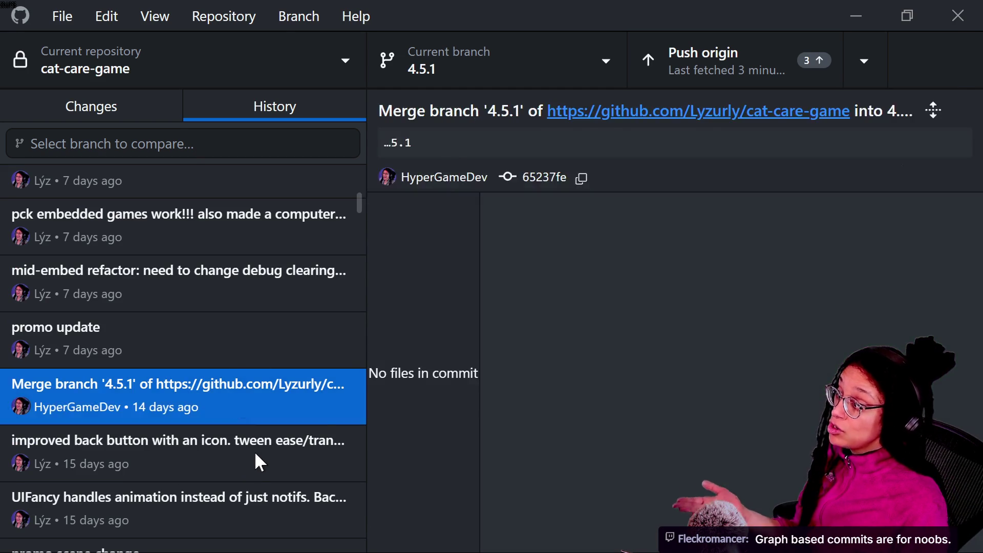
{"action": "left_click", "coordinate": [256, 455]}
{"action": "scroll", "coordinate": [279, 369], "scroll_direction": "down", "scroll_amount": 5}
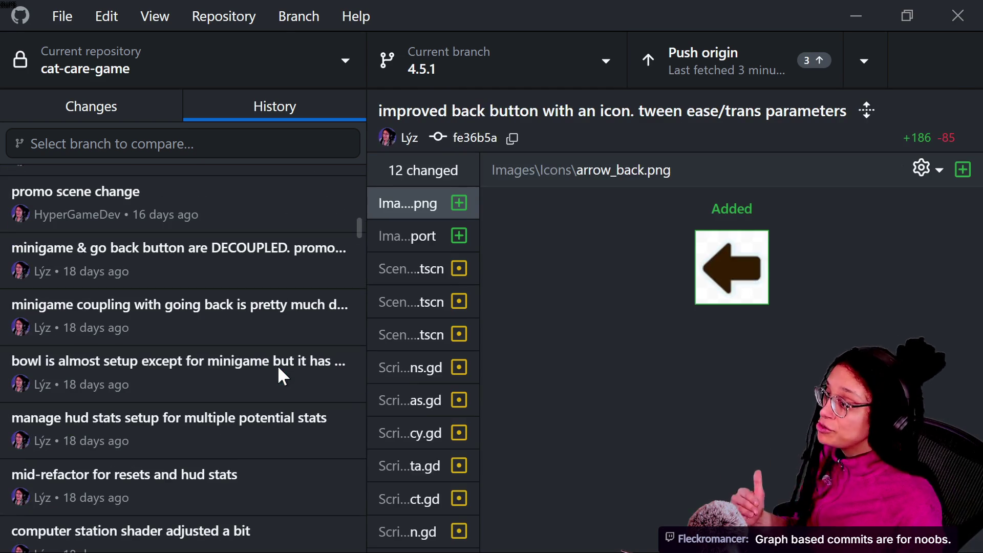
{"action": "left_click", "coordinate": [143, 368]}
{"action": "left_click", "coordinate": [169, 273]}
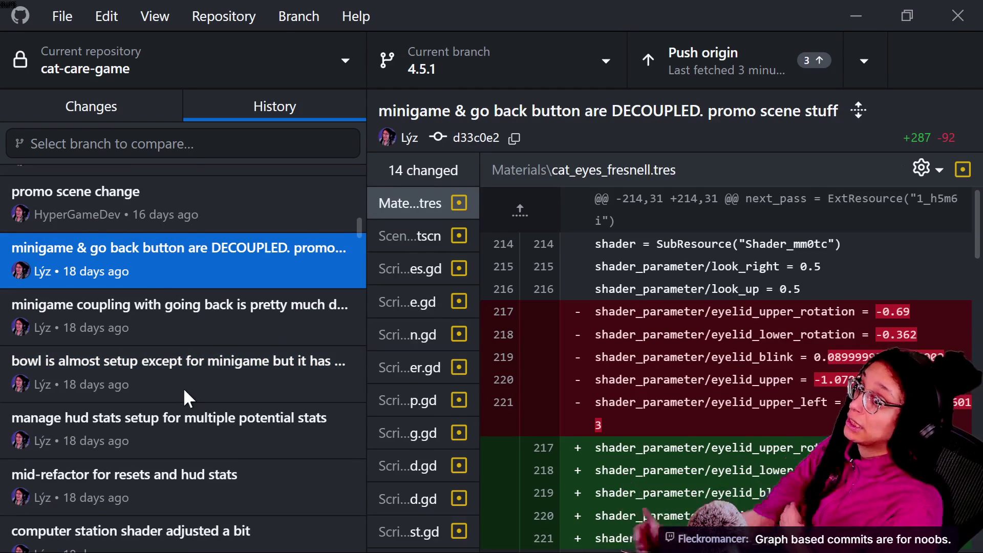
{"action": "left_click_drag", "start_coordinate": [634, 290], "coordinate": [640, 313]}
{"action": "left_click", "coordinate": [608, 423]}
{"action": "scroll", "coordinate": [174, 370], "scroll_direction": "up", "scroll_amount": 10}
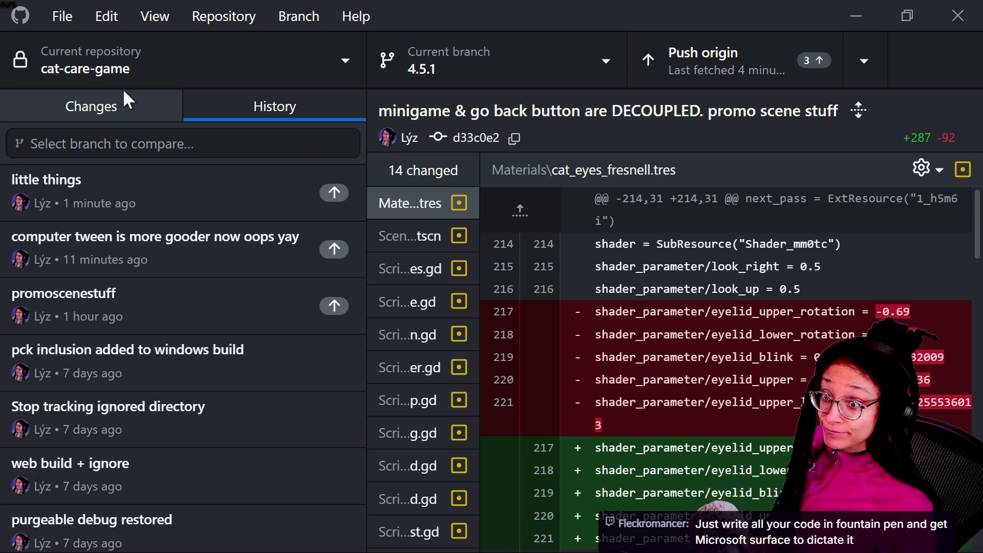
Step: Bring up the actions for the pck inclusion and computer tween commits, then dismiss them unused
{"action": "right_click", "coordinate": [131, 366]}
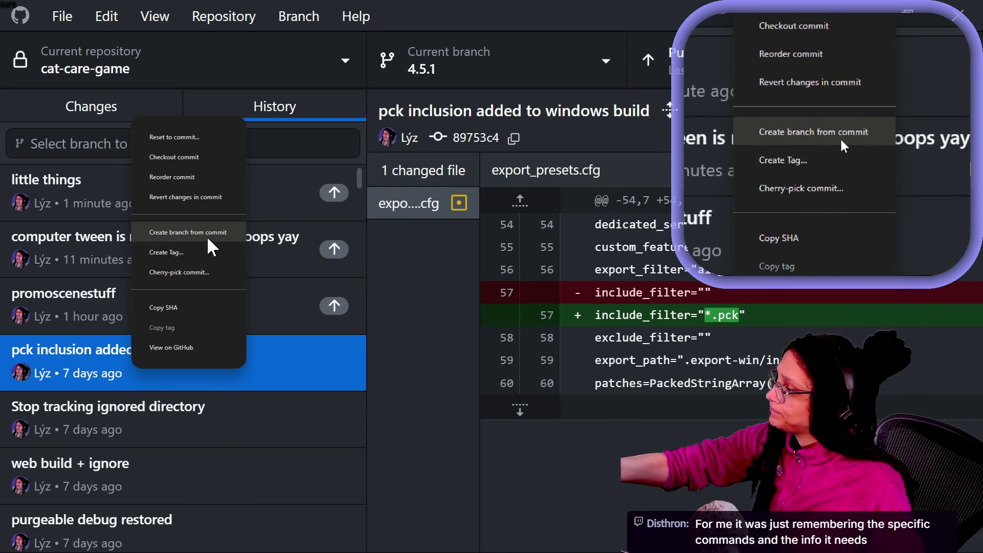
{"action": "key", "text": "Escape"}
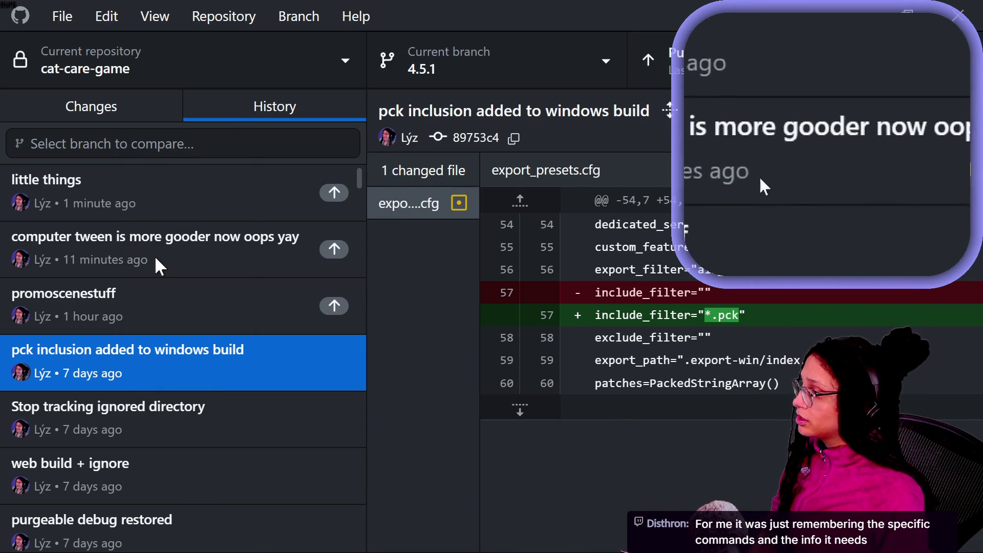
{"action": "right_click", "coordinate": [154, 247]}
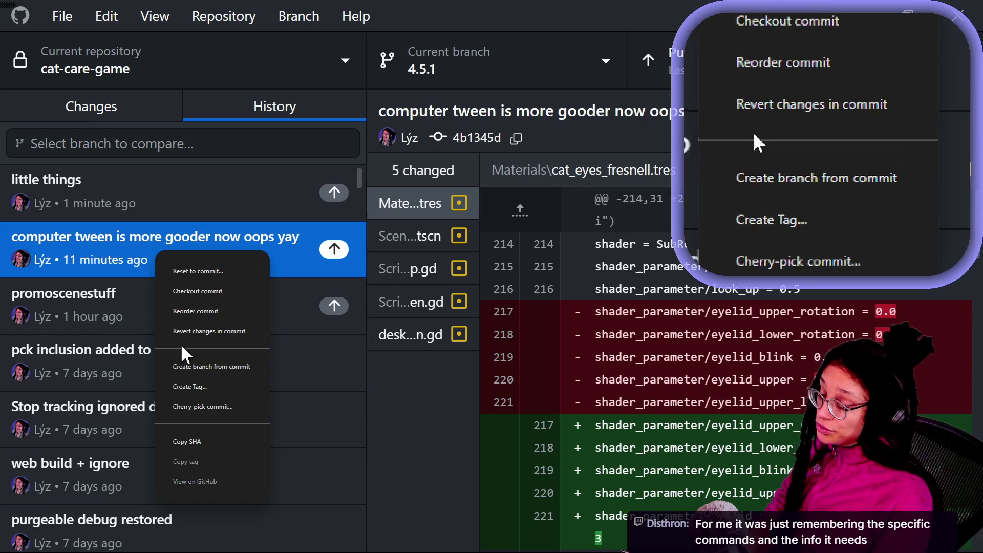
{"action": "key", "text": "Escape"}
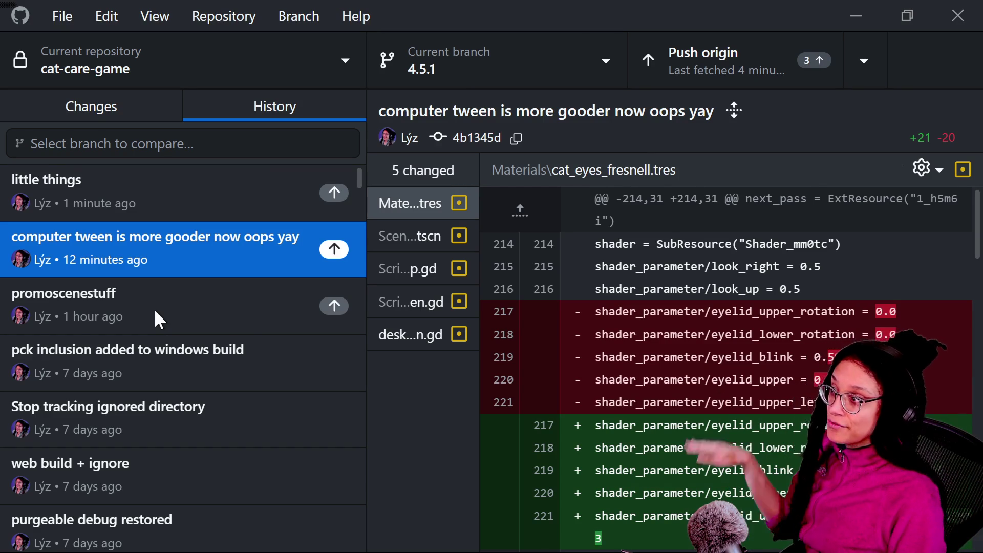
Step: Look through the branch list, then close it to return to the computer tween commit's diff
{"action": "left_click", "coordinate": [464, 77]}
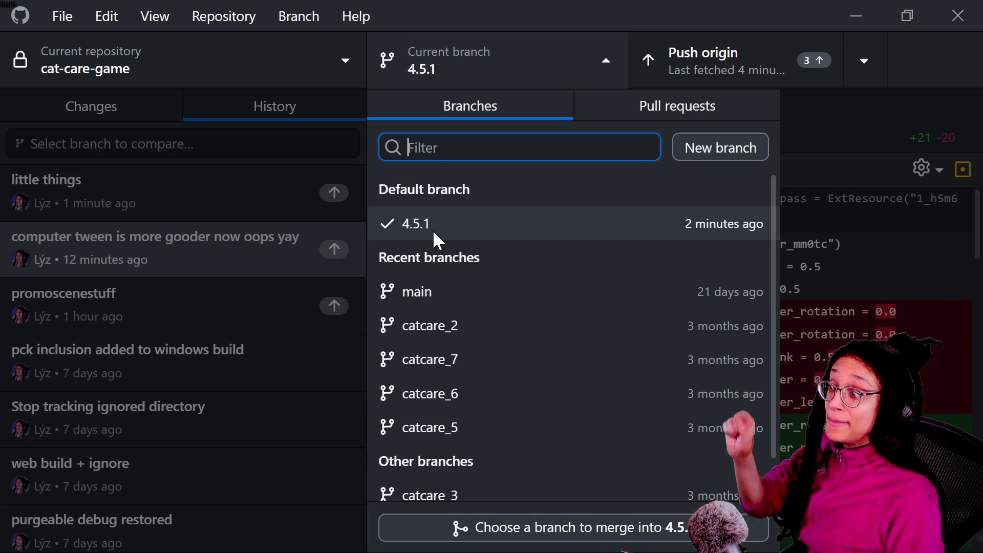
{"action": "scroll", "coordinate": [459, 430], "scroll_direction": "down", "scroll_amount": 1}
{"action": "scroll", "coordinate": [459, 430], "scroll_direction": "up", "scroll_amount": 1}
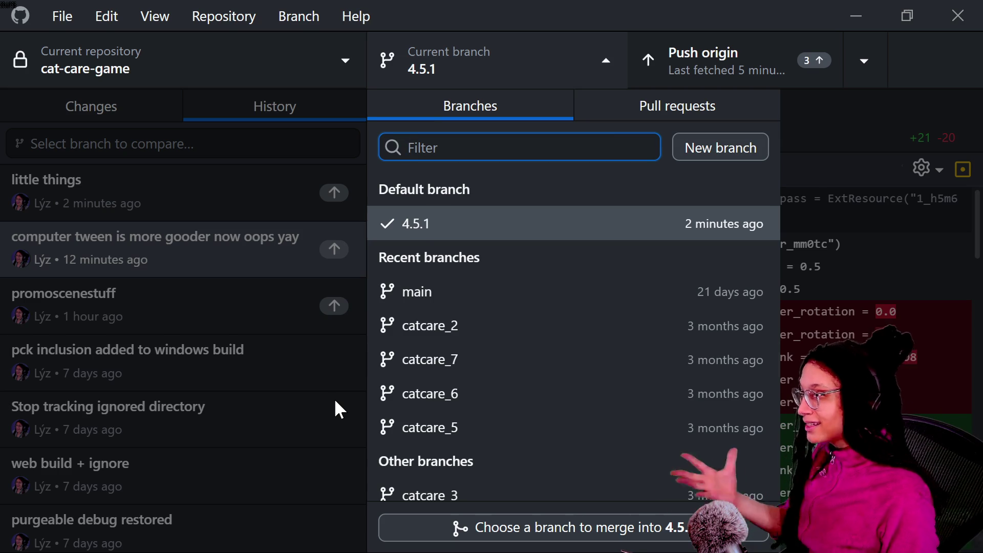
{"action": "left_click", "coordinate": [330, 158]}
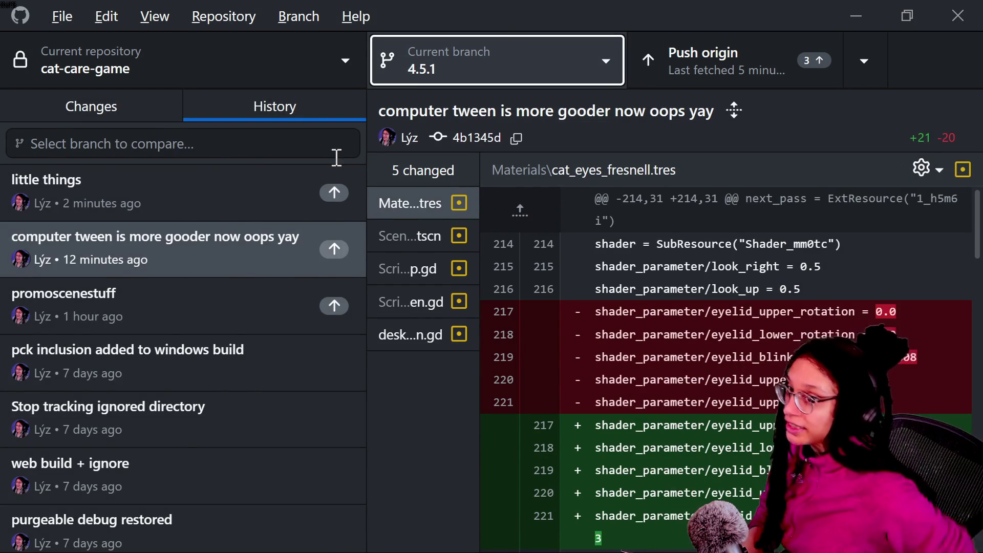
Step: Review the Post Planner and Shopping App entries in desktop_screen_on_screen, then return to YouTube results
{"action": "key", "text": "alt+Tab"}
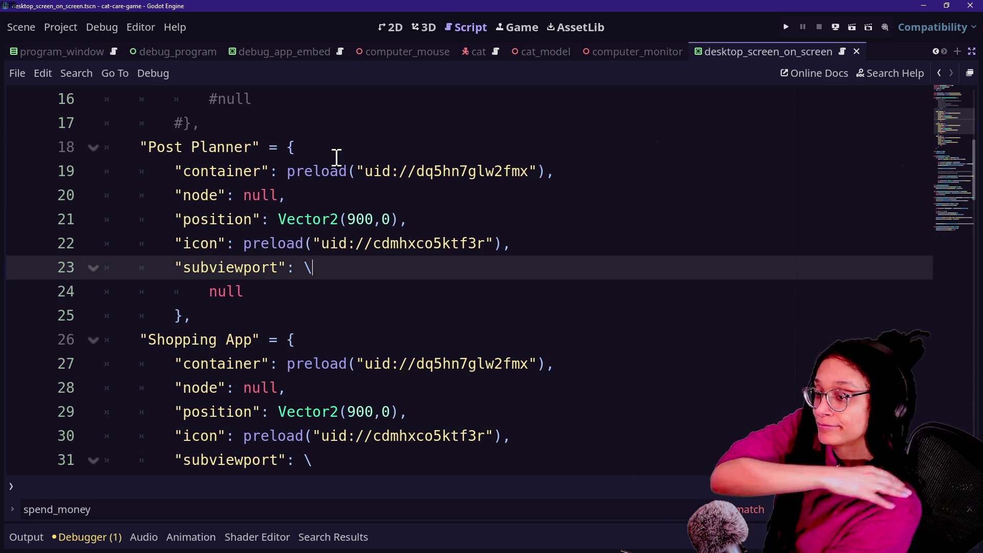
{"action": "key", "text": "alt+Tab"}
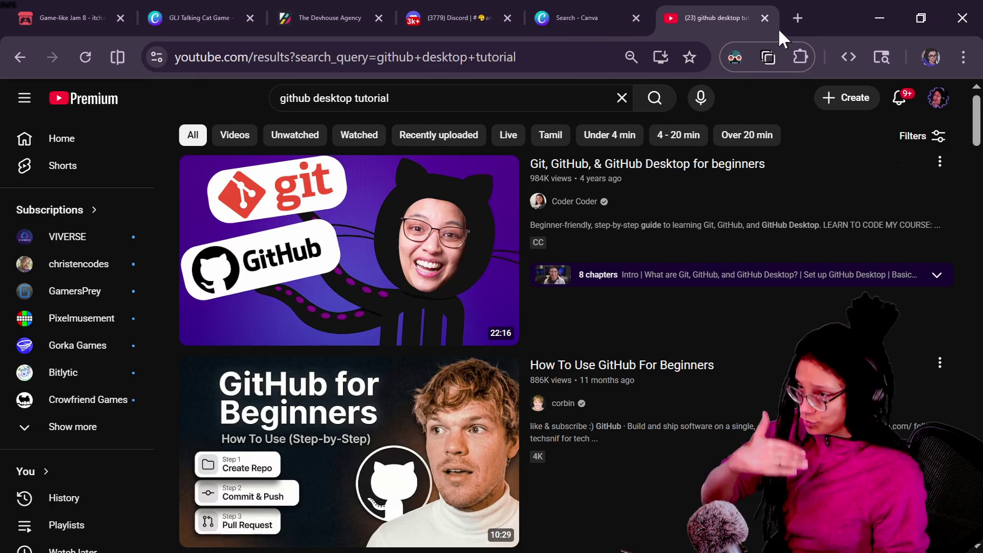
Step: In a new tab, open the GitHub profile's repositories list and scroll through the first page
{"action": "left_click", "coordinate": [791, 20]}
{"action": "left_click", "coordinate": [699, 93]}
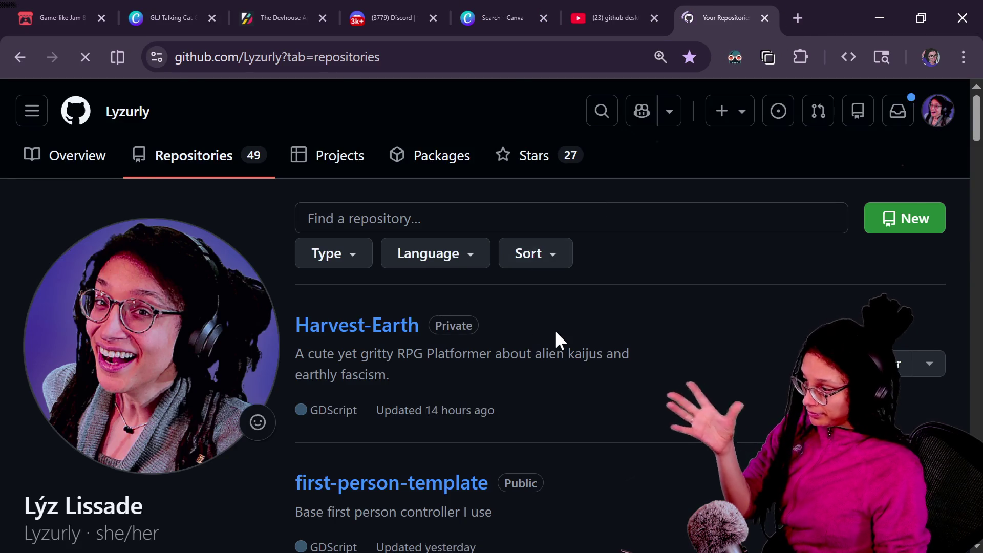
{"action": "scroll", "coordinate": [555, 340], "scroll_direction": "down", "scroll_amount": 20}
{"action": "scroll", "coordinate": [556, 333], "scroll_direction": "down", "scroll_amount": 15}
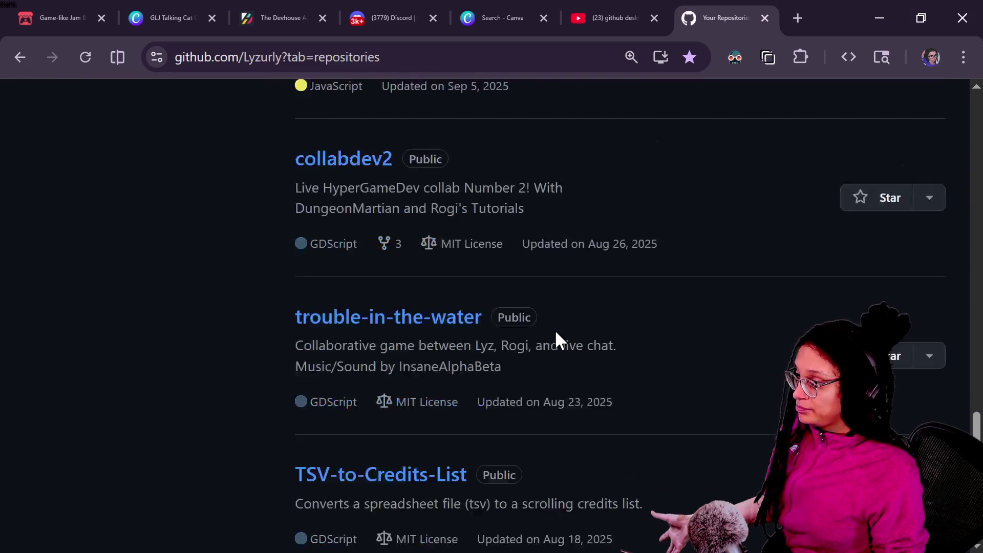
{"action": "scroll", "coordinate": [556, 334], "scroll_direction": "up", "scroll_amount": 13}
{"action": "scroll", "coordinate": [556, 333], "scroll_direction": "up", "scroll_amount": 10}
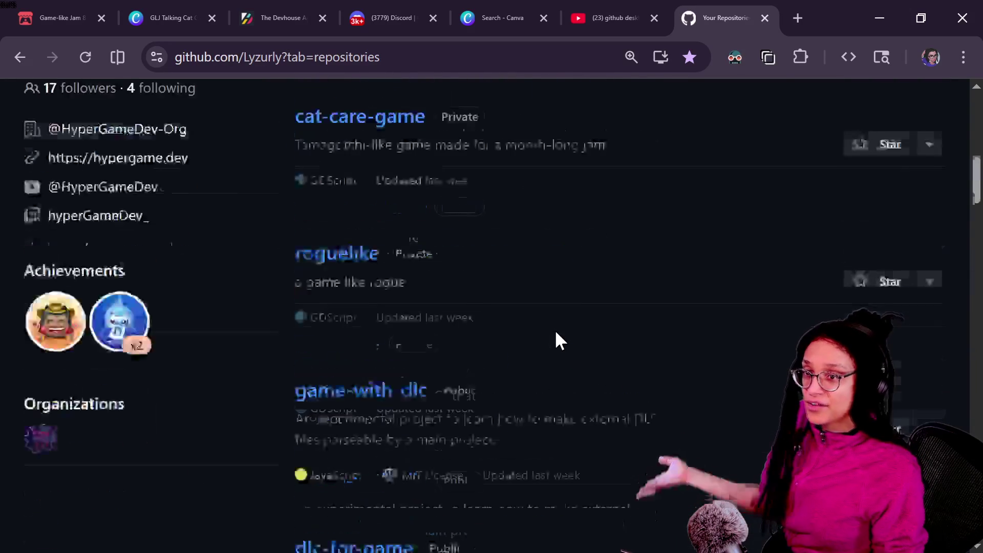
{"action": "scroll", "coordinate": [556, 333], "scroll_direction": "down", "scroll_amount": 20}
{"action": "scroll", "coordinate": [555, 336], "scroll_direction": "up", "scroll_amount": 7}
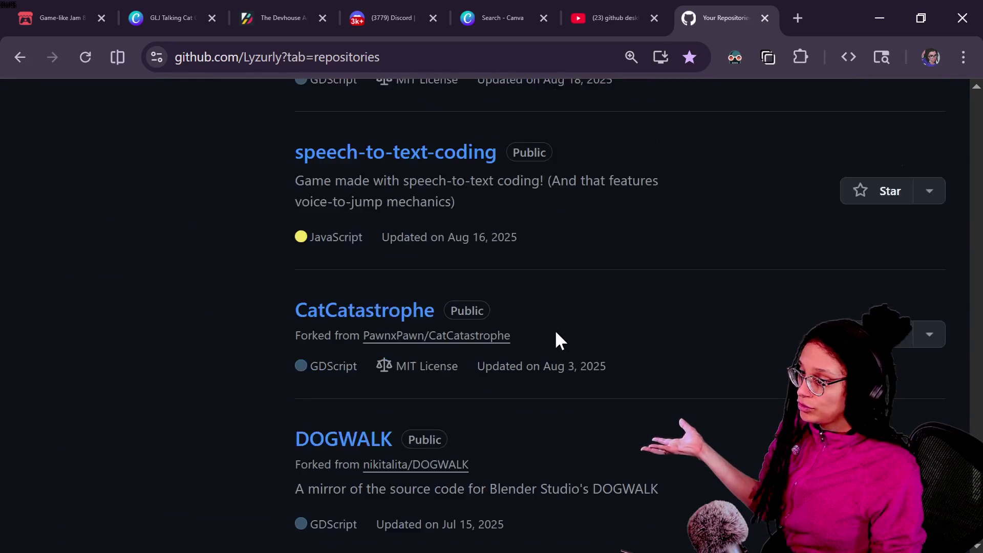
{"action": "scroll", "coordinate": [555, 336], "scroll_direction": "down", "scroll_amount": 7}
Step: Browse the second page of repositories
{"action": "left_click", "coordinate": [658, 388]}
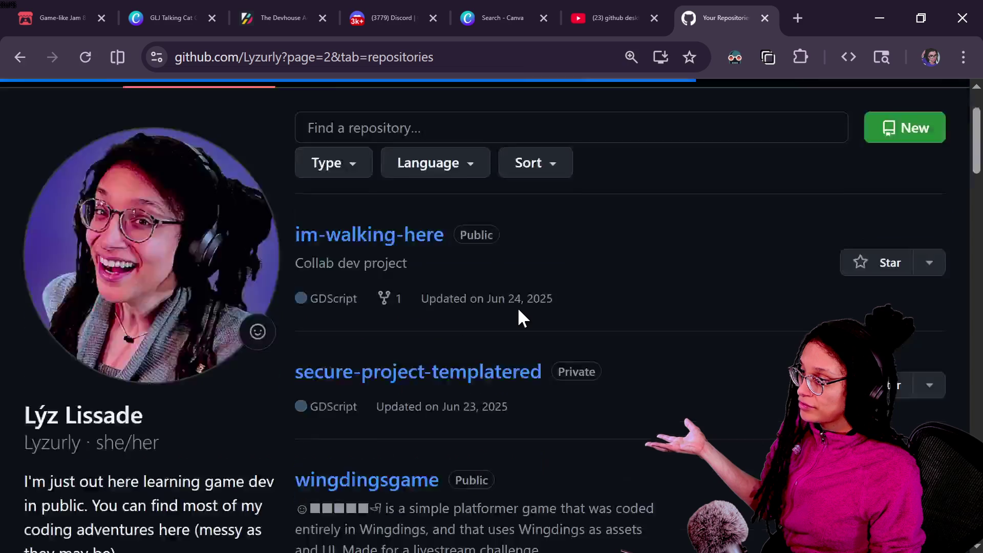
{"action": "scroll", "coordinate": [519, 312], "scroll_direction": "down", "scroll_amount": 20}
{"action": "scroll", "coordinate": [518, 318], "scroll_direction": "down", "scroll_amount": 15}
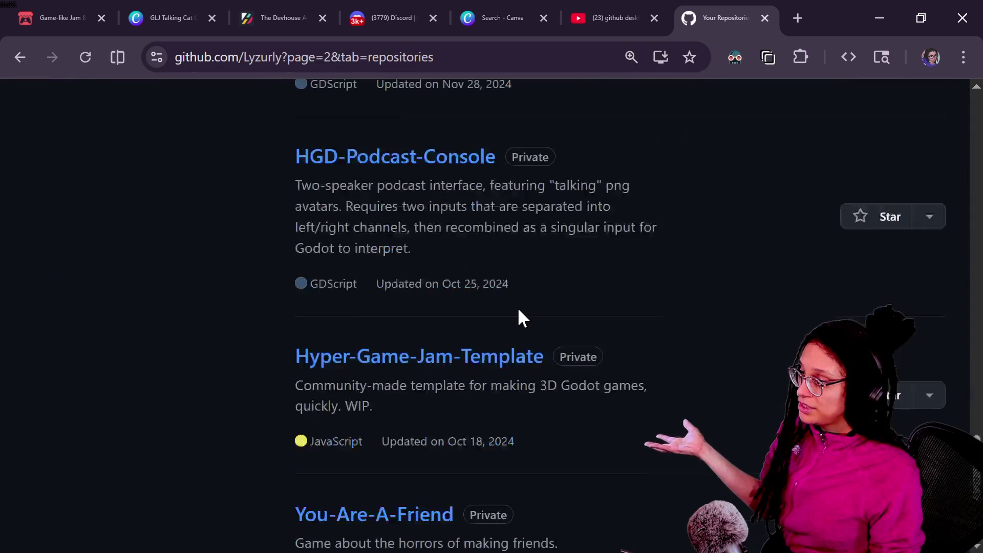
{"action": "scroll", "coordinate": [575, 372], "scroll_direction": "up", "scroll_amount": 4}
{"action": "scroll", "coordinate": [576, 364], "scroll_direction": "up", "scroll_amount": 20}
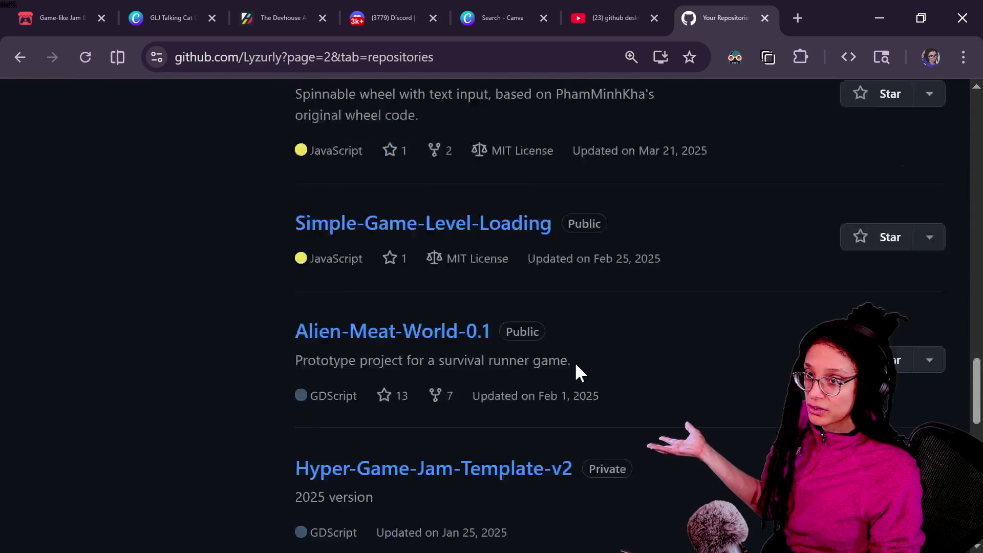
{"action": "scroll", "coordinate": [575, 372], "scroll_direction": "up", "scroll_amount": 3}
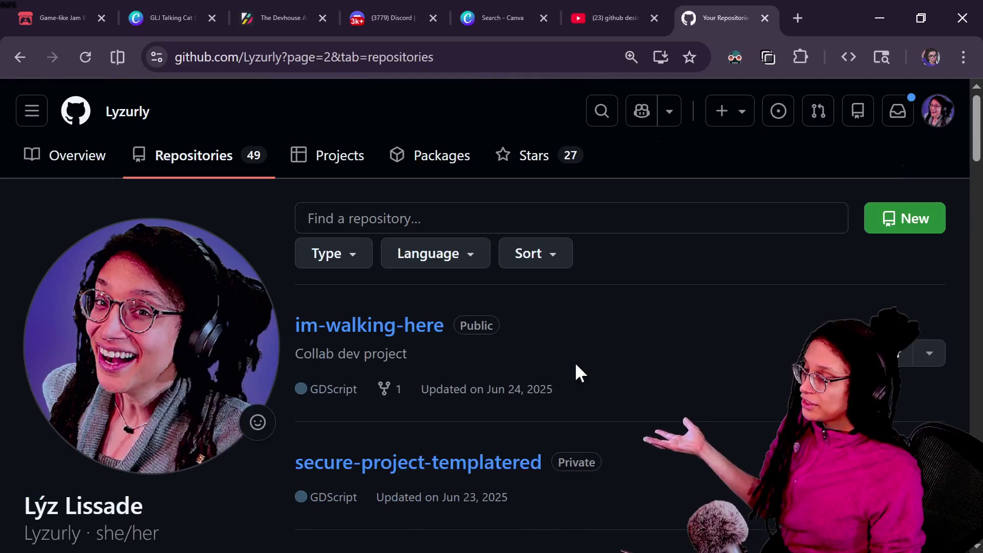
{"action": "scroll", "coordinate": [570, 478], "scroll_direction": "down", "scroll_amount": 20}
Step: Return to the first page of repositories and open the grannylike repository
{"action": "left_click", "coordinate": [574, 386]}
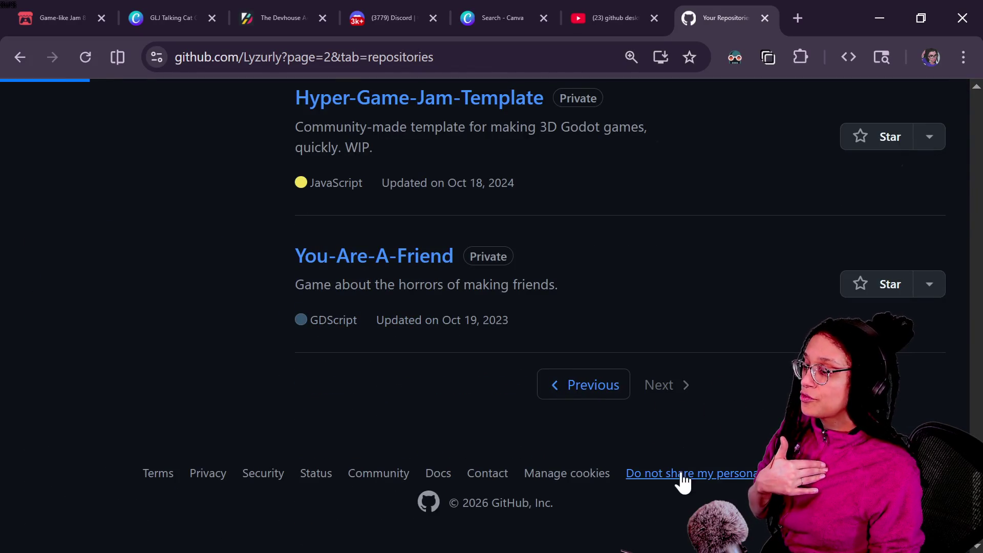
{"action": "scroll", "coordinate": [531, 323], "scroll_direction": "down", "scroll_amount": 10}
{"action": "scroll", "coordinate": [530, 323], "scroll_direction": "down", "scroll_amount": 5}
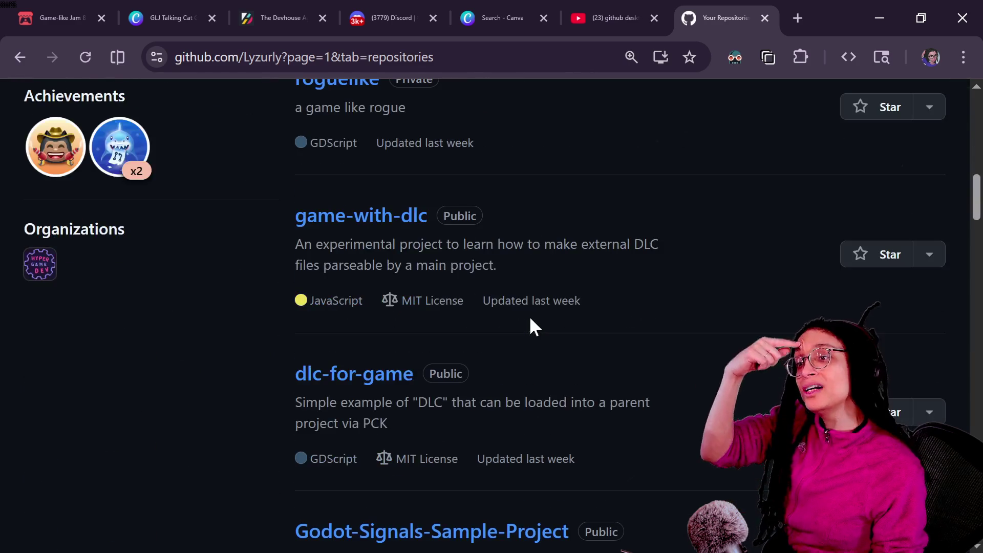
{"action": "scroll", "coordinate": [530, 323], "scroll_direction": "down", "scroll_amount": 5}
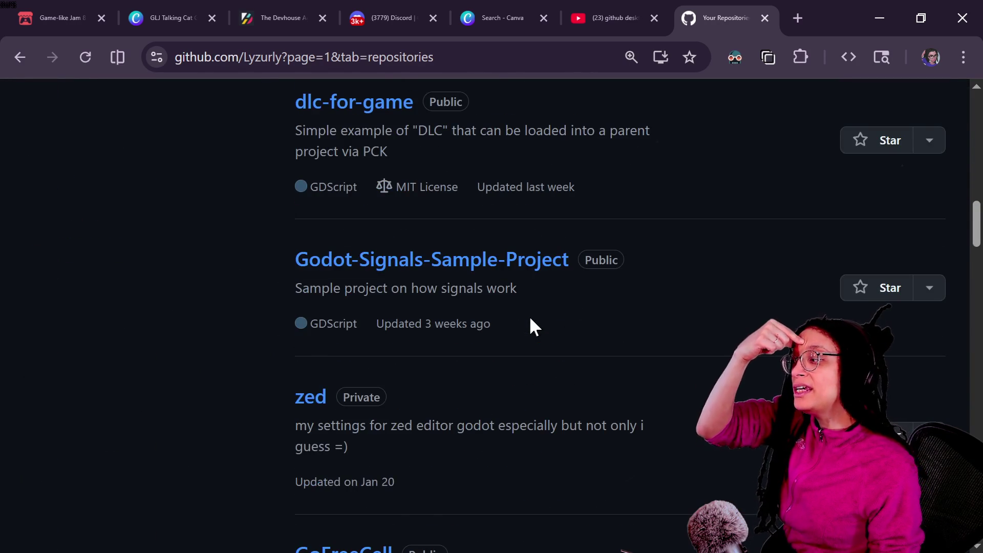
{"action": "scroll", "coordinate": [372, 315], "scroll_direction": "down", "scroll_amount": 2}
{"action": "scroll", "coordinate": [292, 464], "scroll_direction": "down", "scroll_amount": 7}
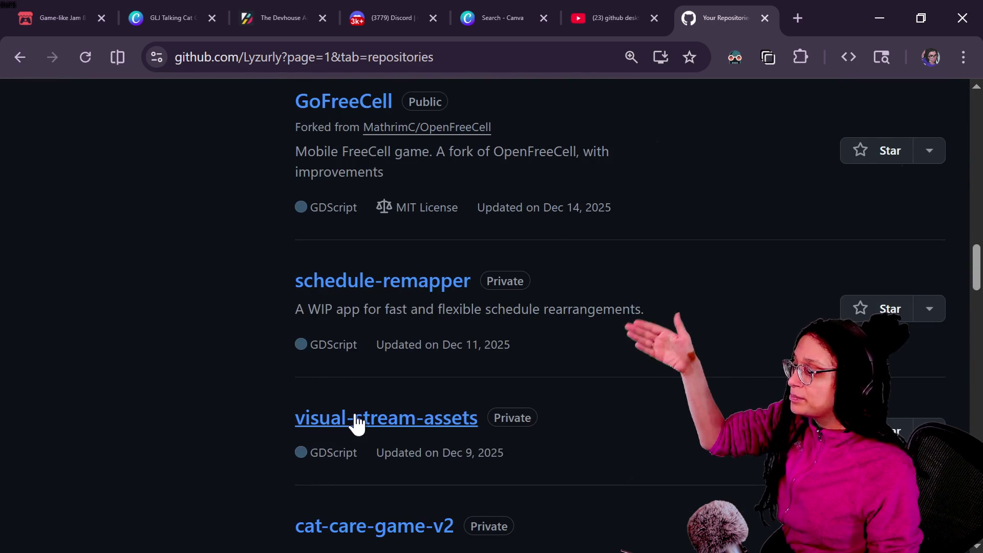
{"action": "scroll", "coordinate": [349, 496], "scroll_direction": "down", "scroll_amount": 2}
{"action": "scroll", "coordinate": [354, 483], "scroll_direction": "down", "scroll_amount": 10}
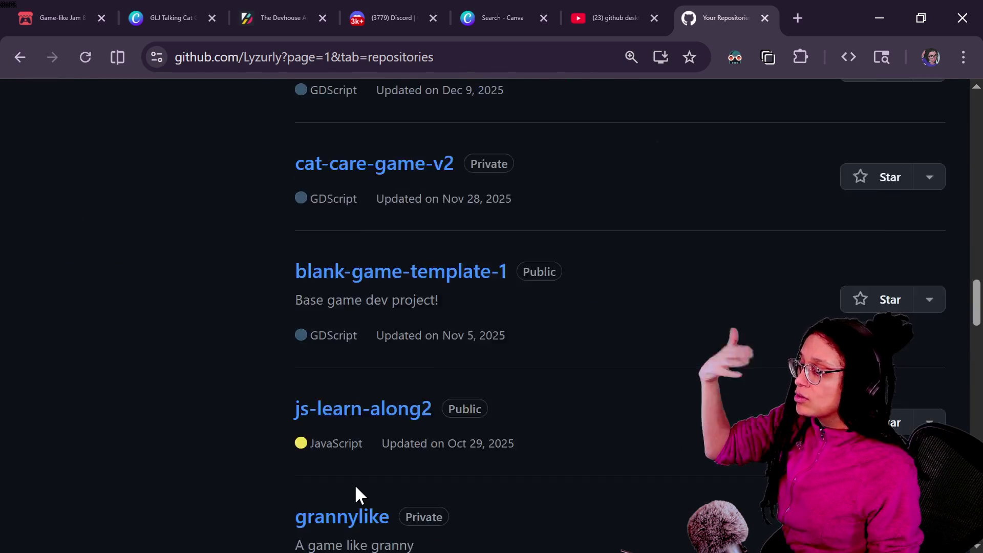
{"action": "left_click", "coordinate": [361, 338]}
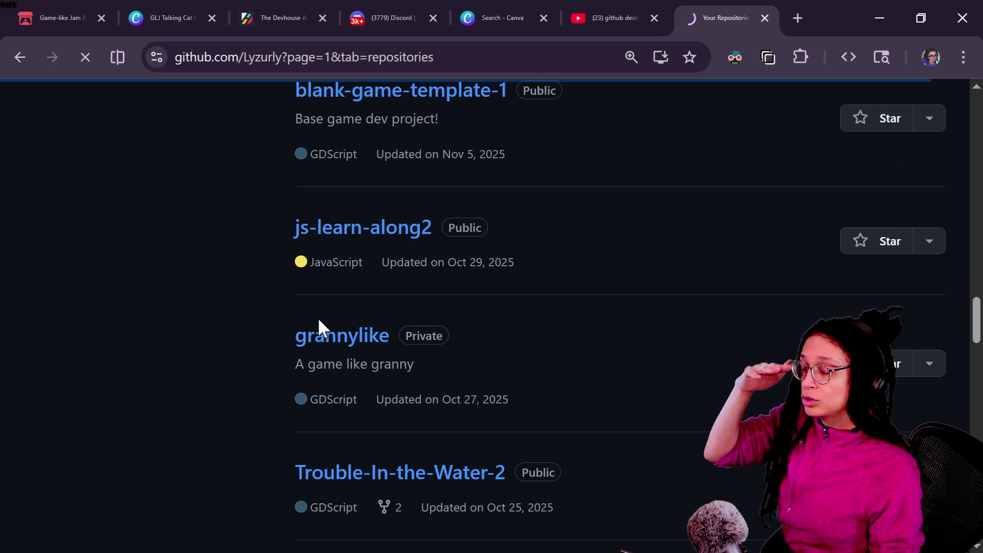
{"action": "scroll", "coordinate": [184, 215], "scroll_direction": "down", "scroll_amount": 5}
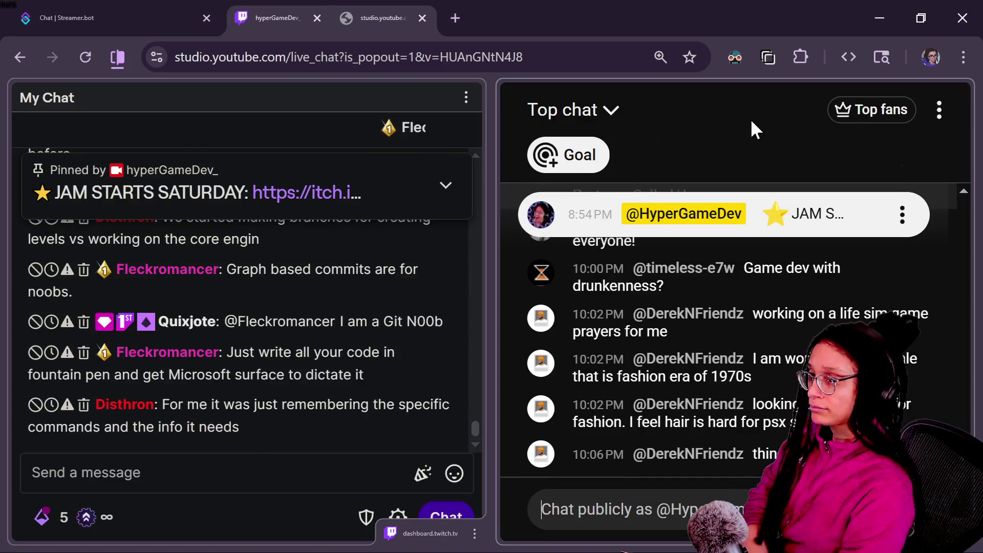
Step: Put the browser in full screen with F11 and scroll the chat
{"action": "left_click", "coordinate": [962, 58]}
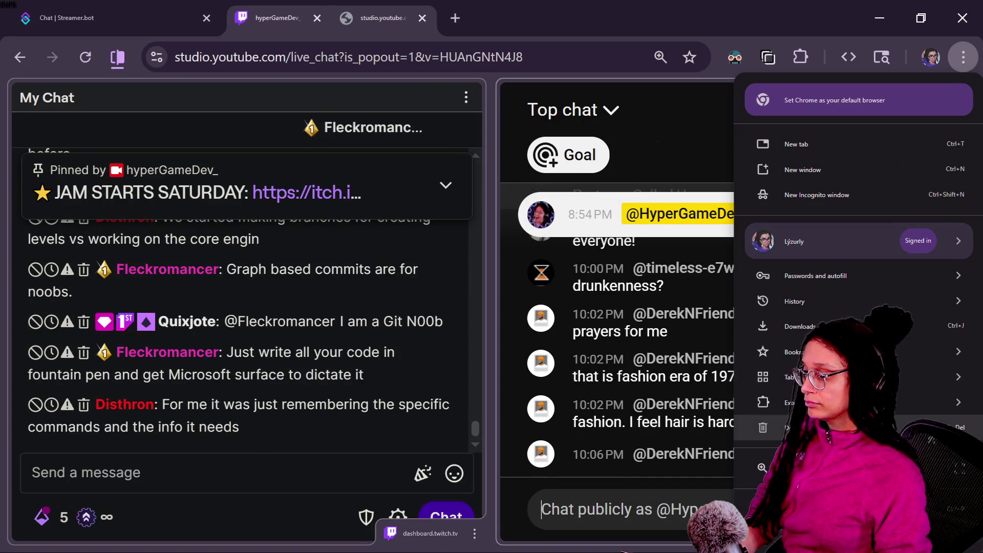
{"action": "key", "text": "F11"}
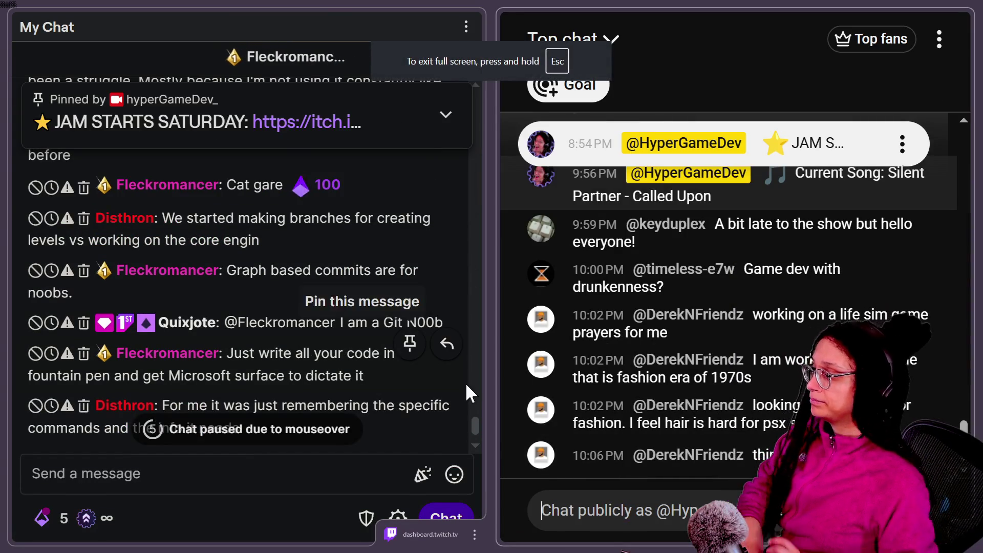
{"action": "scroll", "coordinate": [475, 420], "scroll_direction": "up", "scroll_amount": 4}
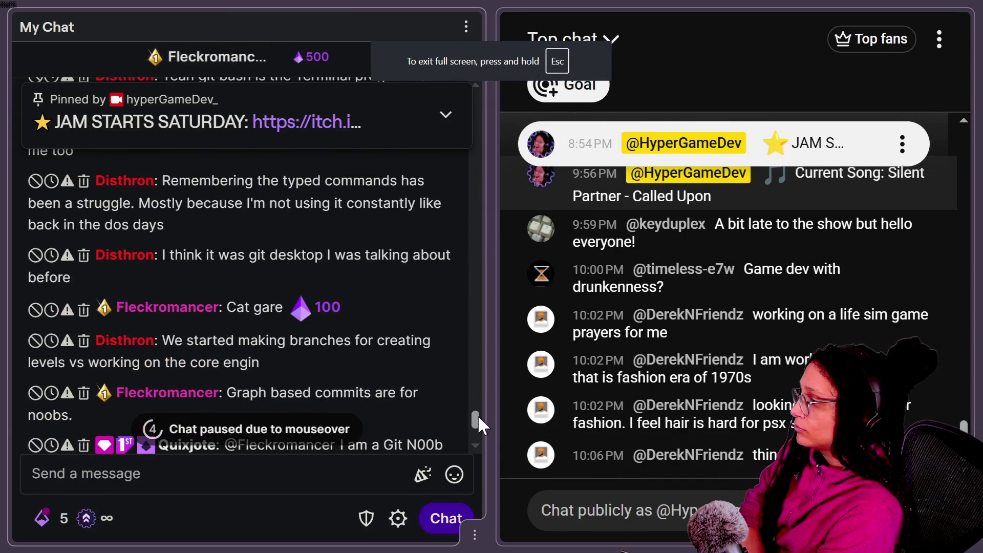
{"action": "scroll", "coordinate": [481, 405], "scroll_direction": "up", "scroll_amount": 2}
{"action": "scroll", "coordinate": [483, 405], "scroll_direction": "down", "scroll_amount": 6}
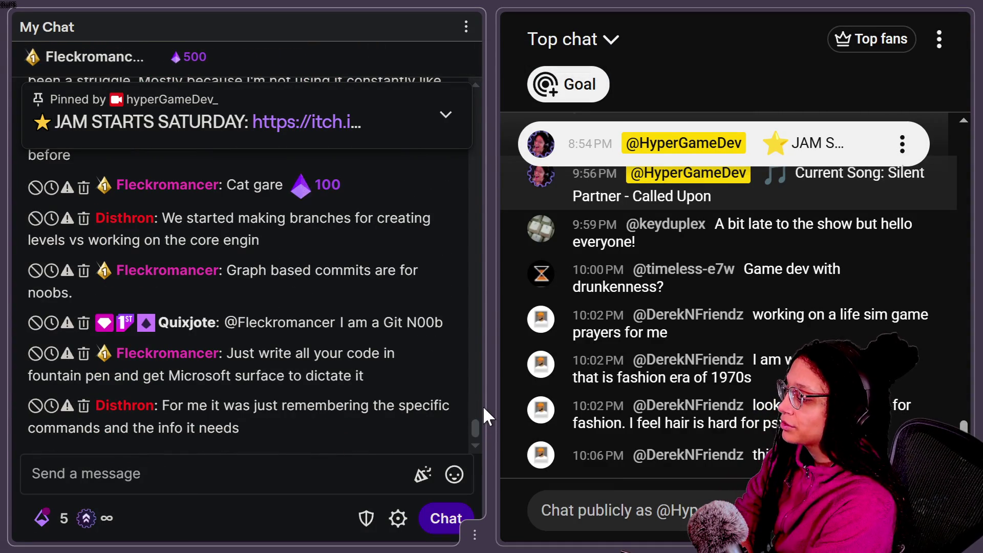
{"action": "scroll", "coordinate": [476, 425], "scroll_direction": "up", "scroll_amount": 2}
{"action": "scroll", "coordinate": [472, 437], "scroll_direction": "down", "scroll_amount": 3}
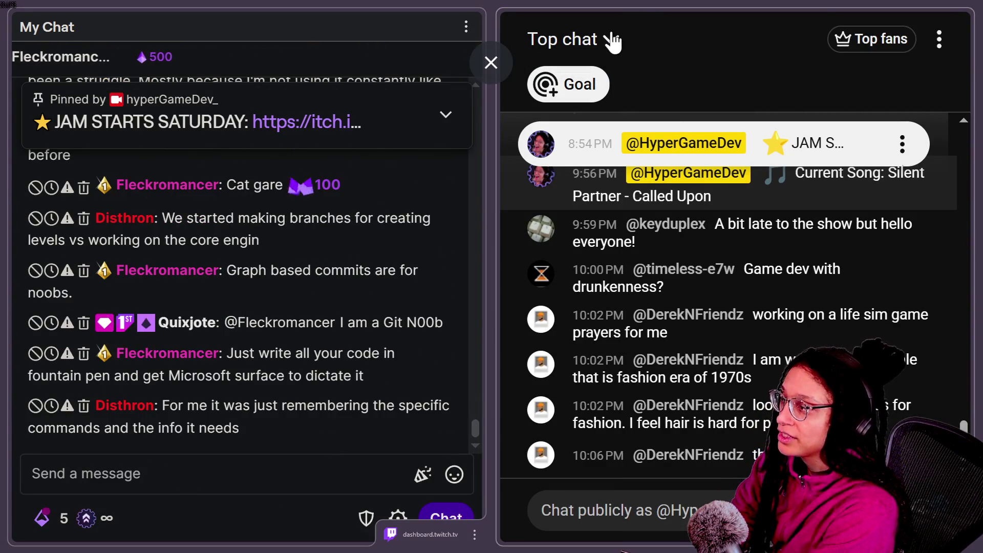
Step: Switch the YouTube Studio chat feed from Top chat to Live chat
{"action": "left_click", "coordinate": [613, 41]}
{"action": "left_click", "coordinate": [636, 176]}
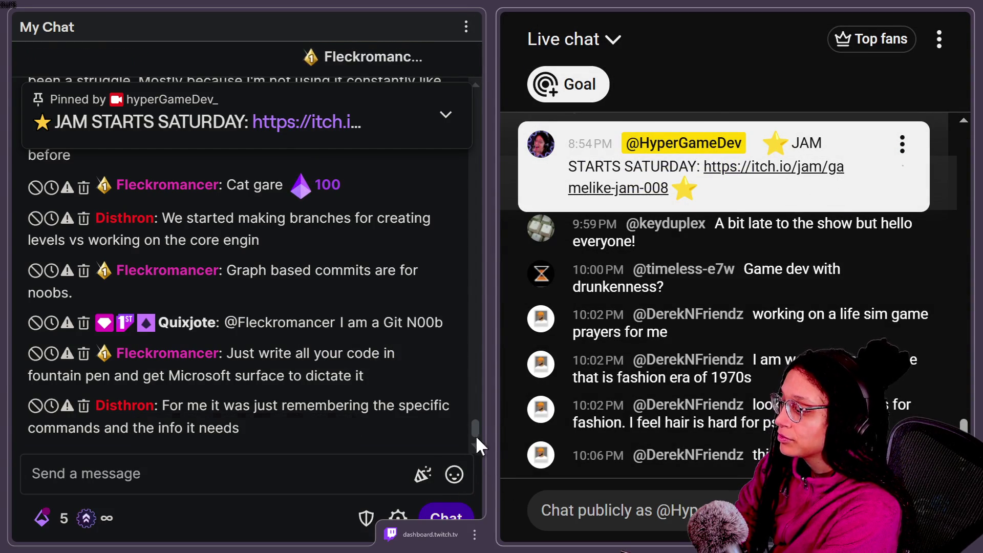
{"action": "mouse_move", "coordinate": [473, 430]}
{"action": "left_mouse_down"}
{"action": "mouse_move", "coordinate": [485, 408]}
{"action": "mouse_move", "coordinate": [483, 419]}
{"action": "left_mouse_up"}
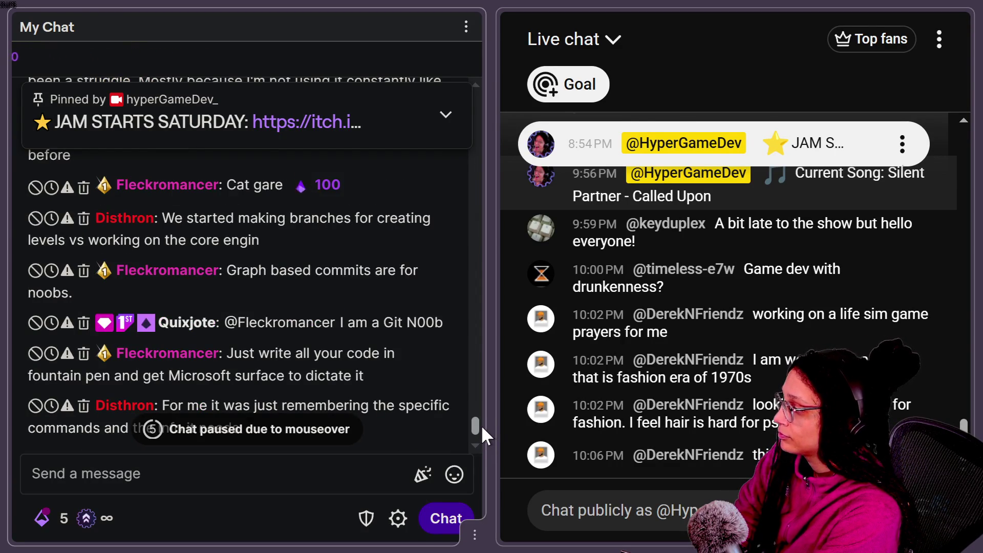
{"action": "scroll", "coordinate": [481, 425], "scroll_direction": "up", "scroll_amount": 2}
{"action": "scroll", "coordinate": [482, 422], "scroll_direction": "up", "scroll_amount": 1}
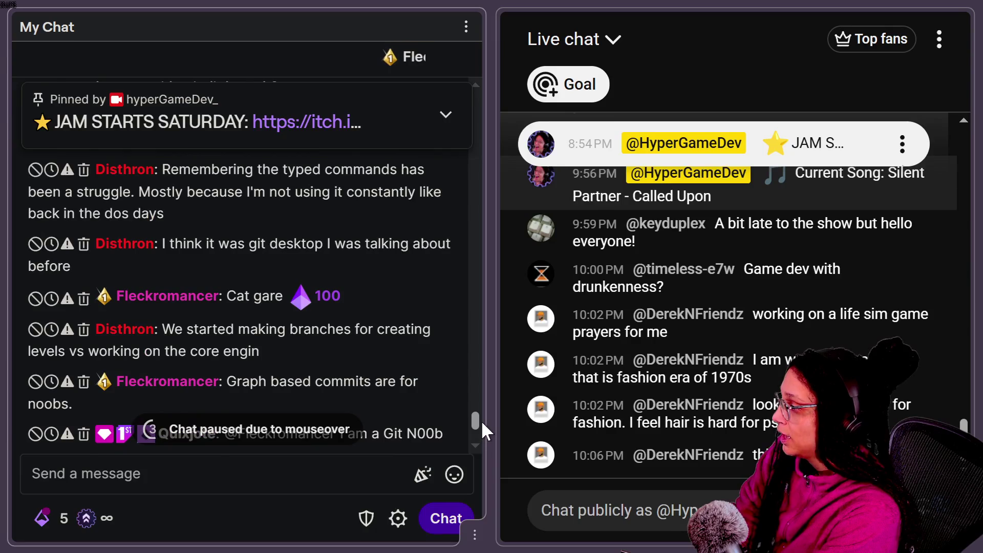
{"action": "scroll", "coordinate": [481, 421], "scroll_direction": "down", "scroll_amount": 3}
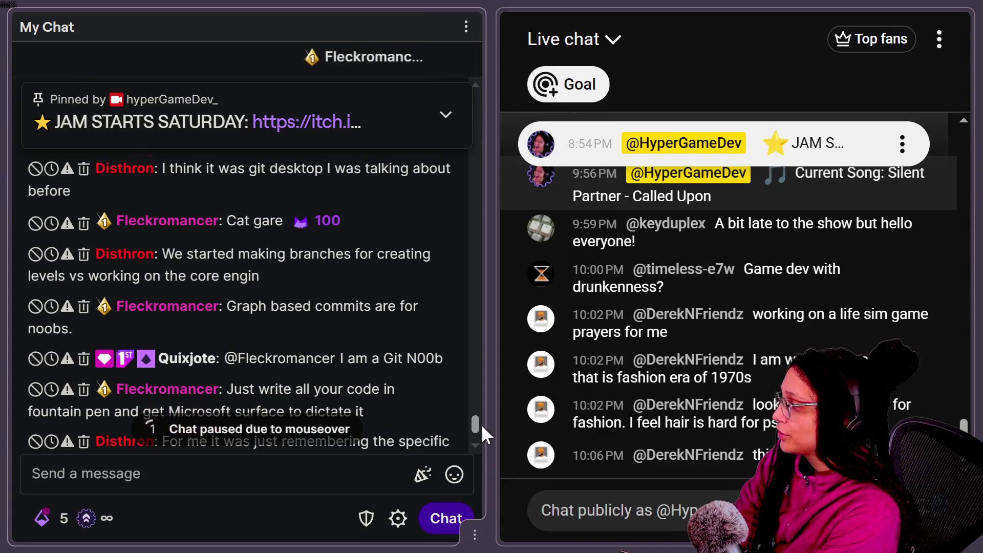
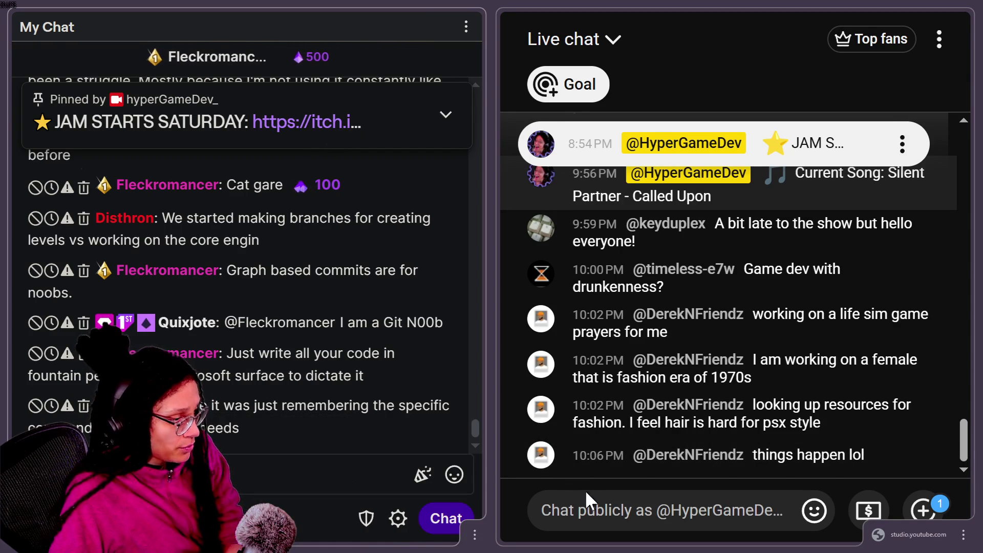
Step: Review the Shopping App entry and get_program_subviewport lines in desktop_screen_on_screen.gd, then switch to the browser
{"action": "left_click", "coordinate": [585, 507]}
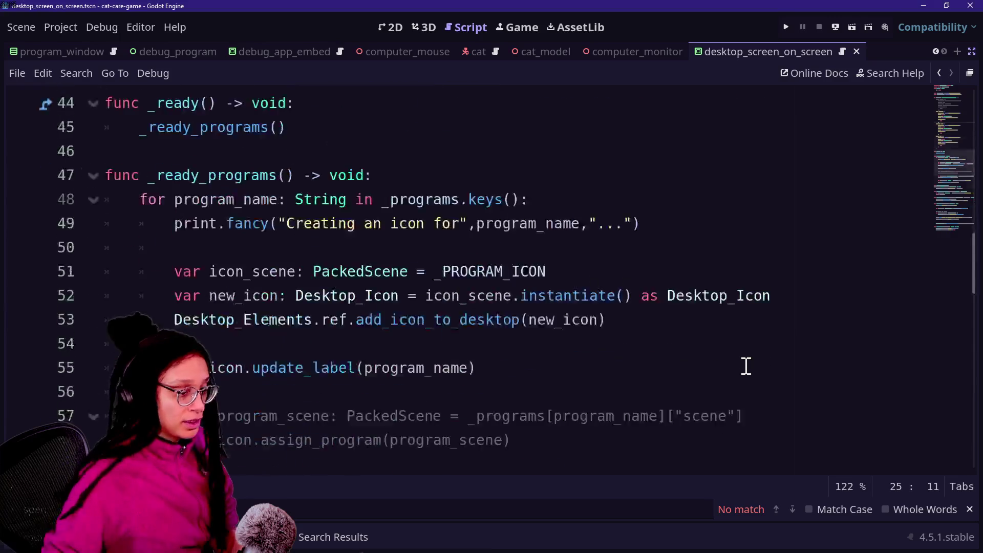
{"action": "left_click", "coordinate": [416, 387]}
{"action": "left_click", "coordinate": [454, 291]}
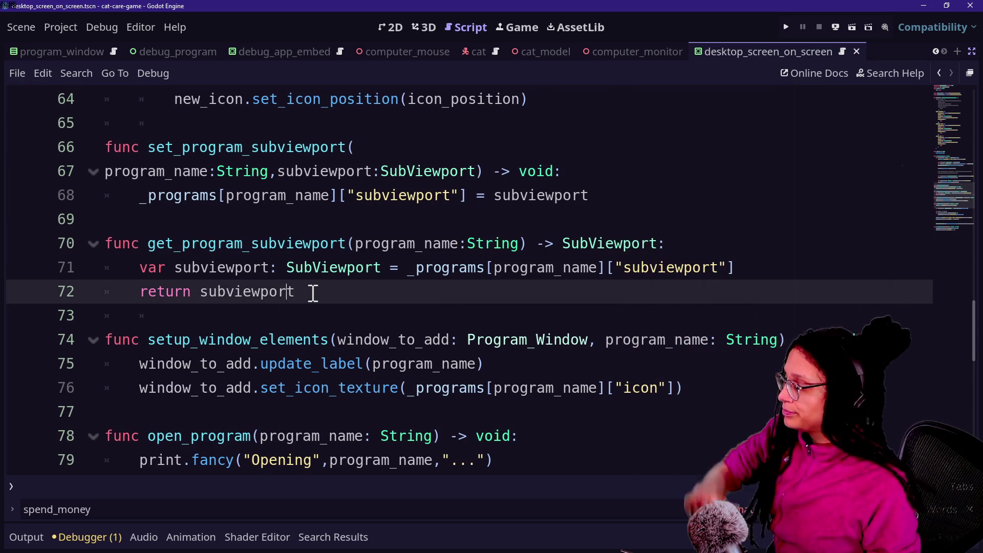
{"action": "left_click", "coordinate": [402, 260]}
{"action": "key", "text": "Down"}
{"action": "key", "text": "Down"}
{"action": "key", "text": "Down"}
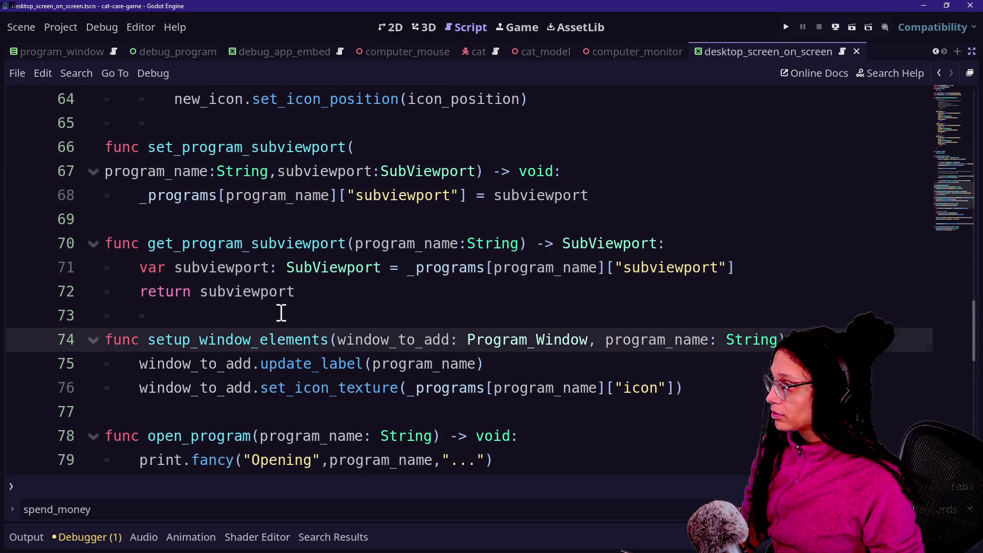
{"action": "scroll", "coordinate": [281, 312], "scroll_direction": "up", "scroll_amount": 15}
{"action": "scroll", "coordinate": [281, 312], "scroll_direction": "down", "scroll_amount": 3}
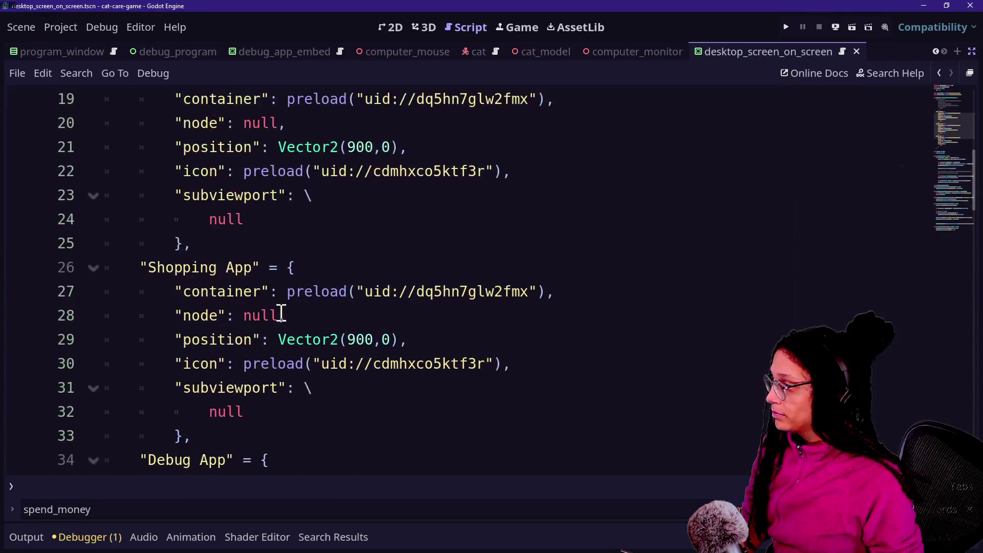
{"action": "scroll", "coordinate": [281, 314], "scroll_direction": "down", "scroll_amount": 1}
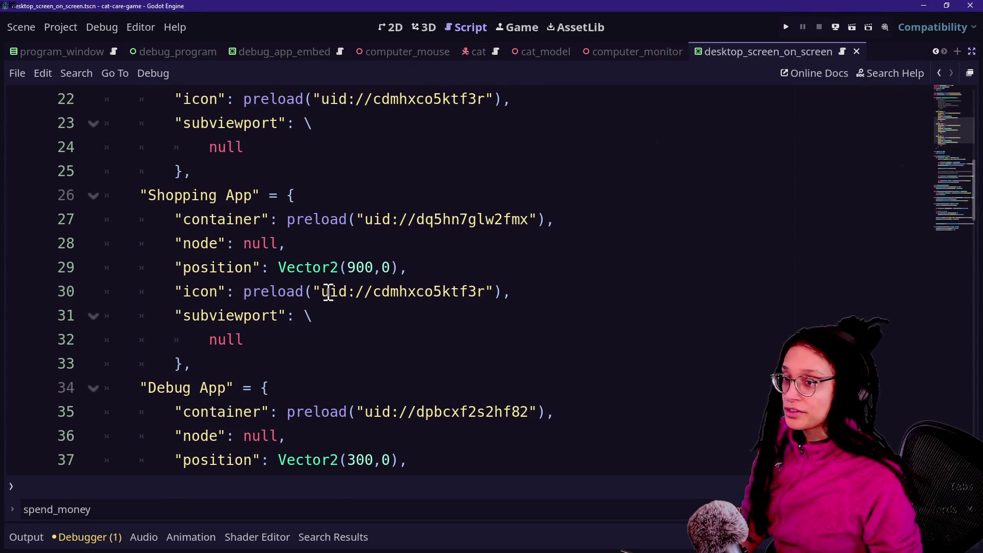
{"action": "key", "text": "alt+Tab"}
{"action": "key", "text": "alt+Tab"}
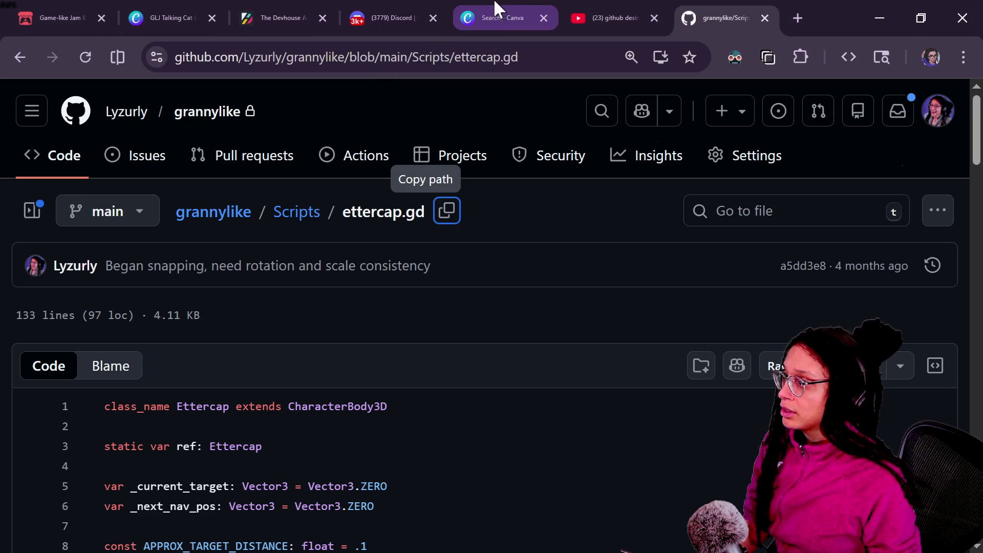
Step: From the Canva home page Recents, open the cat-care-game assets design in the editor
{"action": "left_click", "coordinate": [499, 8]}
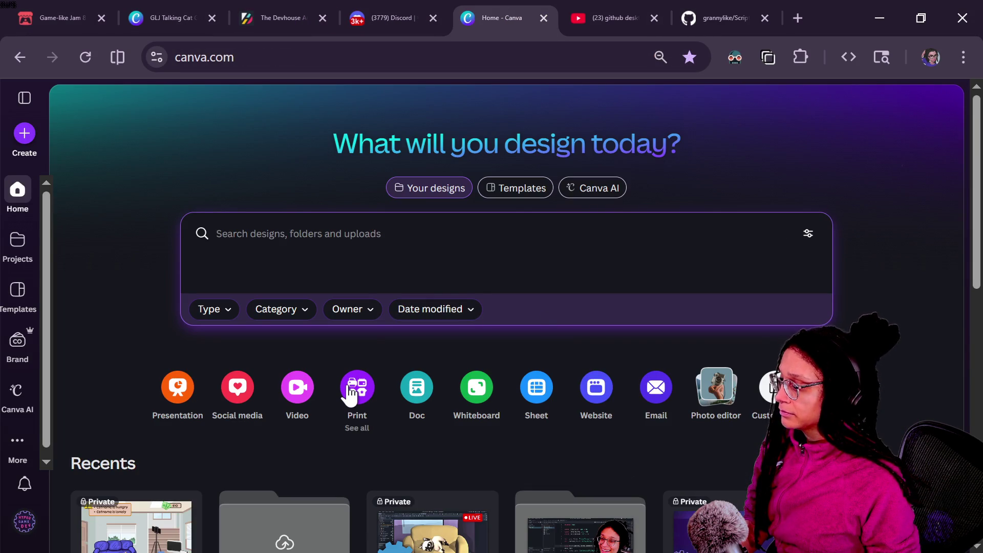
{"action": "scroll", "coordinate": [345, 395], "scroll_direction": "down", "scroll_amount": 10}
{"action": "scroll", "coordinate": [345, 395], "scroll_direction": "up", "scroll_amount": 3}
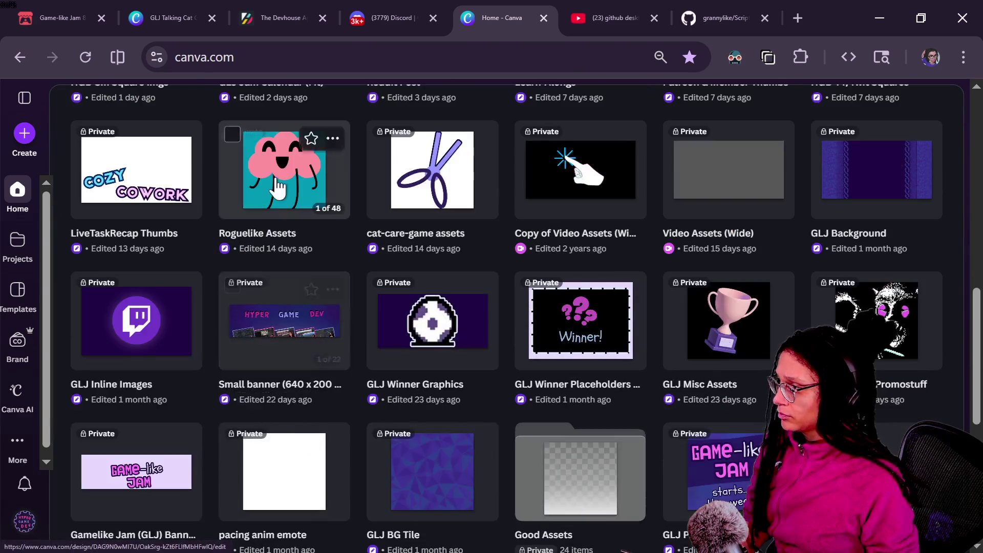
{"action": "left_click", "coordinate": [627, 301]}
{"action": "left_click", "coordinate": [435, 18]}
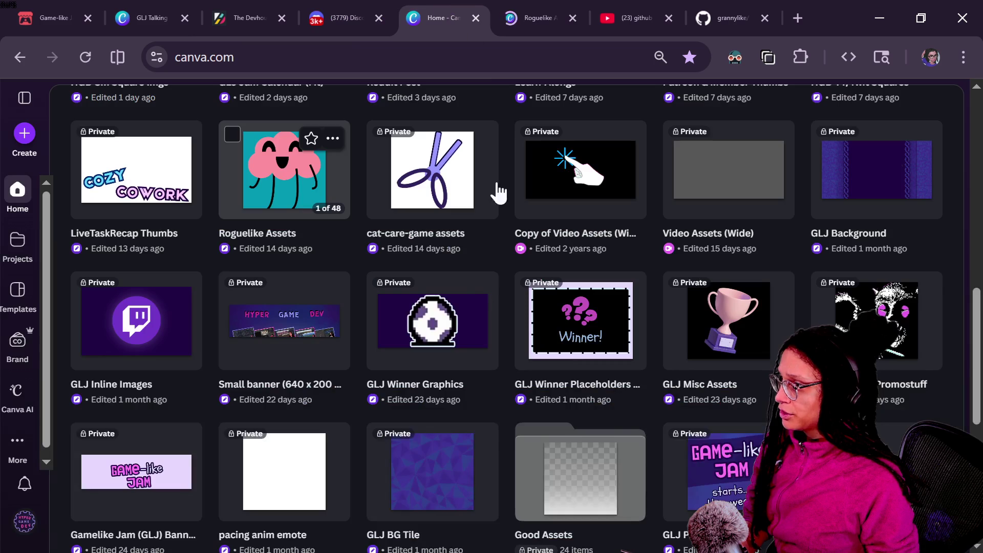
{"action": "left_click", "coordinate": [450, 200]}
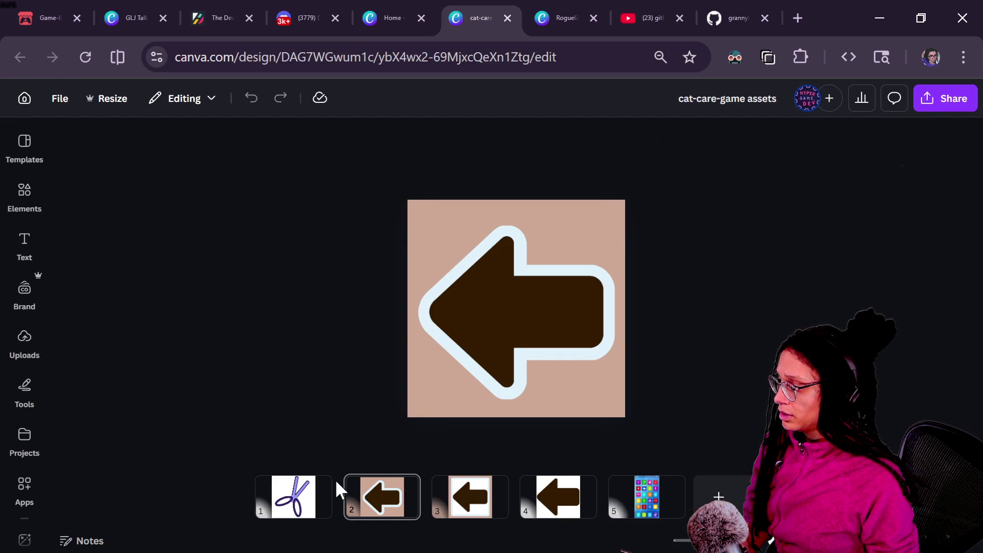
Step: Add a blank page as page 1 and place a wide rounded-bottom shape near its bottom
{"action": "left_click", "coordinate": [338, 486]}
{"action": "left_click_drag", "start_coordinate": [346, 497], "coordinate": [220, 496]}
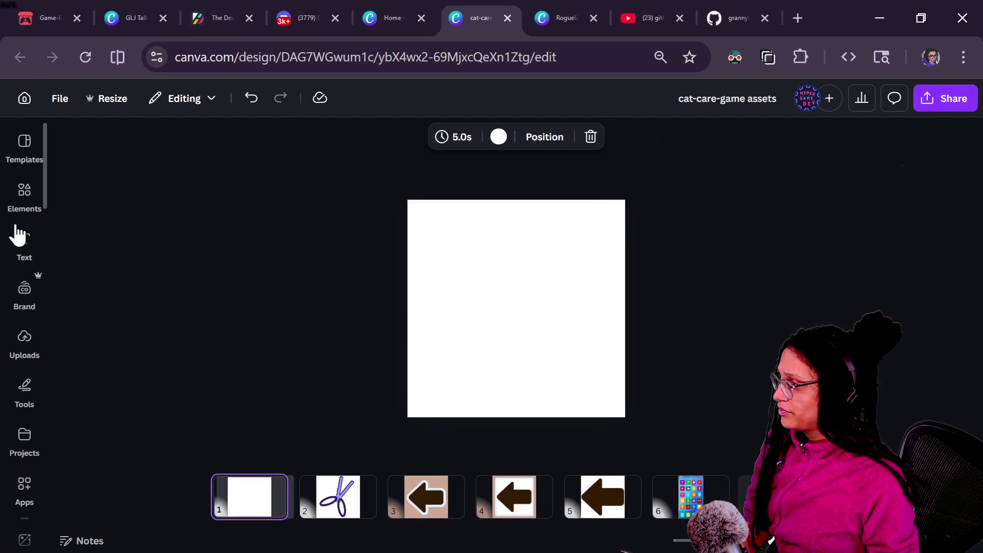
{"action": "left_click", "coordinate": [25, 202]}
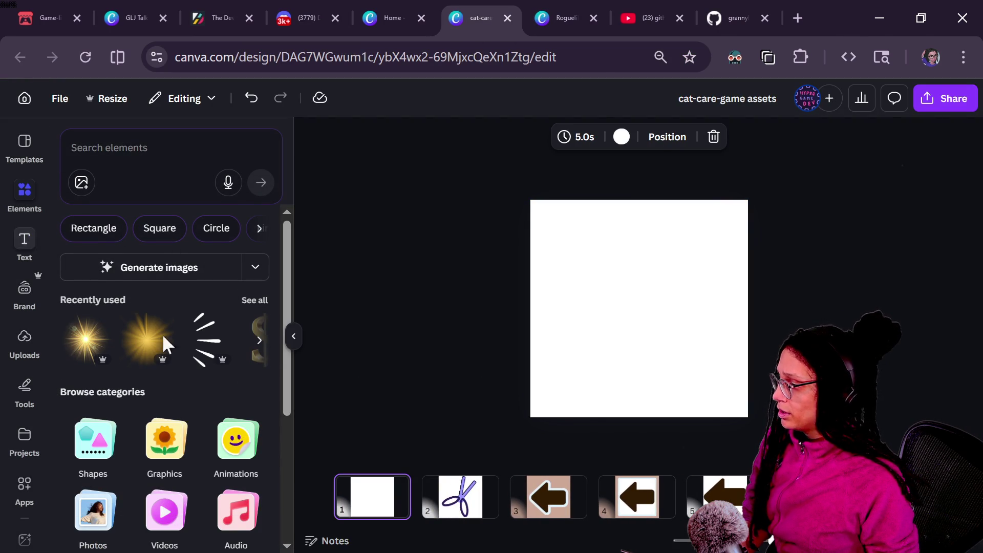
{"action": "scroll", "coordinate": [94, 522], "scroll_direction": "down", "scroll_amount": 3}
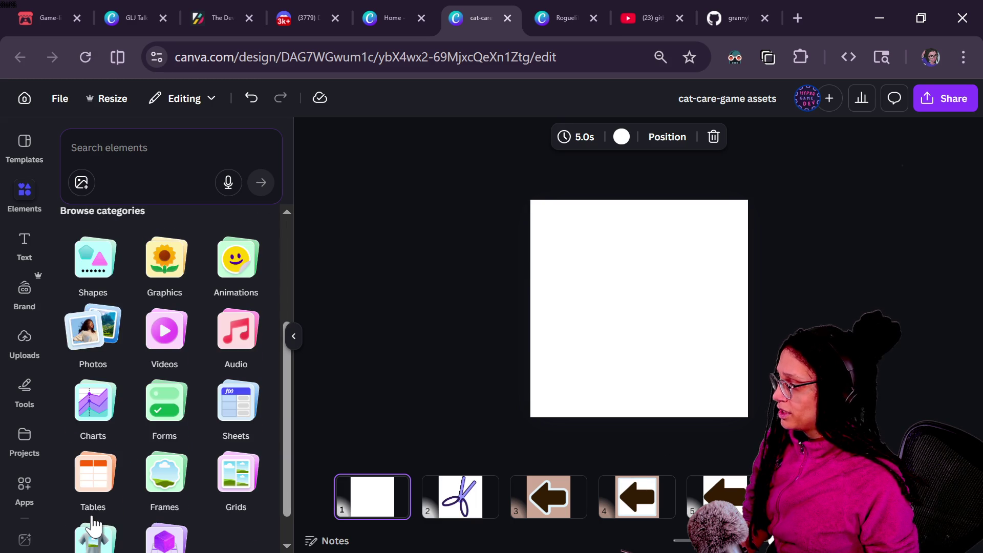
{"action": "left_click", "coordinate": [94, 261]}
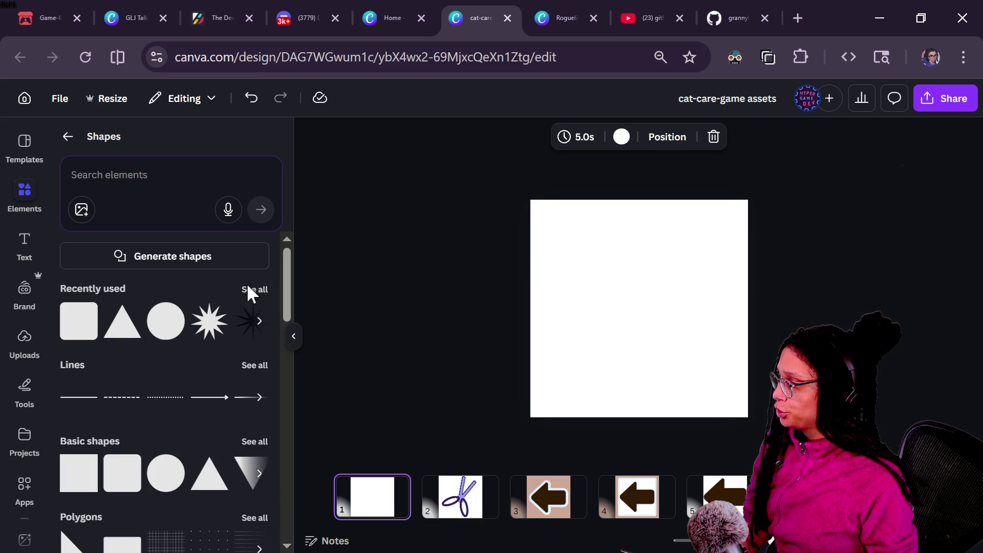
{"action": "left_click", "coordinate": [251, 290]}
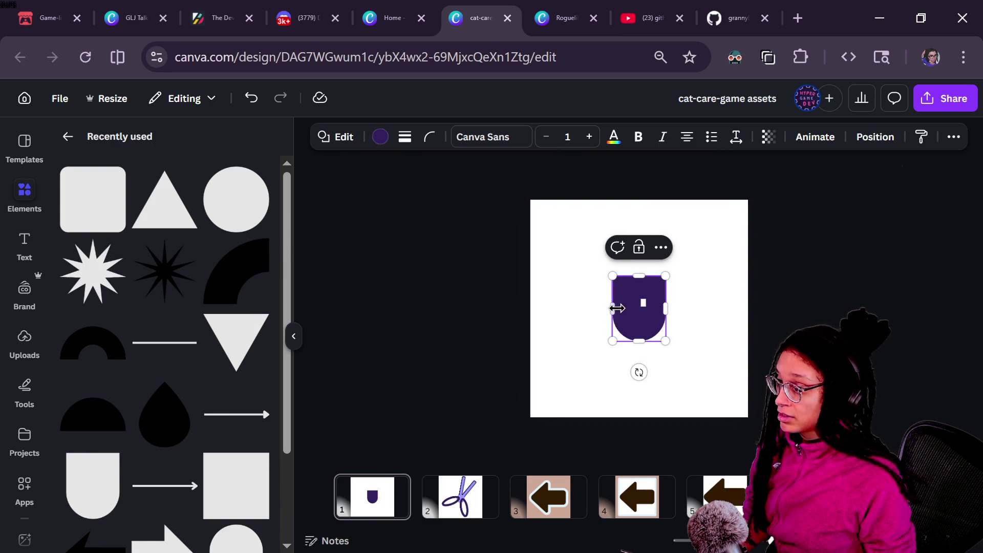
{"action": "mouse_move", "coordinate": [616, 308]}
{"action": "left_mouse_down"}
{"action": "mouse_move", "coordinate": [550, 314]}
{"action": "mouse_move", "coordinate": [586, 312]}
{"action": "mouse_move", "coordinate": [621, 351]}
{"action": "mouse_move", "coordinate": [548, 289]}
{"action": "mouse_move", "coordinate": [558, 292]}
{"action": "left_mouse_up"}
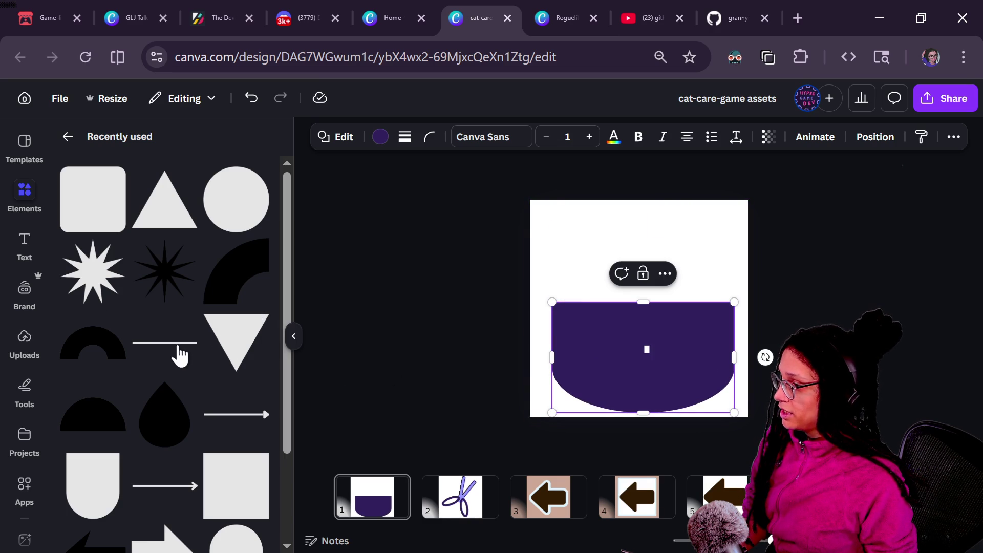
Step: Add a line above the shape, eyedrop the bag's purple for its stroke, and make it curved
{"action": "key", "text": "ctrl+v"}
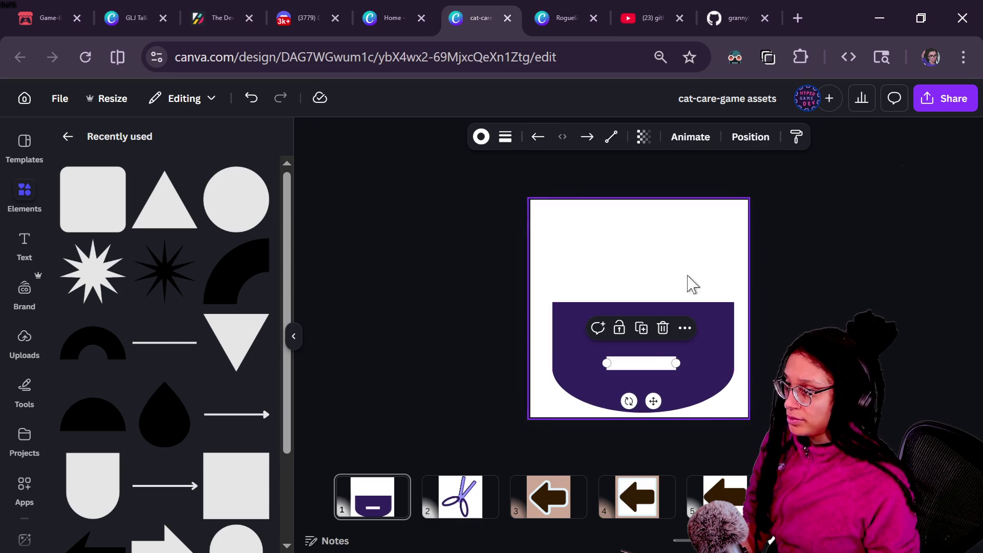
{"action": "left_click_drag", "start_coordinate": [657, 401], "coordinate": [651, 266]}
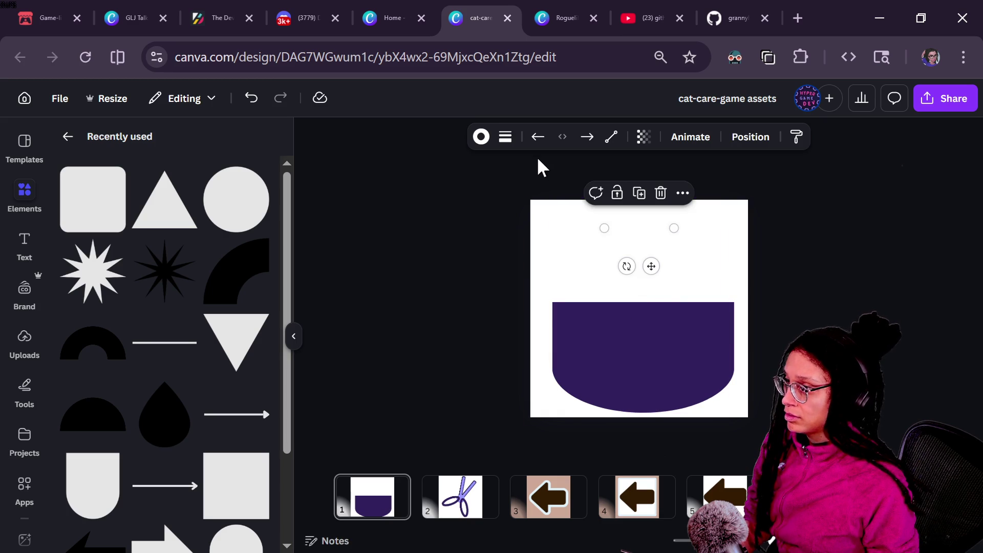
{"action": "left_click", "coordinate": [505, 137]}
{"action": "left_click", "coordinate": [481, 136]}
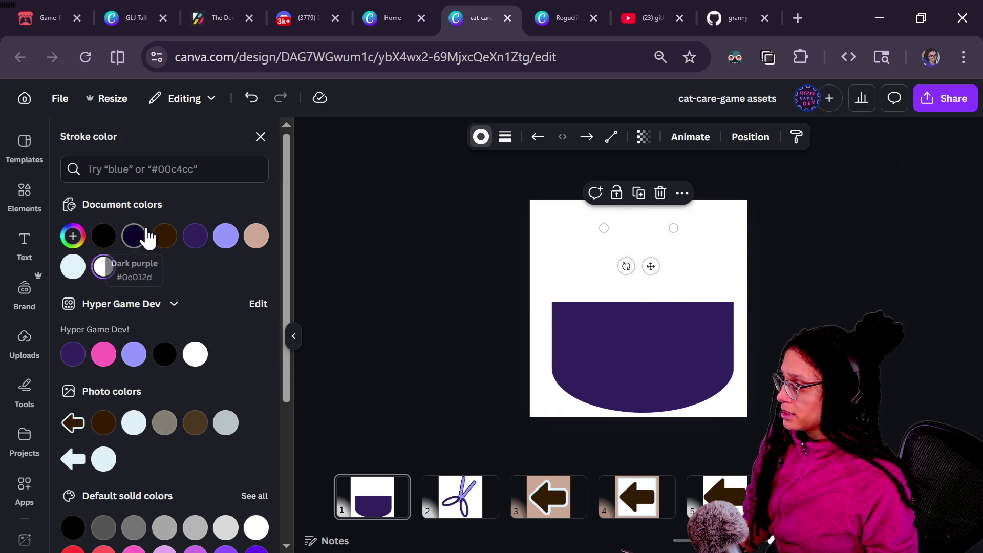
{"action": "left_click", "coordinate": [73, 236]}
{"action": "left_click", "coordinate": [247, 414]}
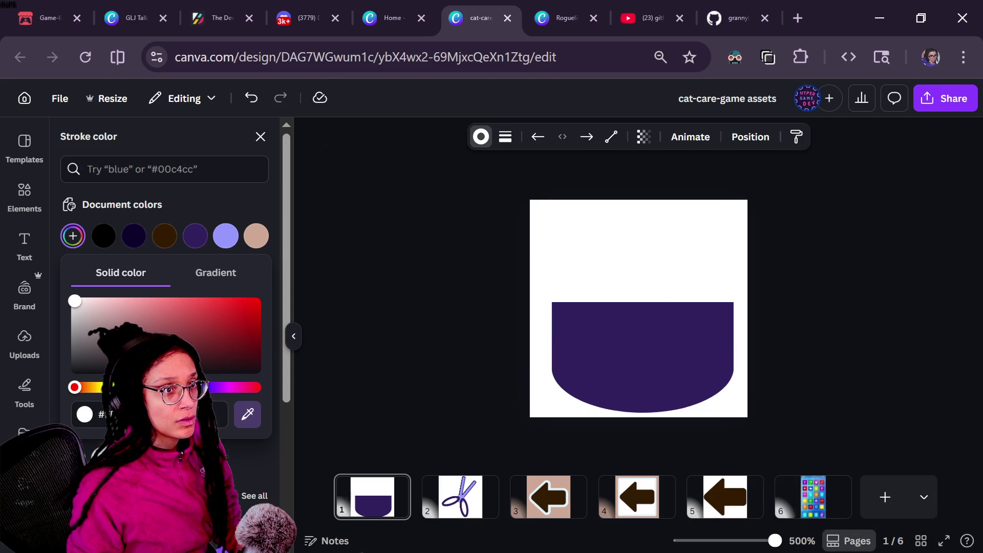
{"action": "left_click", "coordinate": [635, 327]}
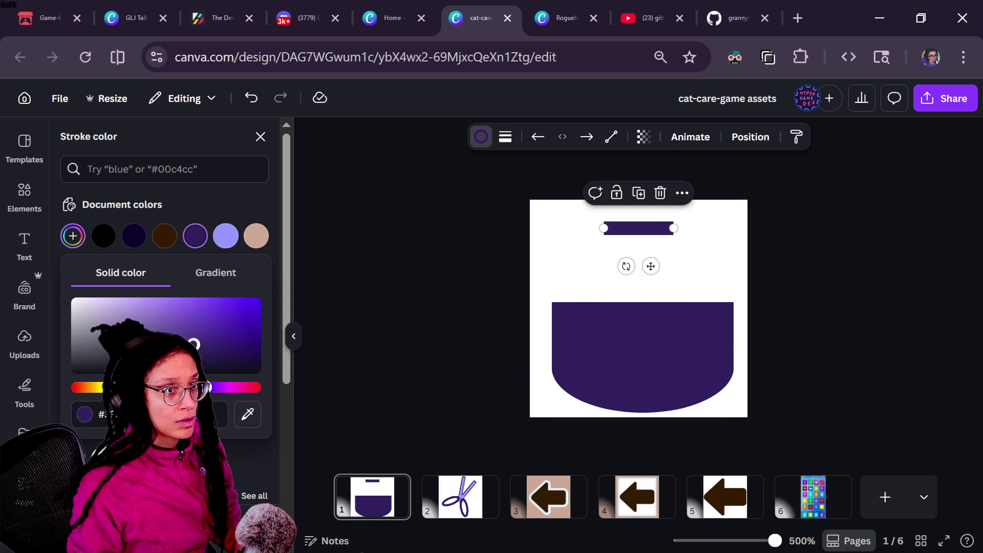
{"action": "left_click", "coordinate": [505, 137]}
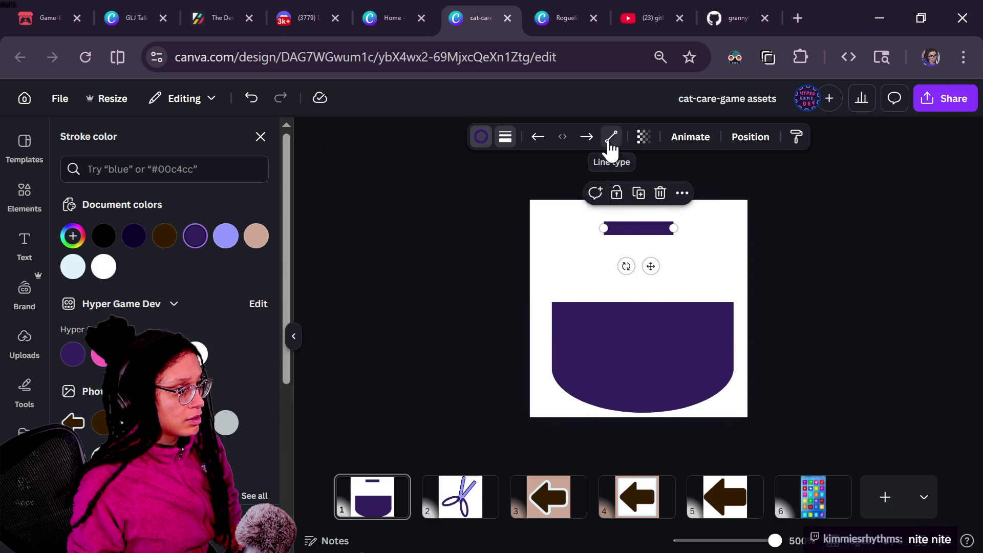
{"action": "left_click", "coordinate": [610, 137]}
{"action": "left_click", "coordinate": [606, 226]}
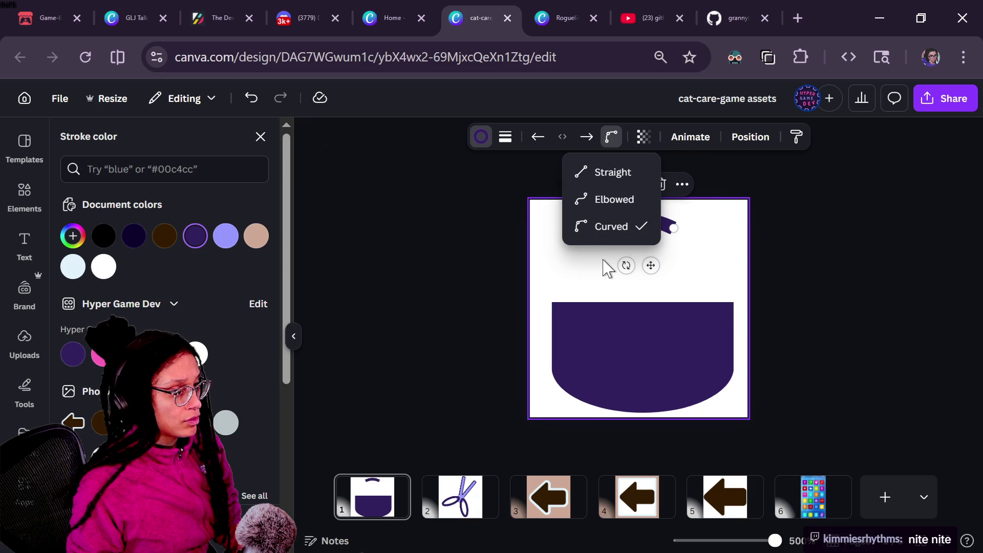
{"action": "key", "text": "Escape"}
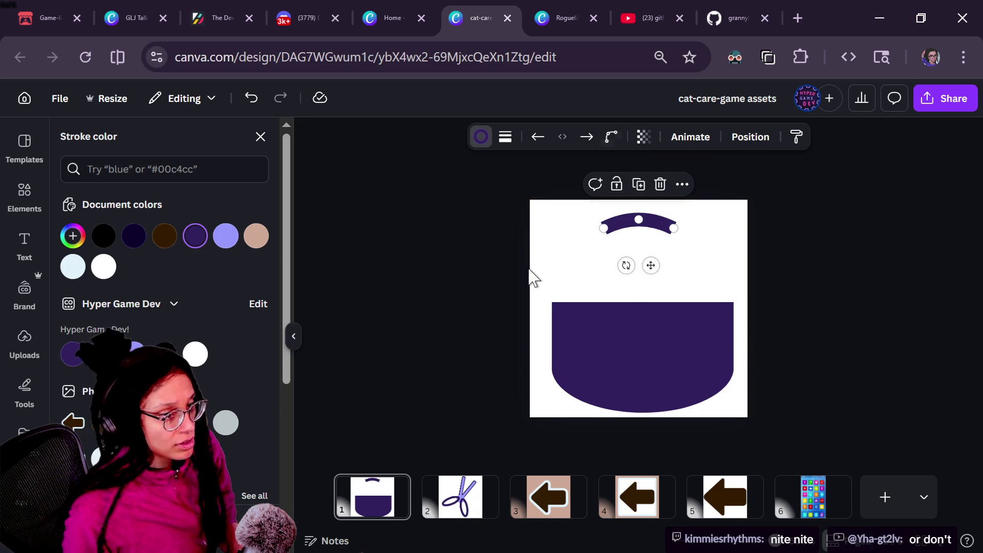
Step: Bend the curved line into a handle arch with both ends resting on the bag rim
{"action": "mouse_move", "coordinate": [606, 229]}
{"action": "left_mouse_down"}
{"action": "mouse_move", "coordinate": [557, 274]}
{"action": "mouse_move", "coordinate": [578, 228]}
{"action": "left_mouse_up"}
{"action": "left_click_drag", "start_coordinate": [673, 228], "coordinate": [734, 307]}
{"action": "mouse_move", "coordinate": [579, 228]}
{"action": "left_mouse_down"}
{"action": "mouse_move", "coordinate": [549, 301]}
{"action": "mouse_move", "coordinate": [568, 307]}
{"action": "mouse_move", "coordinate": [559, 308]}
{"action": "left_mouse_up"}
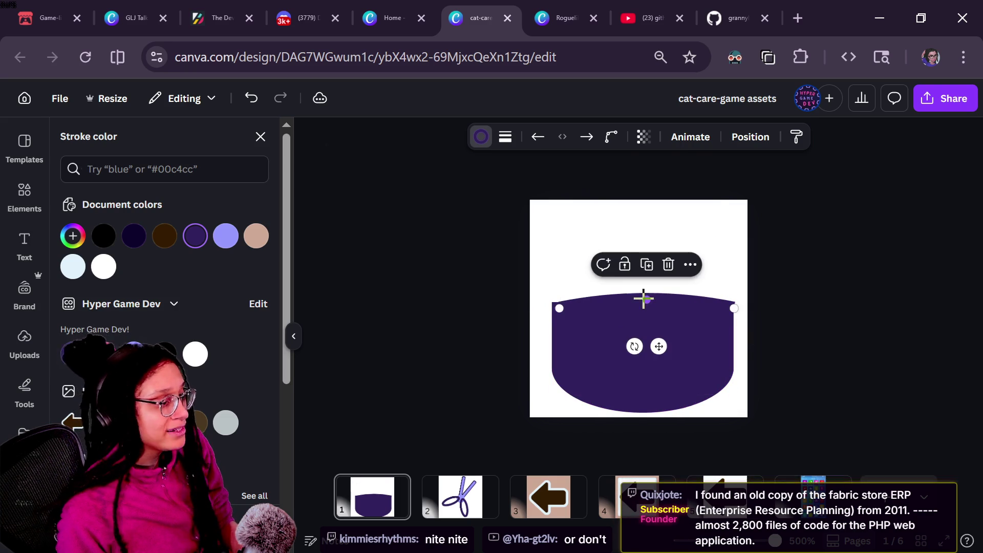
{"action": "left_click_drag", "start_coordinate": [648, 303], "coordinate": [647, 240]}
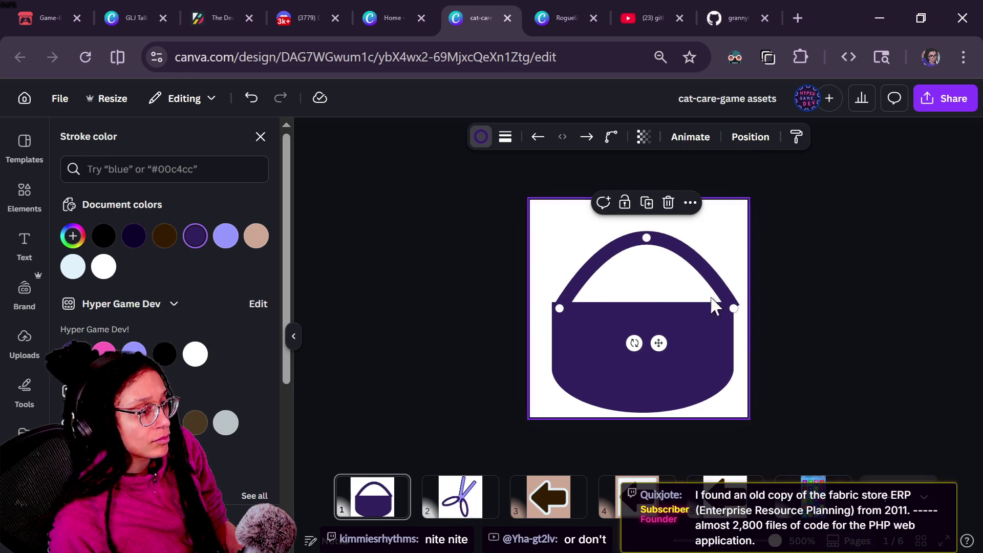
{"action": "left_click_drag", "start_coordinate": [733, 306], "coordinate": [723, 305]}
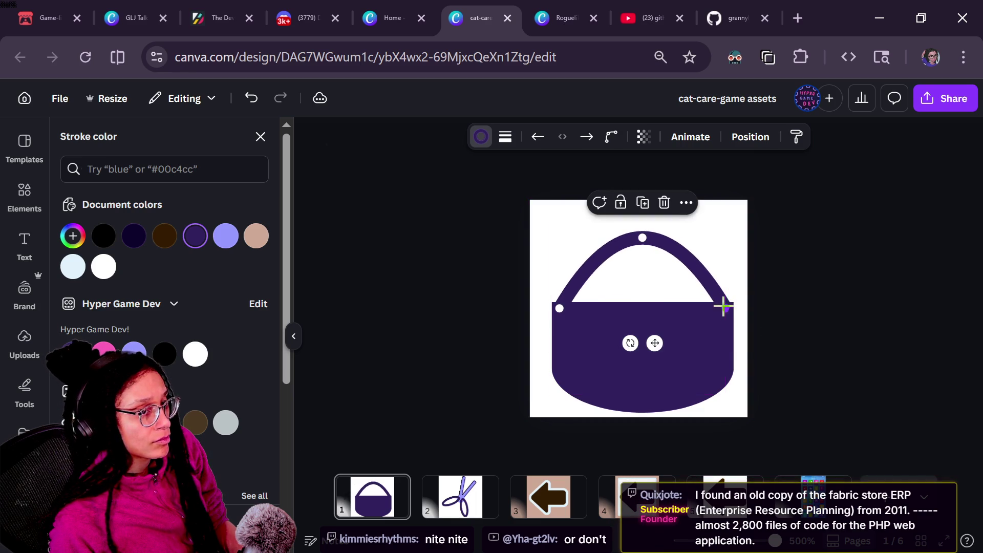
{"action": "left_click_drag", "start_coordinate": [643, 236], "coordinate": [643, 221]}
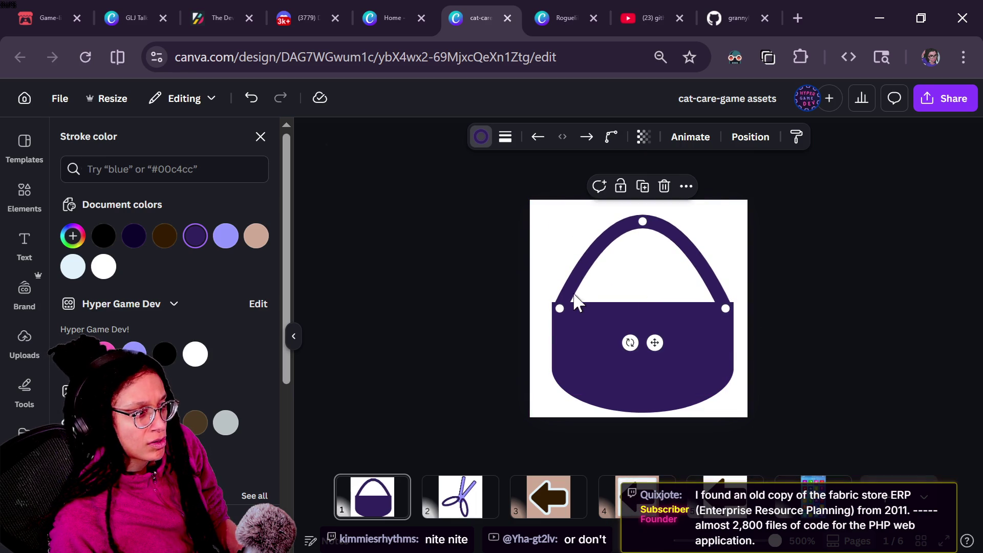
{"action": "mouse_move", "coordinate": [559, 305]}
{"action": "left_mouse_down"}
{"action": "mouse_move", "coordinate": [596, 311]}
{"action": "mouse_move", "coordinate": [608, 241]}
{"action": "mouse_move", "coordinate": [596, 252]}
{"action": "left_mouse_up"}
{"action": "key", "text": "ctrl+z"}
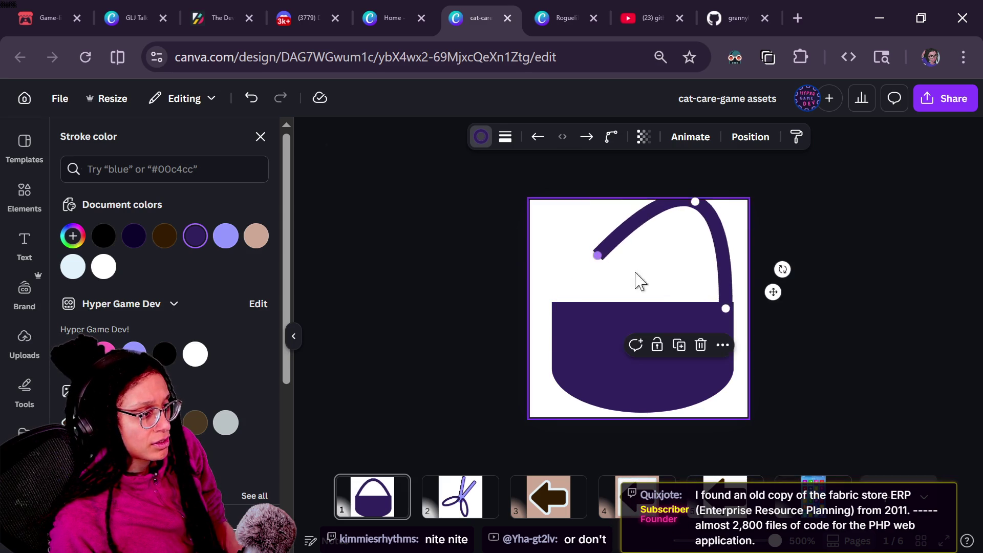
{"action": "key", "text": "ctrl+z"}
Step: Narrow the bag body and strap together from the left and shift them up-left
{"action": "left_click", "coordinate": [581, 327], "text": "shift"}
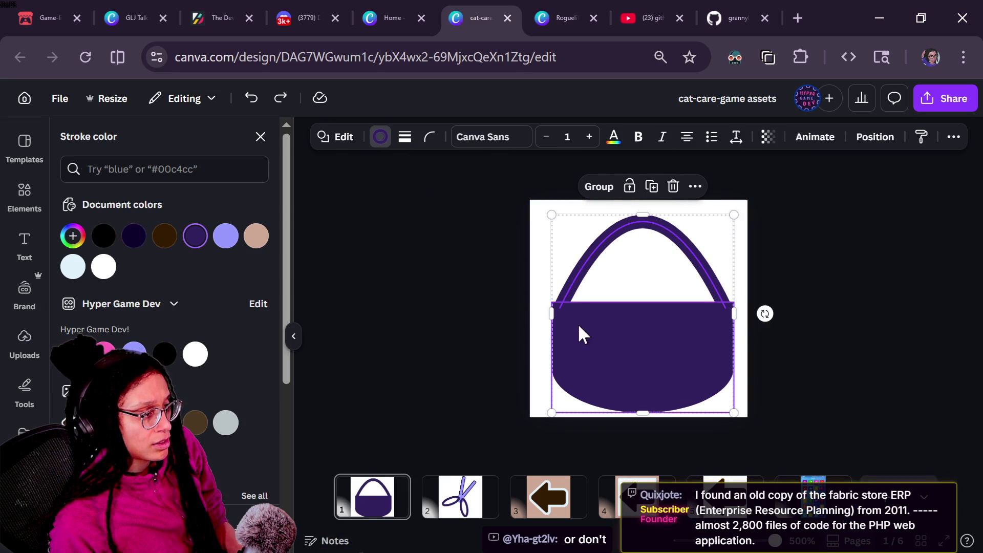
{"action": "mouse_move", "coordinate": [548, 324]}
{"action": "left_mouse_down"}
{"action": "mouse_move", "coordinate": [621, 327]}
{"action": "mouse_move", "coordinate": [591, 324]}
{"action": "left_mouse_up"}
{"action": "left_click_drag", "start_coordinate": [701, 330], "coordinate": [675, 325]}
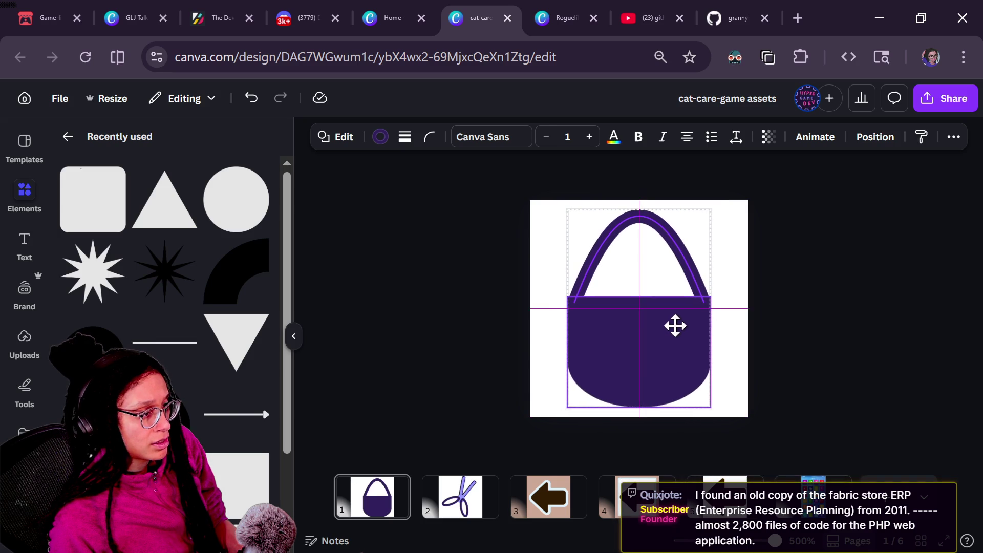
{"action": "left_click", "coordinate": [810, 312]}
{"action": "left_click", "coordinate": [639, 285]}
Step: Move the strap's ends inward and readjust the height of the arch's peak
{"action": "left_click", "coordinate": [634, 225]}
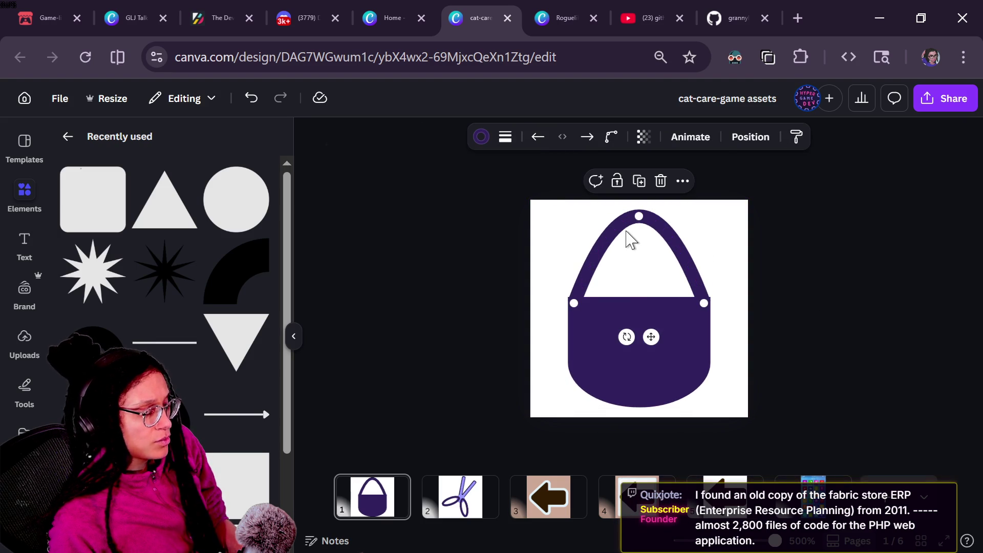
{"action": "mouse_move", "coordinate": [637, 216]}
{"action": "left_mouse_down"}
{"action": "mouse_move", "coordinate": [634, 248]}
{"action": "mouse_move", "coordinate": [635, 221]}
{"action": "left_mouse_up"}
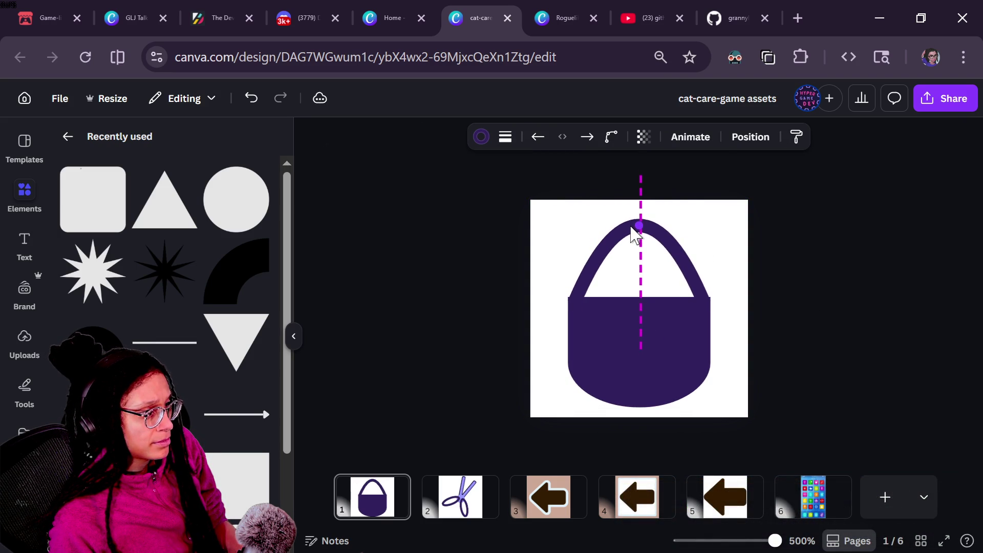
{"action": "left_click_drag", "start_coordinate": [576, 302], "coordinate": [602, 307]}
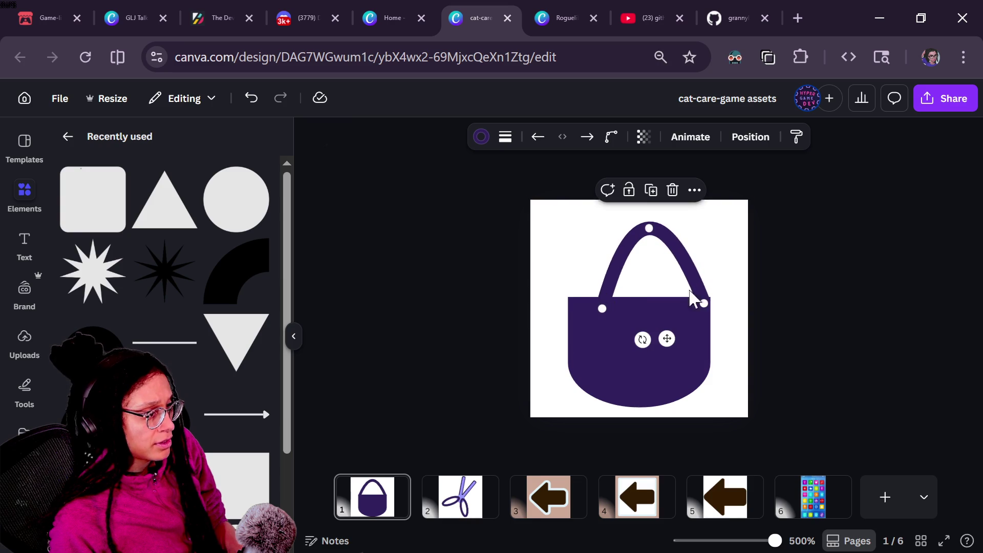
{"action": "left_click_drag", "start_coordinate": [705, 304], "coordinate": [679, 306]}
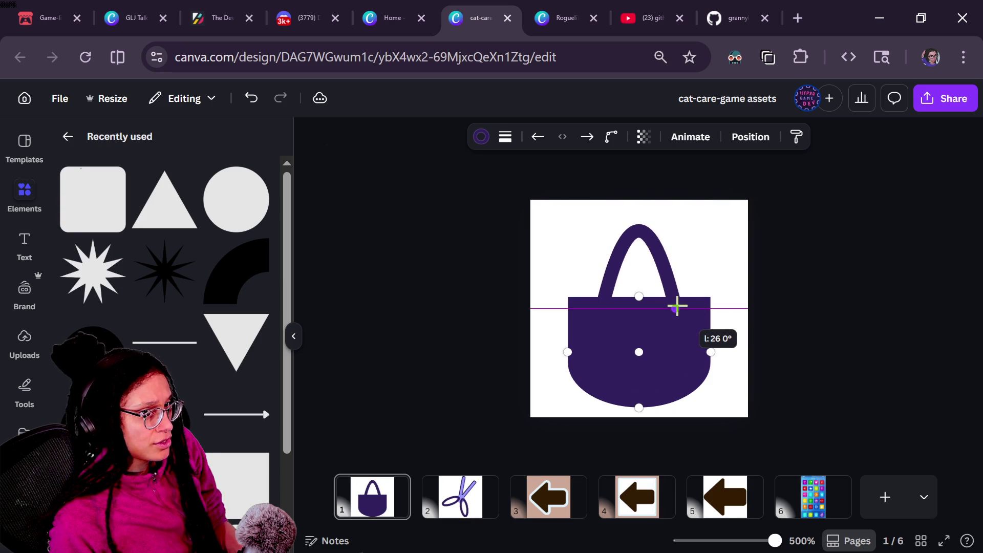
{"action": "left_click_drag", "start_coordinate": [672, 305], "coordinate": [676, 302]}
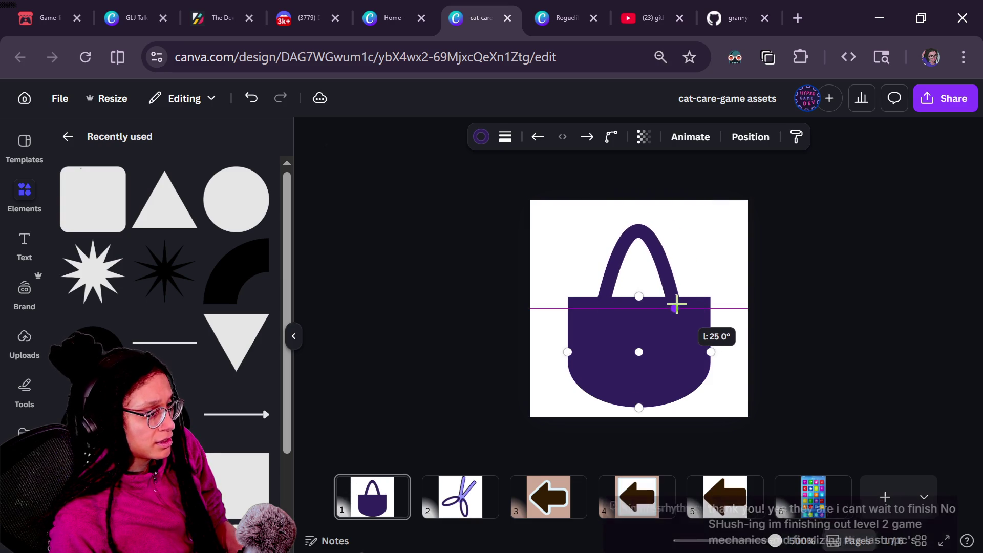
{"action": "left_click", "coordinate": [840, 261]}
{"action": "key", "text": "ctrl+minus"}
{"action": "key", "text": "ctrl+minus"}
{"action": "key", "text": "ctrl+minus"}
{"action": "key", "text": "ctrl+plus"}
{"action": "key", "text": "ctrl+plus"}
{"action": "key", "text": "ctrl+plus"}
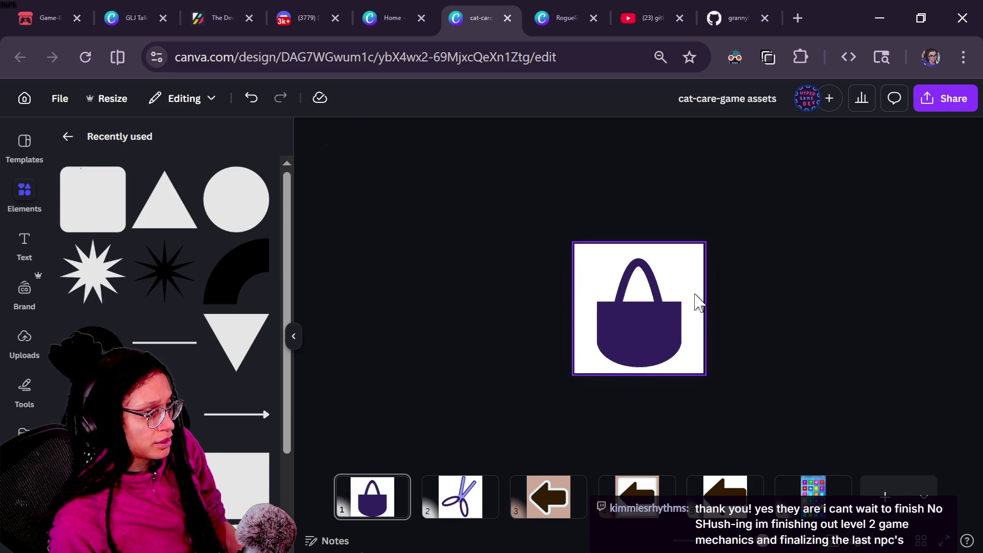
{"action": "left_click", "coordinate": [638, 241]}
{"action": "left_click_drag", "start_coordinate": [638, 241], "coordinate": [640, 225]}
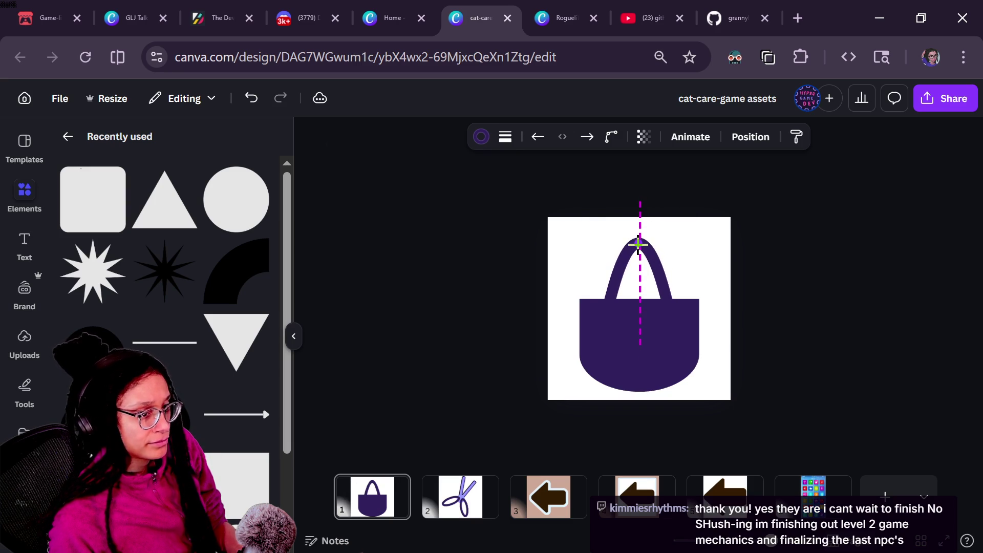
{"action": "left_click_drag", "start_coordinate": [637, 244], "coordinate": [638, 243]}
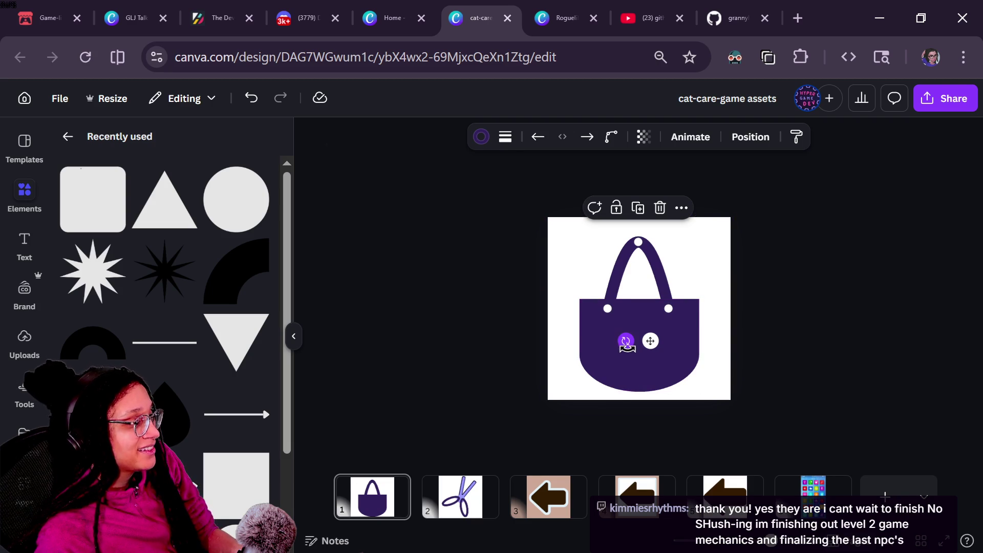
Step: Nudge the whole bag slightly upward and enlarge it from its corner
{"action": "left_click", "coordinate": [639, 381]}
{"action": "left_click", "coordinate": [781, 337]}
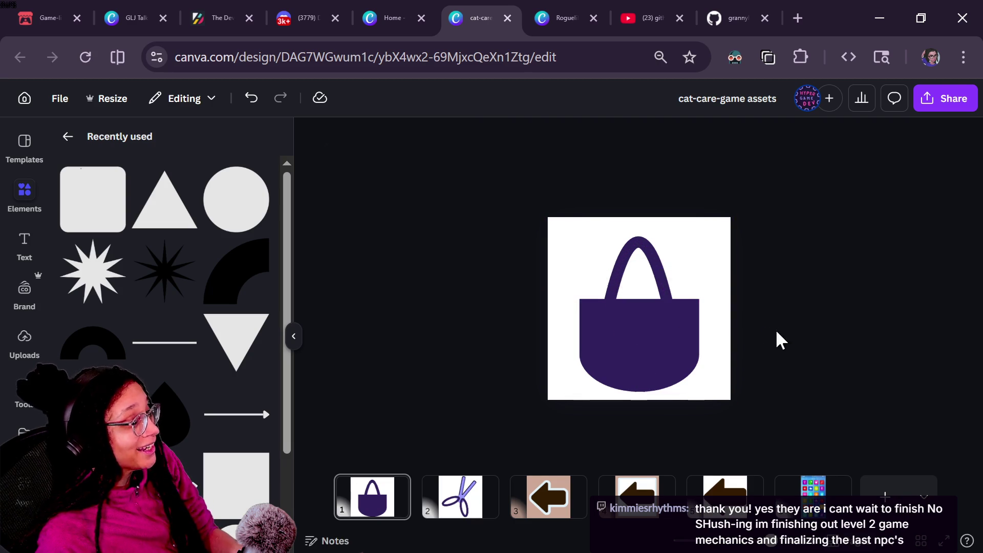
{"action": "left_click", "coordinate": [623, 293]}
{"action": "left_click_drag", "start_coordinate": [632, 365], "coordinate": [625, 351]}
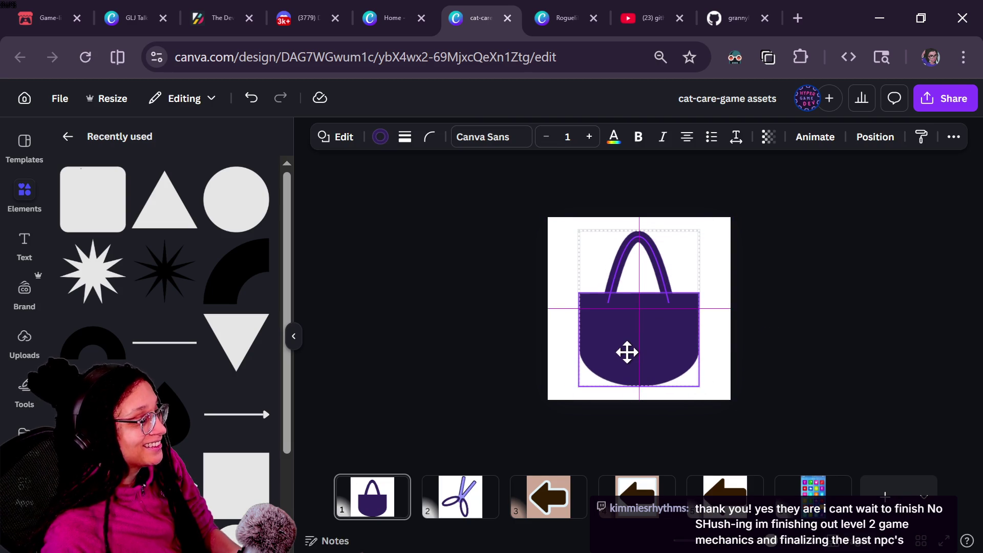
{"action": "left_click_drag", "start_coordinate": [709, 239], "coordinate": [707, 219]}
{"action": "left_click", "coordinate": [746, 320]}
{"action": "left_click", "coordinate": [653, 361]}
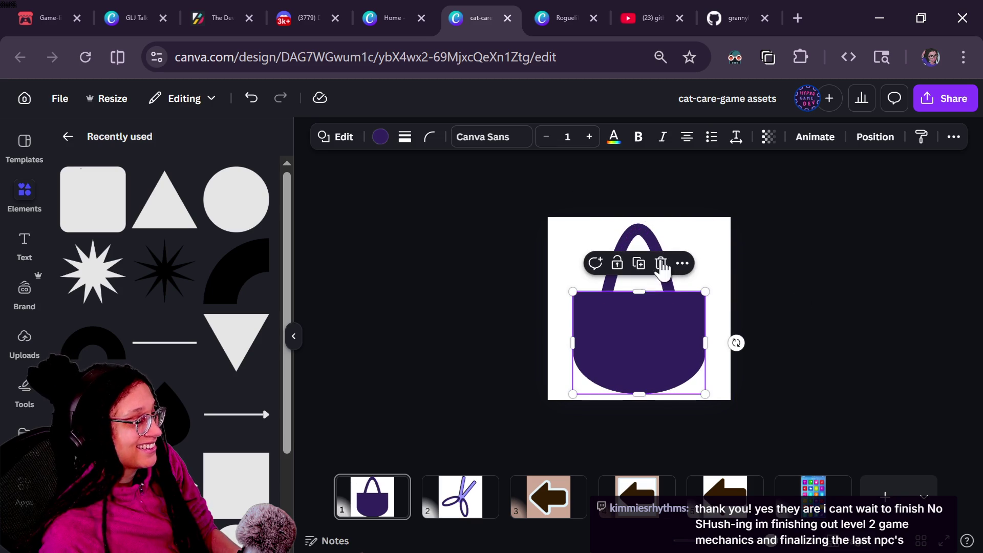
{"action": "left_click", "coordinate": [656, 236], "text": "shift"}
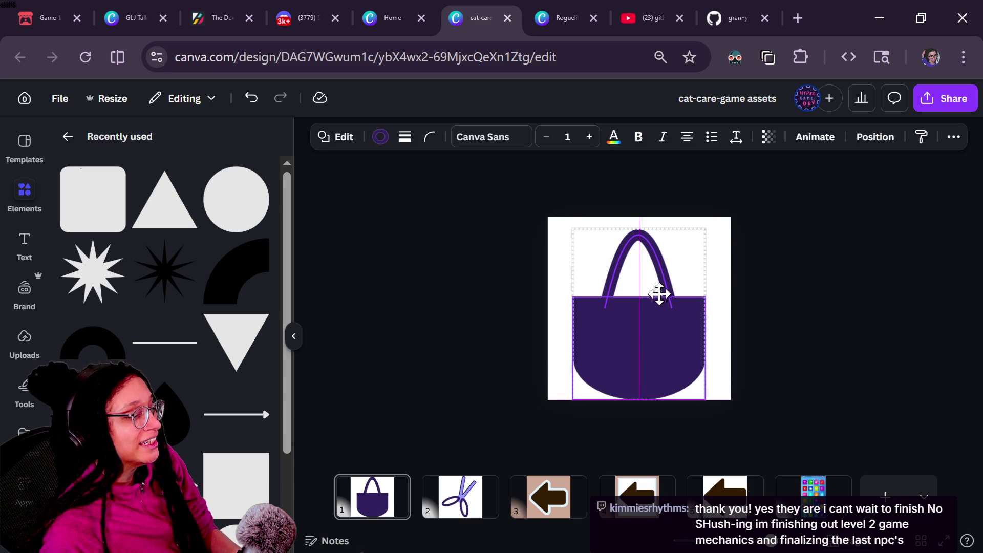
{"action": "left_click", "coordinate": [782, 288]}
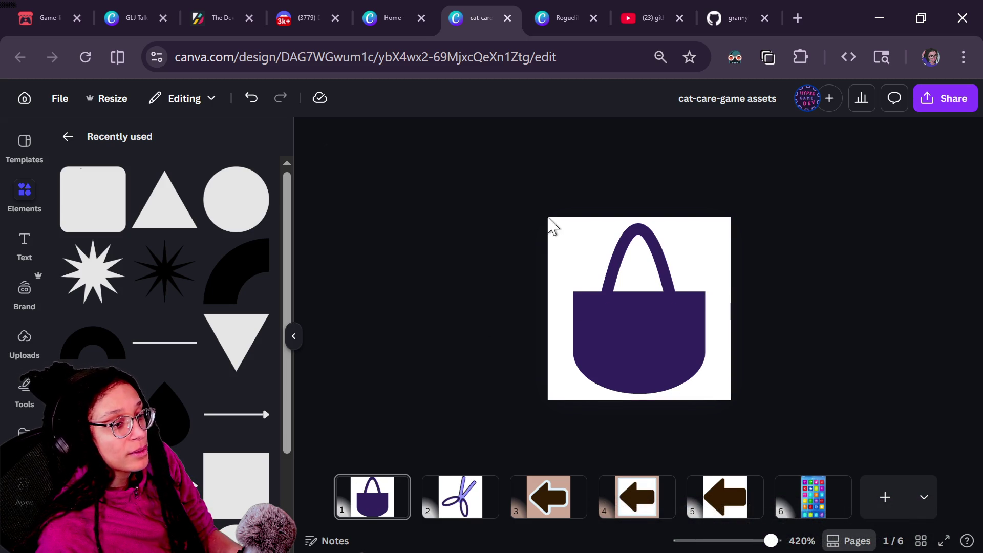
Step: Fine-tune the bag body's width from its left side and select the strap
{"action": "left_click_drag", "start_coordinate": [552, 225], "coordinate": [860, 425]}
{"action": "left_click", "coordinate": [641, 327]}
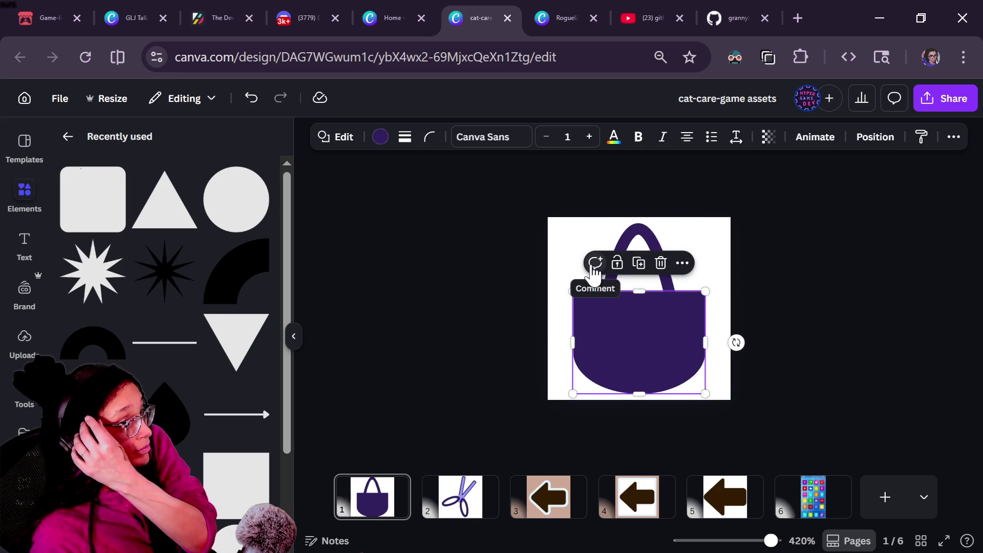
{"action": "left_click", "coordinate": [792, 261]}
{"action": "left_click", "coordinate": [600, 340]}
{"action": "left_click_drag", "start_coordinate": [572, 342], "coordinate": [573, 340]}
{"action": "left_click", "coordinate": [772, 313]}
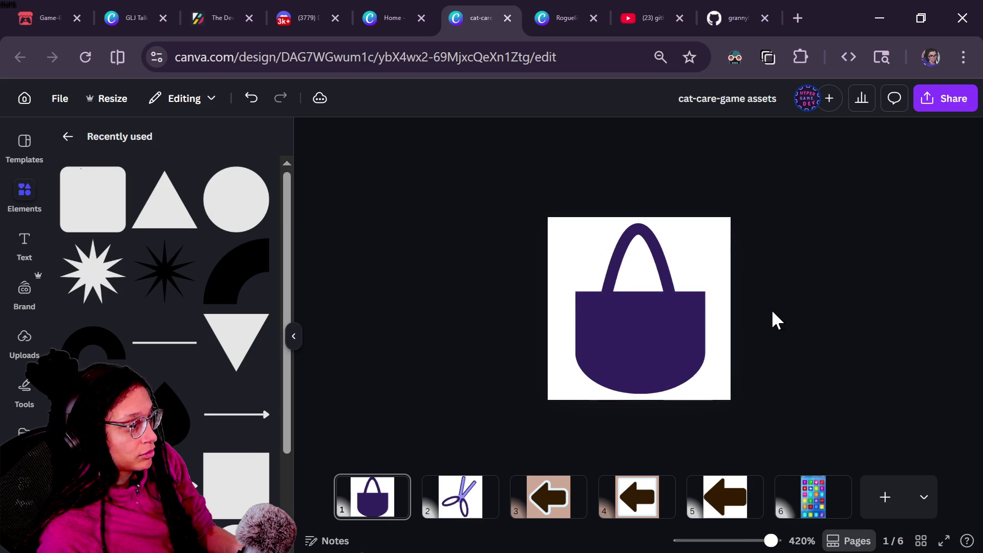
{"action": "scroll", "coordinate": [772, 313], "scroll_direction": "down", "scroll_amount": 5}
{"action": "scroll", "coordinate": [772, 313], "scroll_direction": "up", "scroll_amount": 6}
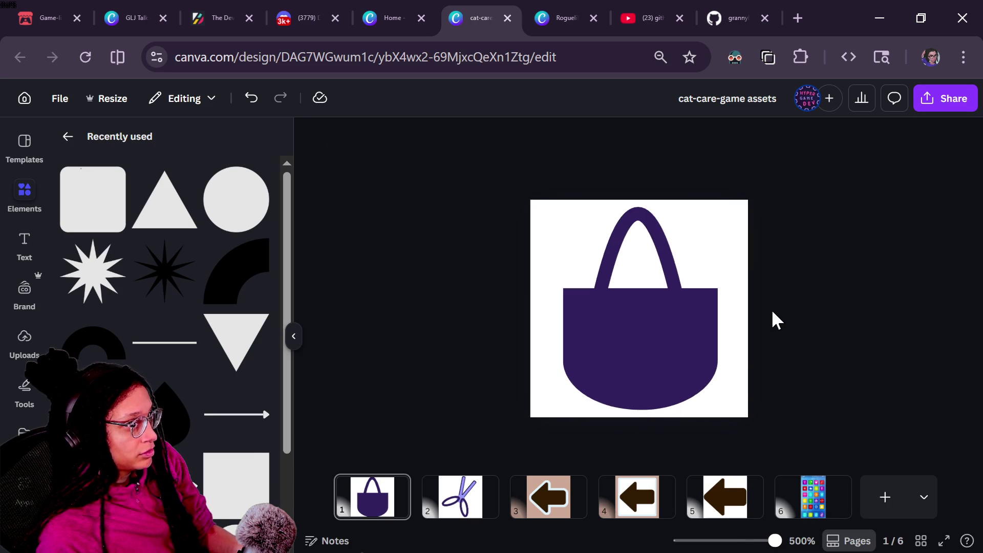
{"action": "left_click", "coordinate": [659, 234]}
Step: Increase the strap's stroke weight from 4 to 6
{"action": "left_click", "coordinate": [505, 136]}
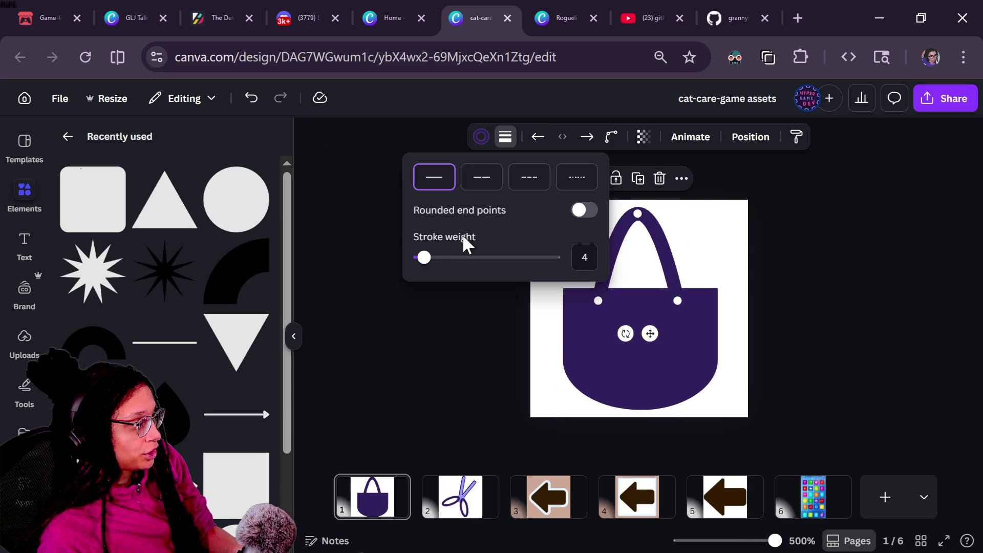
{"action": "left_click_drag", "start_coordinate": [424, 257], "coordinate": [426, 258]}
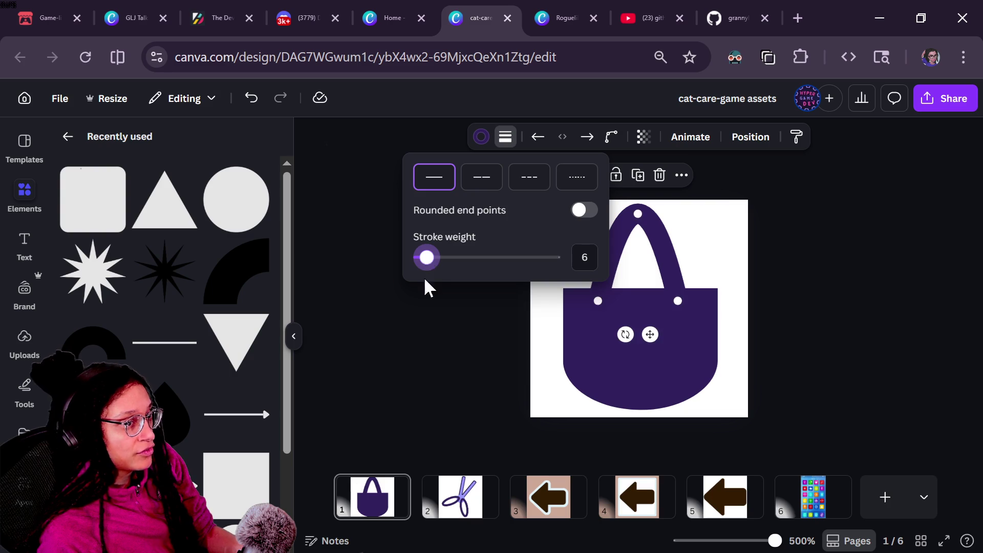
{"action": "left_click", "coordinate": [402, 337]}
{"action": "key", "text": "ctrl+minus"}
{"action": "key", "text": "ctrl+minus"}
Step: Reposition the strap's ends and shift the bag body slightly down and right
{"action": "left_click", "coordinate": [642, 264]}
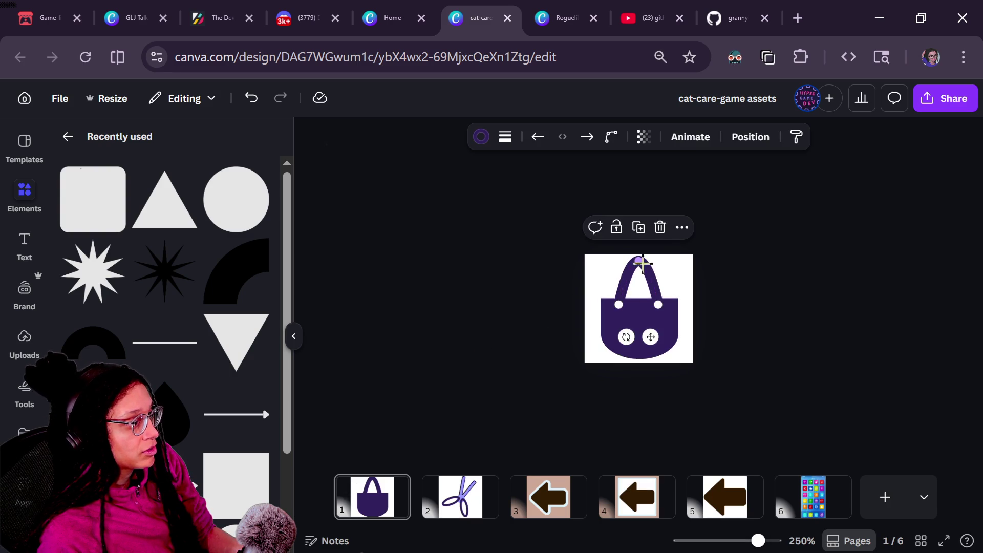
{"action": "left_click_drag", "start_coordinate": [610, 310], "coordinate": [659, 308]}
{"action": "left_click_drag", "start_coordinate": [638, 263], "coordinate": [640, 262]}
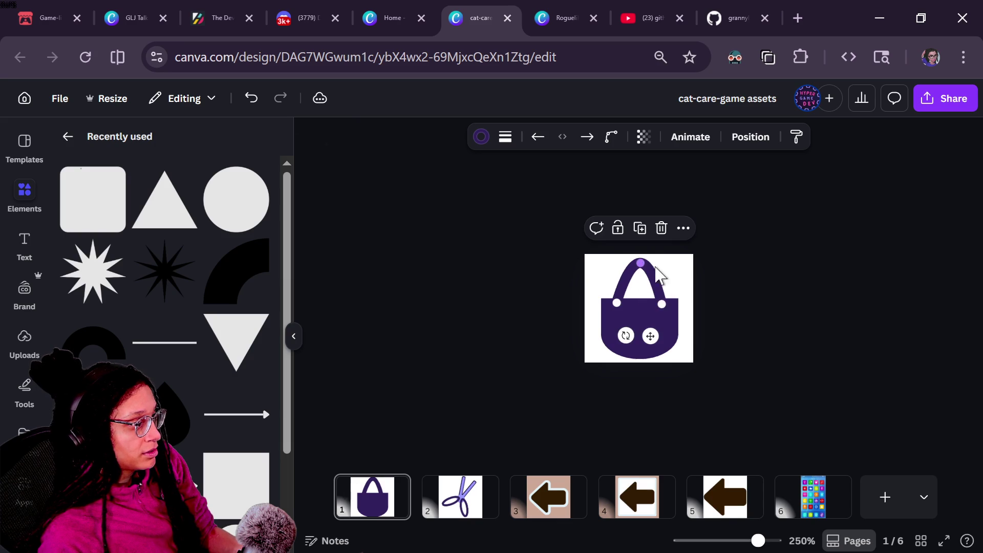
{"action": "left_click", "coordinate": [661, 308]}
{"action": "left_click_drag", "start_coordinate": [646, 330], "coordinate": [643, 340]}
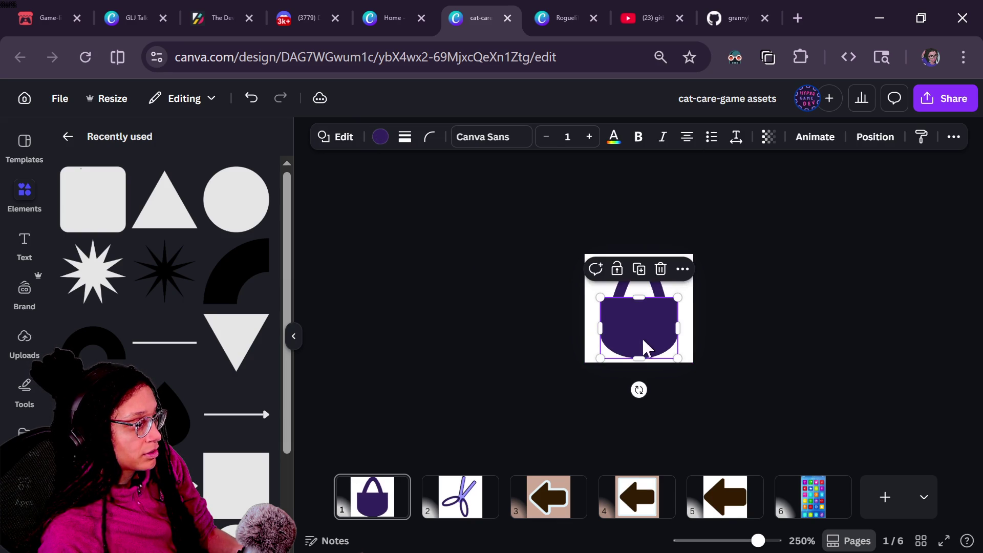
{"action": "left_click", "coordinate": [654, 291]}
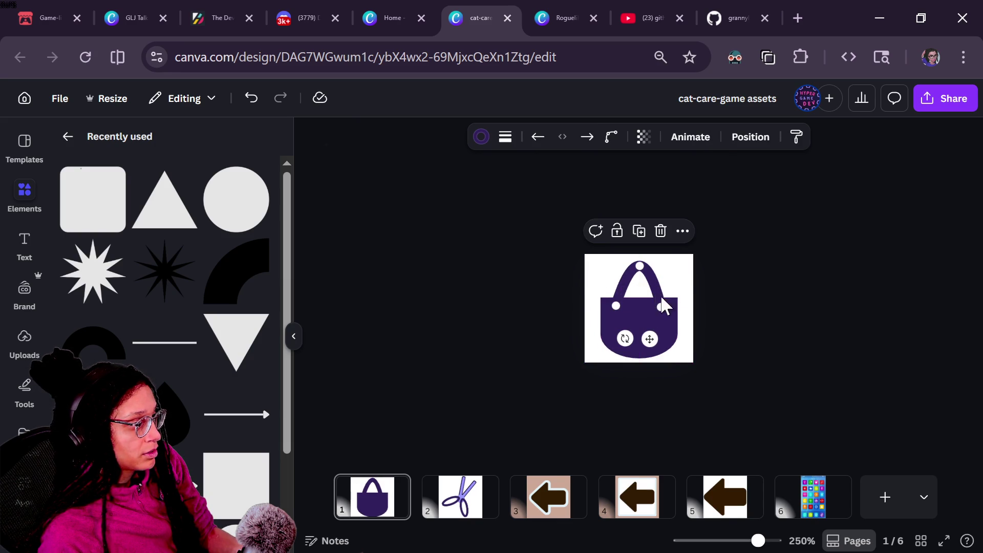
{"action": "left_click_drag", "start_coordinate": [662, 306], "coordinate": [663, 305]}
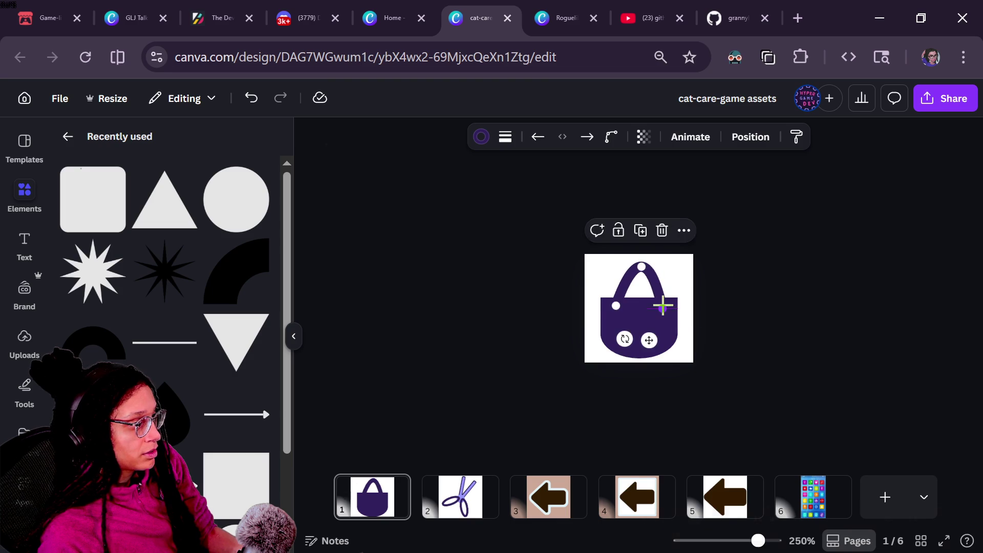
{"action": "left_click", "coordinate": [744, 317]}
{"action": "scroll", "coordinate": [694, 293], "scroll_direction": "up", "scroll_amount": 3}
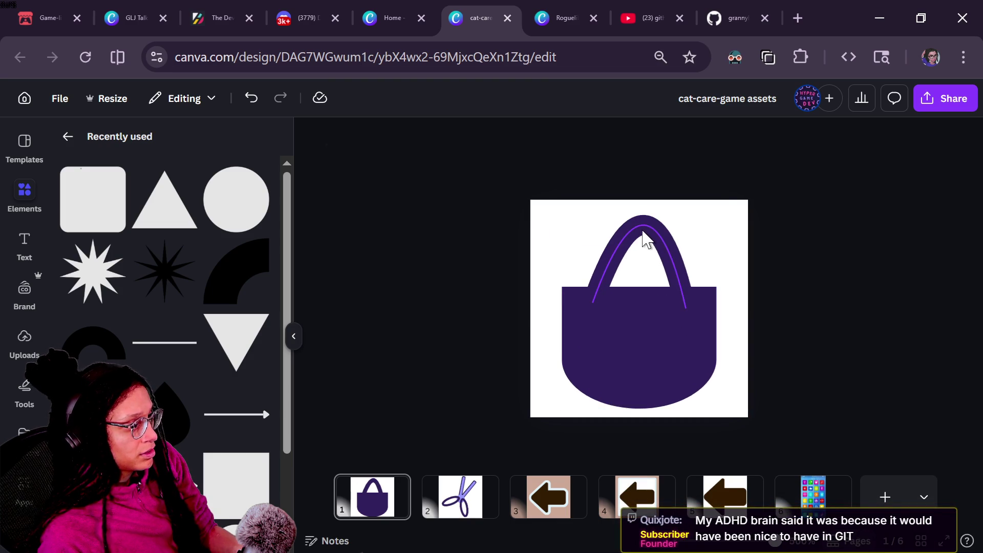
Step: Align the strap's end with the body's top edge and centre its peak over the bag
{"action": "left_click", "coordinate": [621, 263]}
{"action": "left_click_drag", "start_coordinate": [597, 303], "coordinate": [595, 303]}
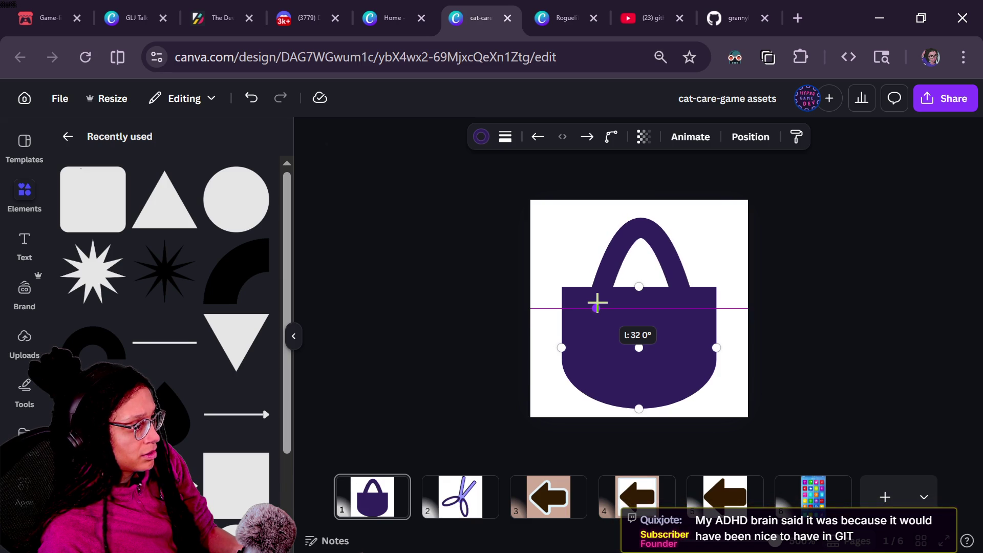
{"action": "left_click_drag", "start_coordinate": [597, 303], "coordinate": [596, 298]}
{"action": "left_click", "coordinate": [831, 286]}
{"action": "scroll", "coordinate": [830, 286], "scroll_direction": "down", "scroll_amount": 5, "text": "ctrl"}
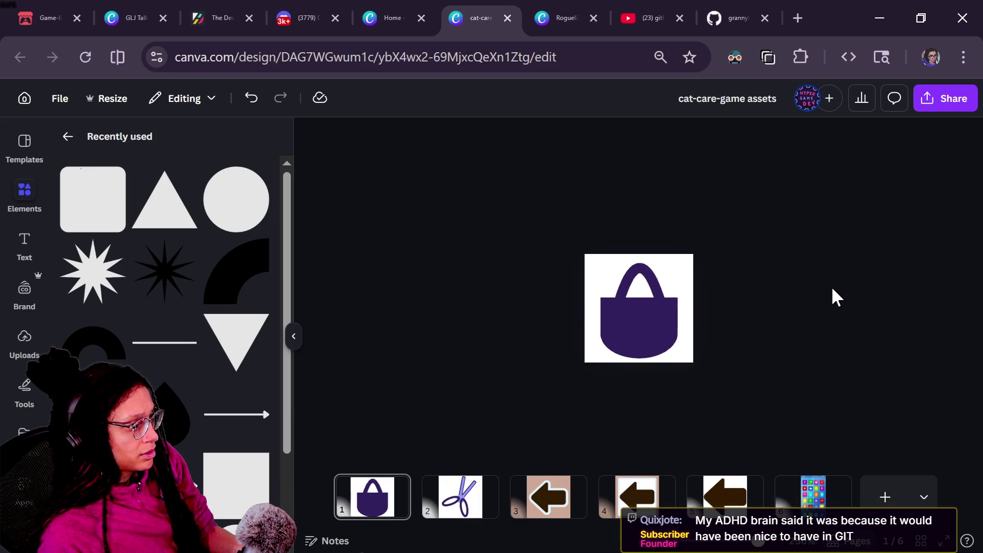
{"action": "scroll", "coordinate": [639, 279], "scroll_direction": "up", "scroll_amount": 4, "text": "ctrl"}
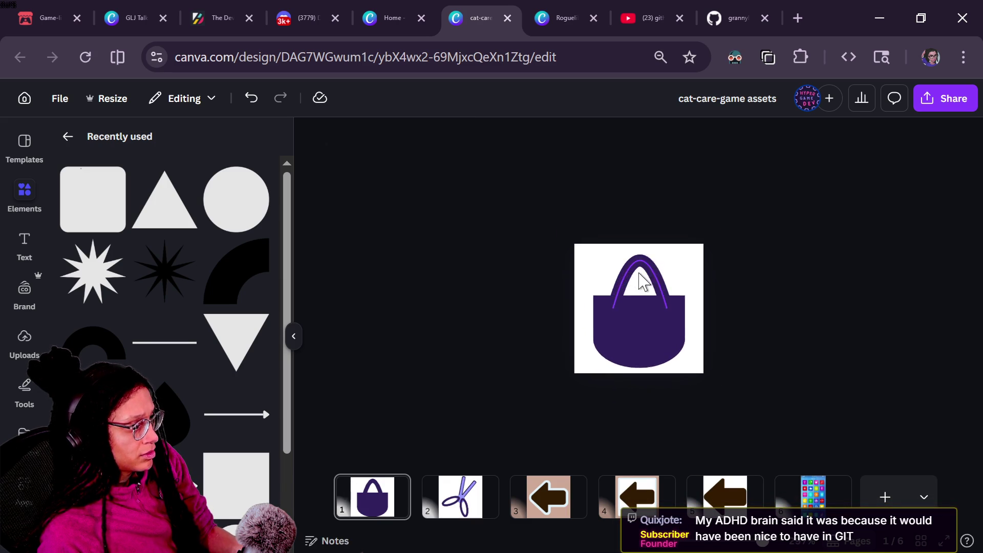
{"action": "left_click", "coordinate": [639, 279]}
{"action": "left_click", "coordinate": [635, 257]}
{"action": "left_click_drag", "start_coordinate": [640, 254], "coordinate": [642, 249]}
{"action": "left_click", "coordinate": [806, 302]}
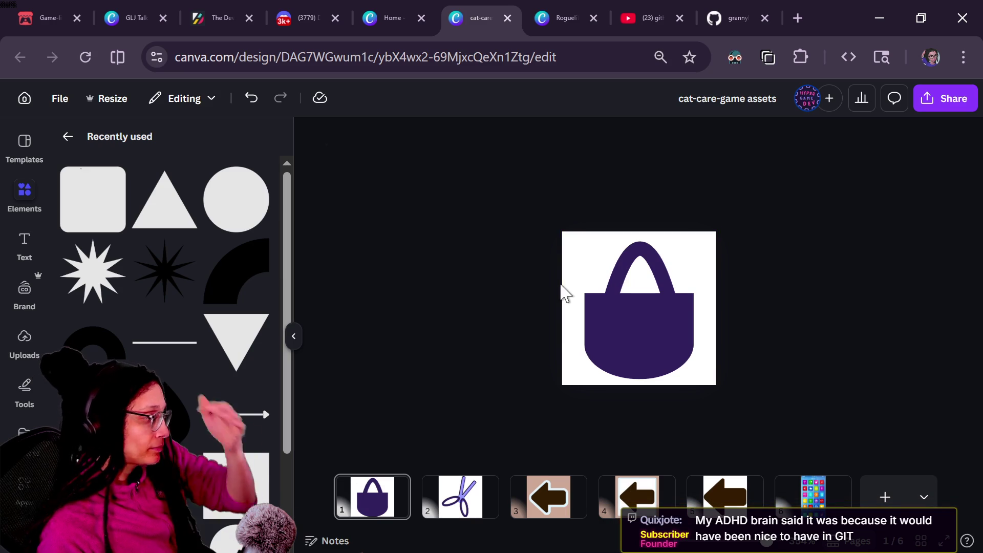
Step: Add an arc shape onto the bag and colour it white
{"action": "left_click", "coordinate": [247, 288]}
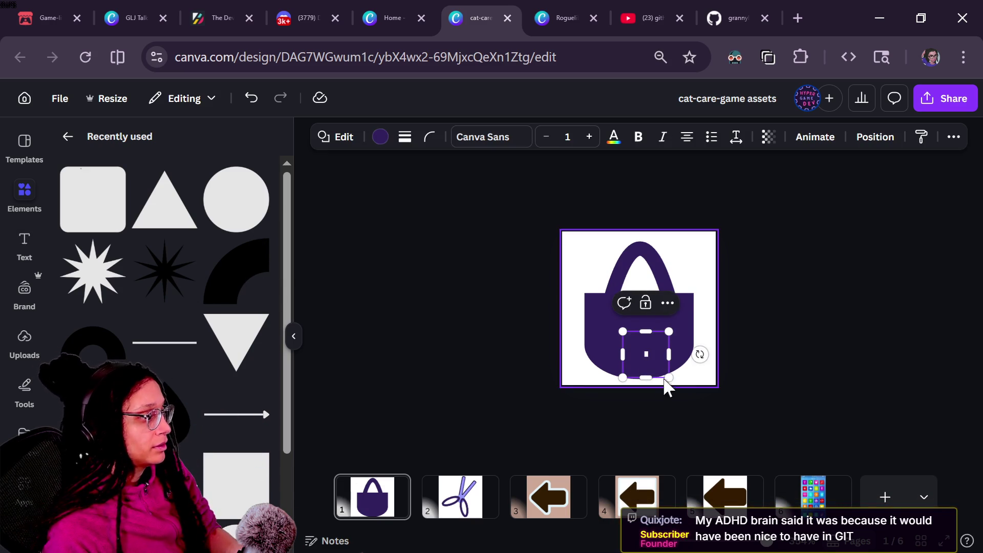
{"action": "left_click", "coordinate": [380, 136]}
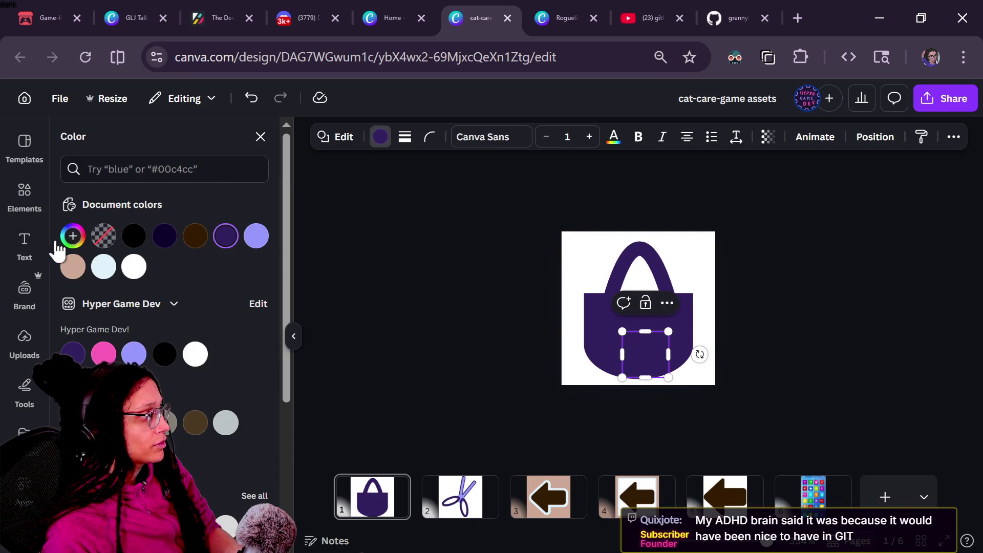
{"action": "left_click", "coordinate": [73, 236]}
{"action": "left_click_drag", "start_coordinate": [74, 302], "coordinate": [51, 304]}
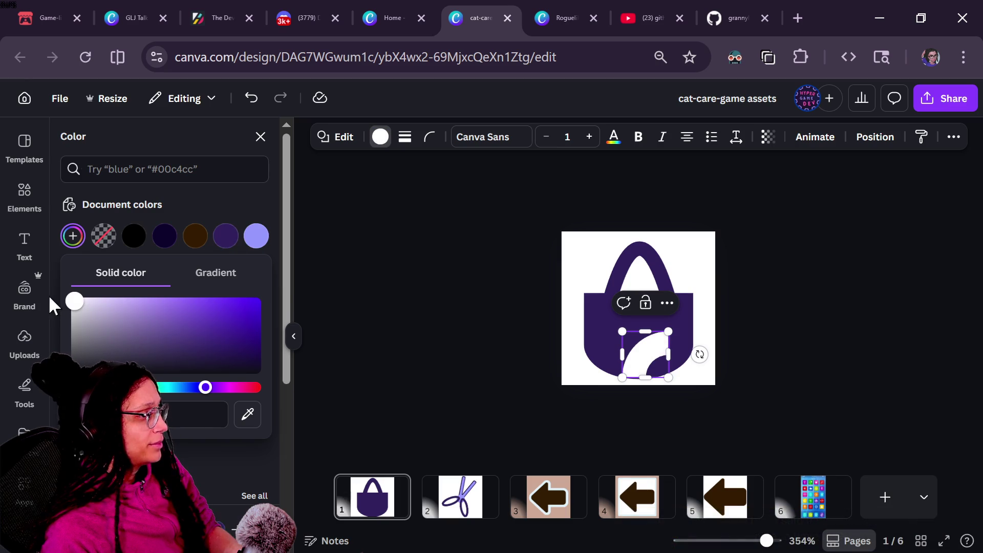
Step: Rotate the white arc to 90° and shrink it to 24 by 12 inside the bag
{"action": "left_click_drag", "start_coordinate": [646, 359], "coordinate": [649, 335]}
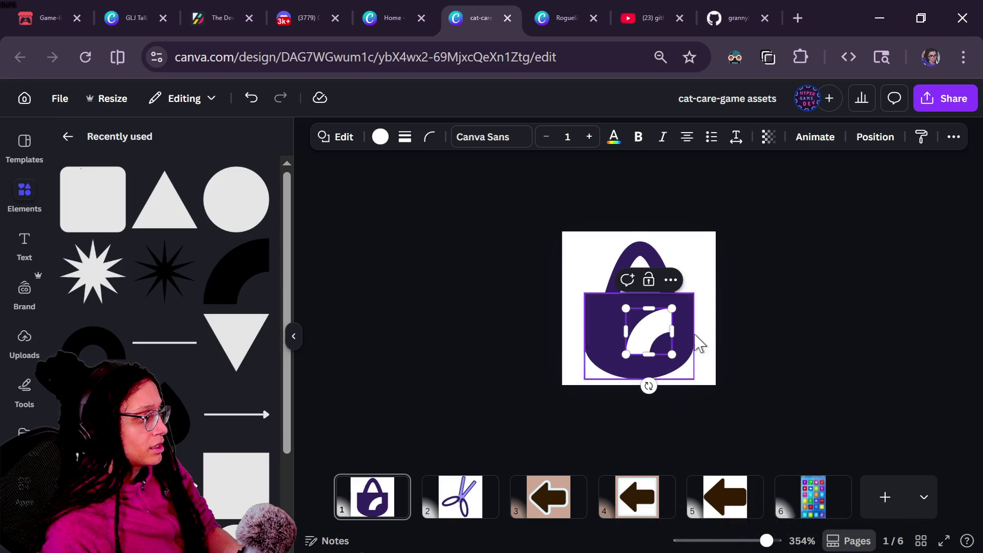
{"action": "mouse_move", "coordinate": [649, 385]}
{"action": "left_mouse_down"}
{"action": "mouse_move", "coordinate": [618, 377]}
{"action": "mouse_move", "coordinate": [627, 378]}
{"action": "left_mouse_up"}
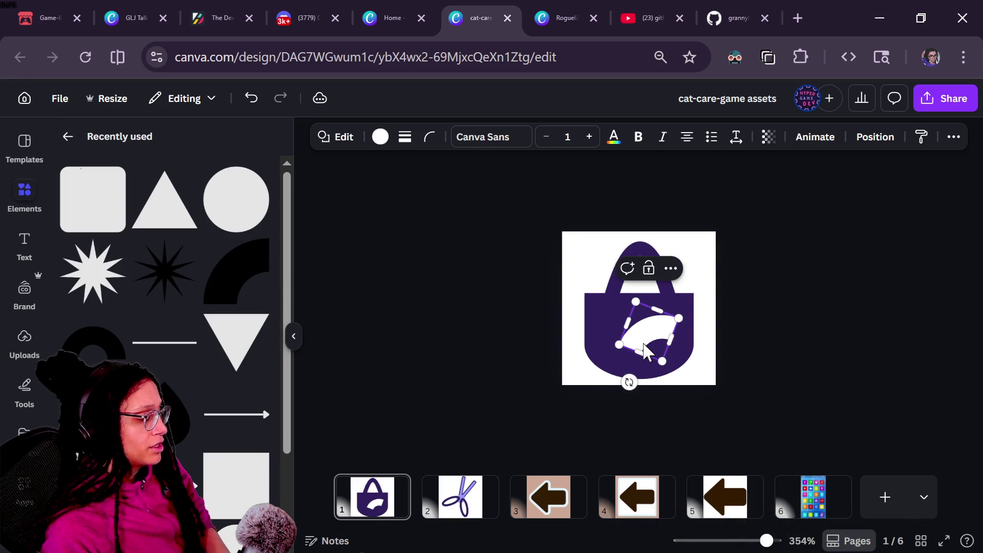
{"action": "mouse_move", "coordinate": [679, 338]}
{"action": "left_mouse_down"}
{"action": "mouse_move", "coordinate": [717, 376]}
{"action": "mouse_move", "coordinate": [642, 357]}
{"action": "mouse_move", "coordinate": [647, 329]}
{"action": "mouse_move", "coordinate": [690, 385]}
{"action": "mouse_move", "coordinate": [682, 340]}
{"action": "left_mouse_up"}
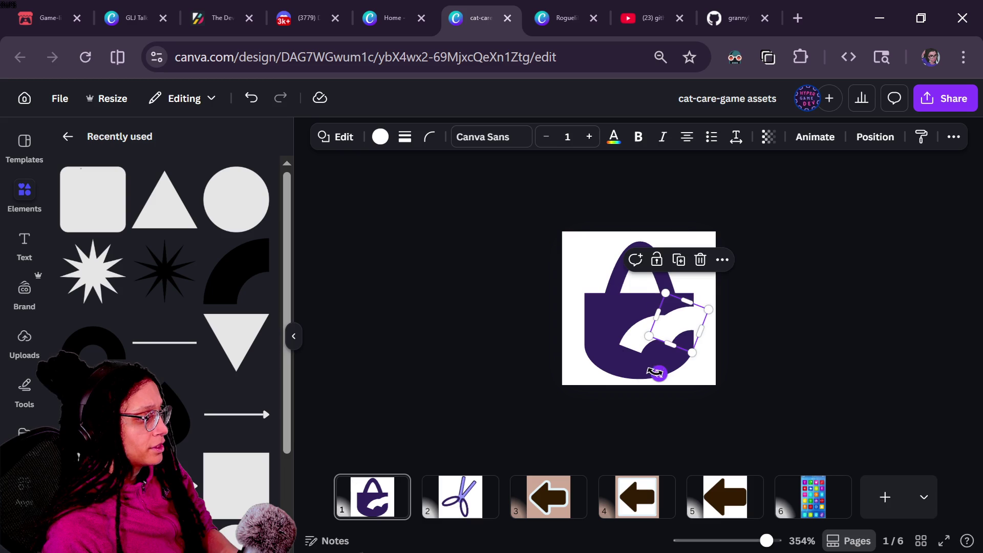
{"action": "mouse_move", "coordinate": [655, 372]}
{"action": "left_mouse_down"}
{"action": "mouse_move", "coordinate": [602, 320]}
{"action": "mouse_move", "coordinate": [635, 344]}
{"action": "left_mouse_up"}
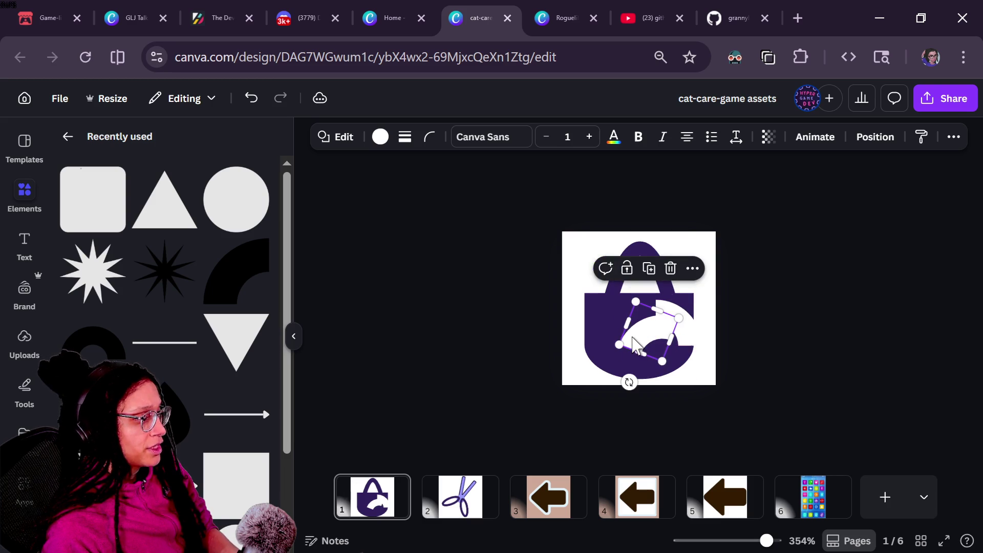
{"action": "left_click_drag", "start_coordinate": [631, 381], "coordinate": [647, 387]}
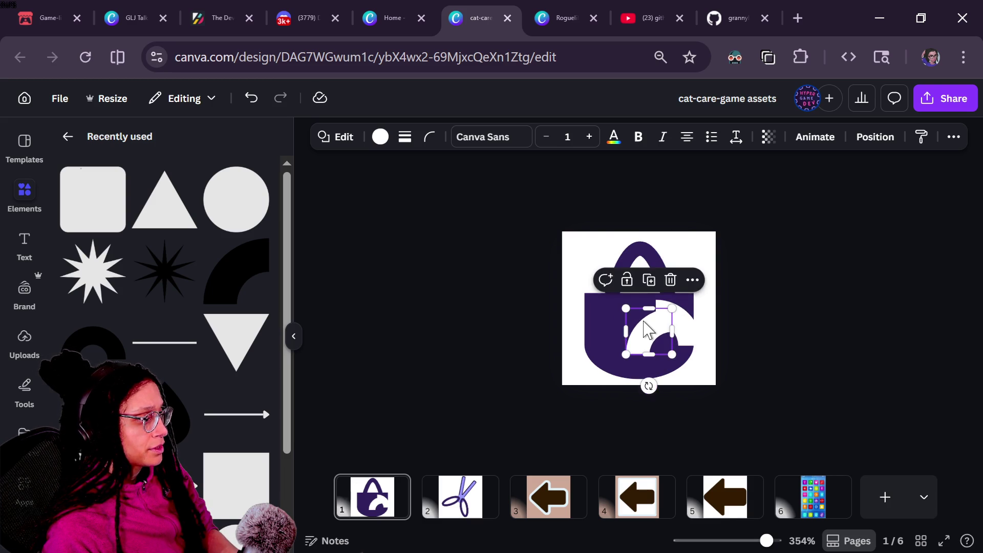
{"action": "mouse_move", "coordinate": [644, 321]}
{"action": "left_mouse_down"}
{"action": "mouse_move", "coordinate": [634, 306]}
{"action": "mouse_move", "coordinate": [632, 315]}
{"action": "left_mouse_up"}
{"action": "left_click", "coordinate": [732, 361]}
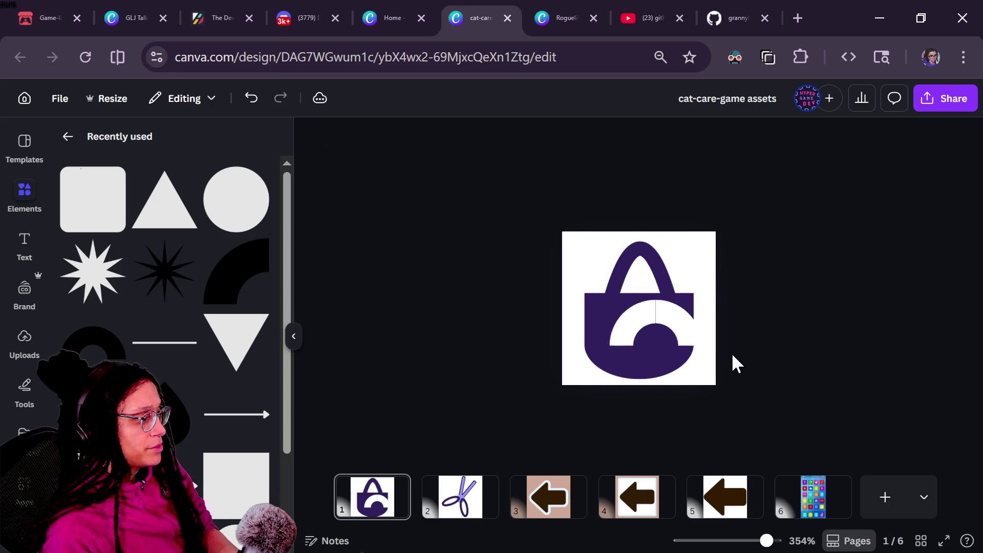
{"action": "left_click", "coordinate": [664, 330]}
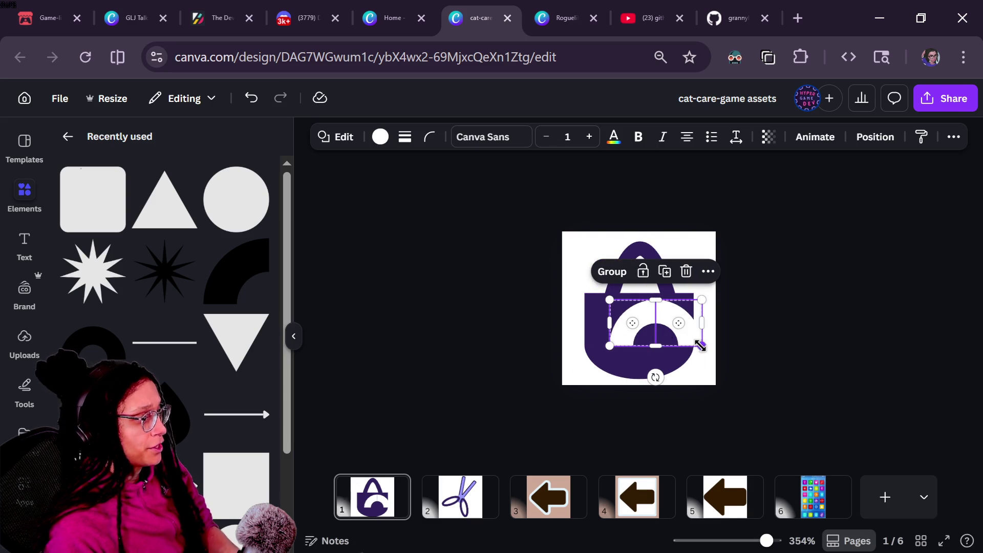
{"action": "mouse_move", "coordinate": [699, 346]}
{"action": "left_mouse_down"}
{"action": "mouse_move", "coordinate": [658, 318]}
{"action": "mouse_move", "coordinate": [670, 334]}
{"action": "left_mouse_up"}
Step: Arrange white arcs into an S, flipping one to -180° and rotating the group about 80°
{"action": "key", "text": "ctrl+plus"}
{"action": "mouse_move", "coordinate": [716, 376]}
{"action": "left_mouse_down"}
{"action": "mouse_move", "coordinate": [619, 384]}
{"action": "mouse_move", "coordinate": [619, 351]}
{"action": "left_mouse_up"}
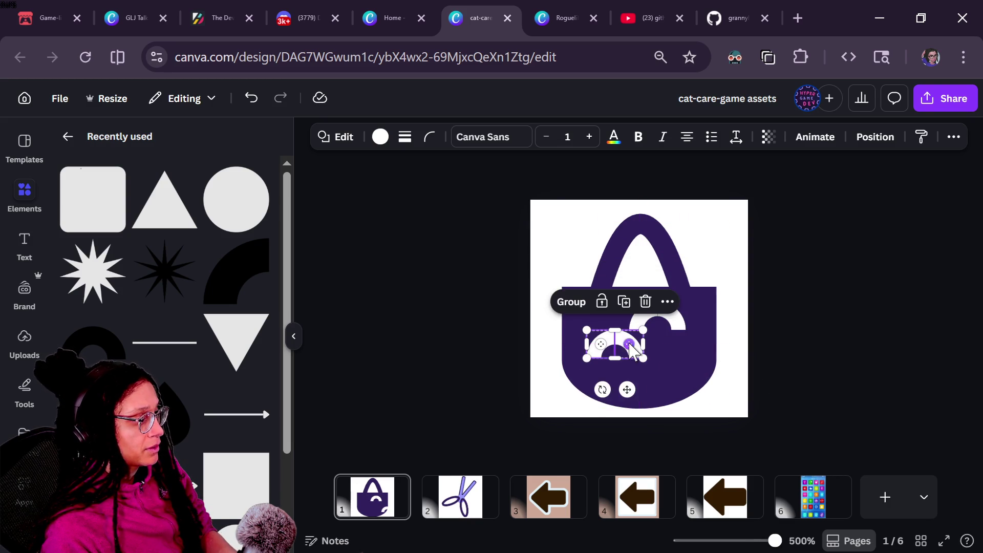
{"action": "mouse_move", "coordinate": [602, 389]}
{"action": "left_mouse_down"}
{"action": "mouse_move", "coordinate": [548, 259]}
{"action": "mouse_move", "coordinate": [628, 225]}
{"action": "left_mouse_up"}
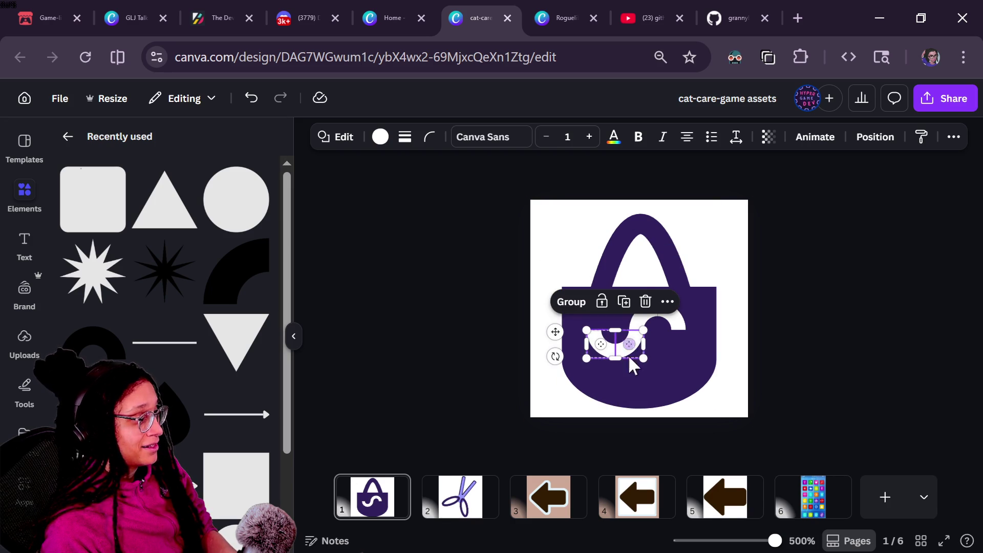
{"action": "mouse_move", "coordinate": [630, 353]}
{"action": "left_mouse_down"}
{"action": "mouse_move", "coordinate": [616, 364]}
{"action": "mouse_move", "coordinate": [640, 362]}
{"action": "mouse_move", "coordinate": [637, 372]}
{"action": "mouse_move", "coordinate": [687, 337]}
{"action": "mouse_move", "coordinate": [665, 450]}
{"action": "mouse_move", "coordinate": [686, 446]}
{"action": "mouse_move", "coordinate": [665, 392]}
{"action": "left_mouse_up"}
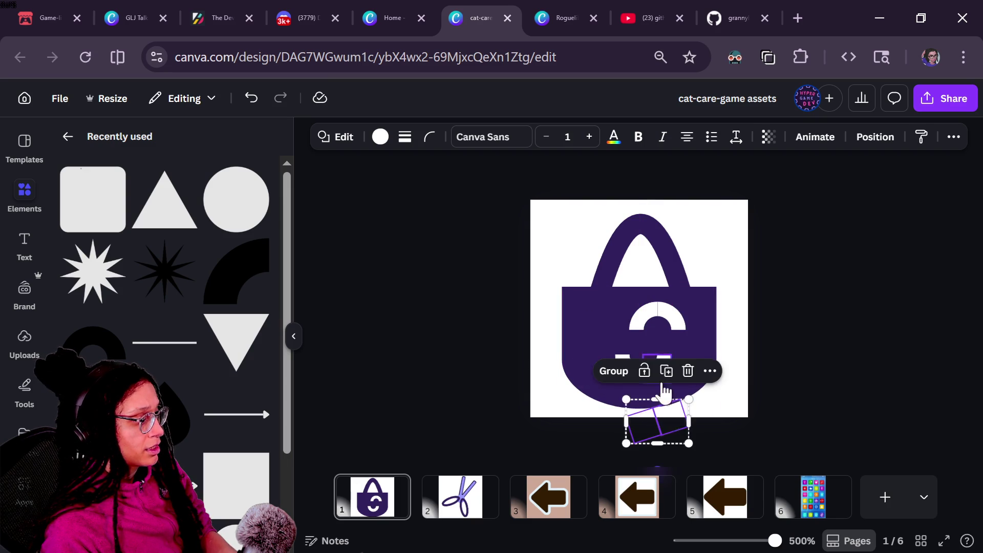
{"action": "mouse_move", "coordinate": [673, 428]}
{"action": "left_mouse_down"}
{"action": "mouse_move", "coordinate": [670, 340]}
{"action": "mouse_move", "coordinate": [657, 340]}
{"action": "mouse_move", "coordinate": [670, 353]}
{"action": "left_mouse_up"}
{"action": "mouse_move", "coordinate": [654, 399]}
{"action": "left_mouse_down"}
{"action": "mouse_move", "coordinate": [589, 404]}
{"action": "mouse_move", "coordinate": [575, 369]}
{"action": "mouse_move", "coordinate": [606, 399]}
{"action": "mouse_move", "coordinate": [594, 389]}
{"action": "left_mouse_up"}
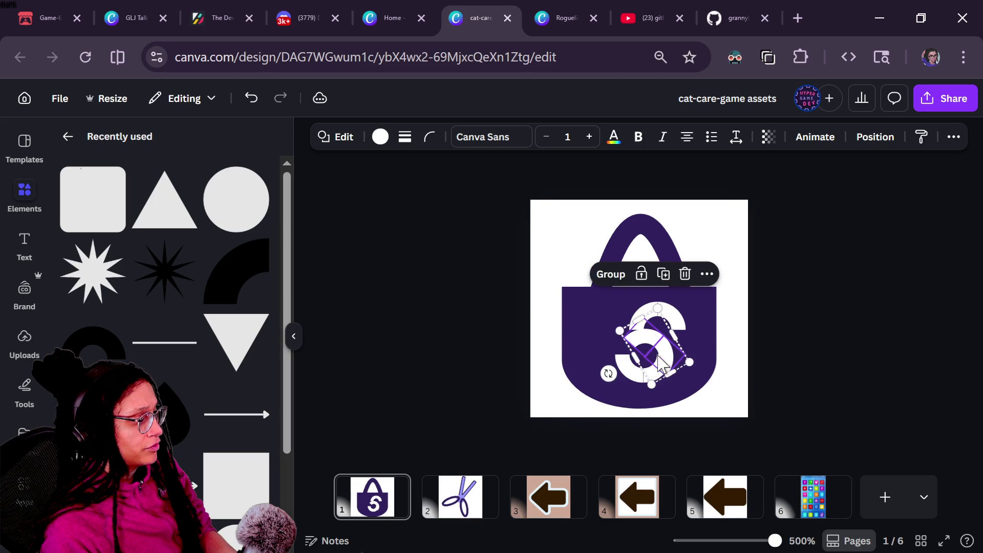
{"action": "left_click_drag", "start_coordinate": [651, 351], "coordinate": [661, 358]}
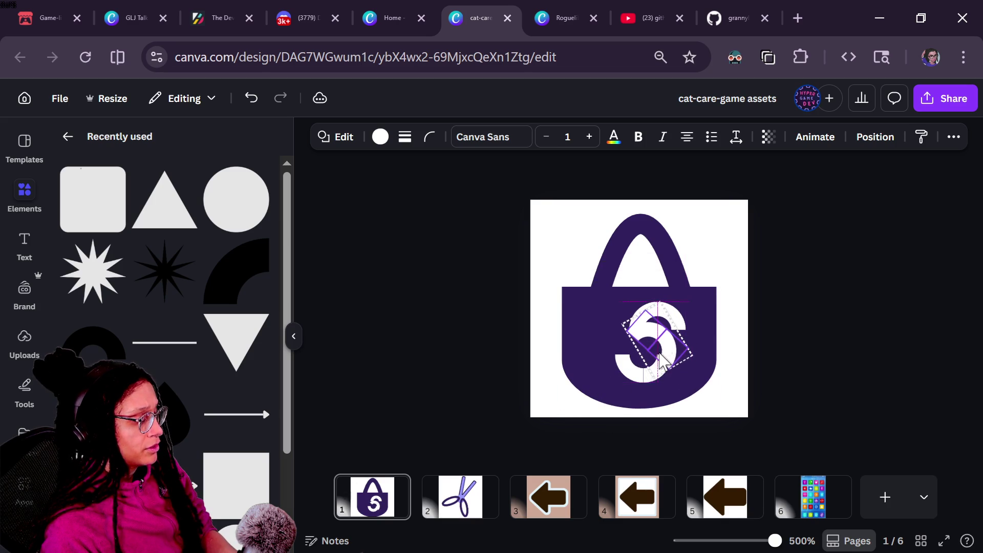
{"action": "key", "text": "ctrl+z"}
Step: Delete all the white S-shape pieces, leaving the plain purple bag
{"action": "left_click", "coordinate": [660, 359]}
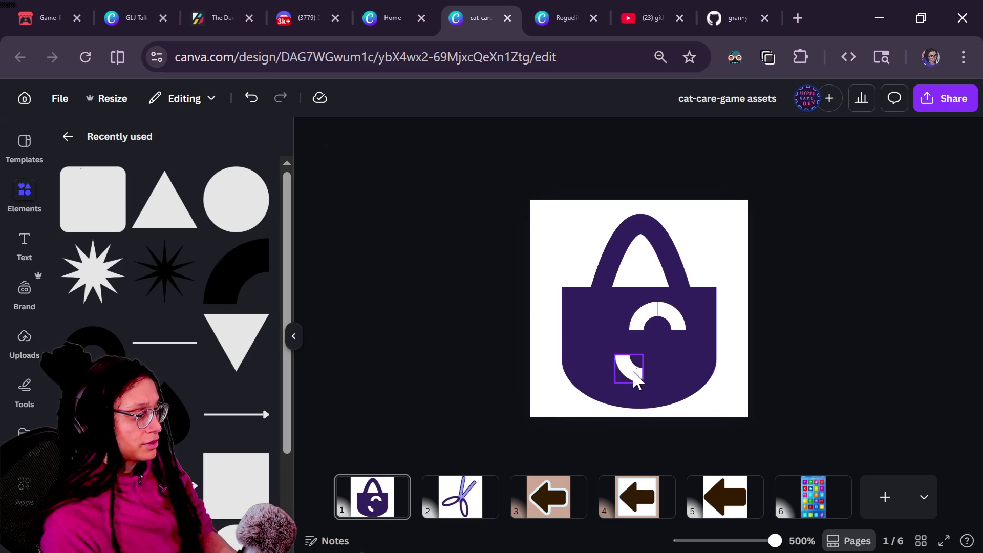
{"action": "key", "text": "Delete"}
{"action": "left_click", "coordinate": [675, 313]}
{"action": "key", "text": "Delete"}
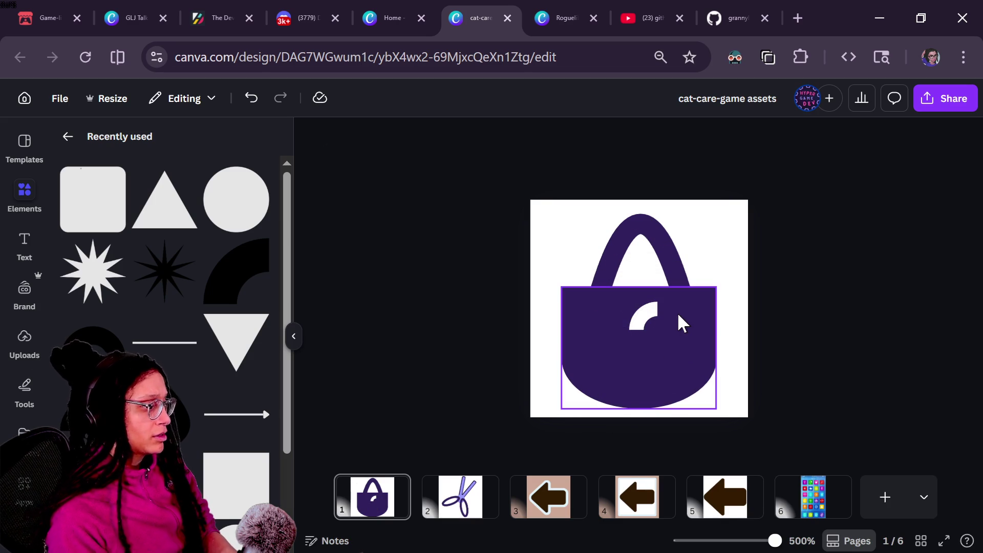
{"action": "left_click", "coordinate": [647, 317]}
{"action": "key", "text": "Delete"}
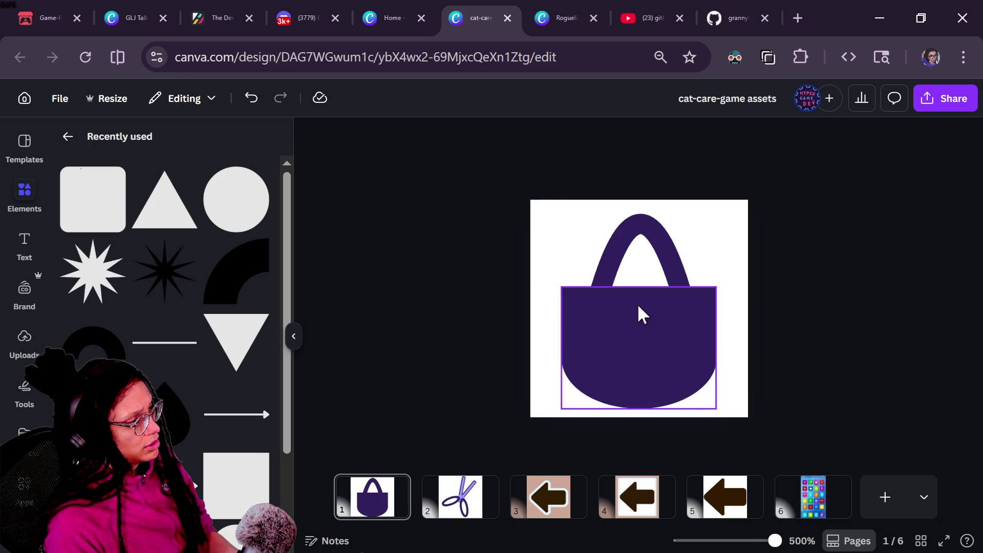
{"action": "scroll", "coordinate": [637, 303], "scroll_direction": "down", "scroll_amount": 5}
{"action": "key", "text": "l"}
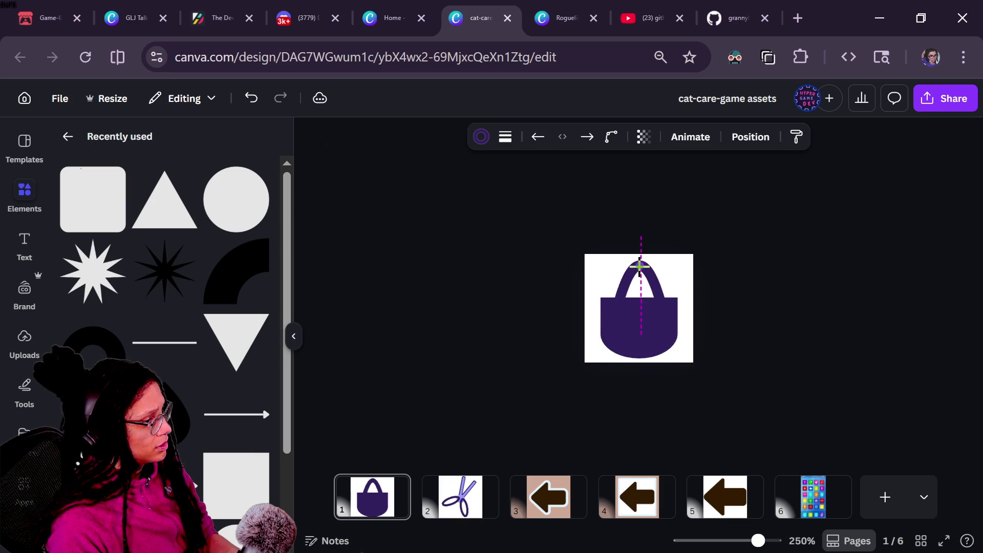
{"action": "left_click", "coordinate": [747, 282]}
Step: Place a circle from Recently used on the bag's lower body and begin choosing its colour
{"action": "scroll", "coordinate": [750, 283], "scroll_direction": "down", "scroll_amount": 3}
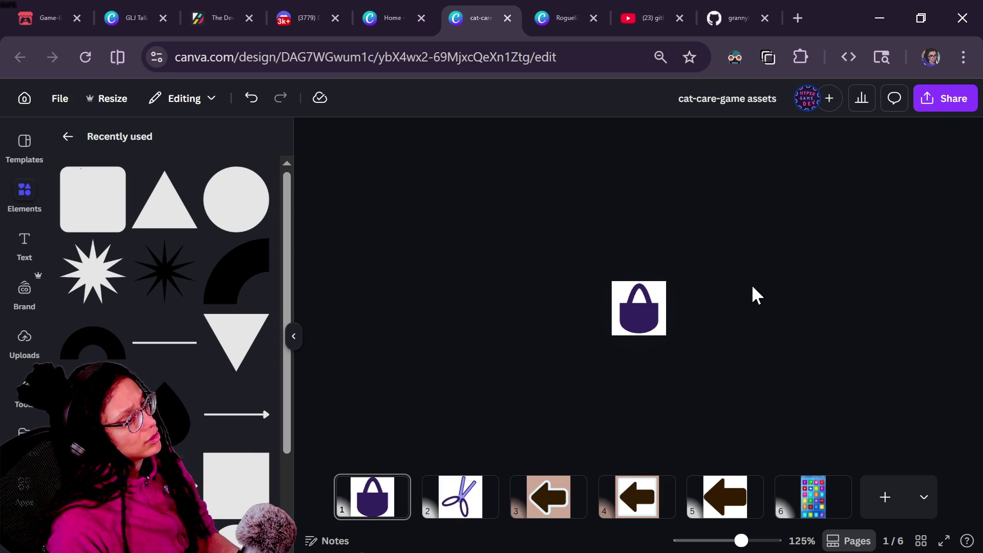
{"action": "scroll", "coordinate": [753, 288], "scroll_direction": "up", "scroll_amount": 5}
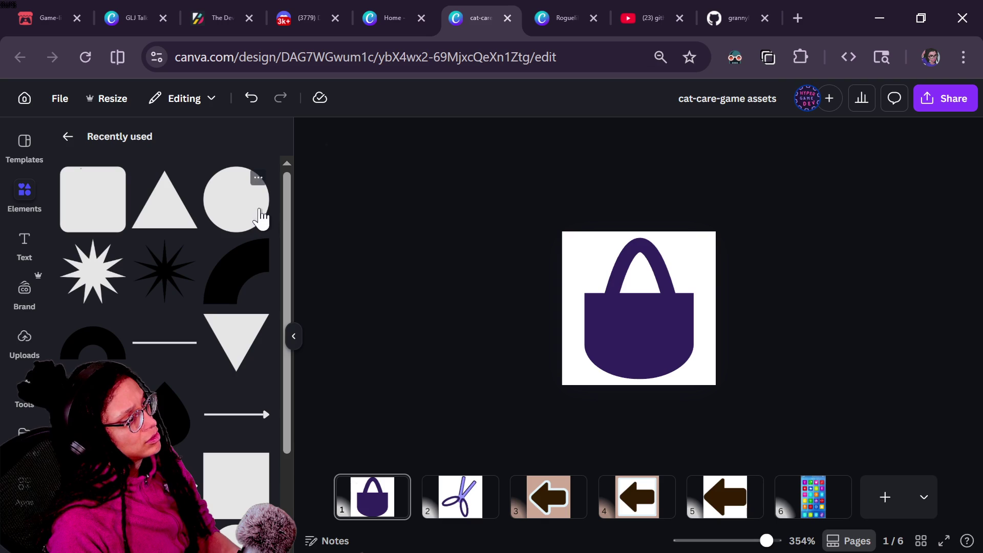
{"action": "left_click_drag", "start_coordinate": [261, 218], "coordinate": [645, 355]}
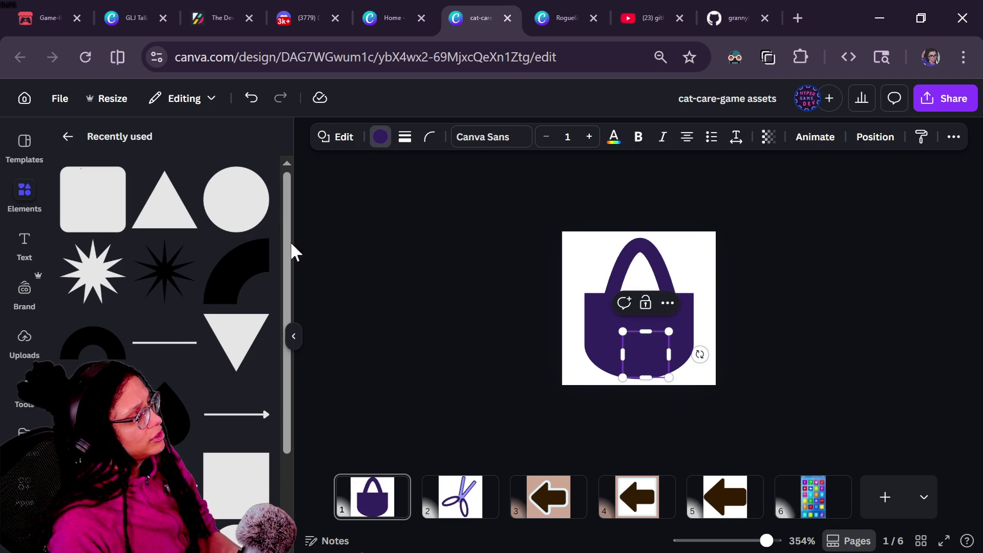
{"action": "left_click", "coordinate": [73, 237]}
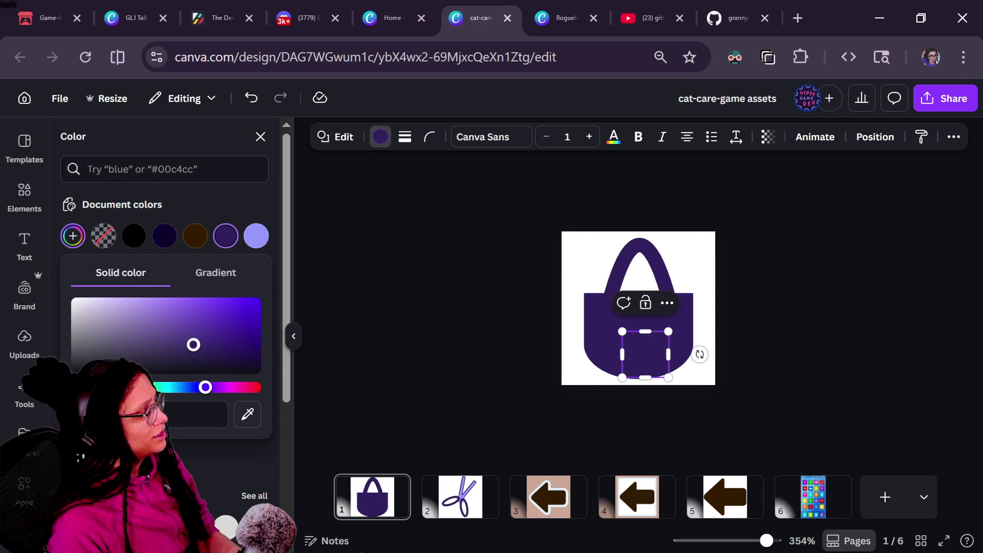
Step: Recolour the circle orange and move it up inside the bag
{"action": "left_click_drag", "start_coordinate": [205, 387], "coordinate": [107, 387]}
{"action": "left_click_drag", "start_coordinate": [253, 325], "coordinate": [263, 318]}
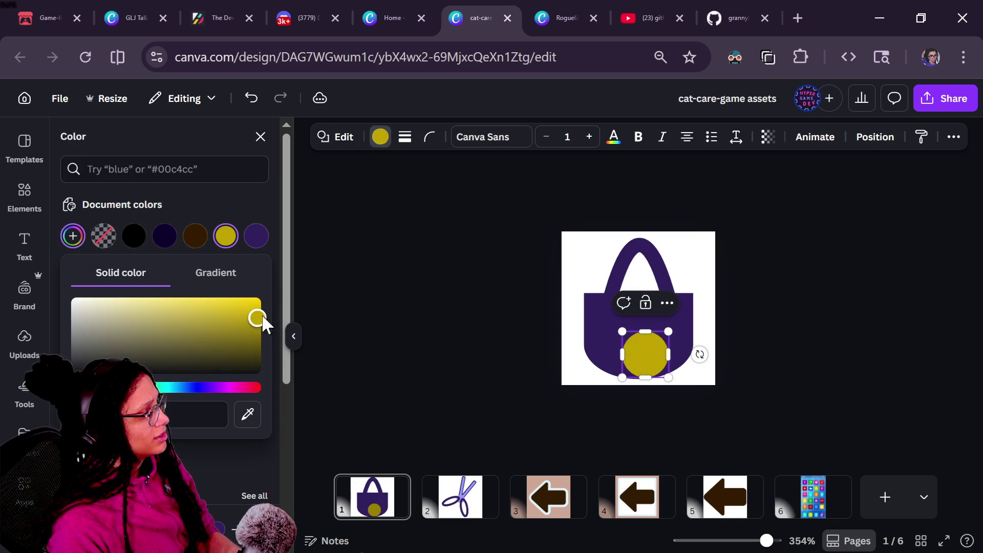
{"action": "left_click_drag", "start_coordinate": [97, 387], "coordinate": [86, 387]}
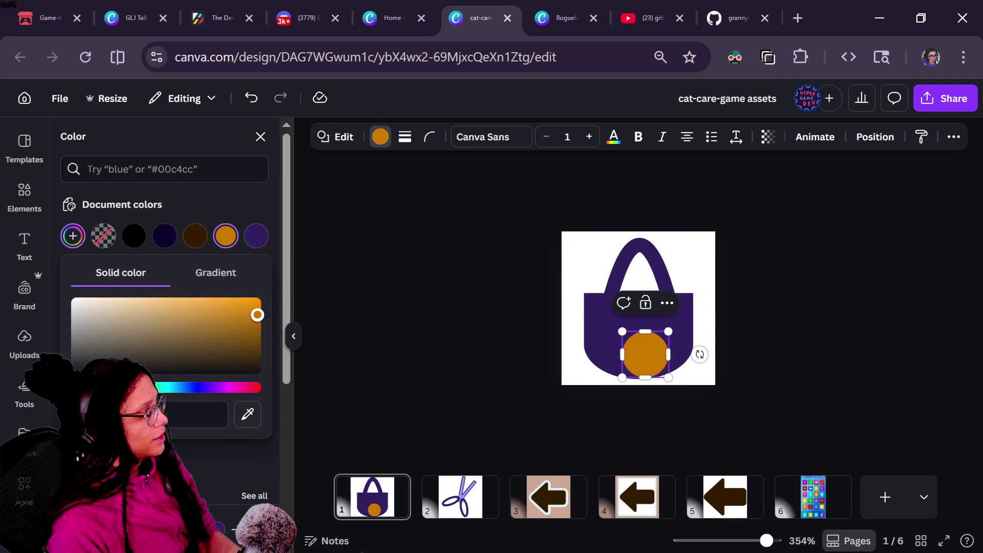
{"action": "left_click", "coordinate": [260, 136]}
{"action": "scroll", "coordinate": [642, 343], "scroll_direction": "up", "scroll_amount": 3}
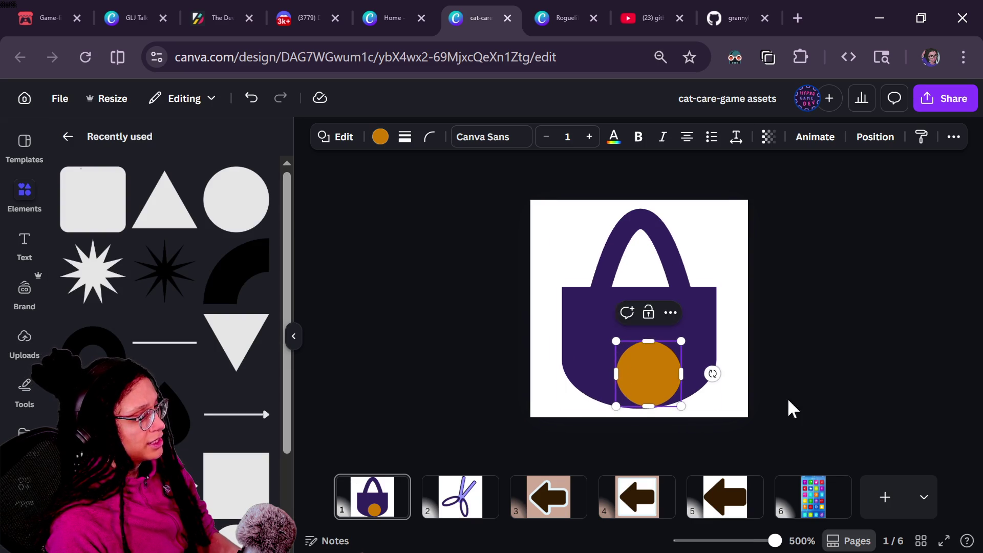
{"action": "left_click_drag", "start_coordinate": [630, 379], "coordinate": [622, 352]}
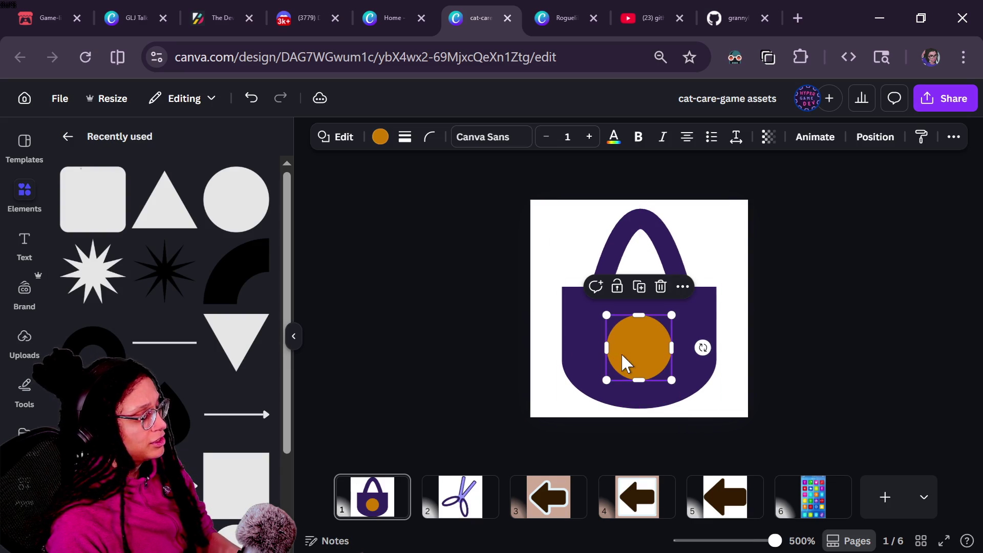
Step: Duplicate the orange circle over the original, enlarge it slightly, and give it a light orange fill
{"action": "key", "text": "ctrl+d"}
{"action": "left_click_drag", "start_coordinate": [696, 397], "coordinate": [642, 343]}
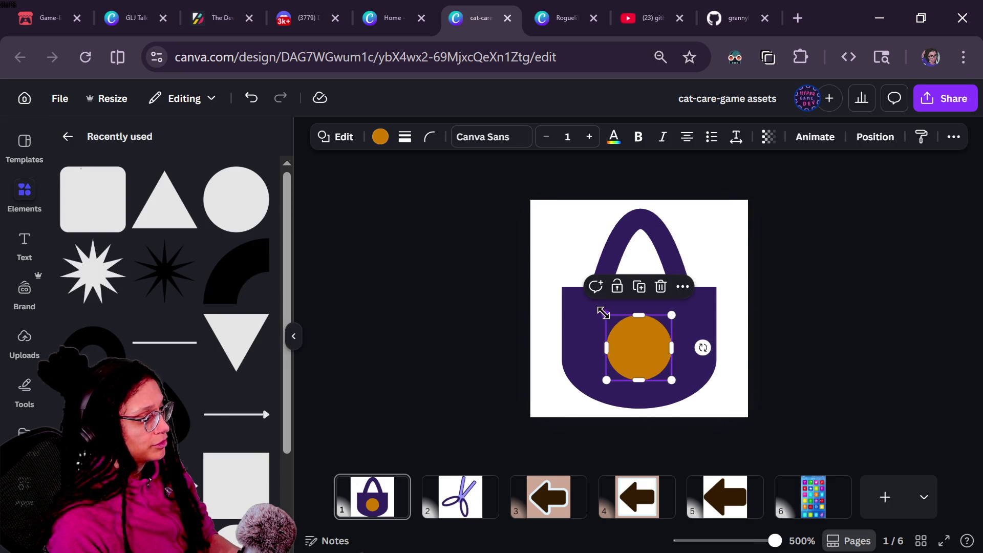
{"action": "left_click_drag", "start_coordinate": [603, 312], "coordinate": [600, 309]}
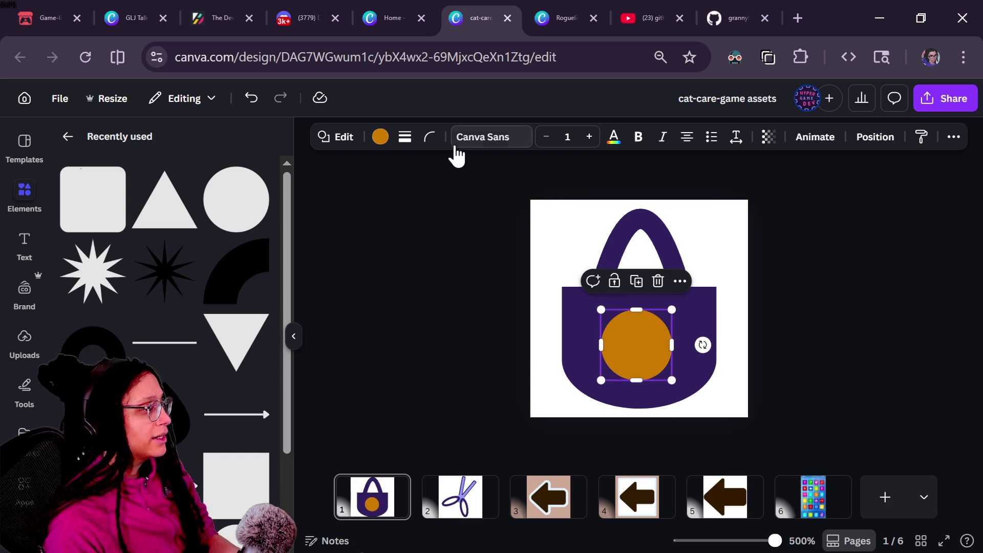
{"action": "left_click", "coordinate": [388, 141]}
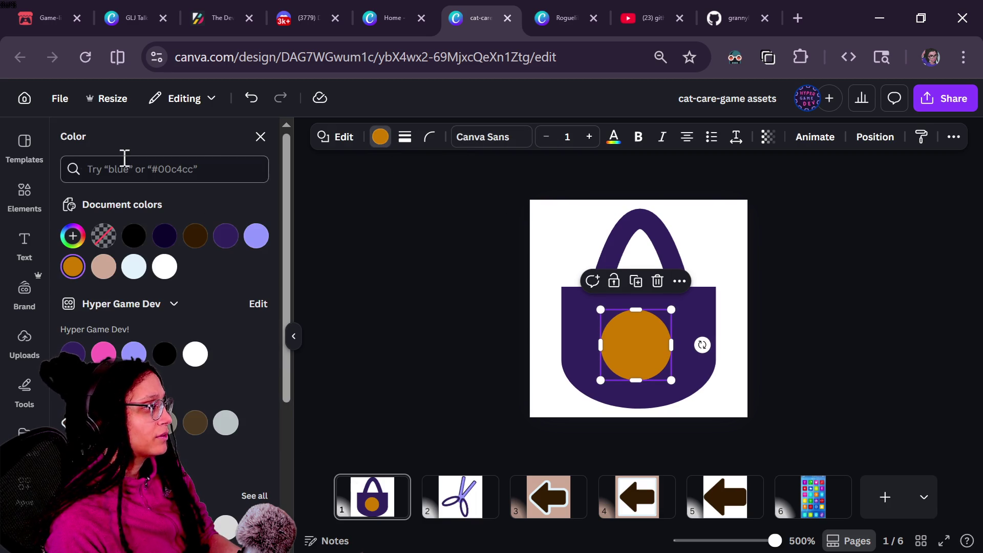
{"action": "left_click", "coordinate": [73, 235]}
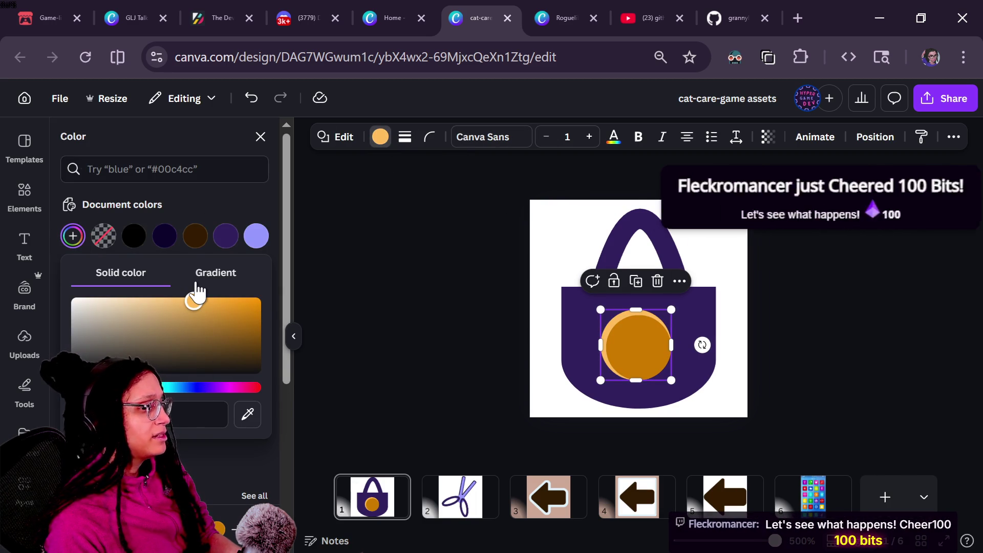
{"action": "mouse_move", "coordinate": [195, 292]}
{"action": "left_mouse_down"}
{"action": "mouse_move", "coordinate": [162, 291]}
{"action": "mouse_move", "coordinate": [181, 290]}
{"action": "left_mouse_up"}
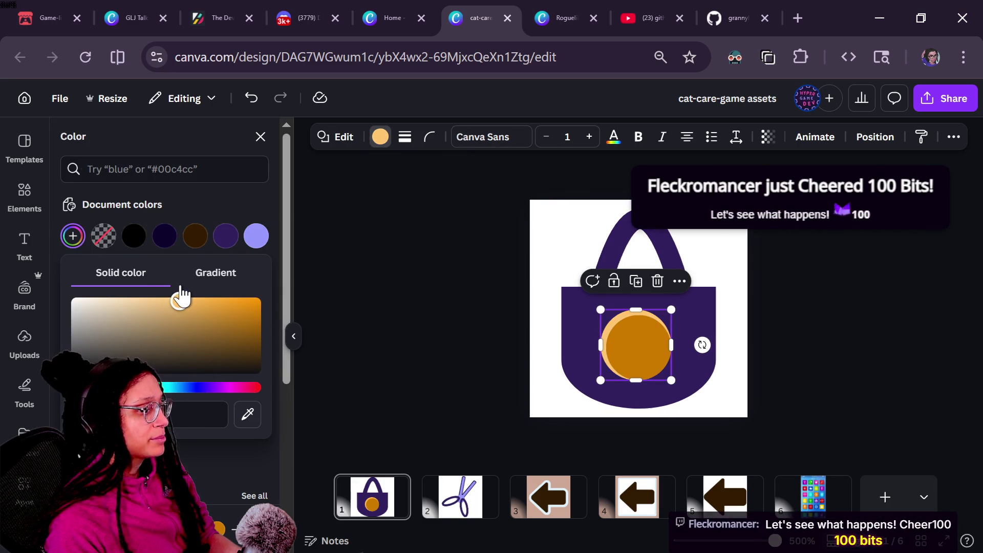
{"action": "left_click", "coordinate": [511, 307]}
Step: Widen the dark orange circle slightly
{"action": "left_click", "coordinate": [633, 346]}
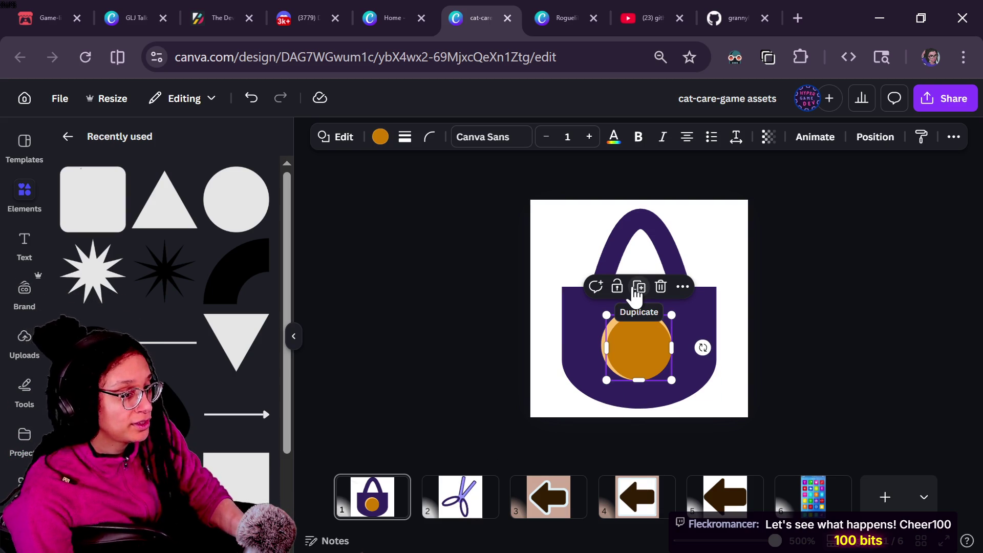
{"action": "left_click", "coordinate": [609, 343]}
{"action": "left_click", "coordinate": [658, 339]}
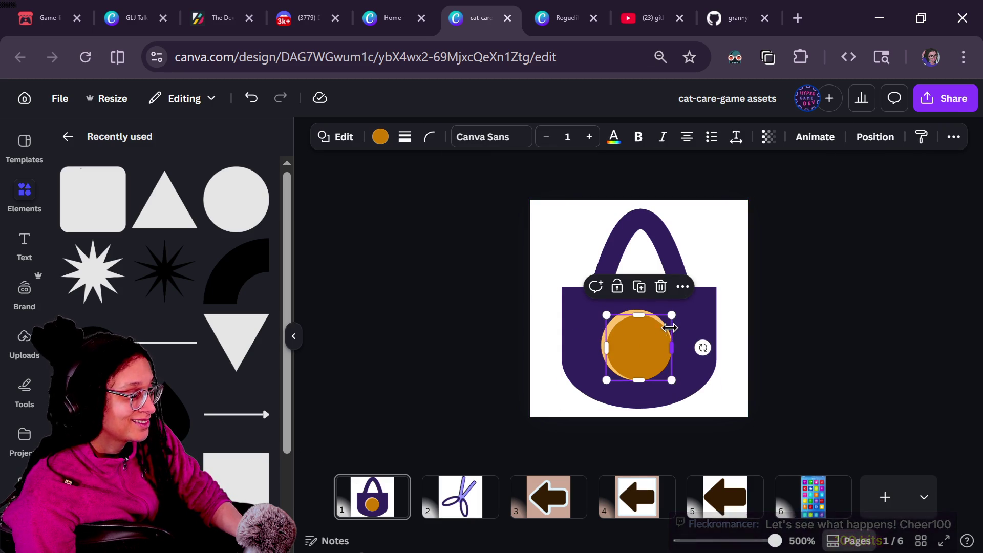
{"action": "left_click_drag", "start_coordinate": [671, 348], "coordinate": [681, 313]}
{"action": "left_click", "coordinate": [491, 342]}
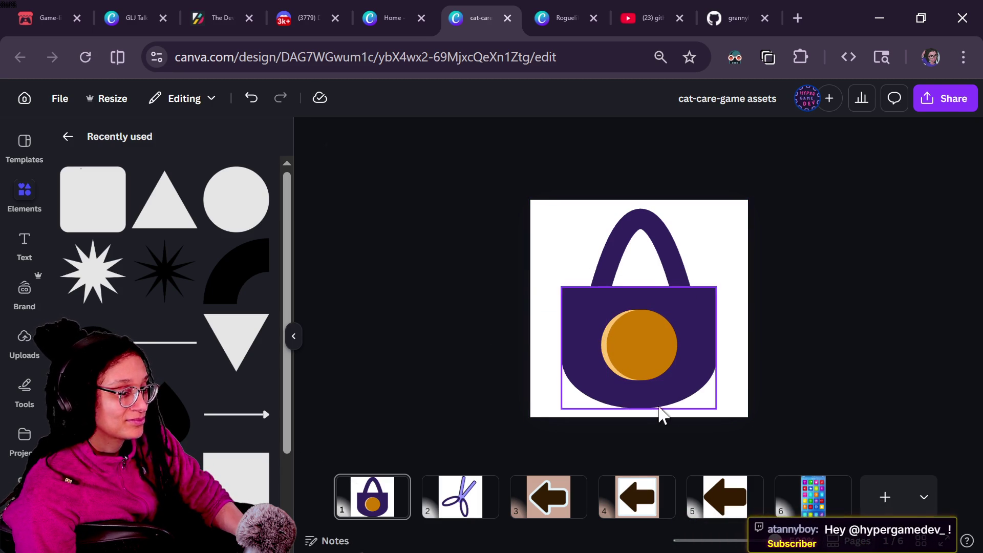
Step: Shift the dark orange circle right, settling its final position with undo and redo
{"action": "left_click", "coordinate": [632, 372]}
{"action": "mouse_move", "coordinate": [633, 372]}
{"action": "left_mouse_down"}
{"action": "mouse_move", "coordinate": [693, 372]}
{"action": "mouse_move", "coordinate": [630, 372]}
{"action": "left_mouse_up"}
{"action": "left_click_drag", "start_coordinate": [628, 347], "coordinate": [629, 346]}
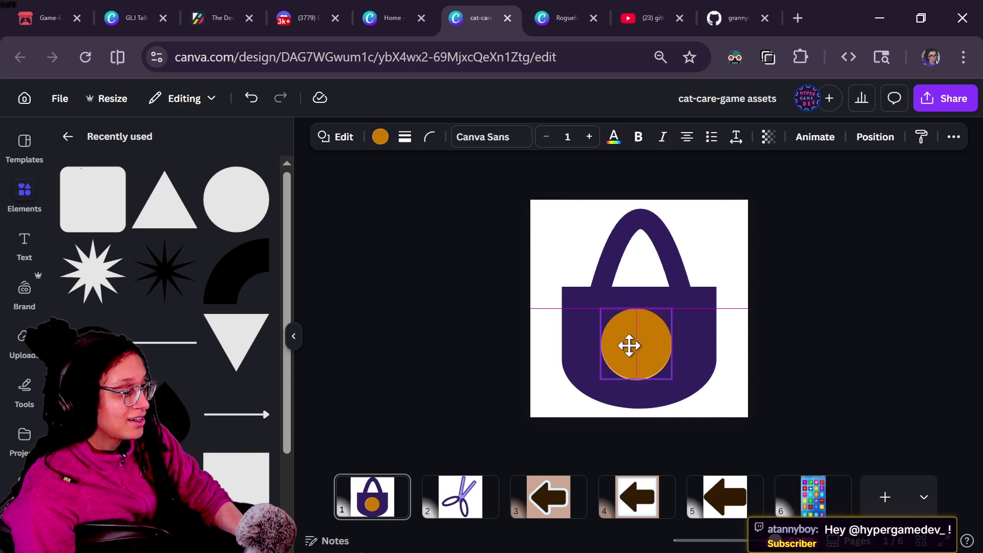
{"action": "key", "text": "ctrl+z"}
{"action": "key", "text": "ctrl+y"}
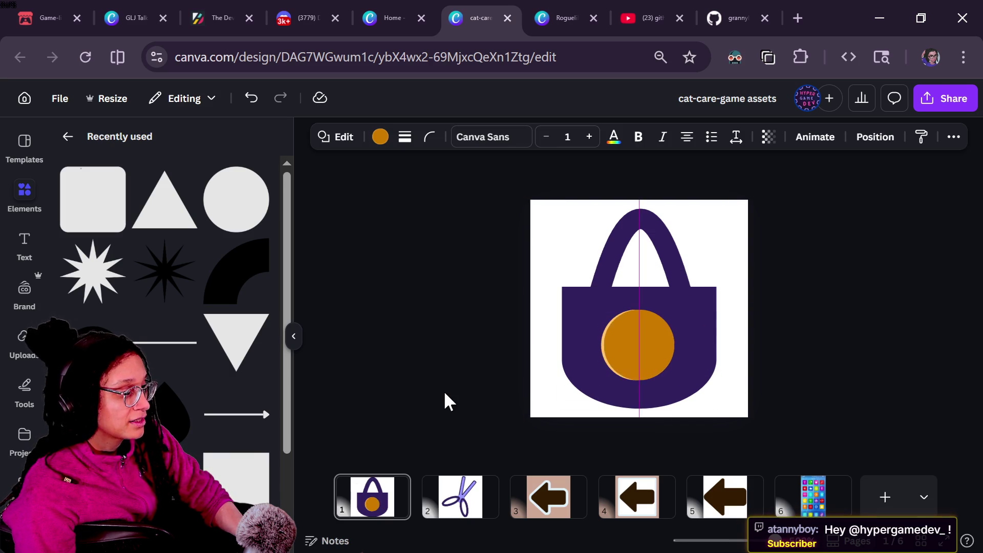
{"action": "key", "text": "ctrl+z"}
{"action": "key", "text": "ctrl+z"}
{"action": "key", "text": "ctrl+z"}
{"action": "key", "text": "ctrl+y"}
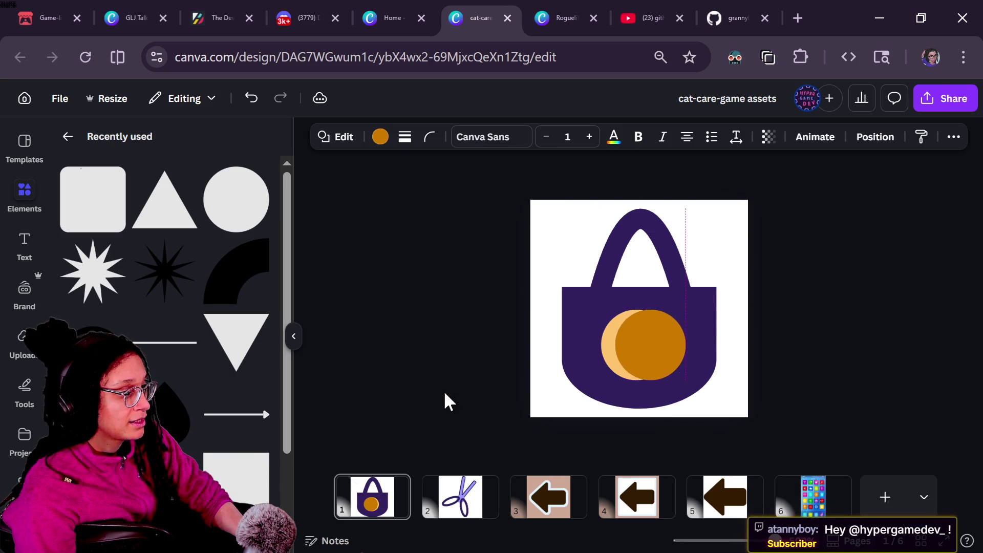
{"action": "key", "text": "ctrl+z"}
{"action": "left_click", "coordinate": [458, 380]}
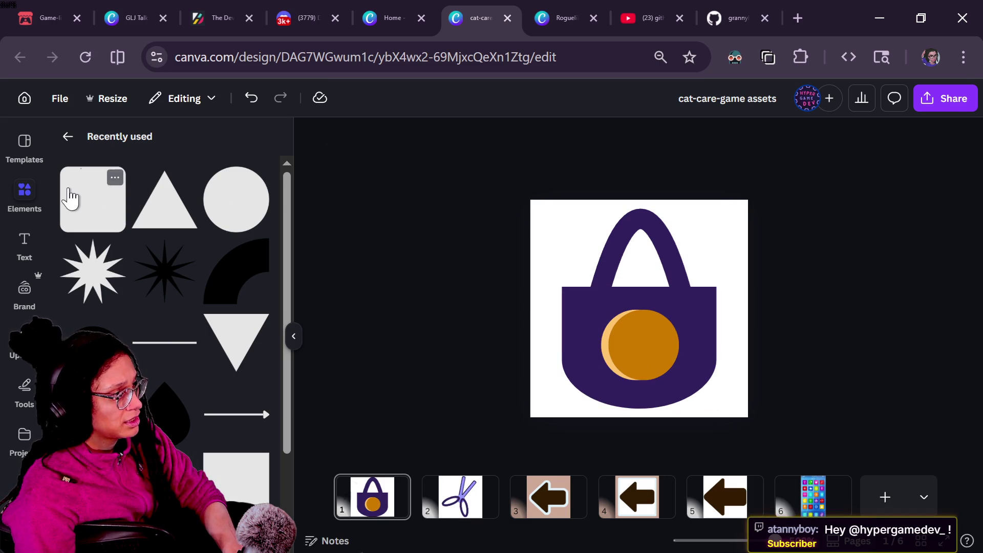
Step: Add a light orange square to the bag and size it over the orange circle
{"action": "mouse_move", "coordinate": [70, 197]}
{"action": "left_mouse_down"}
{"action": "mouse_move", "coordinate": [719, 379]}
{"action": "mouse_move", "coordinate": [708, 399]}
{"action": "left_mouse_up"}
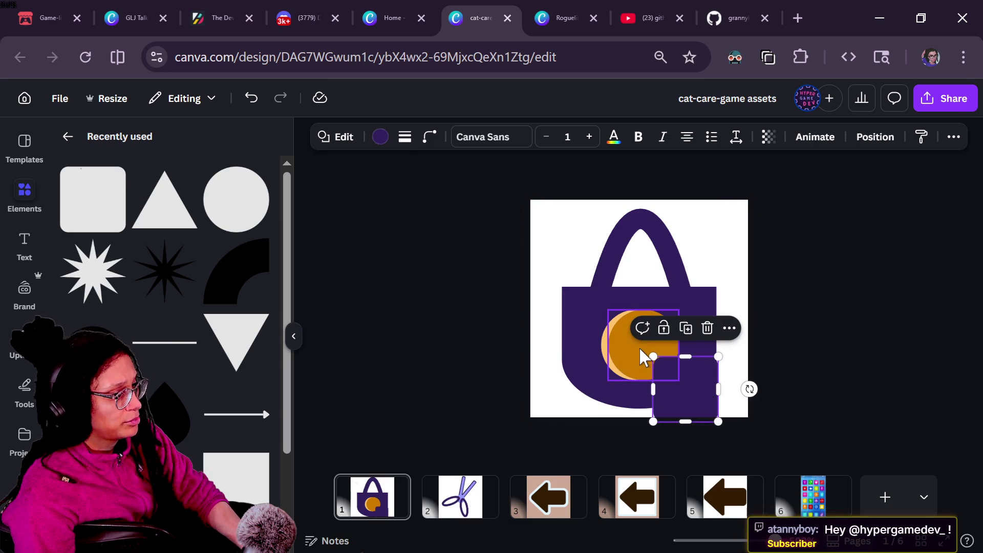
{"action": "left_click", "coordinate": [380, 137]}
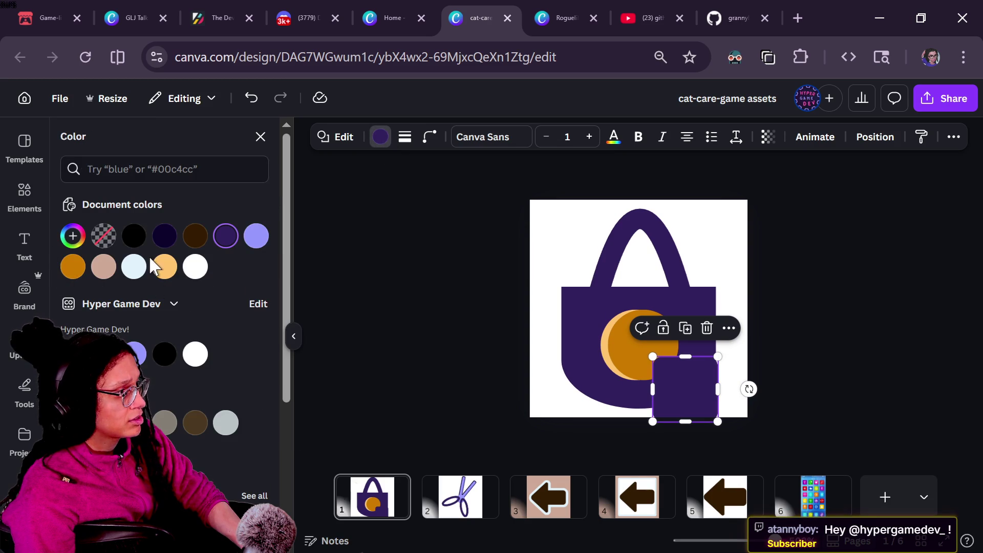
{"action": "left_click", "coordinate": [163, 266]}
{"action": "left_click_drag", "start_coordinate": [714, 390], "coordinate": [672, 348]}
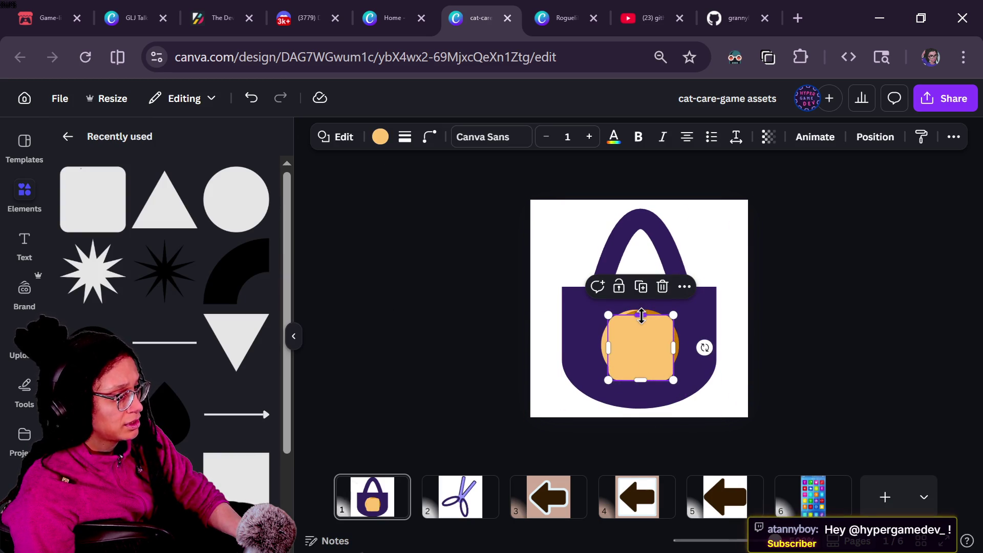
{"action": "left_click_drag", "start_coordinate": [641, 315], "coordinate": [643, 307]}
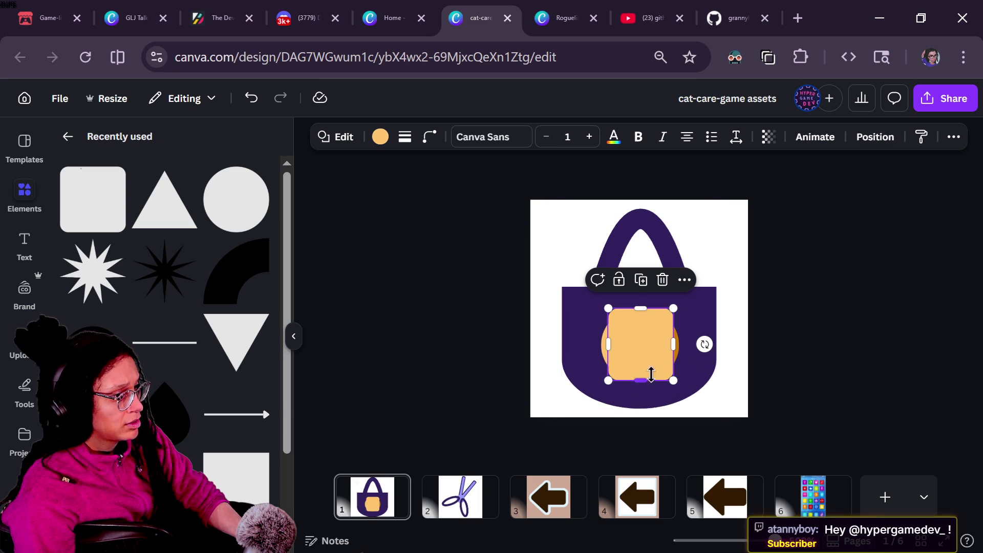
{"action": "mouse_move", "coordinate": [673, 344]}
{"action": "left_mouse_down"}
{"action": "mouse_move", "coordinate": [699, 349]}
{"action": "mouse_move", "coordinate": [616, 351]}
{"action": "mouse_move", "coordinate": [662, 352]}
{"action": "left_mouse_up"}
{"action": "mouse_move", "coordinate": [635, 309]}
{"action": "left_mouse_down"}
{"action": "mouse_move", "coordinate": [640, 323]}
{"action": "mouse_move", "coordinate": [639, 311]}
{"action": "left_mouse_up"}
{"action": "left_click_drag", "start_coordinate": [635, 377], "coordinate": [638, 384]}
Step: Send the square behind the circle, round its corners to 9, and adjust its height
{"action": "key", "text": "ctrl+bracketleft"}
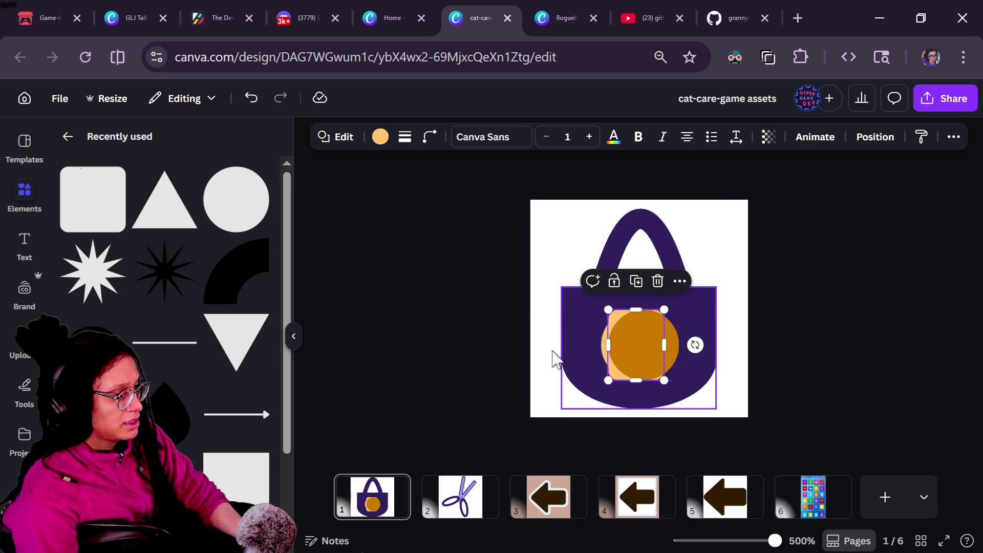
{"action": "left_click", "coordinate": [429, 138]}
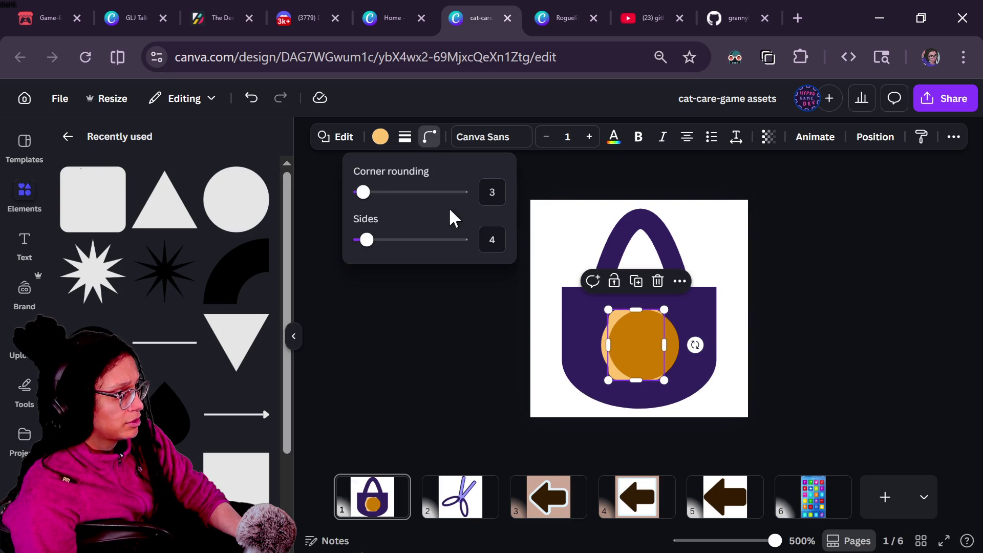
{"action": "mouse_move", "coordinate": [366, 200]}
{"action": "left_mouse_down"}
{"action": "mouse_move", "coordinate": [402, 200]}
{"action": "mouse_move", "coordinate": [324, 207]}
{"action": "mouse_move", "coordinate": [375, 208]}
{"action": "left_mouse_up"}
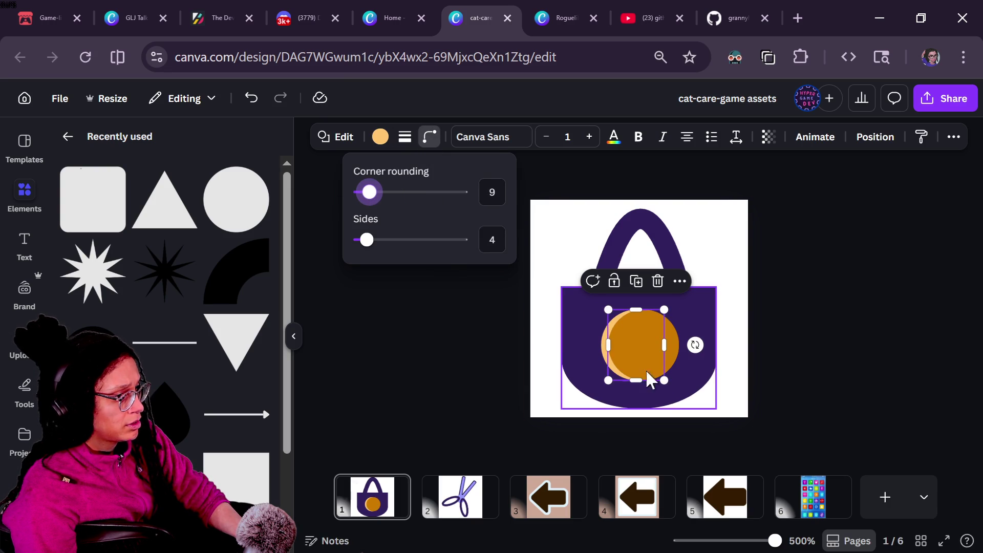
{"action": "mouse_move", "coordinate": [636, 309]}
{"action": "left_mouse_down"}
{"action": "mouse_move", "coordinate": [668, 310]}
{"action": "mouse_move", "coordinate": [677, 360]}
{"action": "left_mouse_up"}
{"action": "left_click", "coordinate": [808, 390]}
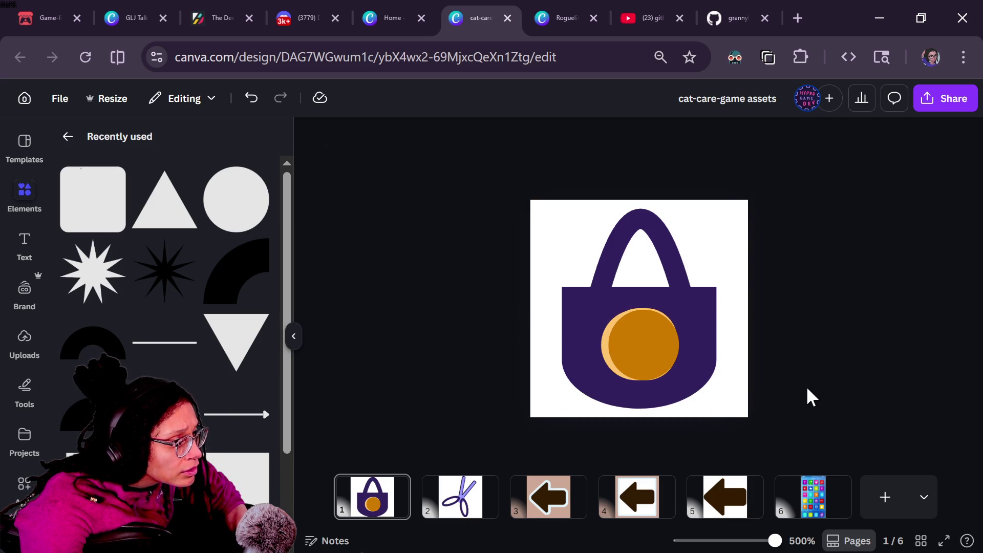
Step: Resize the dark orange circle from its edges, then undo the stray changes
{"action": "left_click", "coordinate": [673, 336]}
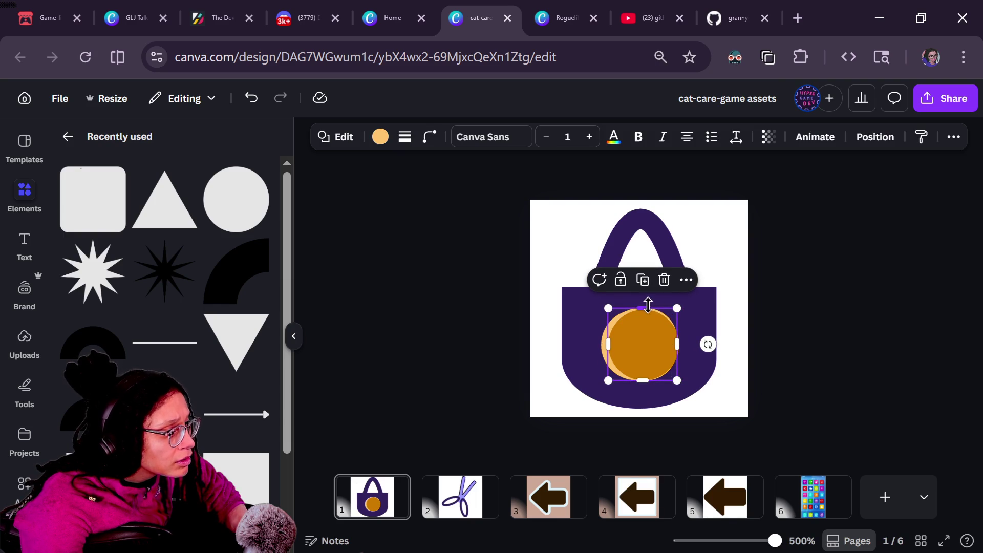
{"action": "mouse_move", "coordinate": [648, 304]}
{"action": "left_mouse_down"}
{"action": "mouse_move", "coordinate": [666, 322]}
{"action": "mouse_move", "coordinate": [675, 306]}
{"action": "left_mouse_up"}
{"action": "left_click_drag", "start_coordinate": [650, 383], "coordinate": [685, 383]}
{"action": "left_click", "coordinate": [747, 386]}
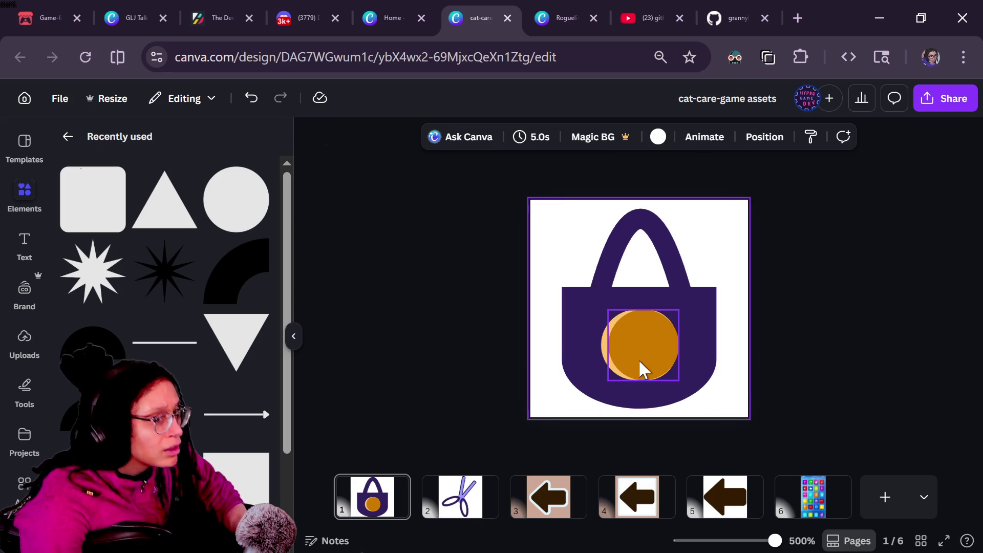
{"action": "left_click", "coordinate": [674, 365]}
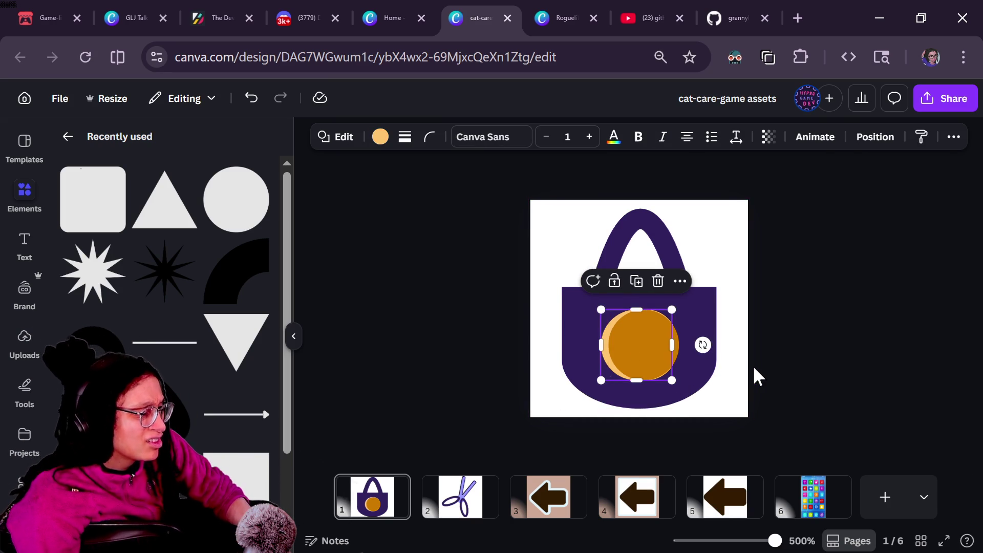
{"action": "key", "text": "ctrl+z"}
{"action": "key", "text": "ctrl+z"}
{"action": "left_click", "coordinate": [630, 376]}
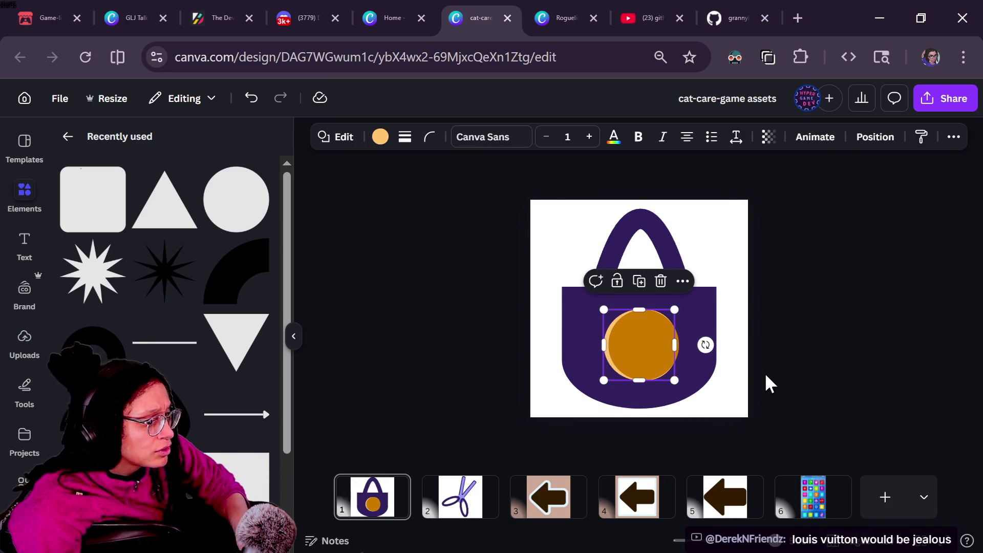
{"action": "key", "text": "ctrl+z"}
{"action": "key", "text": "ctrl+z"}
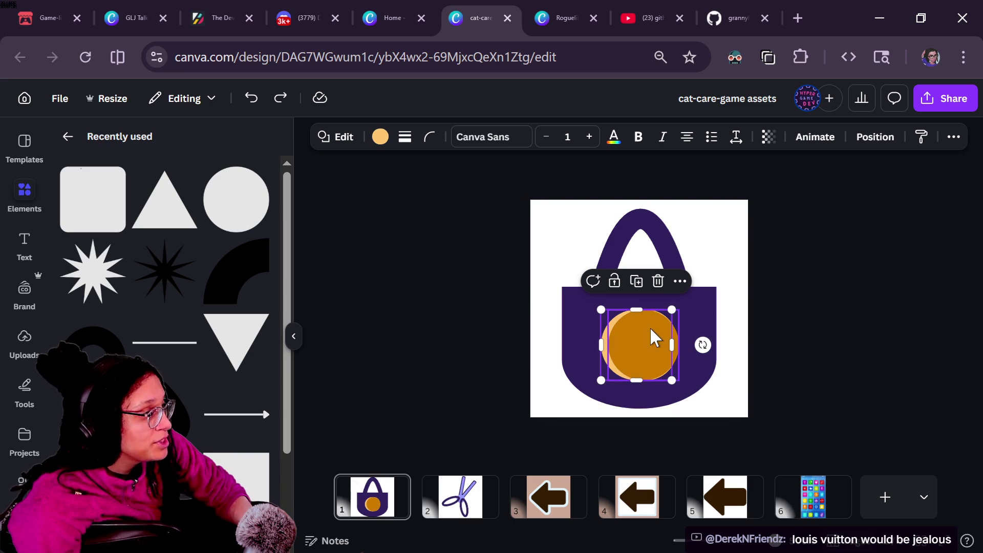
Step: Check the page's layer list and nudge the circle right over the peach backing
{"action": "key", "text": "alt+1"}
{"action": "left_click", "coordinate": [209, 379]}
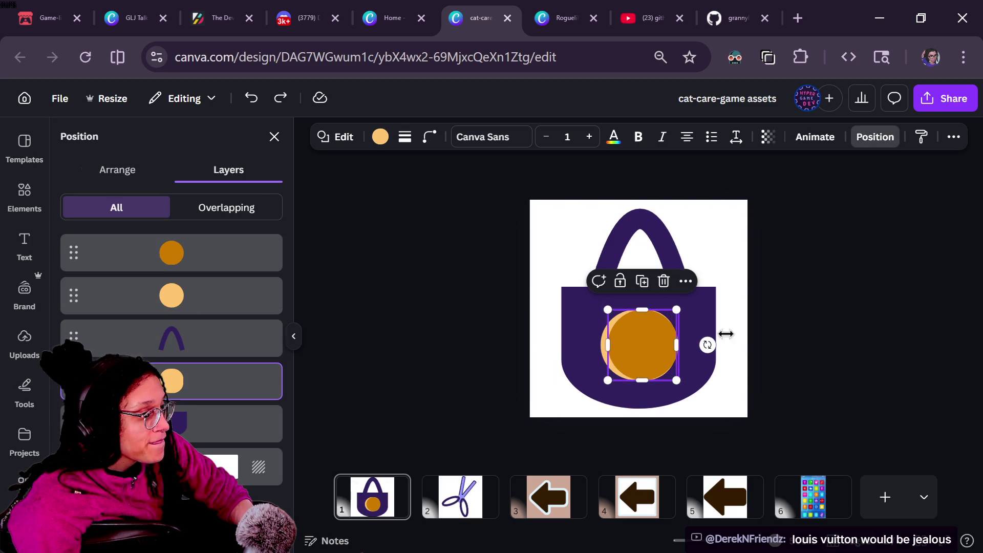
{"action": "left_click", "coordinate": [731, 341]}
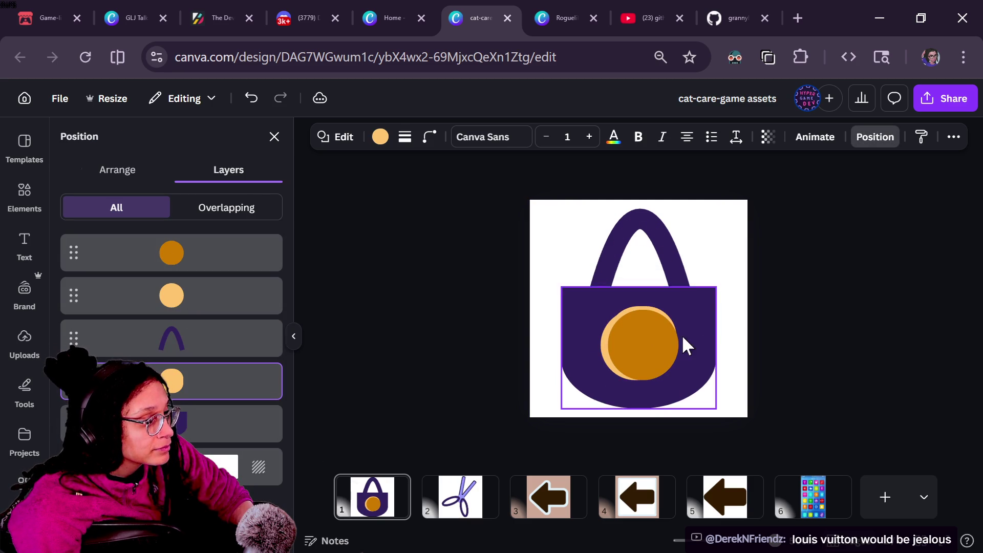
{"action": "left_click", "coordinate": [665, 333]}
{"action": "left_click_drag", "start_coordinate": [665, 333], "coordinate": [660, 335]}
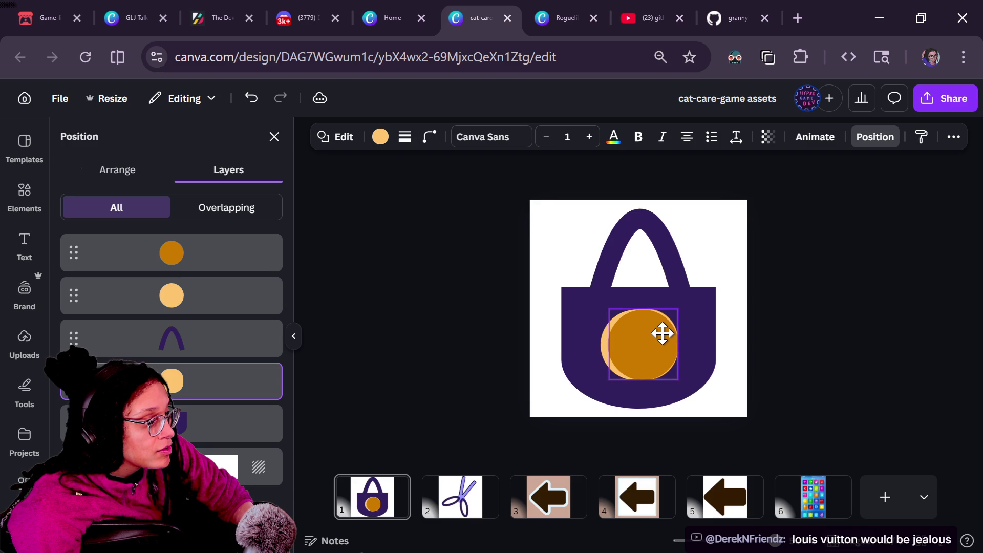
{"action": "left_click_drag", "start_coordinate": [662, 334], "coordinate": [662, 333]}
{"action": "left_click", "coordinate": [801, 351]}
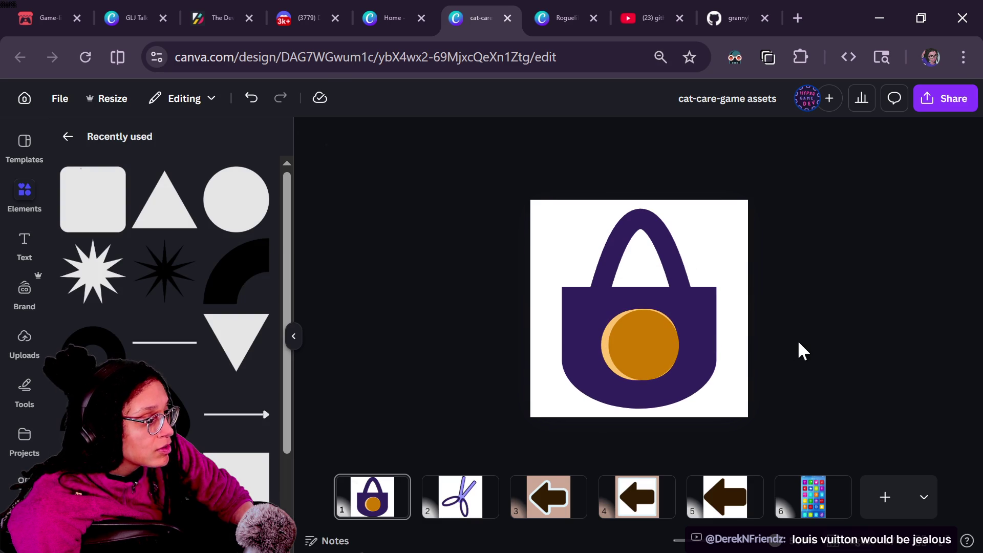
{"action": "left_click", "coordinate": [669, 353]}
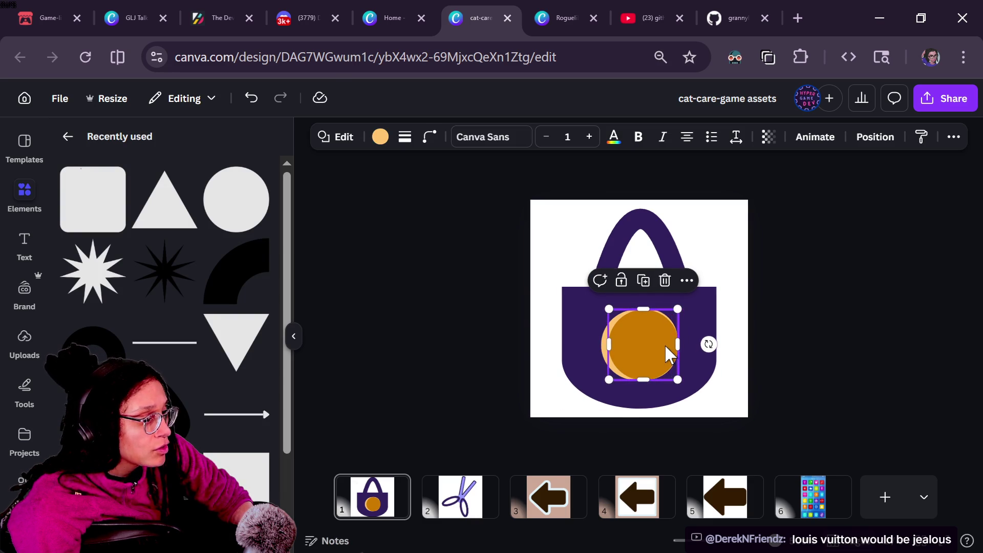
Step: Reposition the dark orange circle, resize it to 20 by 20, and centre the light one
{"action": "left_click_drag", "start_coordinate": [674, 346], "coordinate": [662, 339]}
{"action": "left_click", "coordinate": [772, 340]}
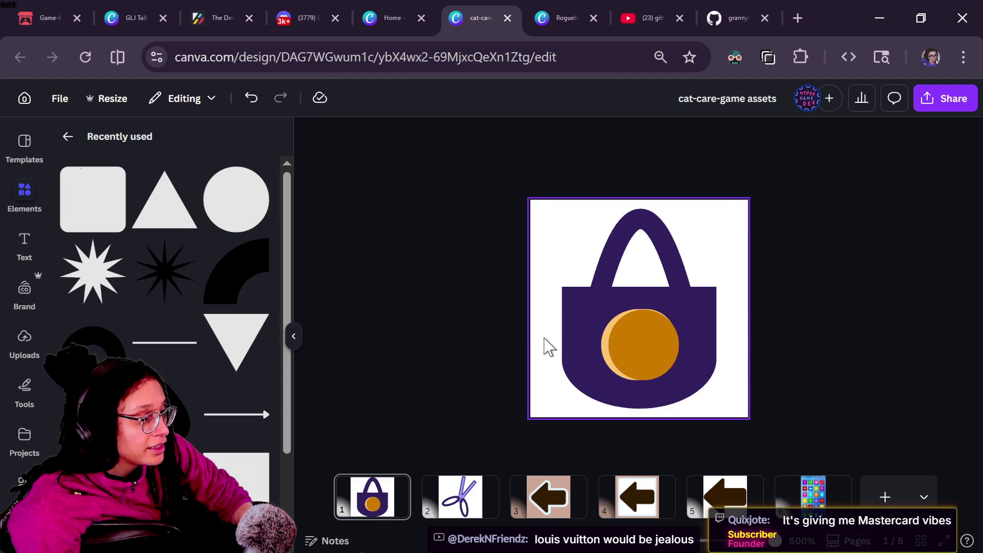
{"action": "left_click", "coordinate": [604, 354]}
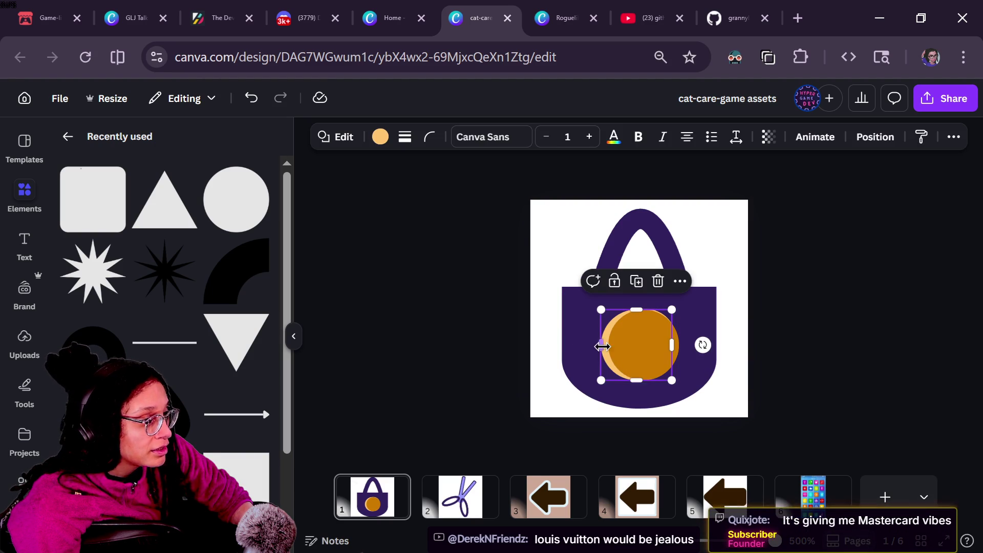
{"action": "left_click_drag", "start_coordinate": [604, 377], "coordinate": [604, 378]}
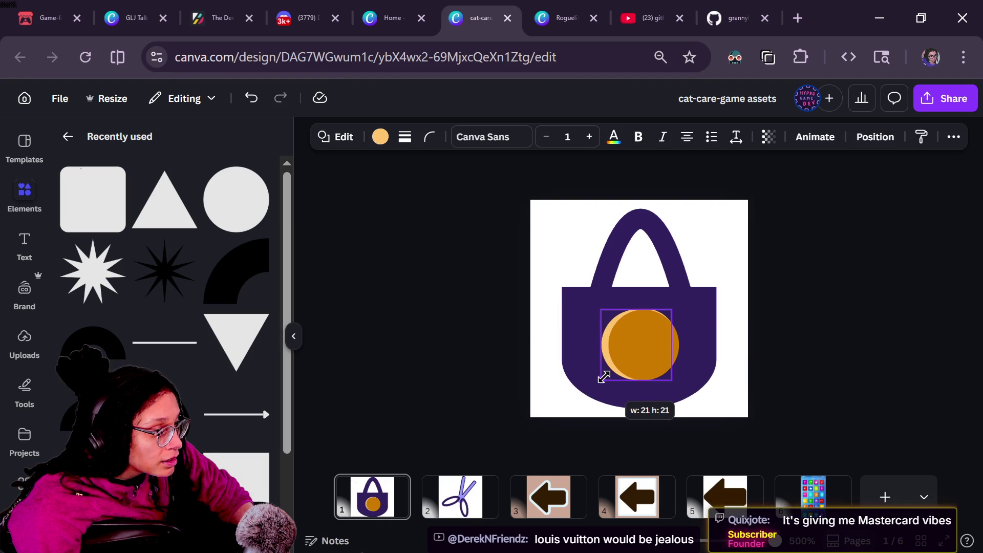
{"action": "left_click", "coordinate": [883, 381]}
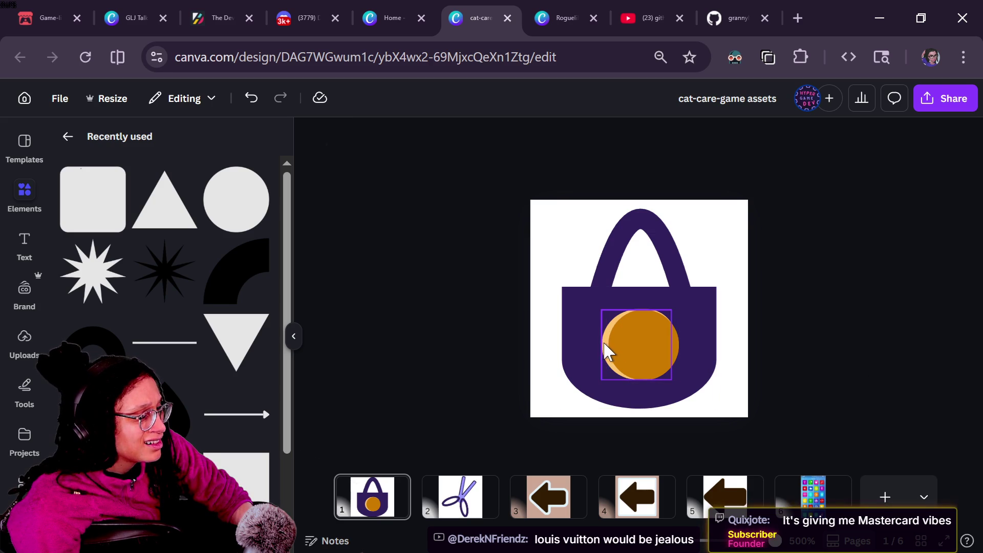
{"action": "left_click", "coordinate": [707, 358]}
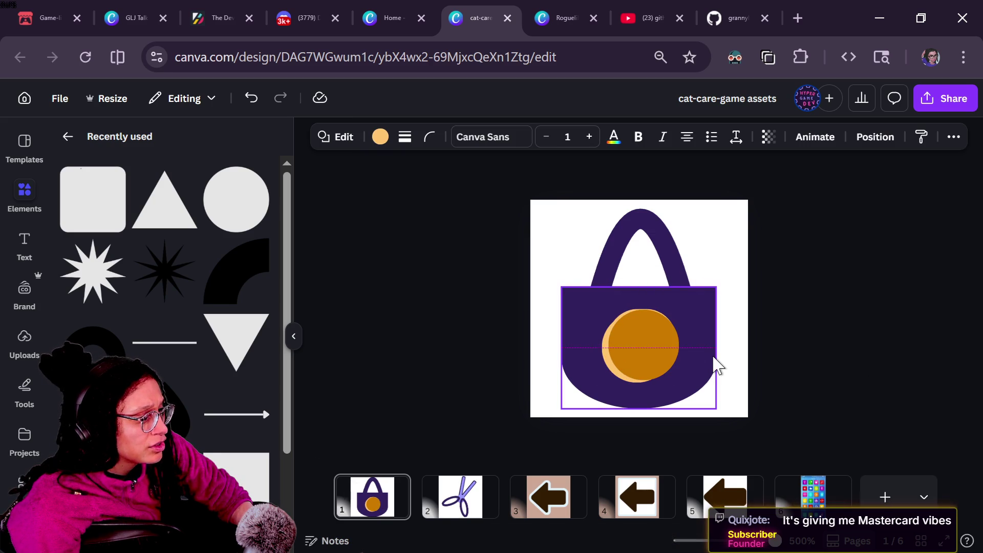
{"action": "left_click", "coordinate": [716, 365]}
{"action": "left_click_drag", "start_coordinate": [714, 356], "coordinate": [715, 356]}
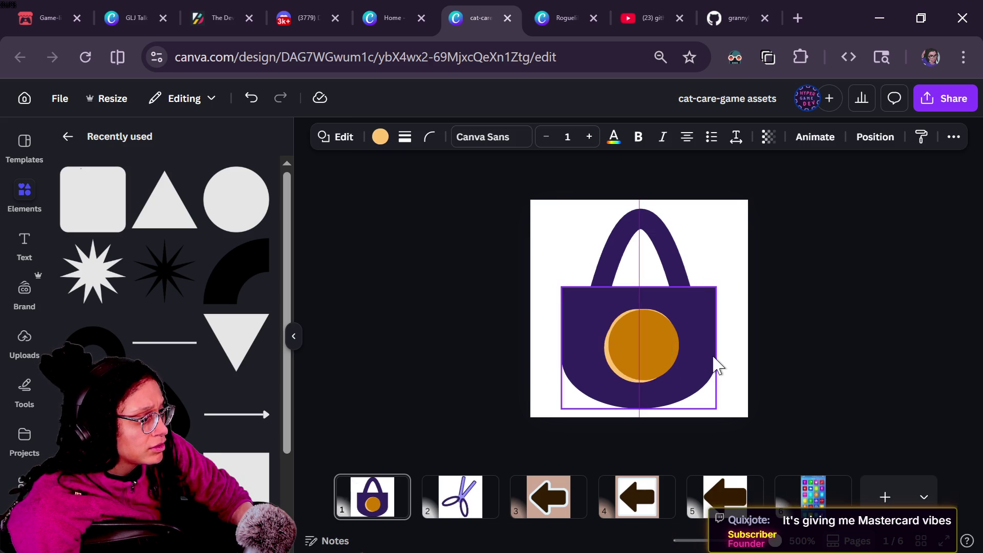
Step: Undo the circle's shift, then widen it leftward and shorten it from the top
{"action": "left_click", "coordinate": [655, 315]}
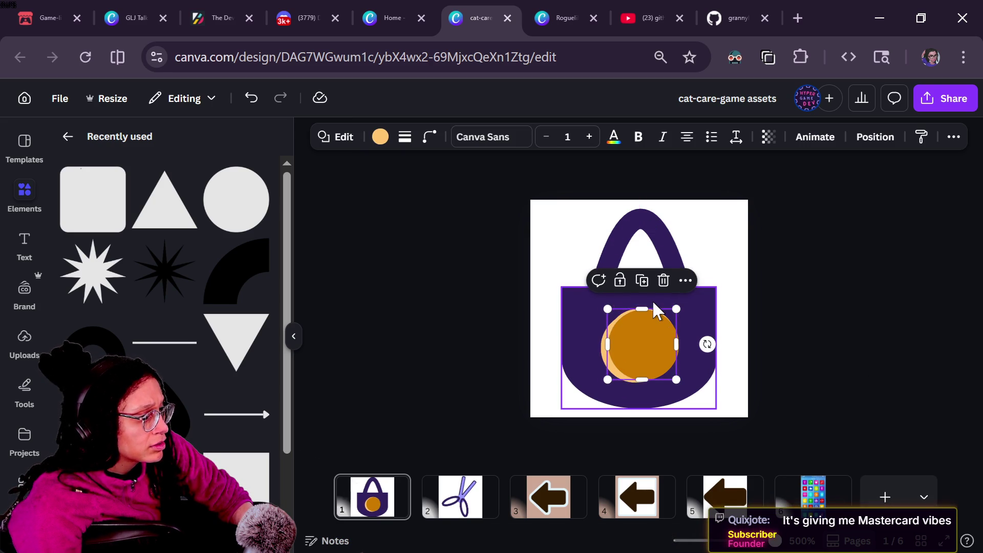
{"action": "key", "text": "ctrl+z"}
{"action": "left_click", "coordinate": [635, 326]}
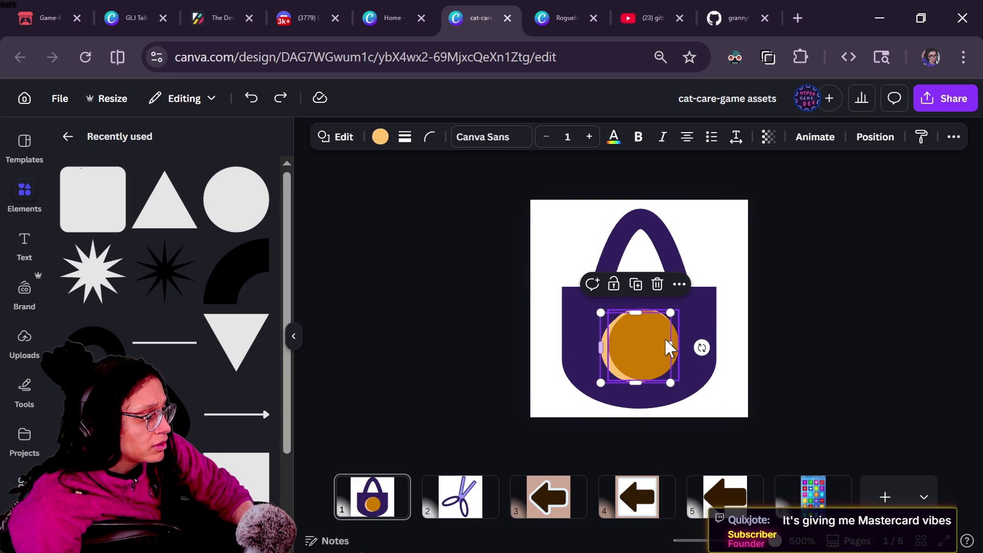
{"action": "left_click_drag", "start_coordinate": [601, 348], "coordinate": [605, 351]}
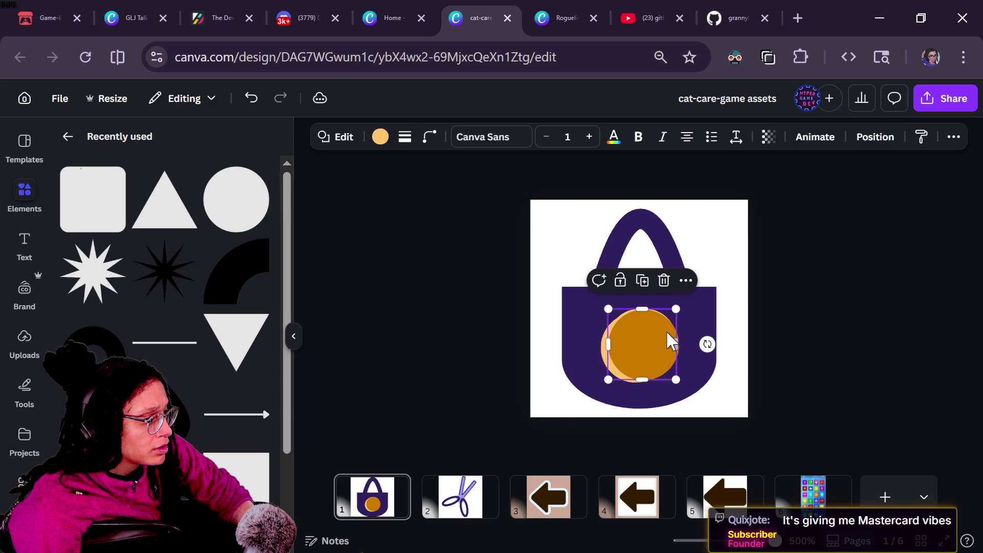
{"action": "left_click_drag", "start_coordinate": [648, 309], "coordinate": [658, 311]}
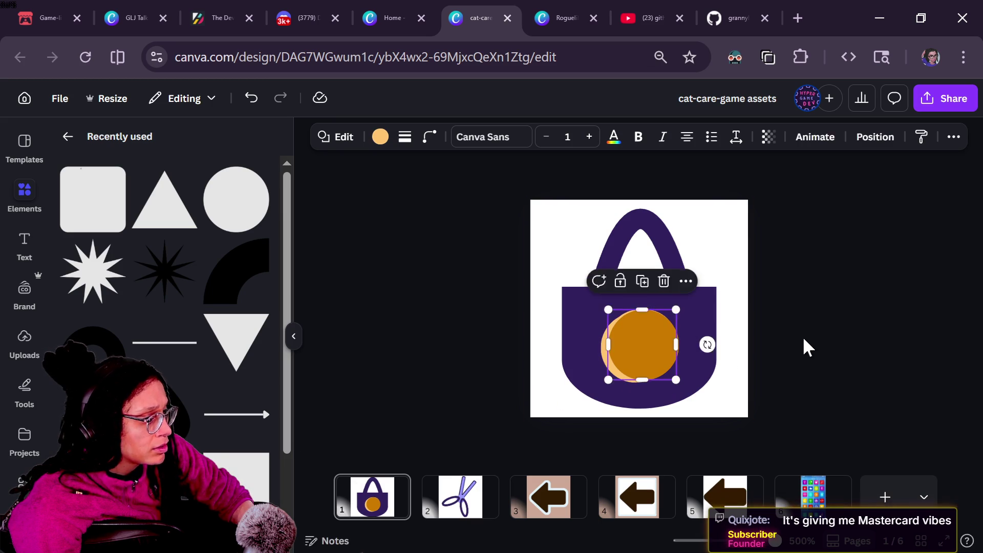
{"action": "left_click", "coordinate": [803, 345]}
{"action": "scroll", "coordinate": [803, 346], "scroll_direction": "down", "scroll_amount": 3}
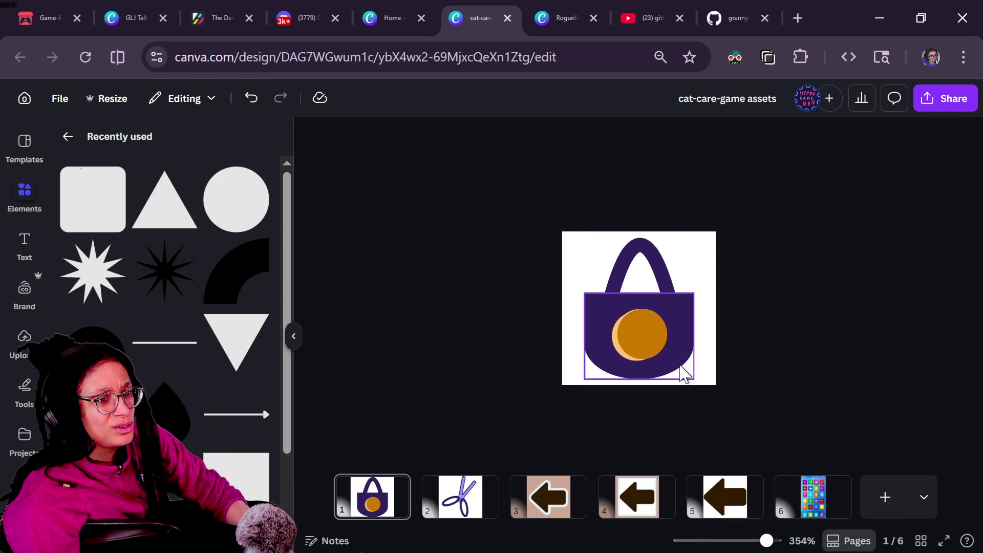
{"action": "scroll", "coordinate": [684, 374], "scroll_direction": "up", "scroll_amount": 3}
Step: Delete the orange circle and enlarge the plain purple bag to fill the page
{"action": "left_click", "coordinate": [676, 369]}
{"action": "key", "text": "Delete"}
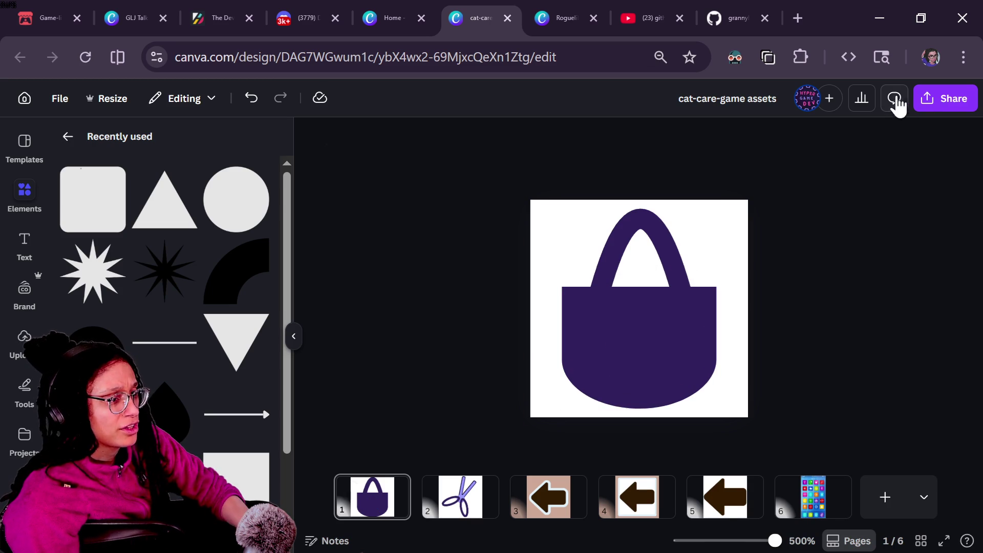
{"action": "left_click", "coordinate": [693, 253]}
{"action": "left_click_drag", "start_coordinate": [720, 204], "coordinate": [734, 199]}
{"action": "left_click", "coordinate": [921, 259]}
{"action": "scroll", "coordinate": [926, 260], "scroll_direction": "down", "scroll_amount": 1}
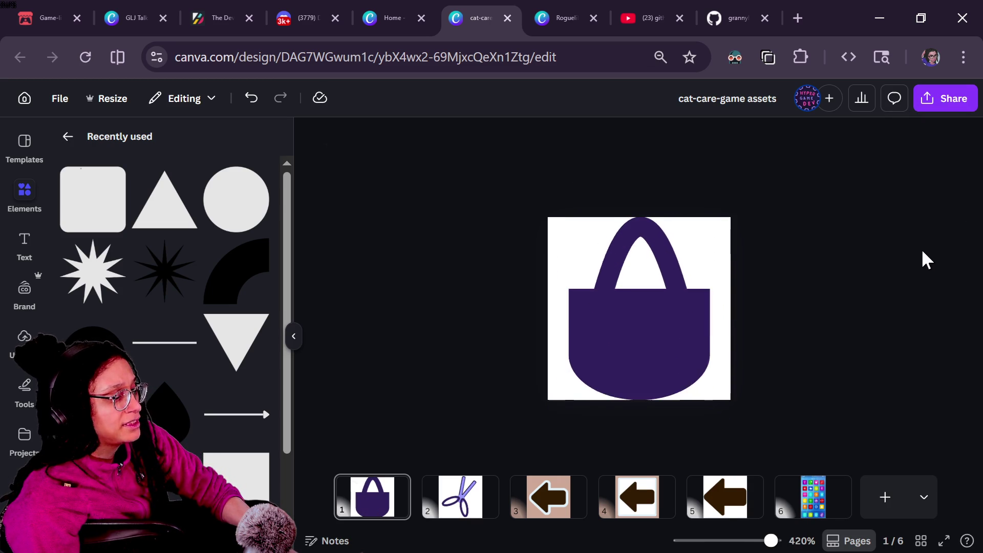
{"action": "scroll", "coordinate": [926, 260], "scroll_direction": "down", "scroll_amount": 3}
Step: Export only Page 1's tote-bag icon as a transparent PNG, then return to the Godot script
{"action": "left_click", "coordinate": [927, 102]}
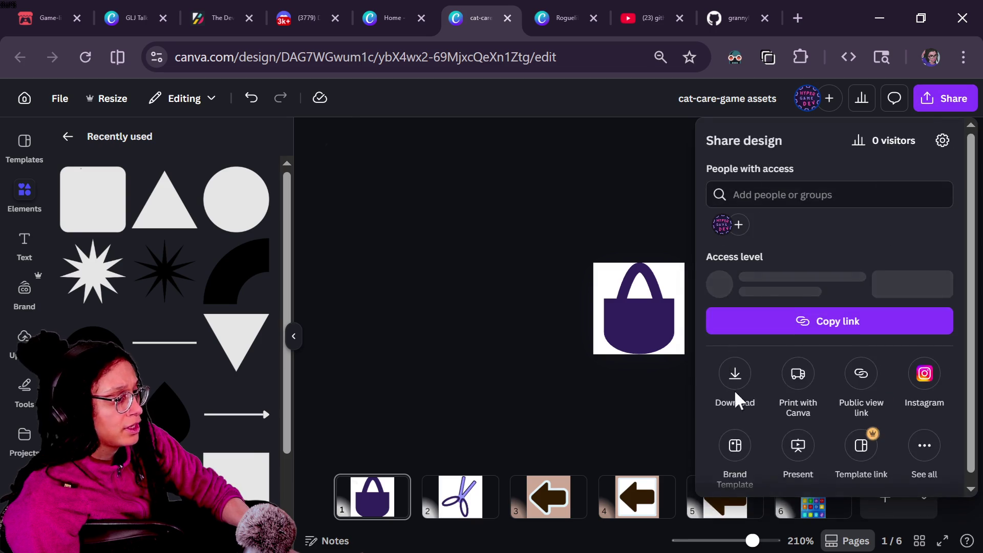
{"action": "left_click", "coordinate": [739, 401]}
{"action": "left_click", "coordinate": [772, 359]}
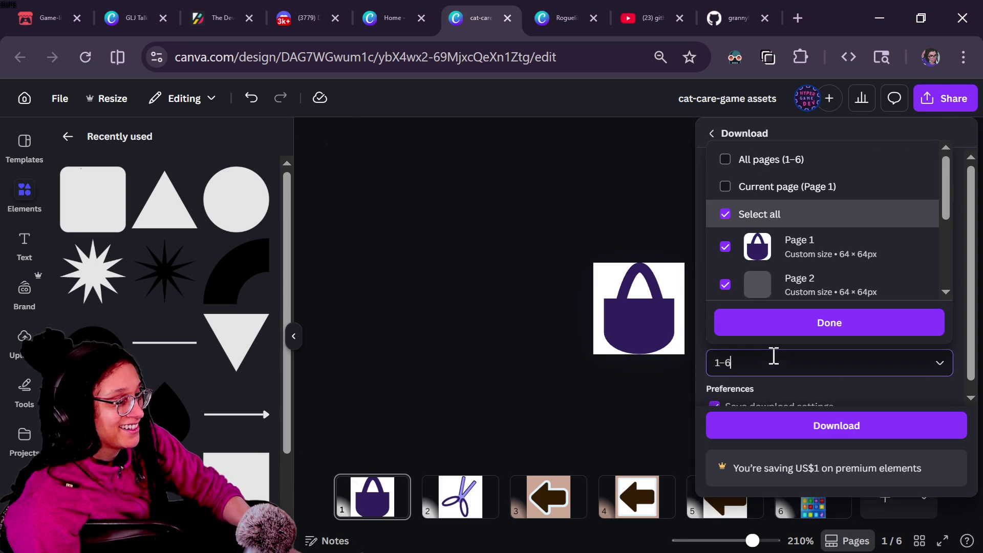
{"action": "left_click", "coordinate": [735, 161]}
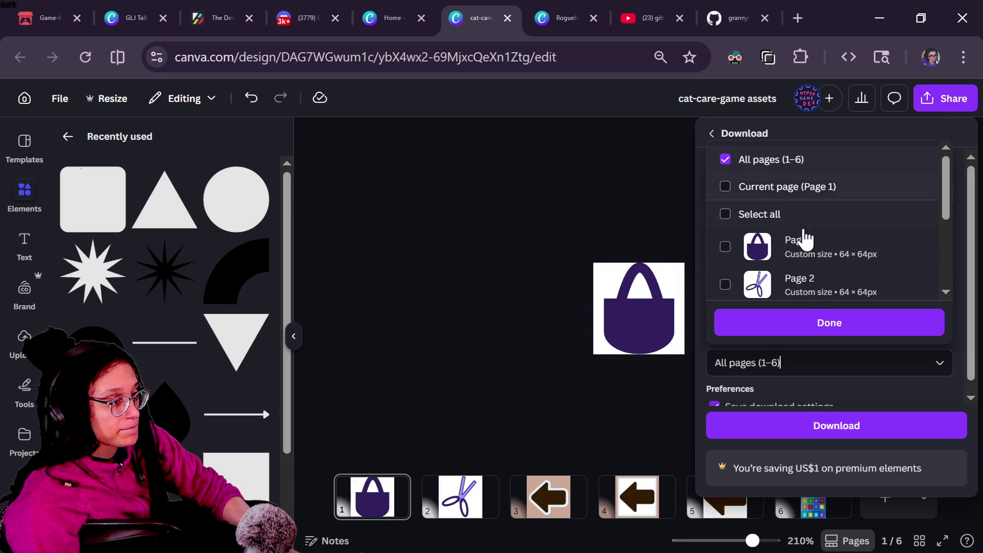
{"action": "left_click", "coordinate": [803, 240]}
{"action": "left_click", "coordinate": [823, 335]}
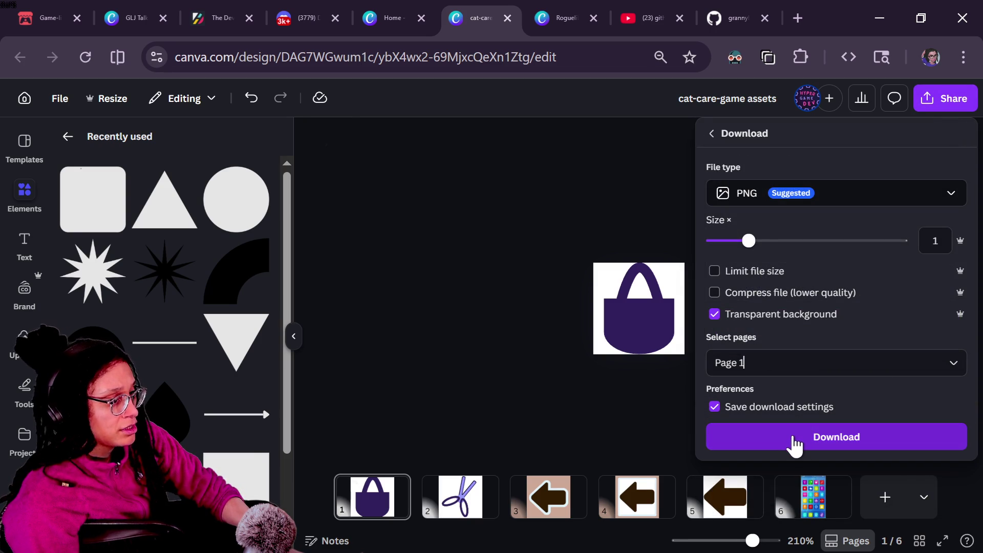
{"action": "left_click", "coordinate": [793, 439]}
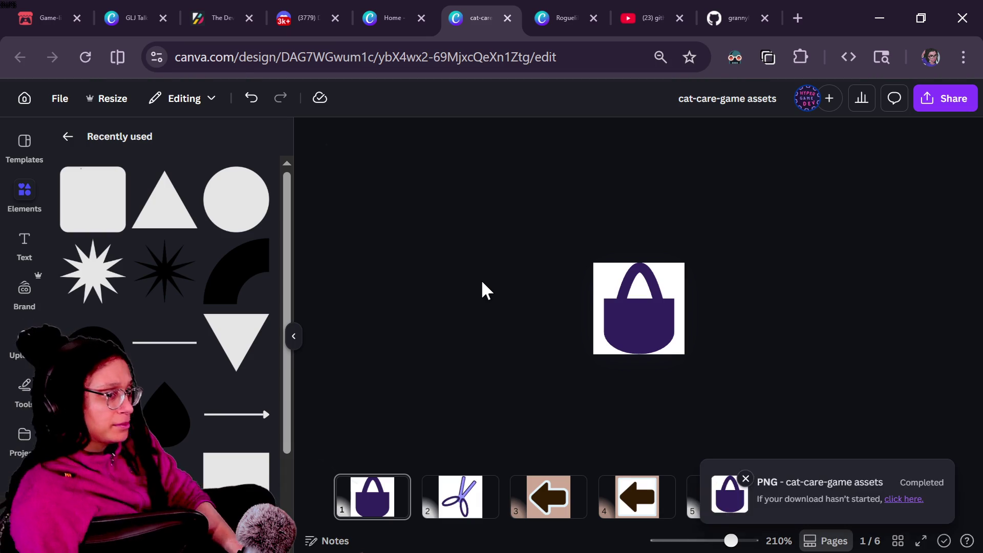
{"action": "key", "text": "alt+Tab"}
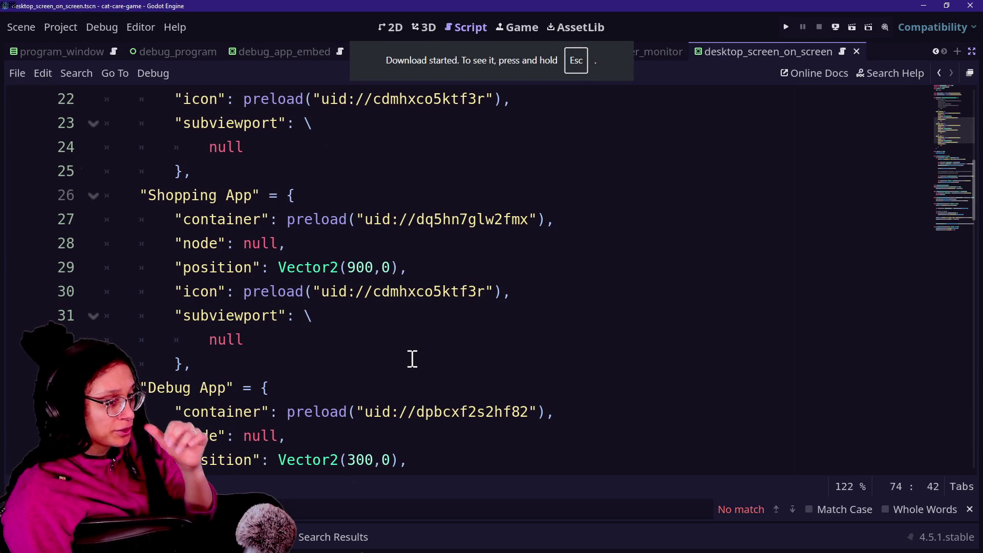
{"action": "left_click", "coordinate": [580, 267]}
{"action": "key", "text": "Down"}
{"action": "key", "text": "Down"}
{"action": "key", "text": "Down"}
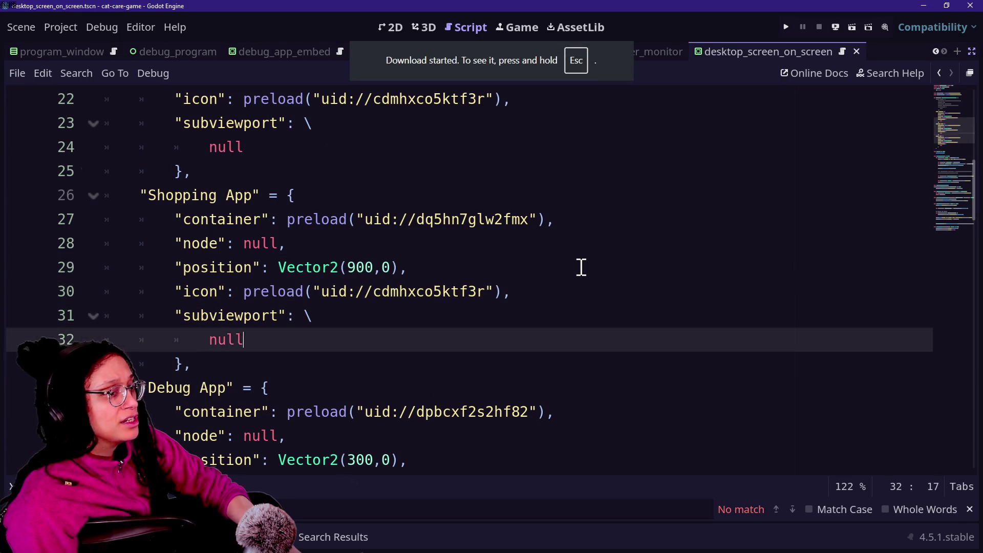
{"action": "key", "text": "Up"}
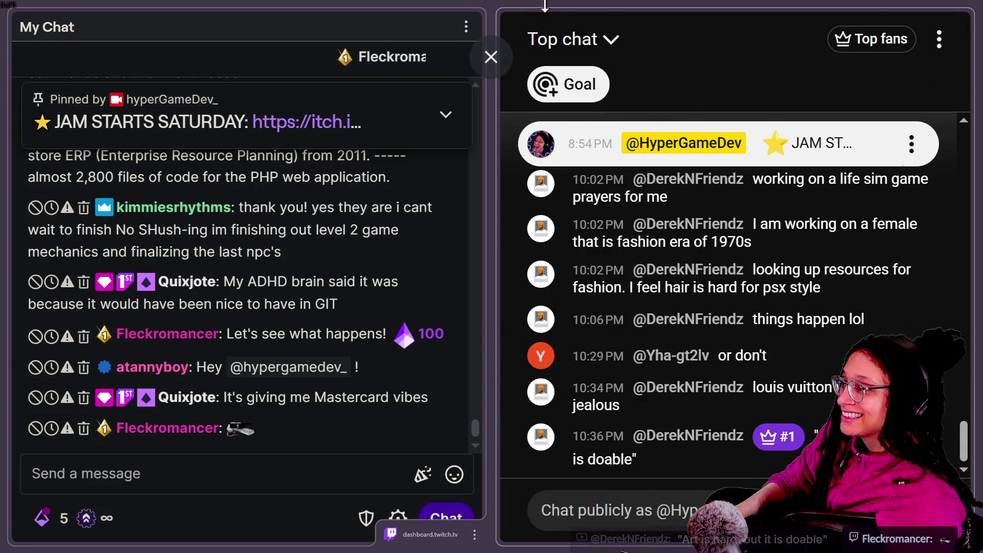
Step: Switch the YouTube chat view from Top chat to Live chat
{"action": "left_click", "coordinate": [576, 41]}
{"action": "left_click", "coordinate": [595, 144]}
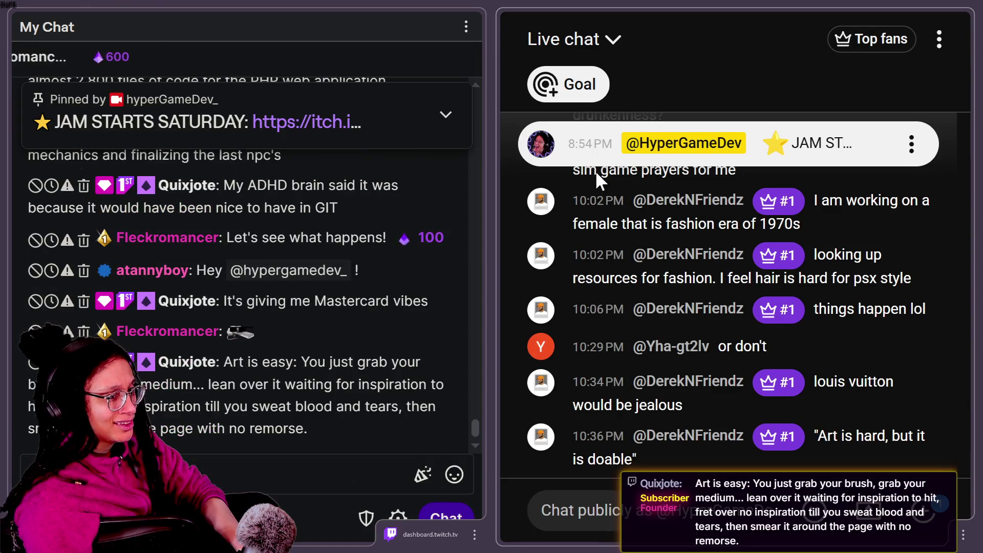
Step: Rename cat-care-game assets (2).png in Downloads to icon_shopping.png
{"action": "key", "text": "alt+Tab"}
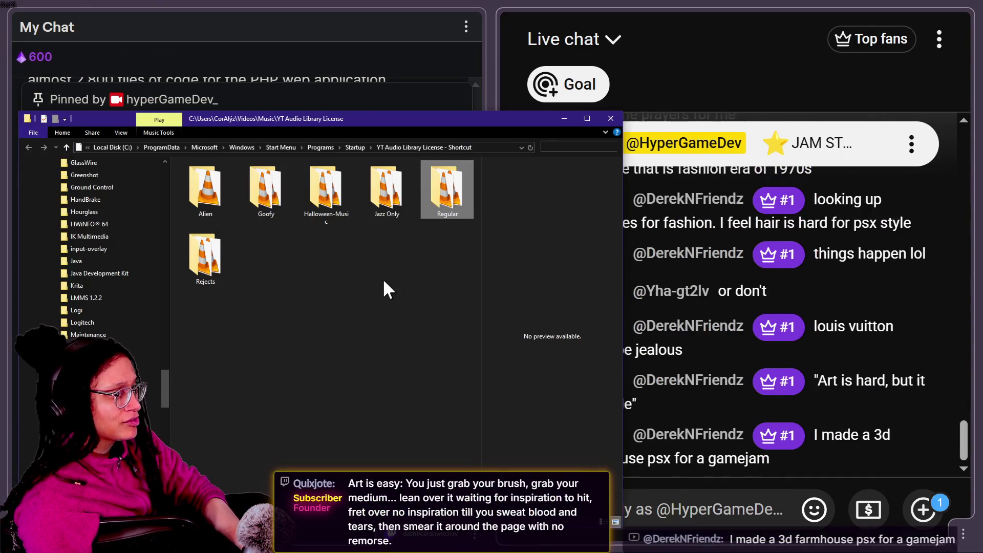
{"action": "scroll", "coordinate": [75, 271], "scroll_direction": "up", "scroll_amount": 15}
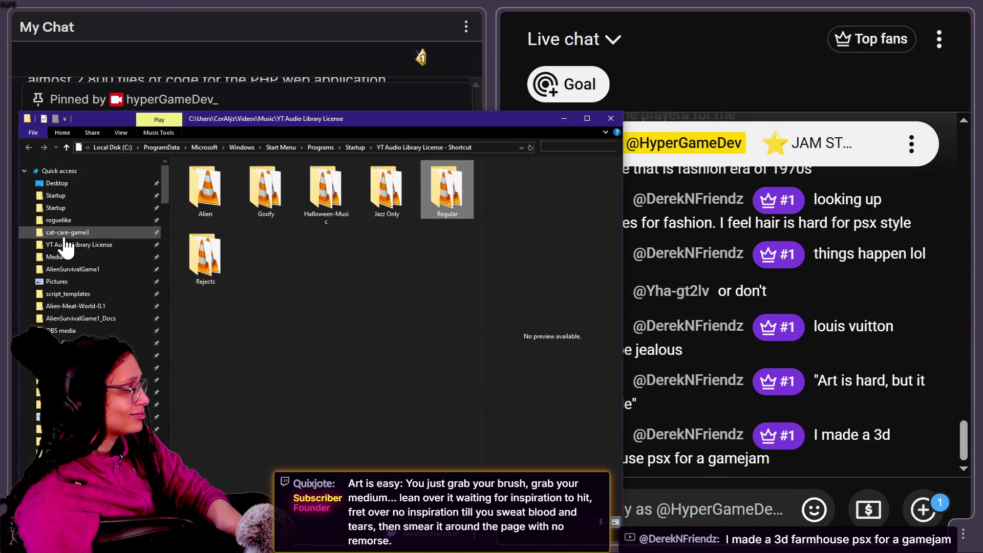
{"action": "scroll", "coordinate": [57, 303], "scroll_direction": "down", "scroll_amount": 8}
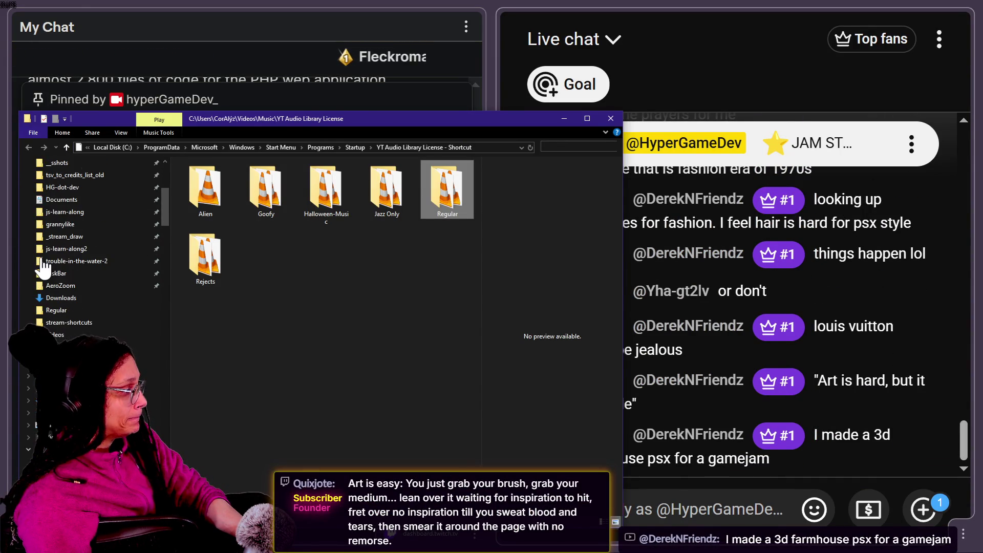
{"action": "left_click", "coordinate": [58, 298]}
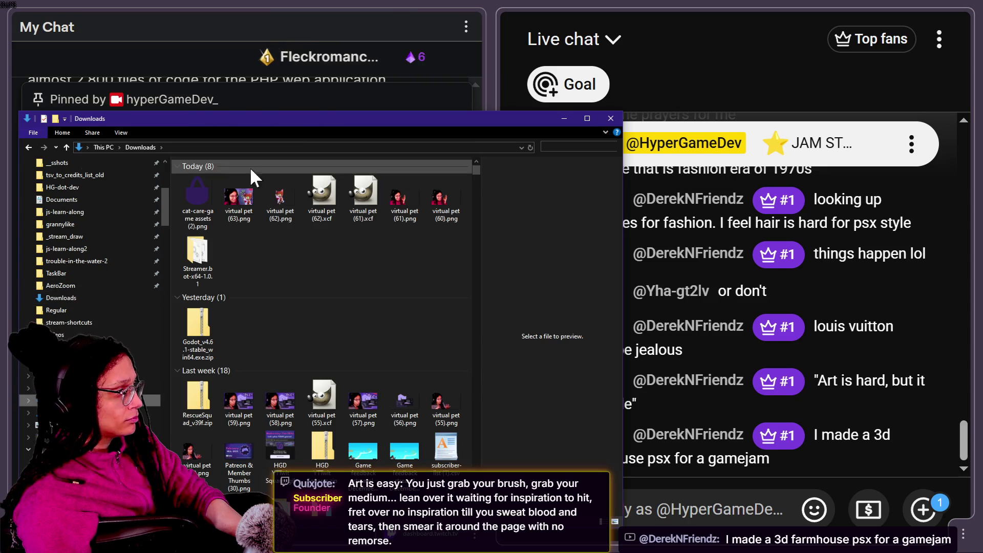
{"action": "left_click", "coordinate": [196, 177]}
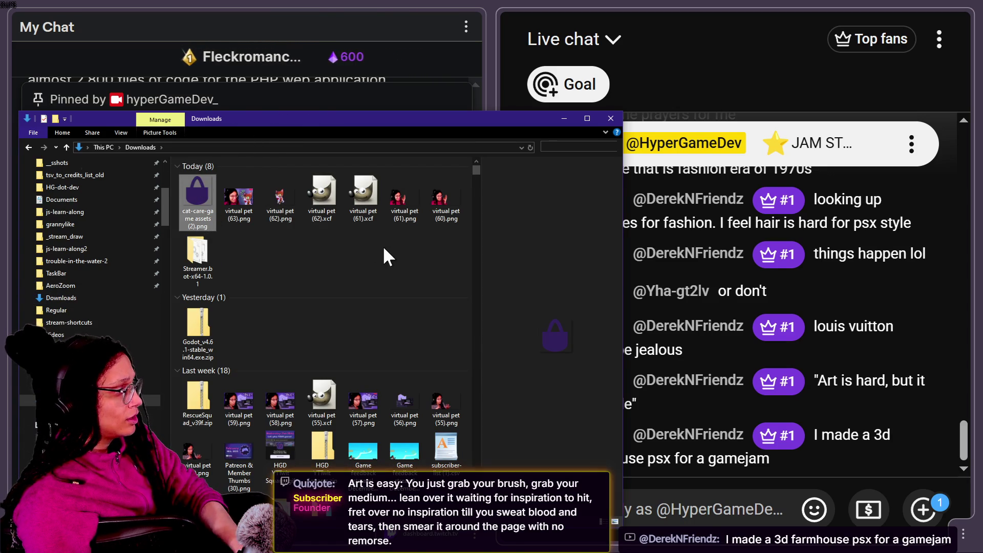
{"action": "key", "text": "F2"}
{"action": "type", "text": "shoppi"}
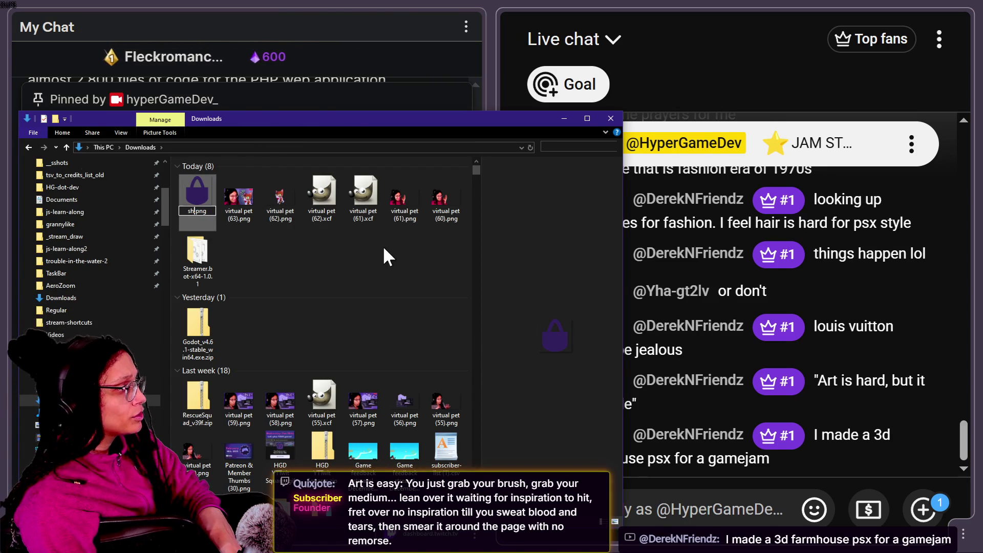
{"action": "type", "text": "ng"}
{"action": "key", "text": "Return"}
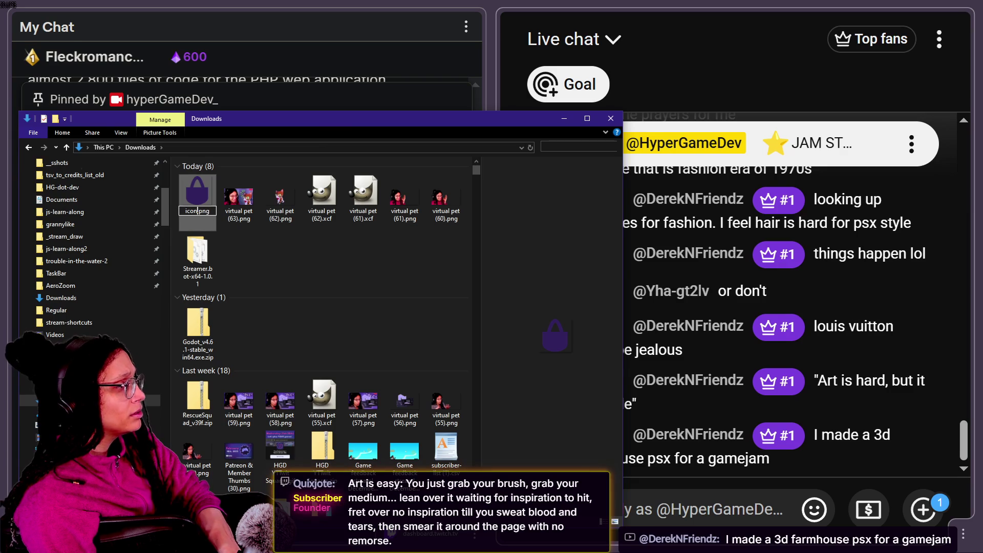
{"action": "type", "text": "_s"}
{"action": "type", "text": "hopping"}
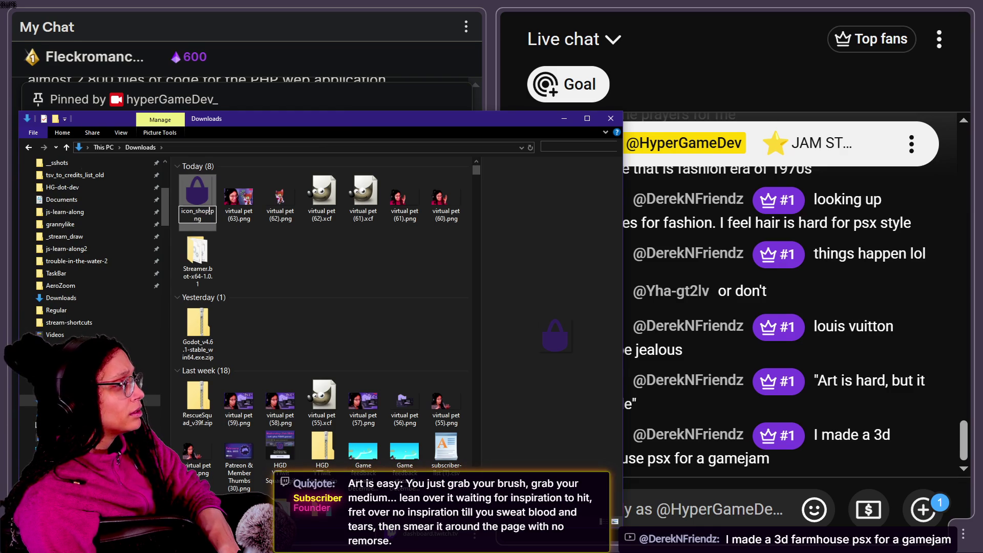
{"action": "key", "text": "Return"}
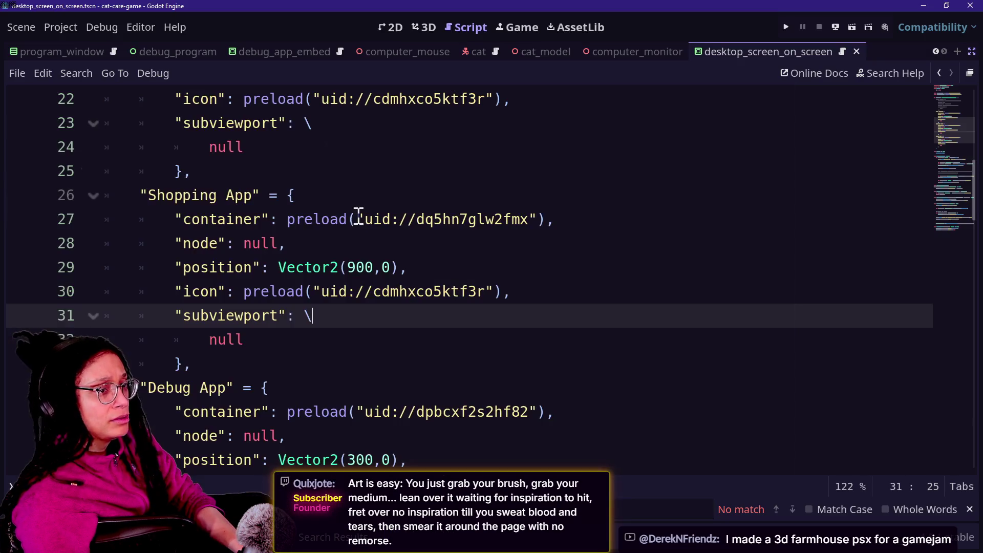
Step: Collapse the Blend Files and Embedded Games folders to reveal Images/Icons, with Downloads alongside
{"action": "left_click_drag", "start_coordinate": [315, 132], "coordinate": [613, 162]}
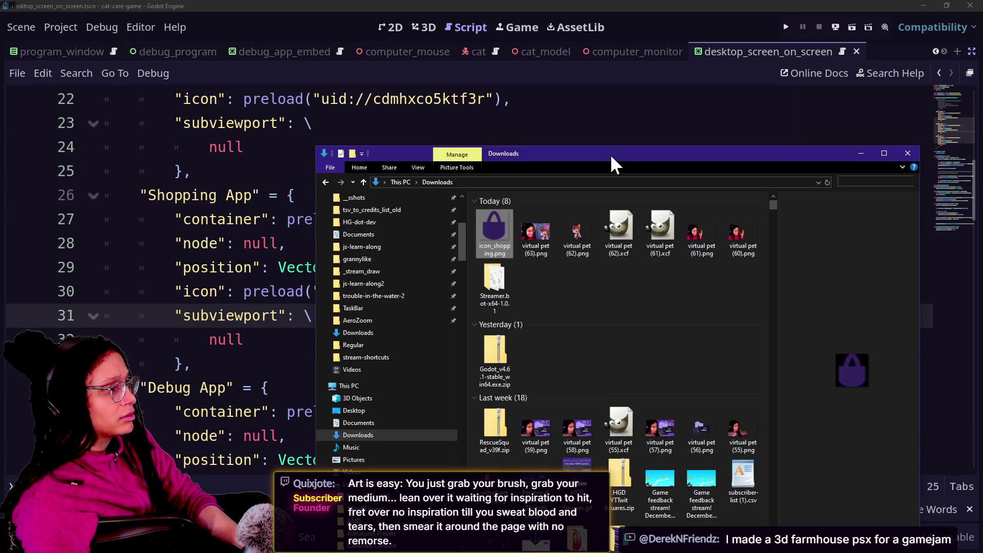
{"action": "left_click", "coordinate": [971, 51]}
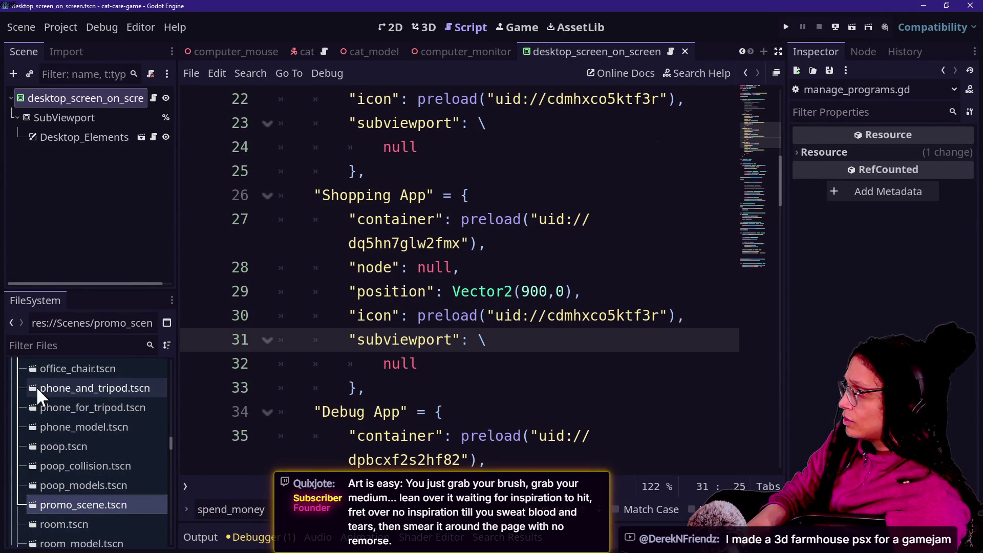
{"action": "scroll", "coordinate": [77, 512], "scroll_direction": "up", "scroll_amount": 15}
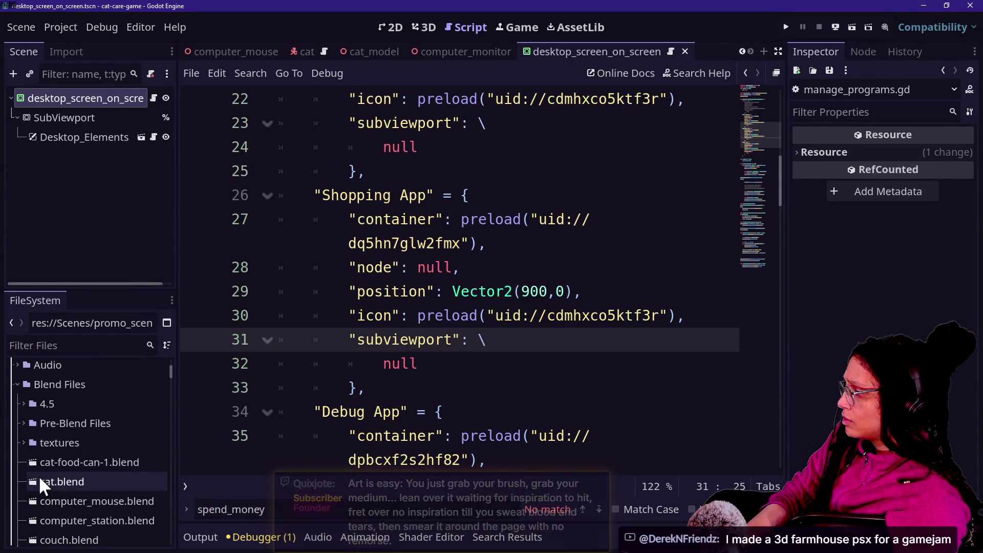
{"action": "left_click", "coordinate": [18, 383]}
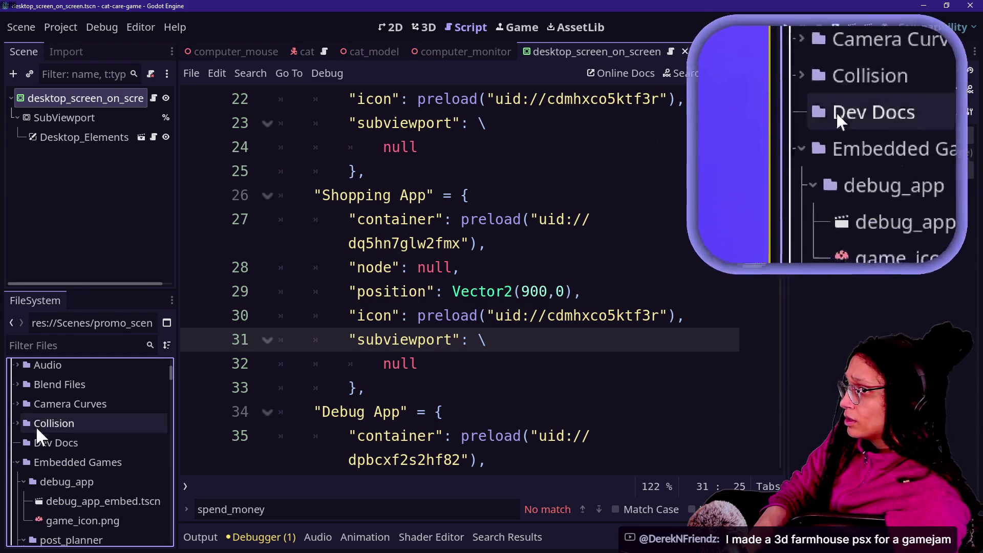
{"action": "scroll", "coordinate": [52, 507], "scroll_direction": "down", "scroll_amount": 4}
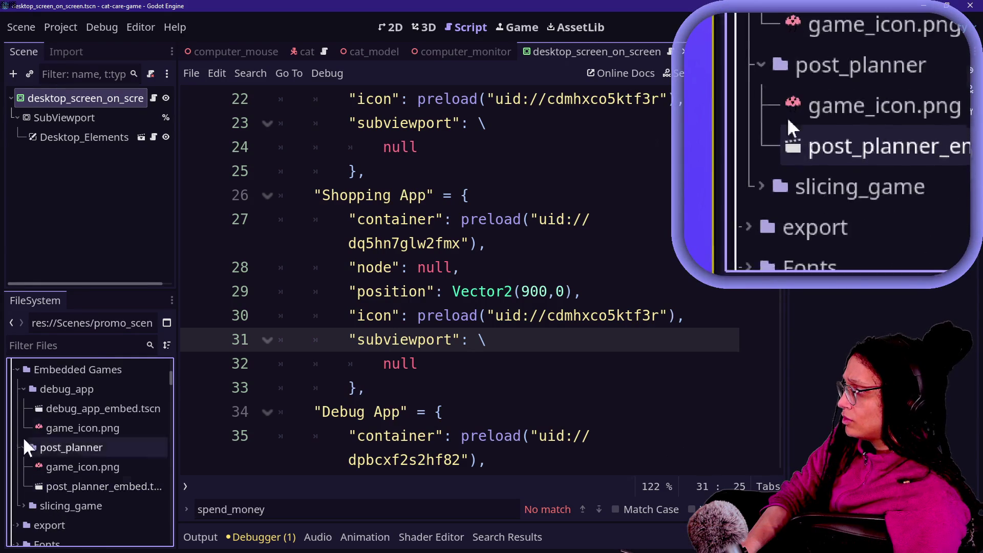
{"action": "left_click", "coordinate": [17, 373]}
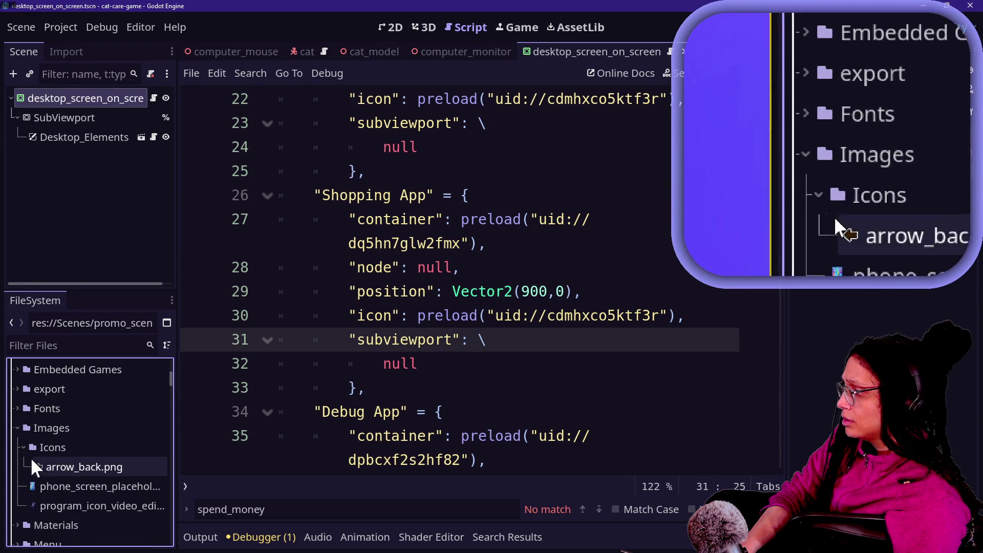
{"action": "scroll", "coordinate": [81, 475], "scroll_direction": "down", "scroll_amount": 2}
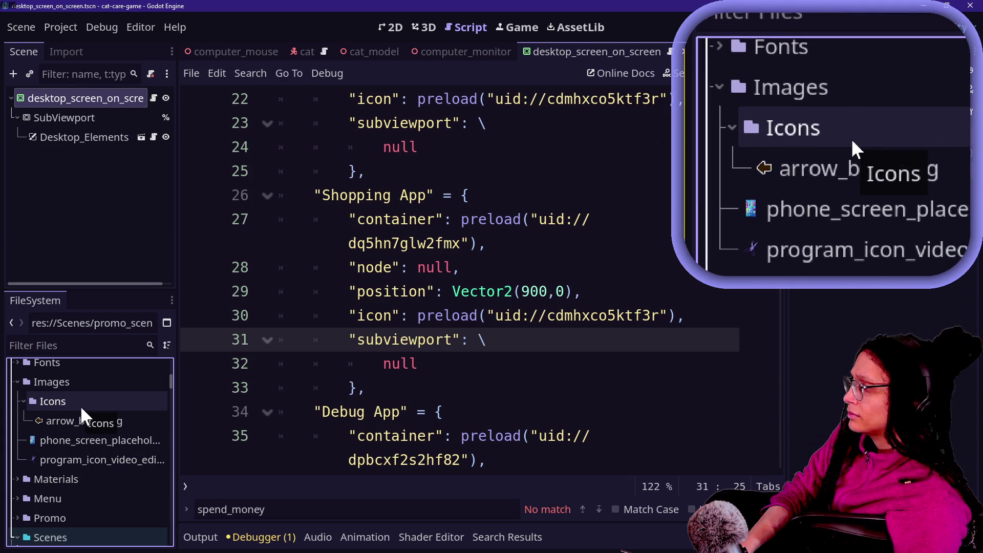
{"action": "key", "text": "alt+Tab"}
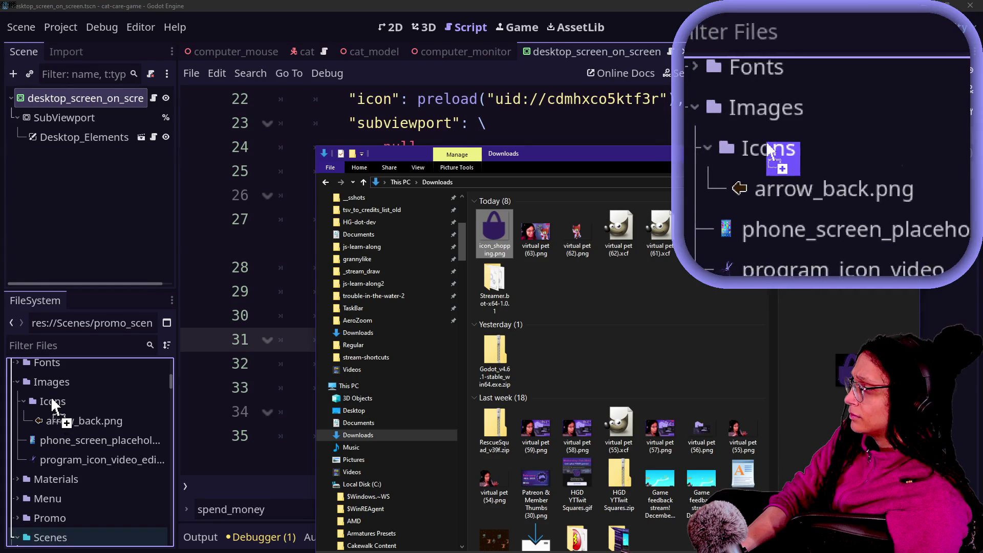
Step: Import icon_shopping.png into Images/Icons and move program_icon_video_editing.png into Icons
{"action": "mouse_move", "coordinate": [50, 396]}
{"action": "left_mouse_down"}
{"action": "mouse_move", "coordinate": [54, 380]}
{"action": "mouse_move", "coordinate": [43, 474]}
{"action": "mouse_move", "coordinate": [47, 466]}
{"action": "mouse_move", "coordinate": [62, 477]}
{"action": "left_mouse_up"}
{"action": "left_click_drag", "start_coordinate": [67, 406], "coordinate": [67, 410]}
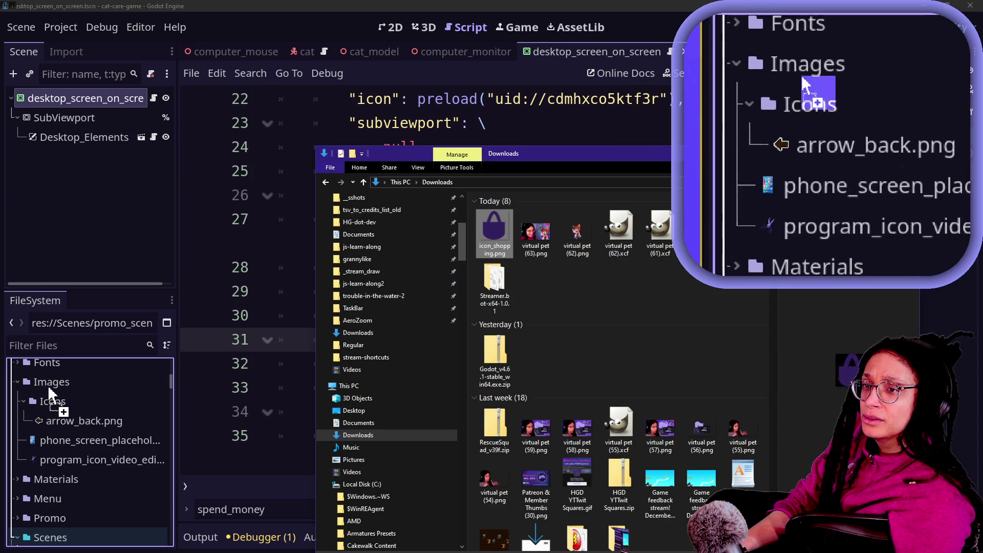
{"action": "left_click_drag", "start_coordinate": [53, 388], "coordinate": [54, 389]}
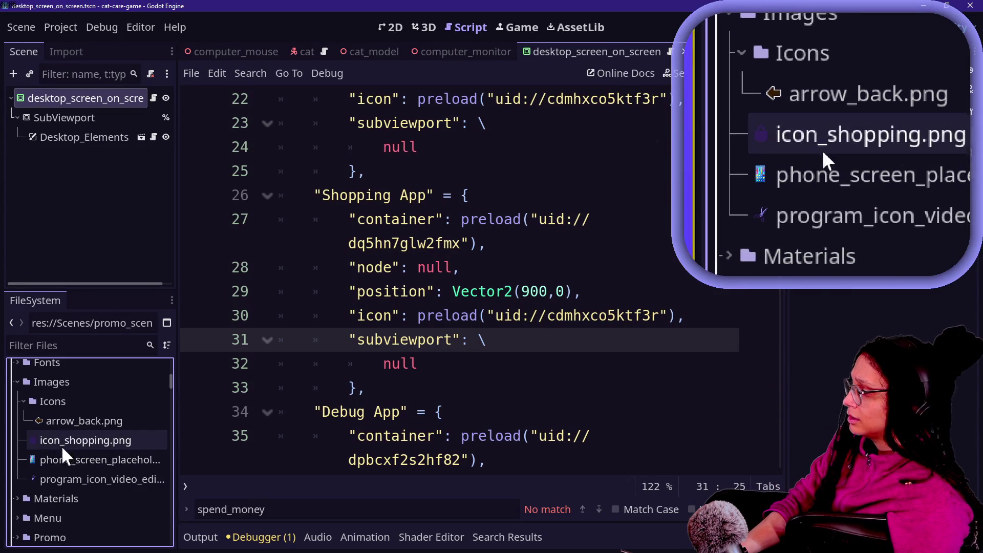
{"action": "left_click_drag", "start_coordinate": [61, 447], "coordinate": [65, 401]}
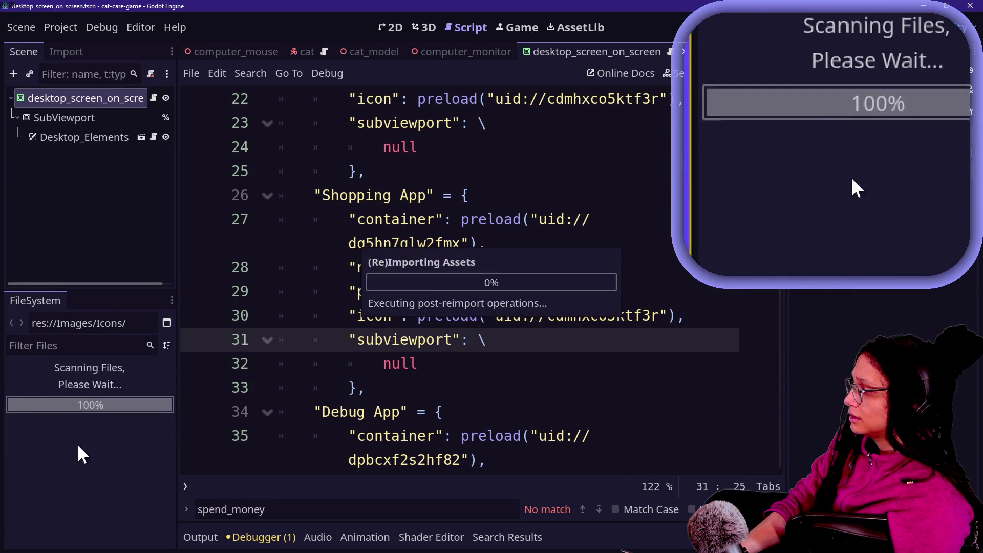
{"action": "mouse_move", "coordinate": [76, 474]}
{"action": "left_mouse_down"}
{"action": "mouse_move", "coordinate": [66, 397]}
{"action": "mouse_move", "coordinate": [64, 420]}
{"action": "mouse_move", "coordinate": [89, 415]}
{"action": "mouse_move", "coordinate": [83, 383]}
{"action": "left_mouse_up"}
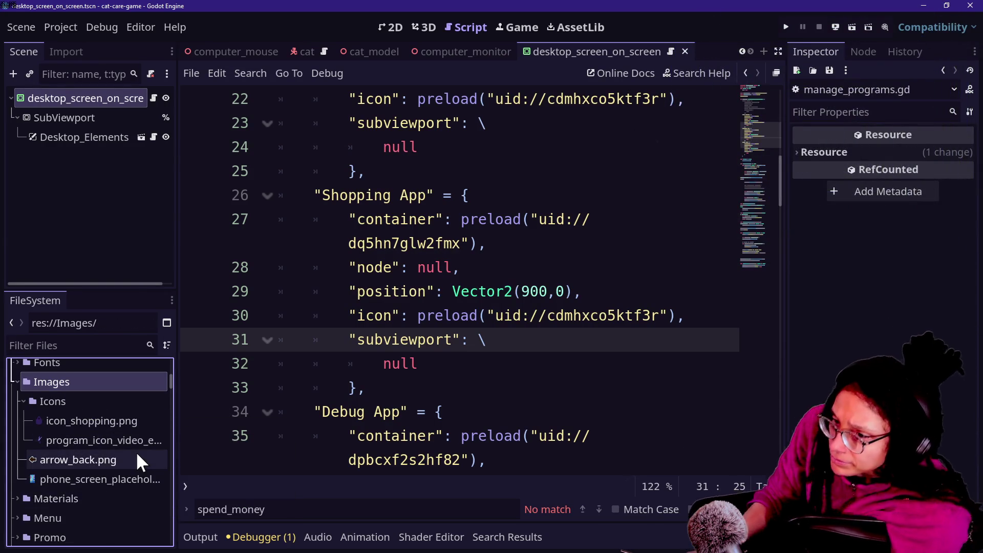
{"action": "mouse_move", "coordinate": [137, 455]}
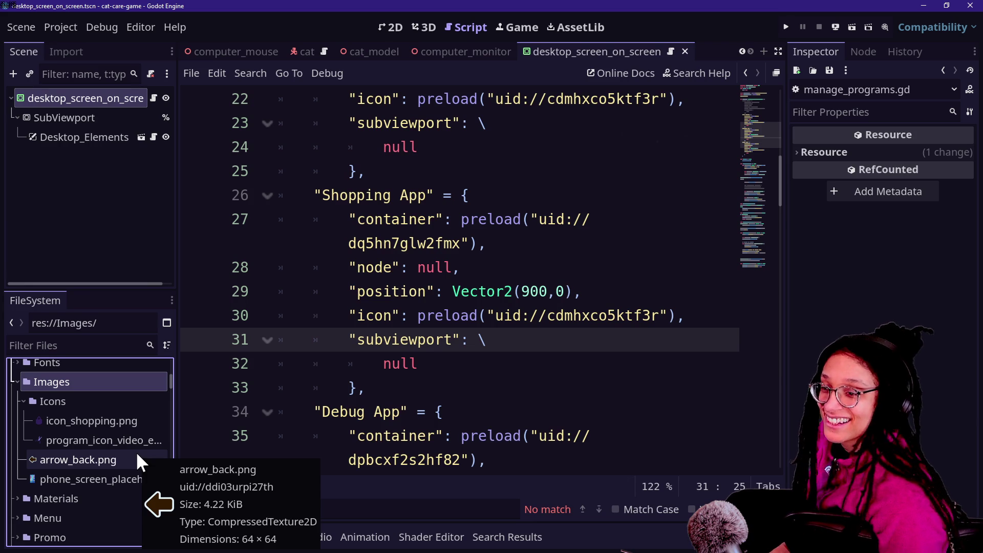
{"action": "left_click", "coordinate": [565, 291]}
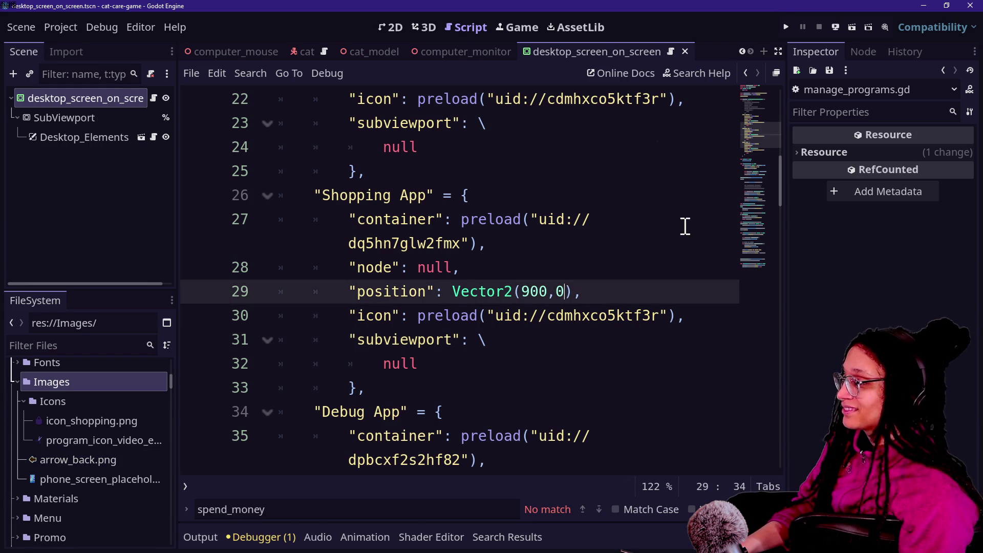
{"action": "key", "text": "Down"}
{"action": "key", "text": "Down"}
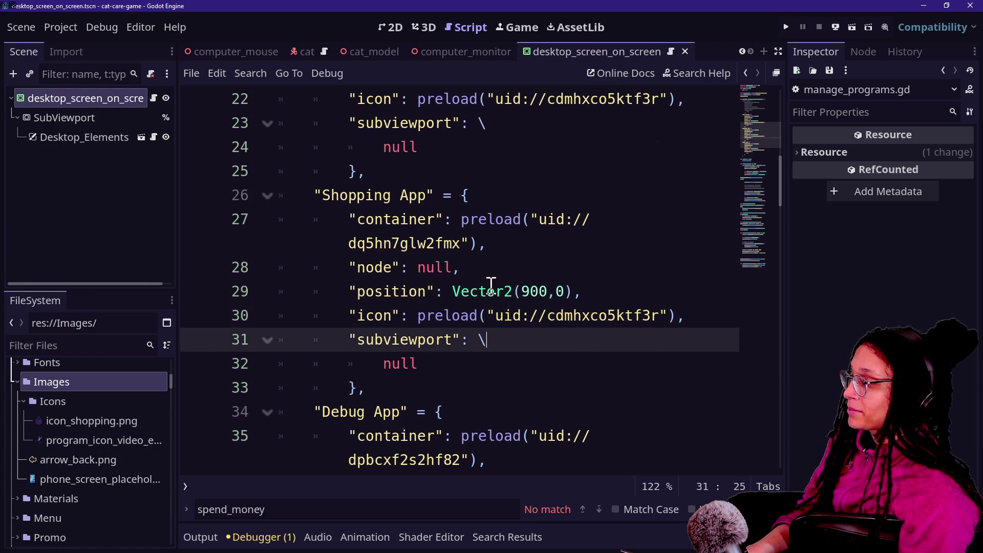
{"action": "key", "text": "Up"}
{"action": "key", "text": "Up"}
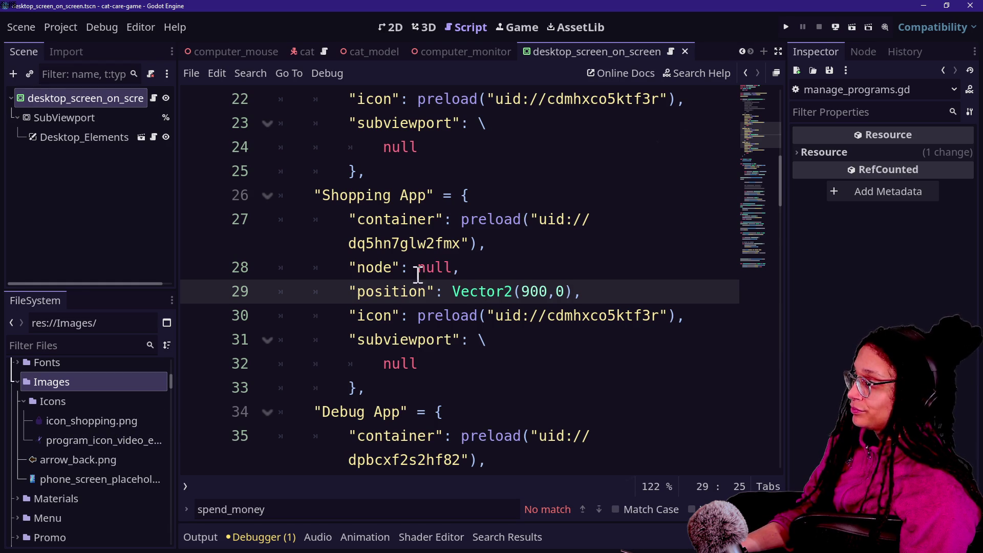
{"action": "left_click_drag", "start_coordinate": [494, 315], "coordinate": [670, 313]}
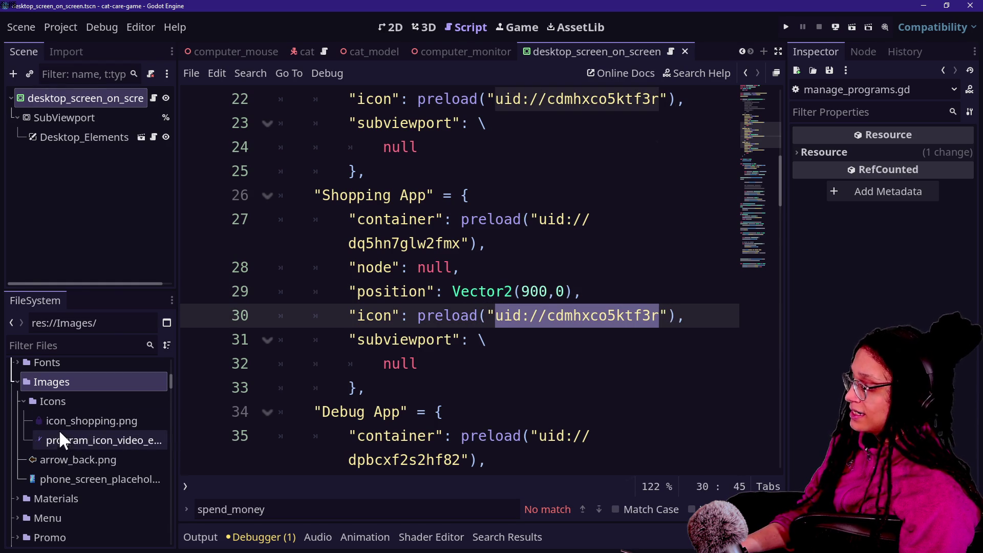
Step: Replace the old uid on the Shopping App icon line with icon_shopping.png's uid://cy0xr6cncamrm, then save
{"action": "right_click", "coordinate": [75, 421]}
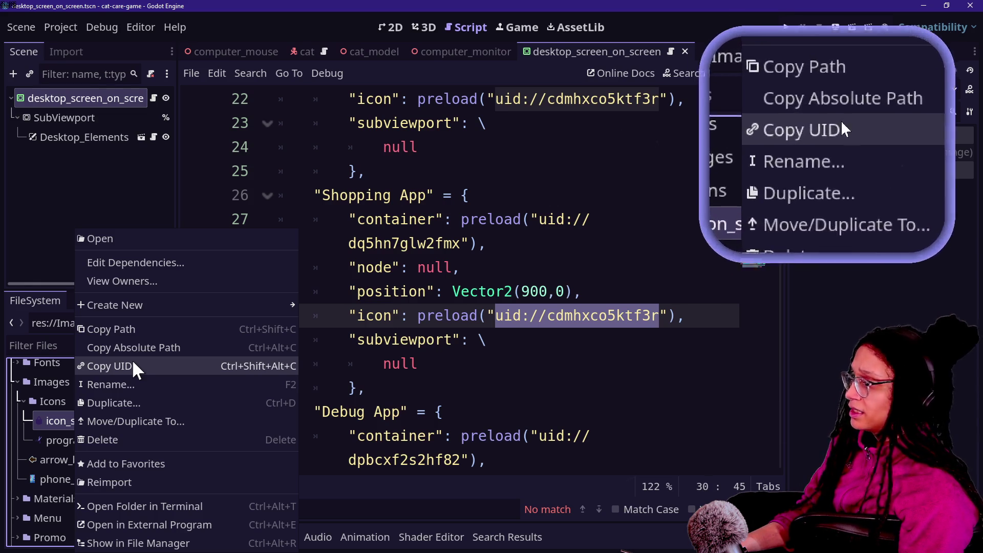
{"action": "left_click", "coordinate": [119, 368]}
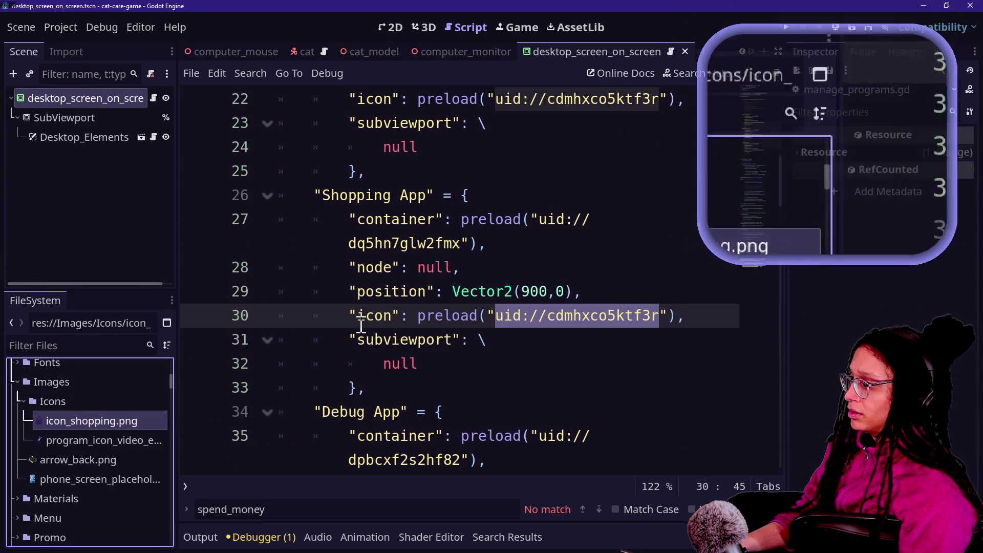
{"action": "left_click", "coordinate": [487, 317]}
{"action": "mouse_move", "coordinate": [493, 316]}
{"action": "left_mouse_down"}
{"action": "mouse_move", "coordinate": [542, 324]}
{"action": "mouse_move", "coordinate": [658, 317]}
{"action": "left_mouse_up"}
{"action": "type", "text": "uid://cy0xr6cncamrm"}
{"action": "left_click", "coordinate": [419, 302]}
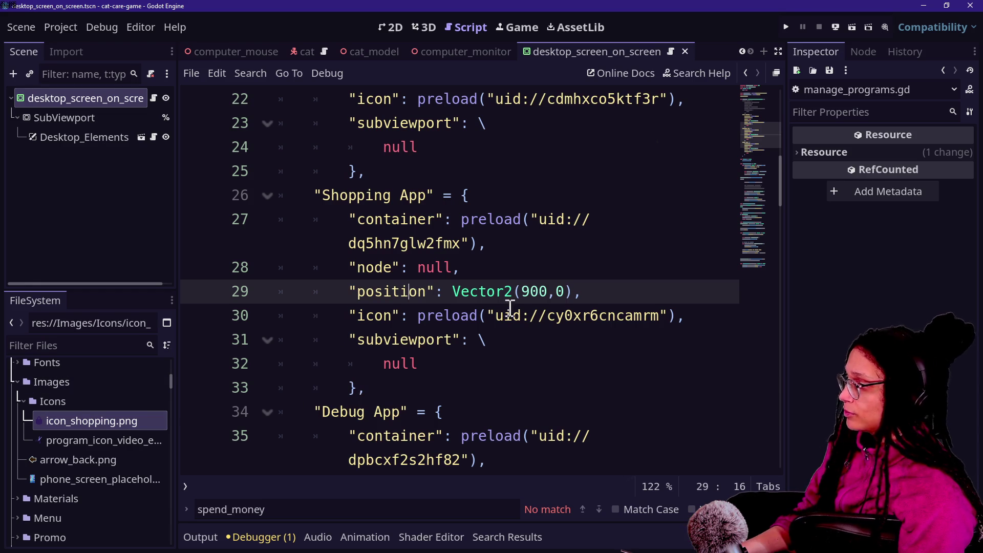
{"action": "key", "text": "ctrl+s"}
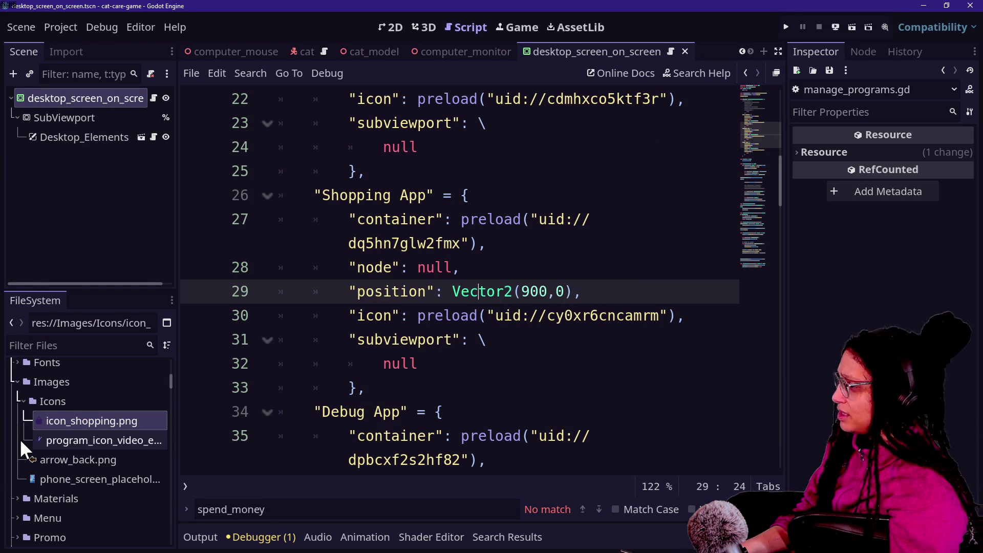
Step: Expand the Embedded Games folder and select the debug_app_embed.tscn scene
{"action": "scroll", "coordinate": [57, 358], "scroll_direction": "up", "scroll_amount": 3}
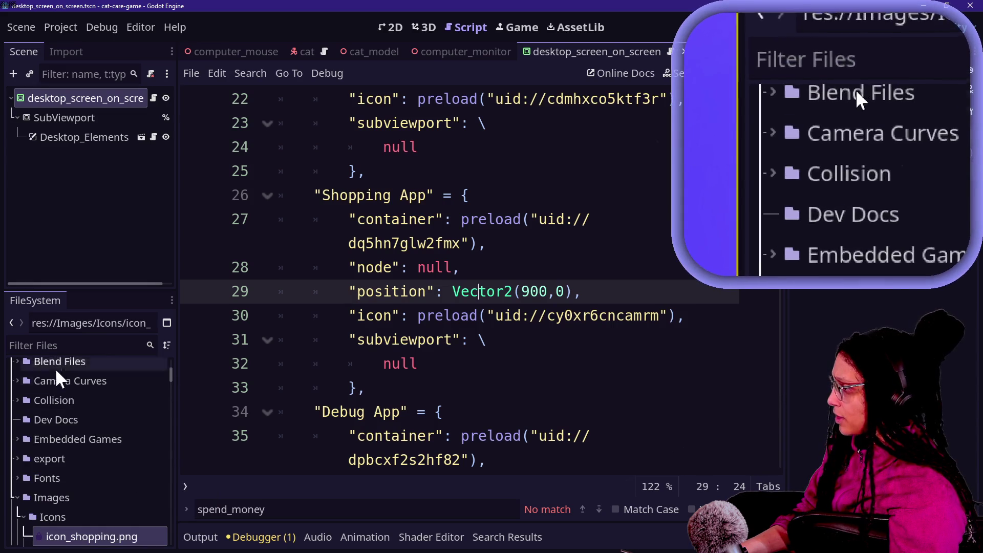
{"action": "scroll", "coordinate": [44, 392], "scroll_direction": "up", "scroll_amount": 1}
{"action": "double_click", "coordinate": [54, 466]}
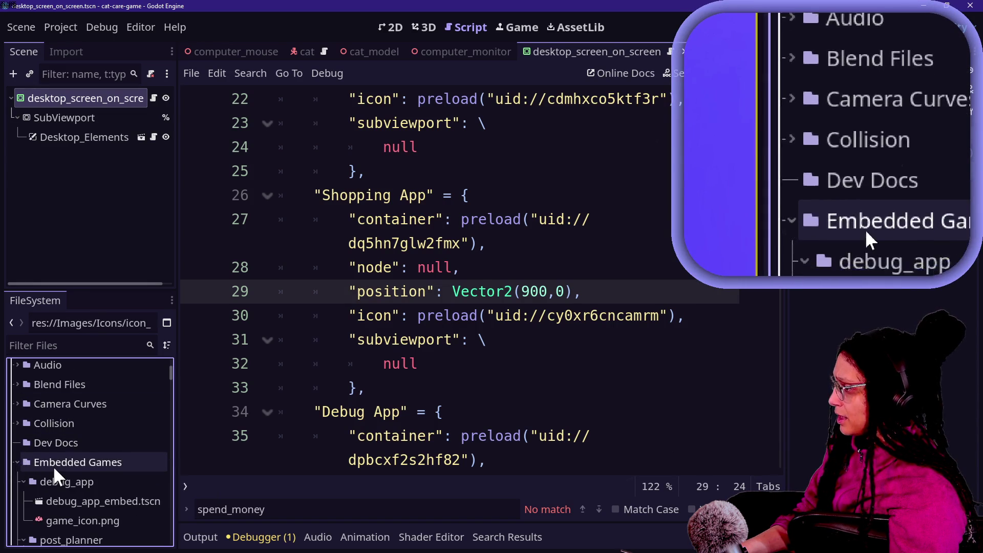
{"action": "scroll", "coordinate": [53, 465], "scroll_direction": "down", "scroll_amount": 3}
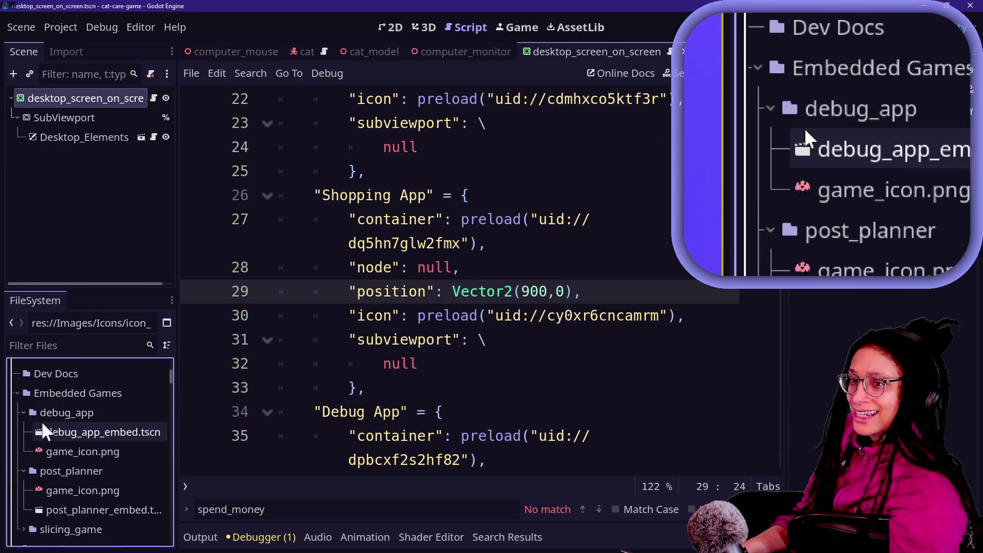
{"action": "mouse_move", "coordinate": [50, 424]}
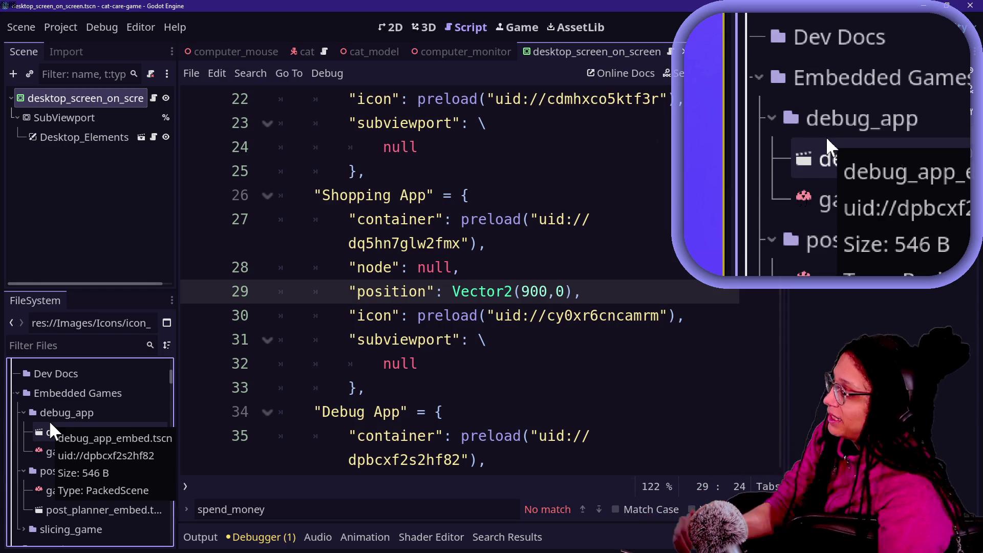
{"action": "scroll", "coordinate": [52, 421], "scroll_direction": "down", "scroll_amount": 2}
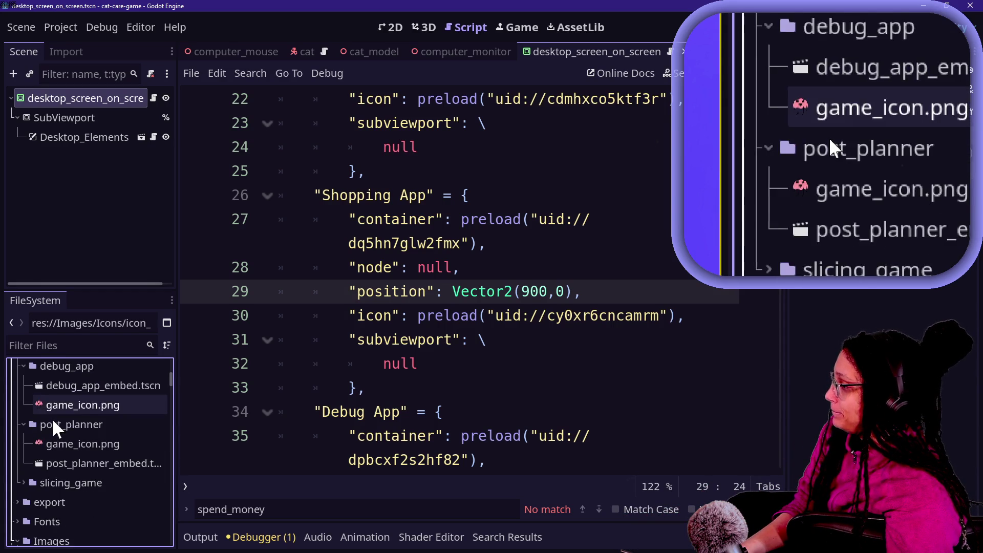
{"action": "scroll", "coordinate": [51, 418], "scroll_direction": "up", "scroll_amount": 1}
{"action": "scroll", "coordinate": [49, 406], "scroll_direction": "up", "scroll_amount": 1}
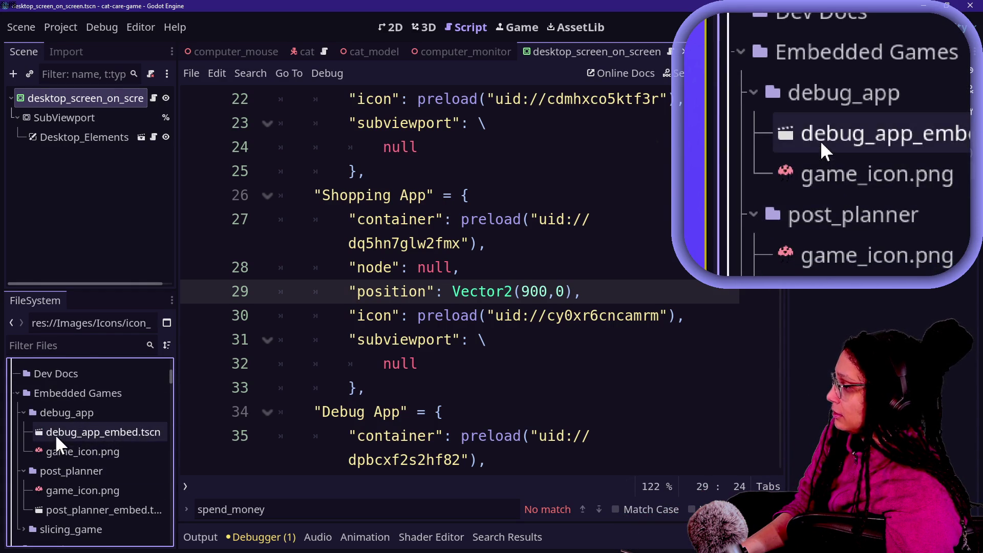
{"action": "left_click", "coordinate": [55, 433]}
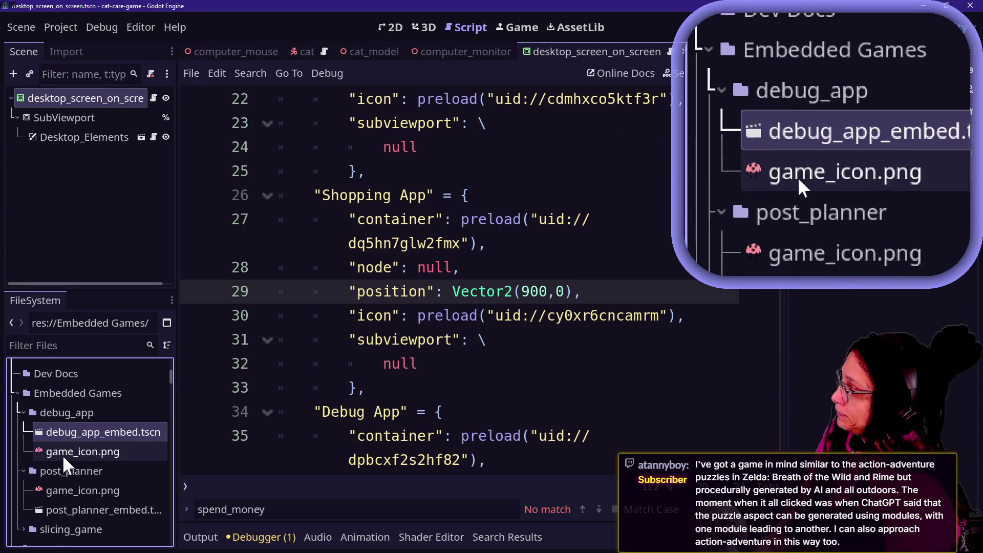
{"action": "mouse_move", "coordinate": [63, 434]}
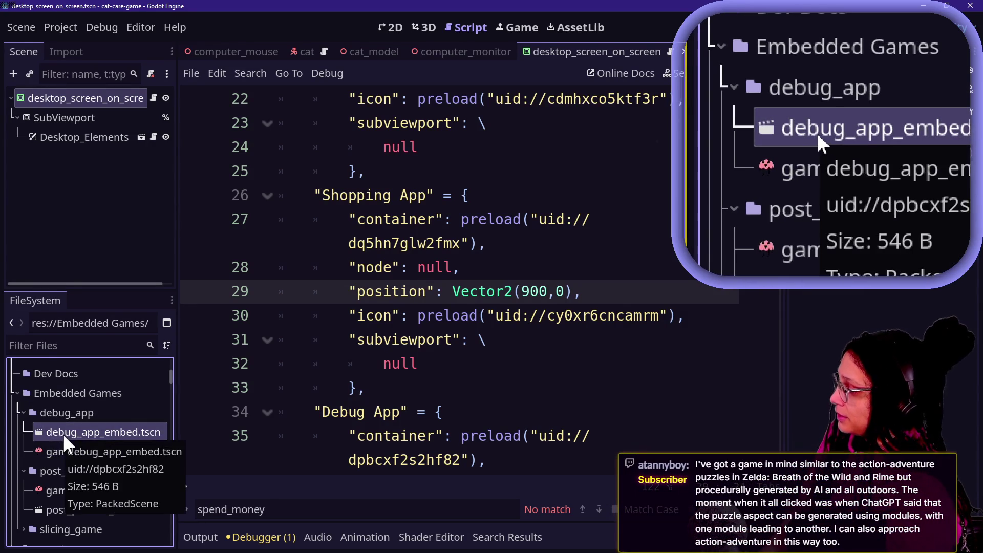
Step: Duplicate debug_app_embed.tscn under the name shopping_app.tscn
{"action": "key", "text": "ctrl+d"}
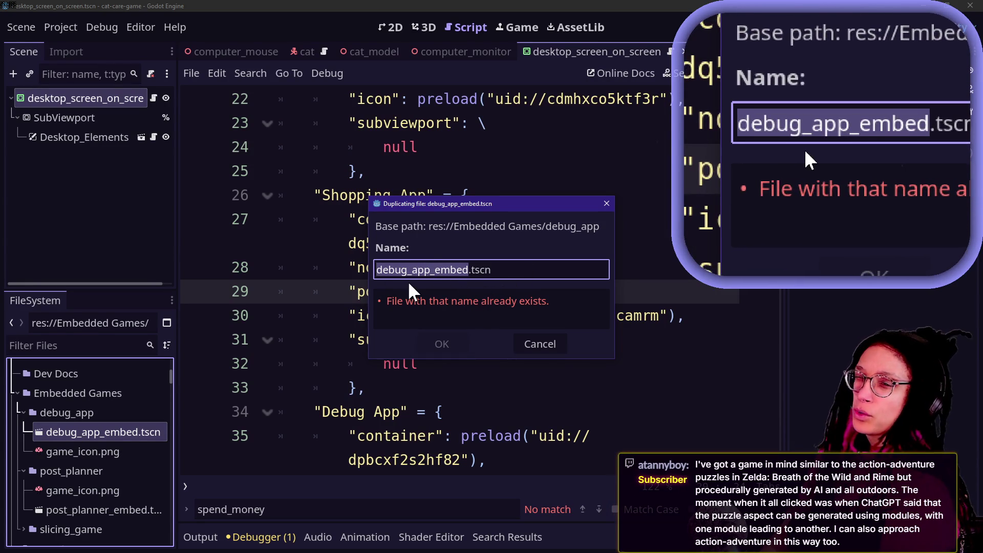
{"action": "type", "text": "sh"}
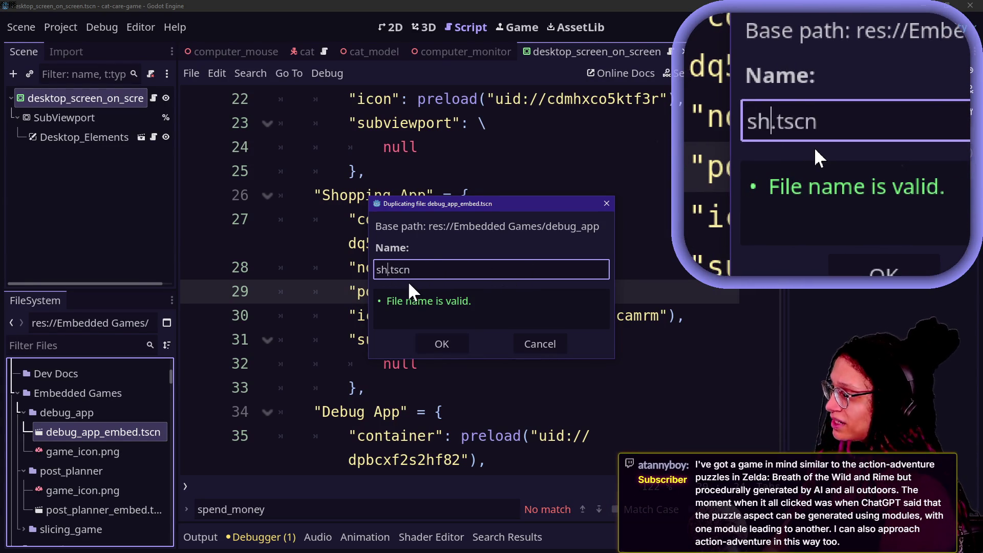
{"action": "type", "text": "opping_ap"}
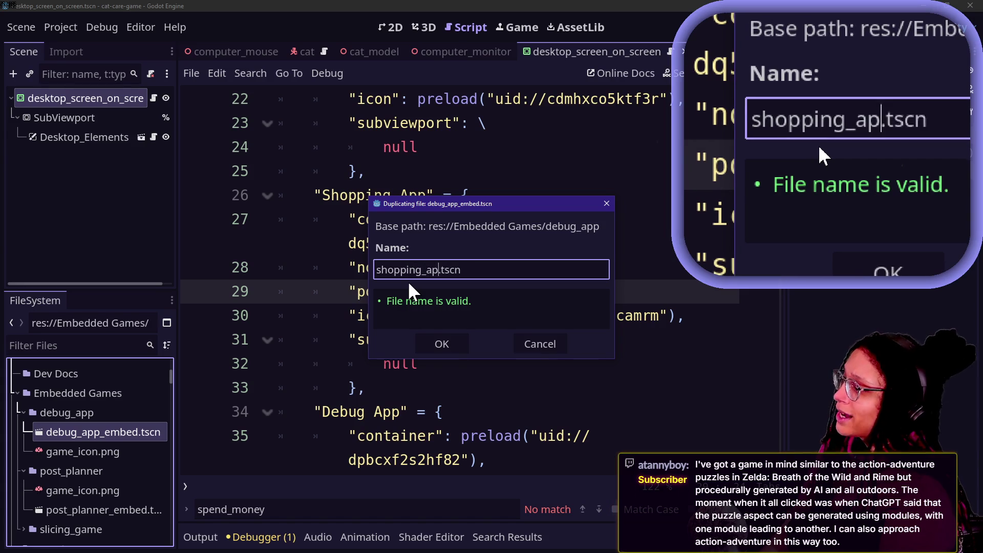
{"action": "type", "text": "p"}
{"action": "key", "text": "Return"}
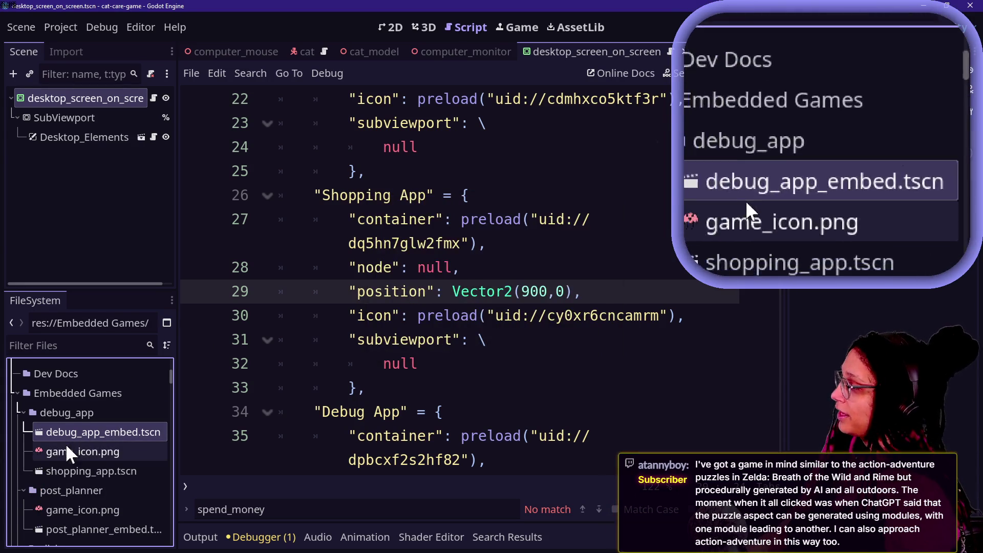
{"action": "mouse_move", "coordinate": [65, 468]}
{"action": "left_mouse_down"}
{"action": "mouse_move", "coordinate": [66, 408]}
{"action": "mouse_move", "coordinate": [72, 465]}
{"action": "left_mouse_up"}
Step: Create a new folder named 'Programs And Apps' at the res:// project root
{"action": "scroll", "coordinate": [53, 377], "scroll_direction": "up", "scroll_amount": 5}
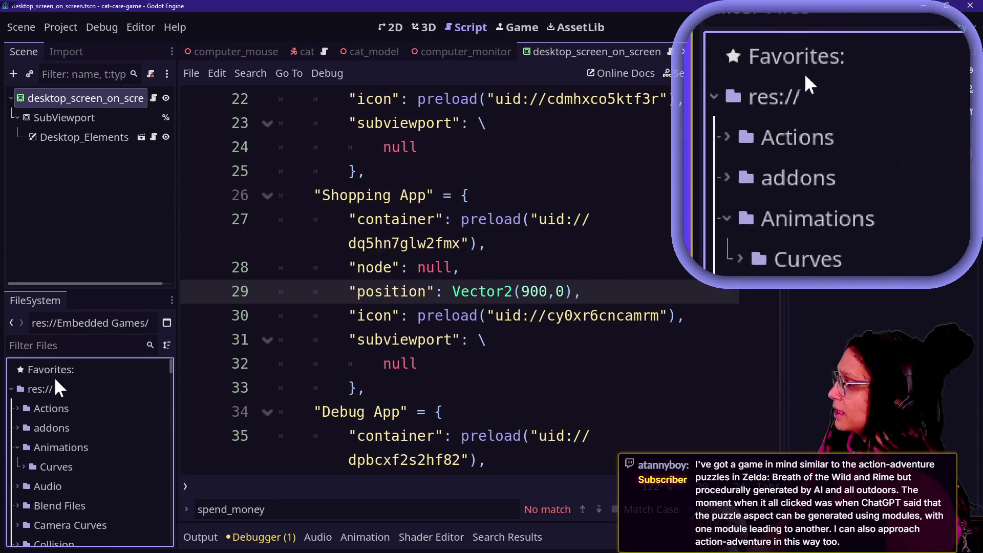
{"action": "right_click", "coordinate": [46, 388]}
{"action": "mouse_move", "coordinate": [69, 373]}
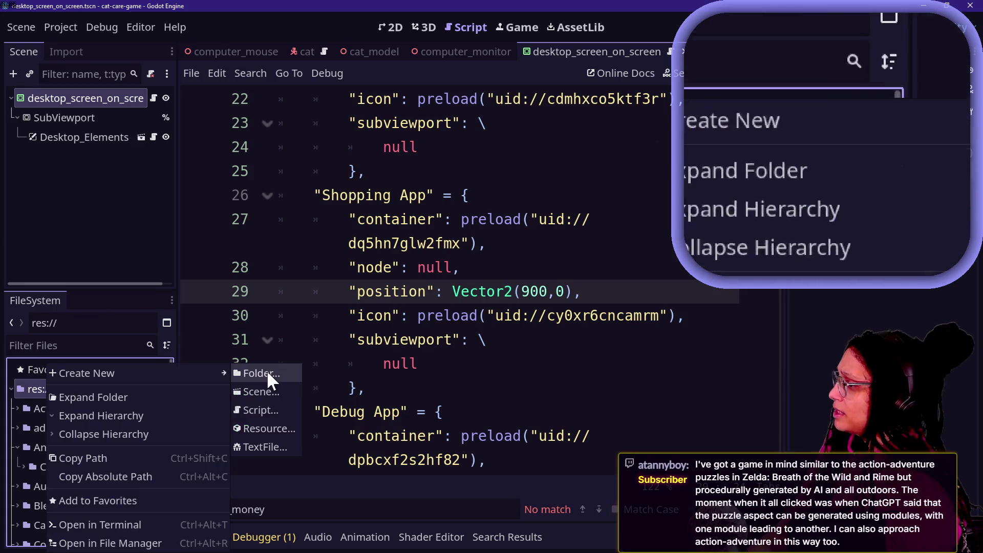
{"action": "left_click", "coordinate": [267, 373]}
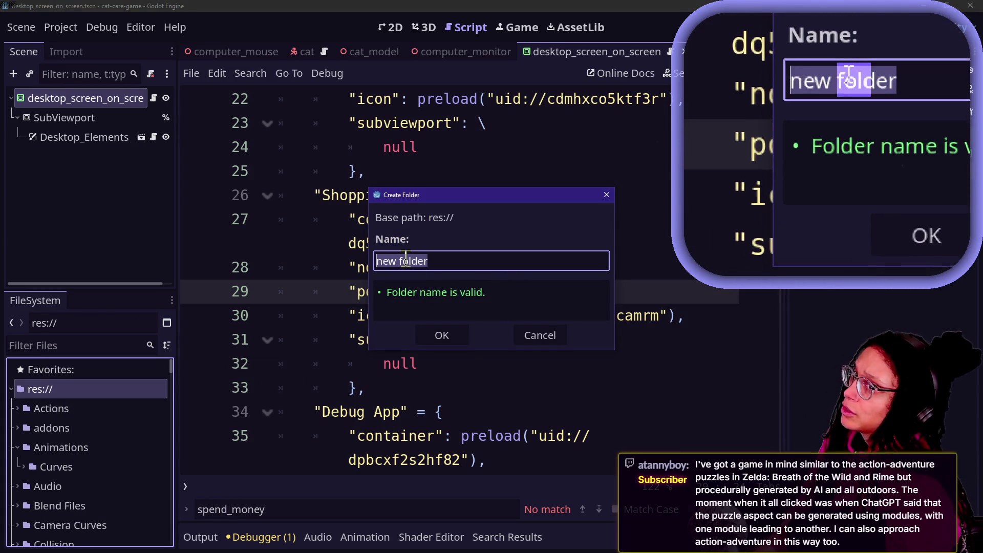
{"action": "type", "text": "A"}
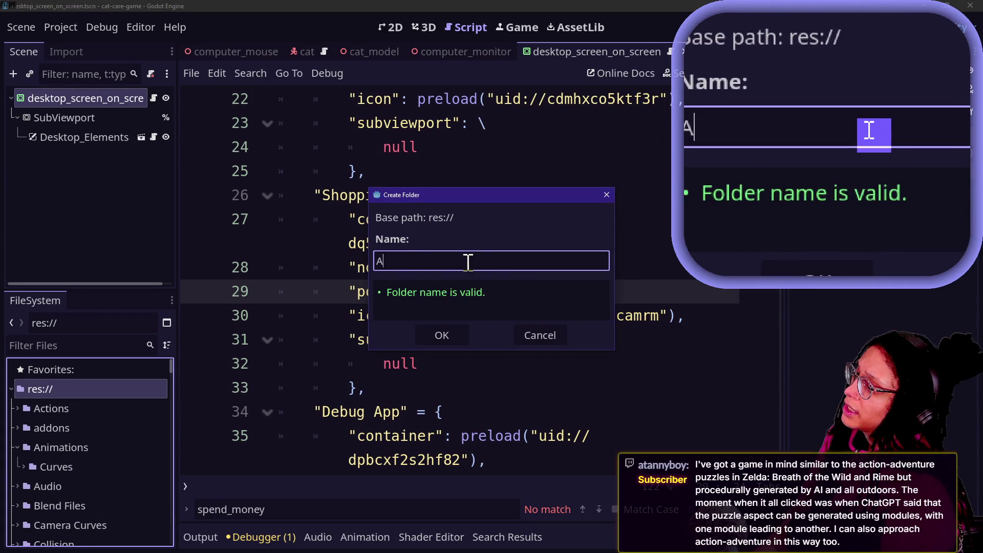
{"action": "type", "text": "pps"}
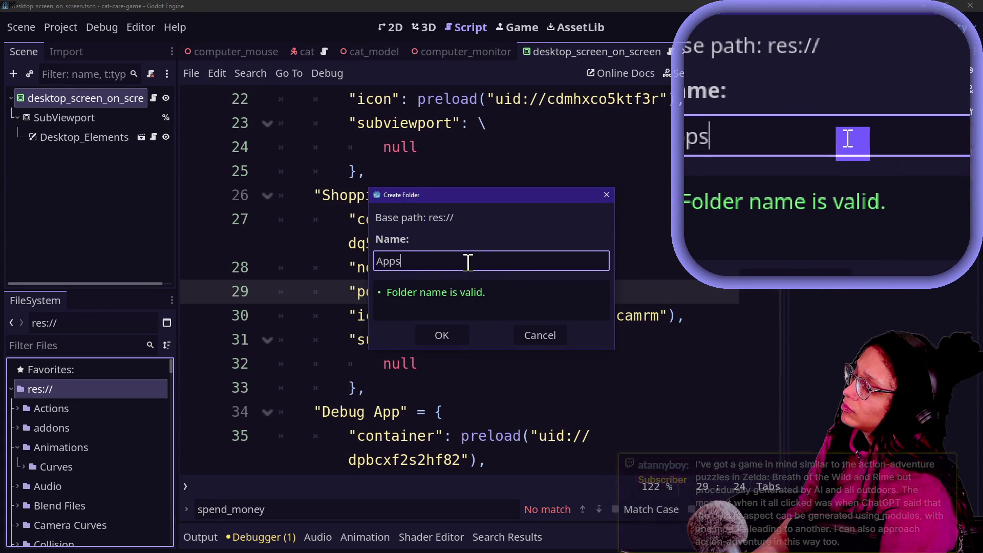
{"action": "key", "text": "BackSpace"}
{"action": "key", "text": "BackSpace"}
{"action": "key", "text": "BackSpace"}
{"action": "type", "text": "Programs"}
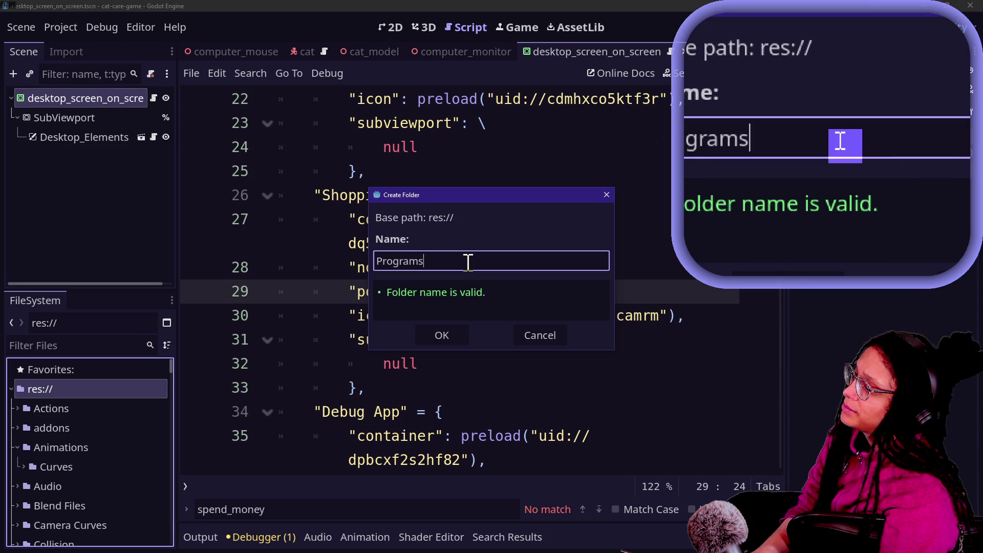
{"action": "type", "text": " And Apps"}
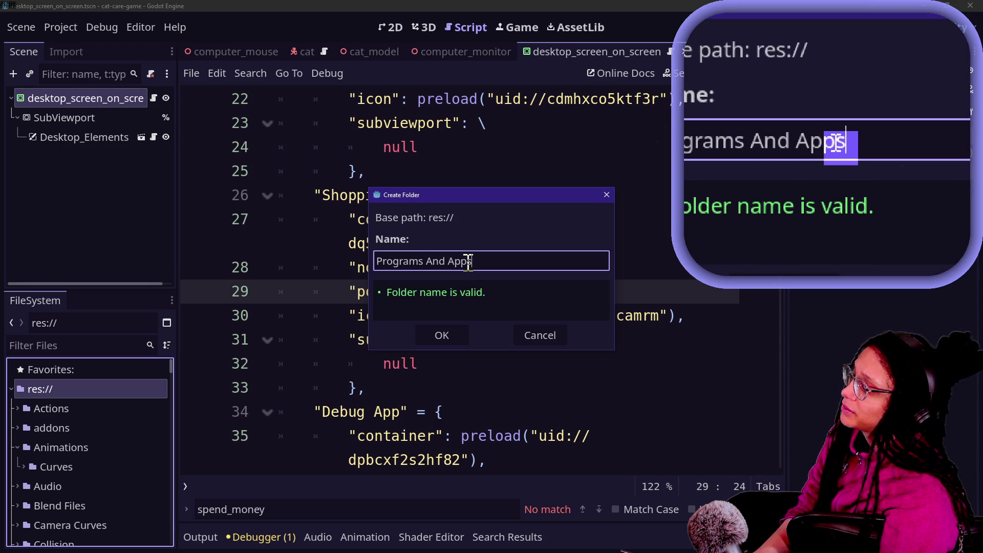
{"action": "key", "text": "Return"}
Step: Collapse the Scenes folder and drag shopping_app.tscn into the Programs And Apps folder
{"action": "scroll", "coordinate": [51, 438], "scroll_direction": "down", "scroll_amount": 10}
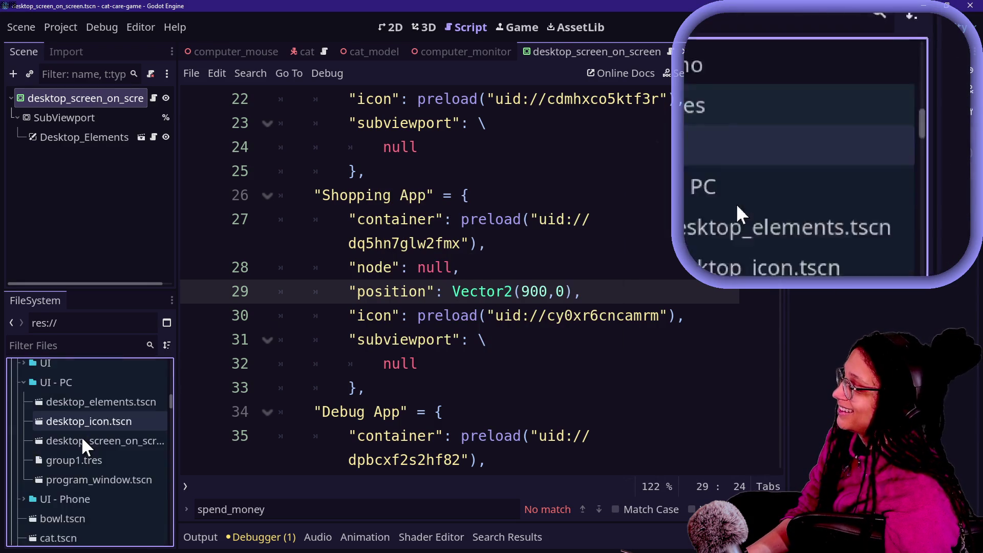
{"action": "scroll", "coordinate": [81, 435], "scroll_direction": "up", "scroll_amount": 2}
{"action": "scroll", "coordinate": [81, 435], "scroll_direction": "up", "scroll_amount": 1}
{"action": "left_click", "coordinate": [72, 419]}
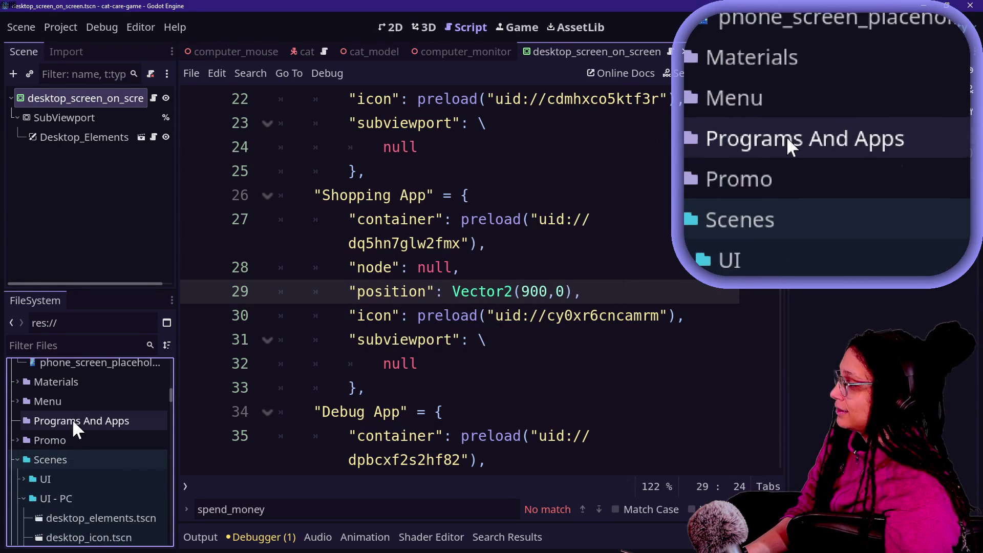
{"action": "scroll", "coordinate": [73, 418], "scroll_direction": "up", "scroll_amount": 1}
{"action": "scroll", "coordinate": [72, 416], "scroll_direction": "up", "scroll_amount": 2}
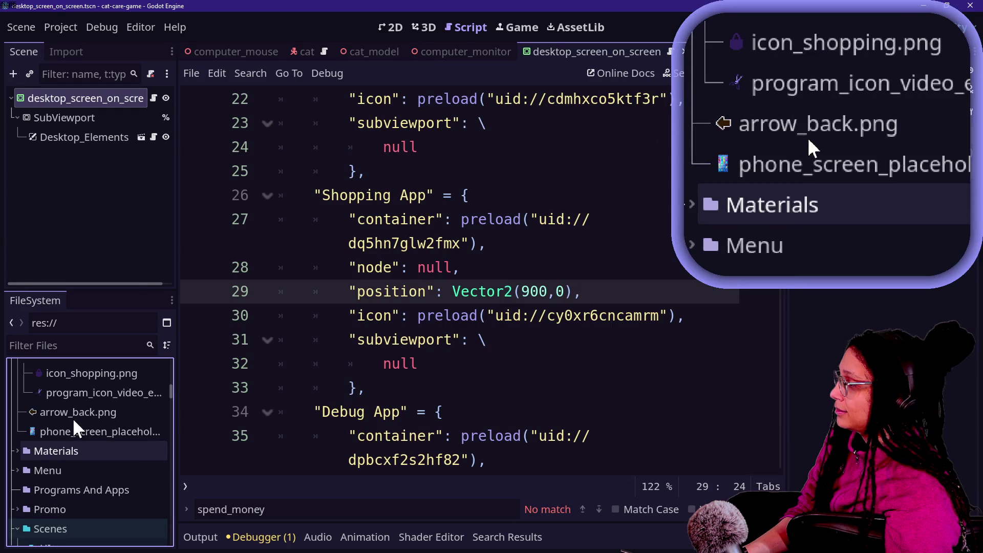
{"action": "scroll", "coordinate": [81, 426], "scroll_direction": "up", "scroll_amount": 2}
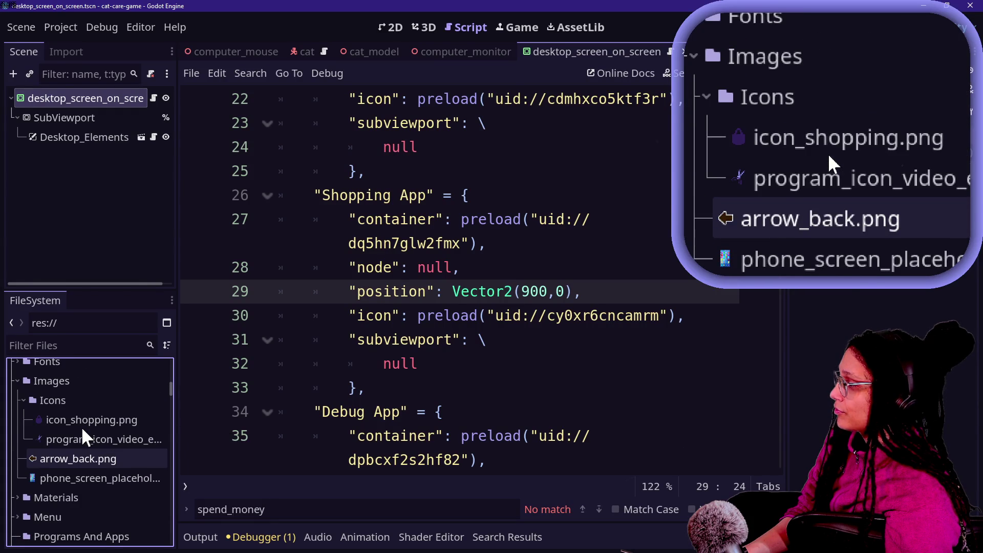
{"action": "scroll", "coordinate": [84, 443], "scroll_direction": "down", "scroll_amount": 5}
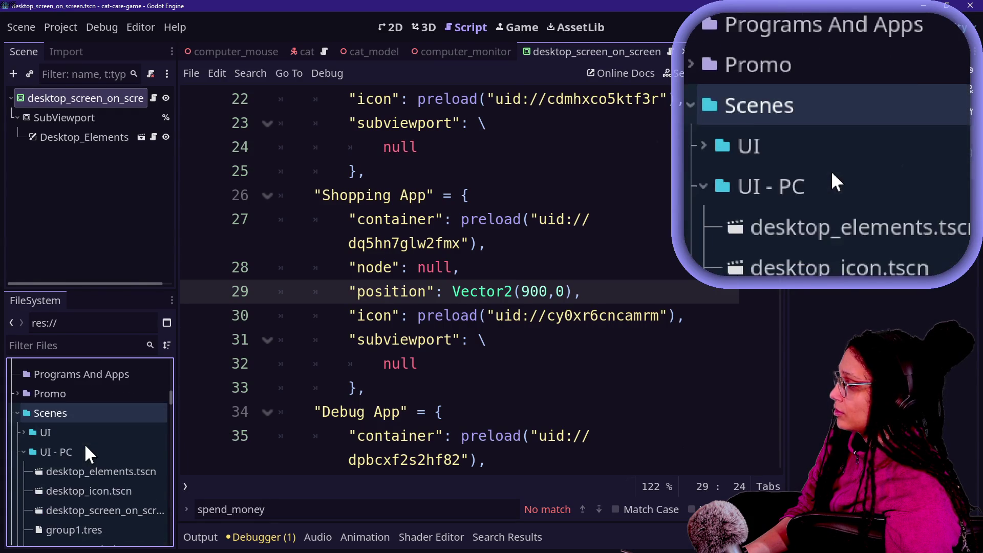
{"action": "left_click", "coordinate": [18, 414]}
{"action": "scroll", "coordinate": [94, 460], "scroll_direction": "down", "scroll_amount": 2}
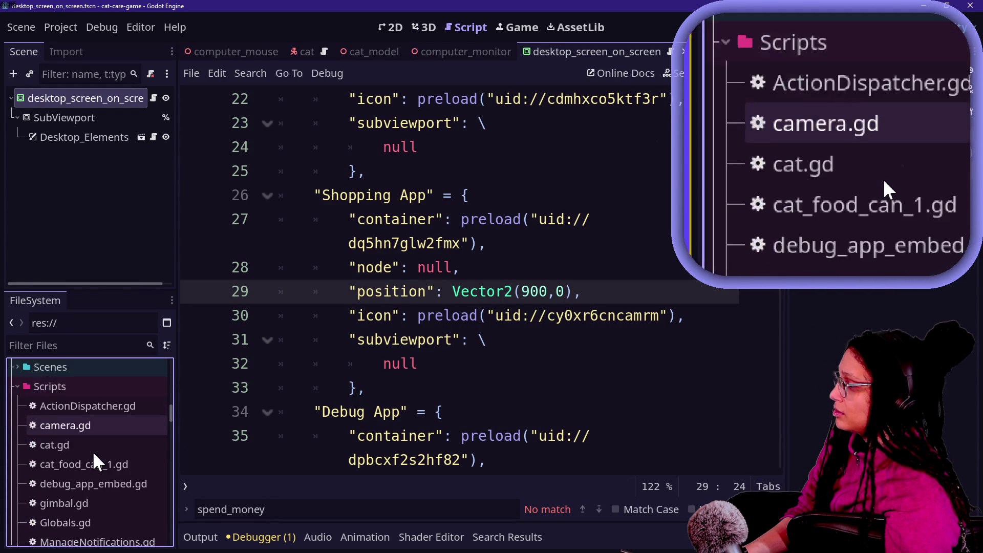
{"action": "scroll", "coordinate": [96, 461], "scroll_direction": "up", "scroll_amount": 3}
{"action": "scroll", "coordinate": [96, 462], "scroll_direction": "up", "scroll_amount": 10}
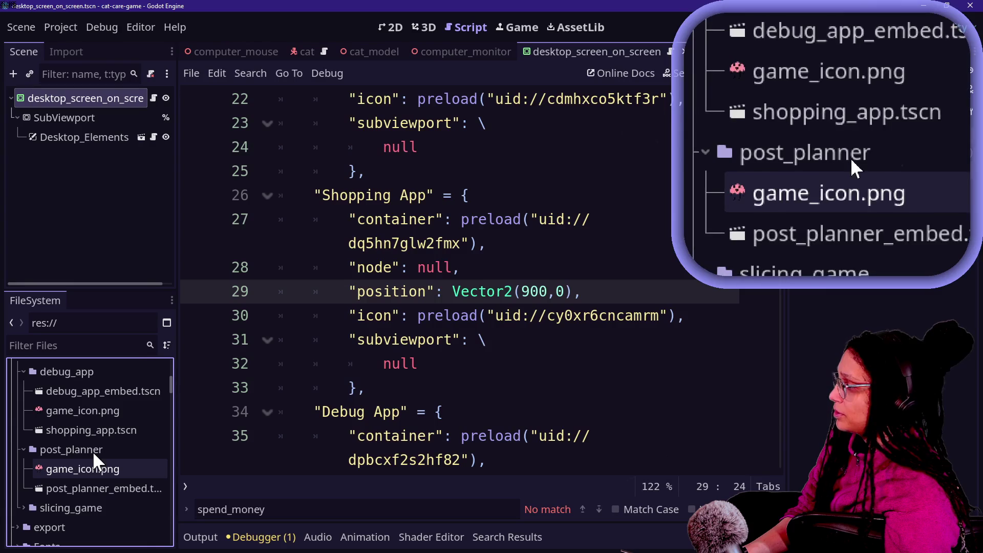
{"action": "mouse_move", "coordinate": [82, 430]}
{"action": "left_mouse_down"}
{"action": "mouse_move", "coordinate": [84, 546]}
{"action": "mouse_move", "coordinate": [90, 413]}
{"action": "left_mouse_up"}
Step: Open shopping_app.tscn from Programs And Apps and look over its 2D canvas and script
{"action": "left_click", "coordinate": [17, 396]}
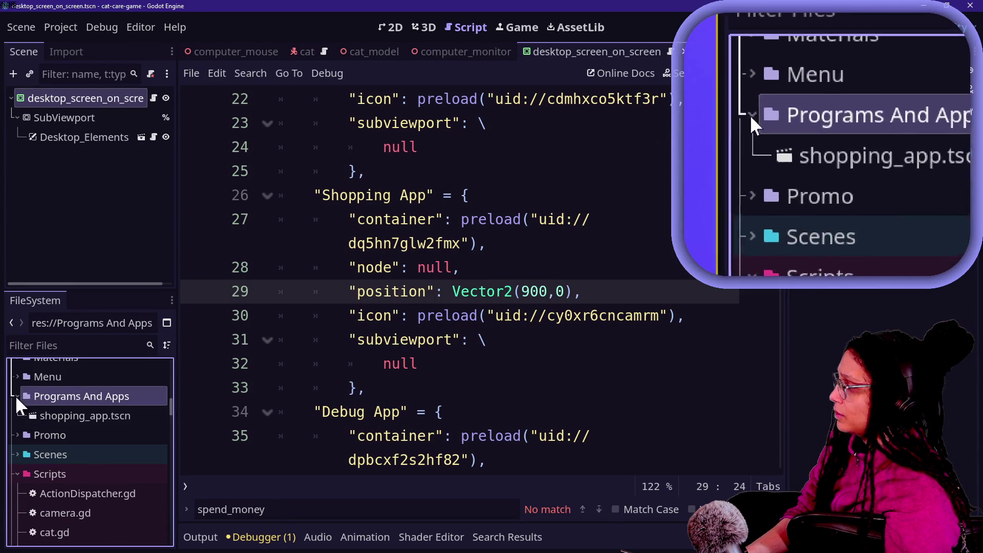
{"action": "left_click", "coordinate": [66, 413]}
{"action": "double_click", "coordinate": [65, 413]}
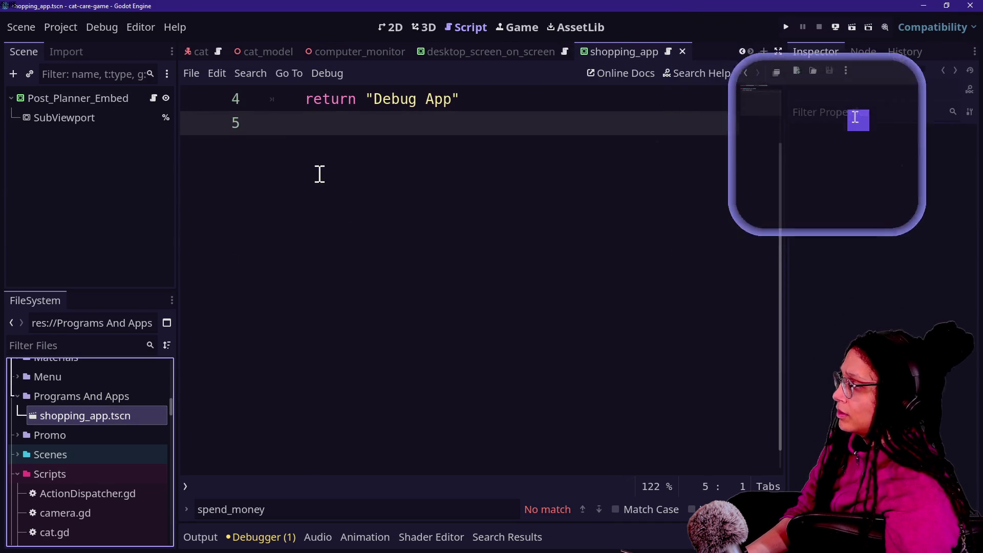
{"action": "scroll", "coordinate": [317, 174], "scroll_direction": "up", "scroll_amount": 2}
{"action": "left_click", "coordinate": [425, 28]}
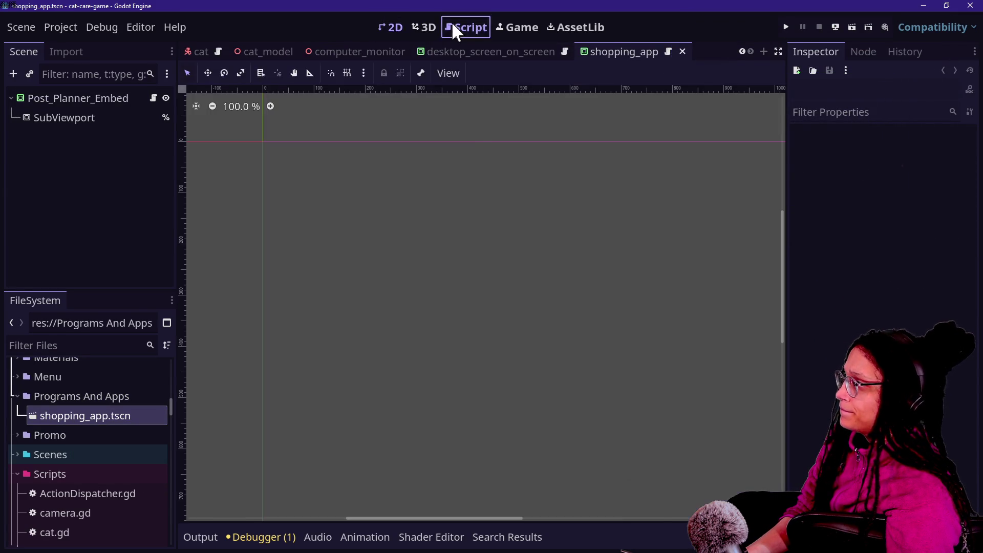
{"action": "left_click", "coordinate": [456, 27]}
{"action": "left_click", "coordinate": [63, 96]}
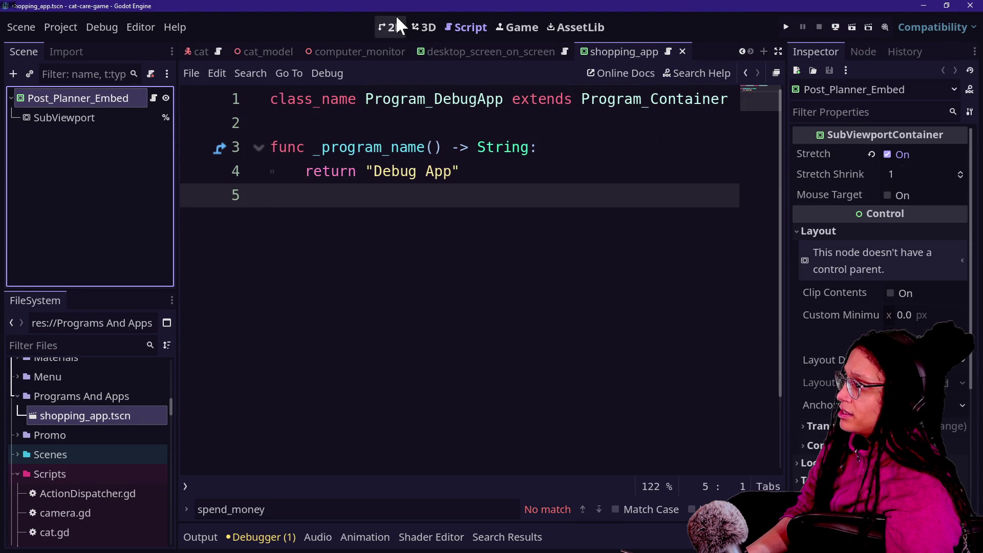
{"action": "left_click", "coordinate": [395, 26]}
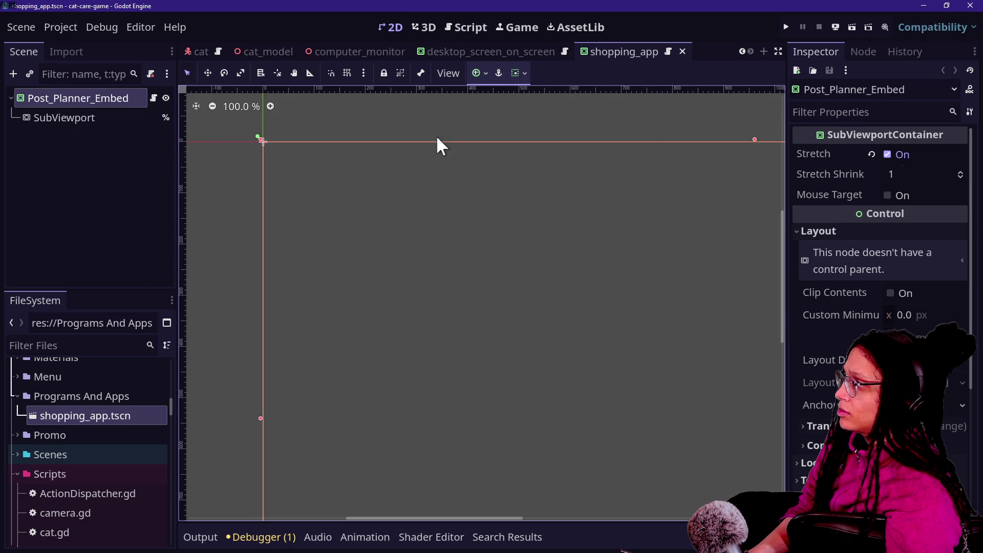
{"action": "scroll", "coordinate": [452, 139], "scroll_direction": "down", "scroll_amount": 10}
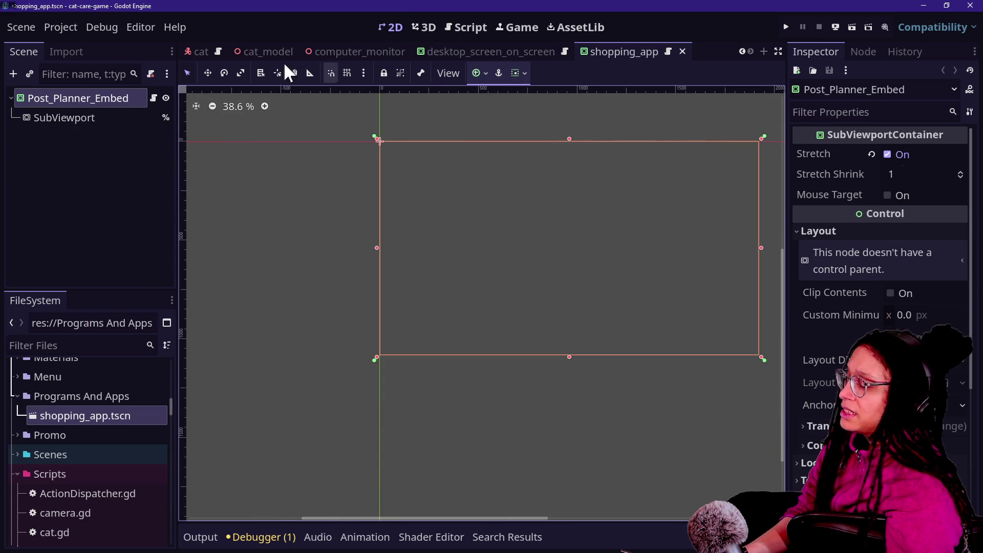
{"action": "scroll", "coordinate": [763, 140], "scroll_direction": "up", "scroll_amount": 1}
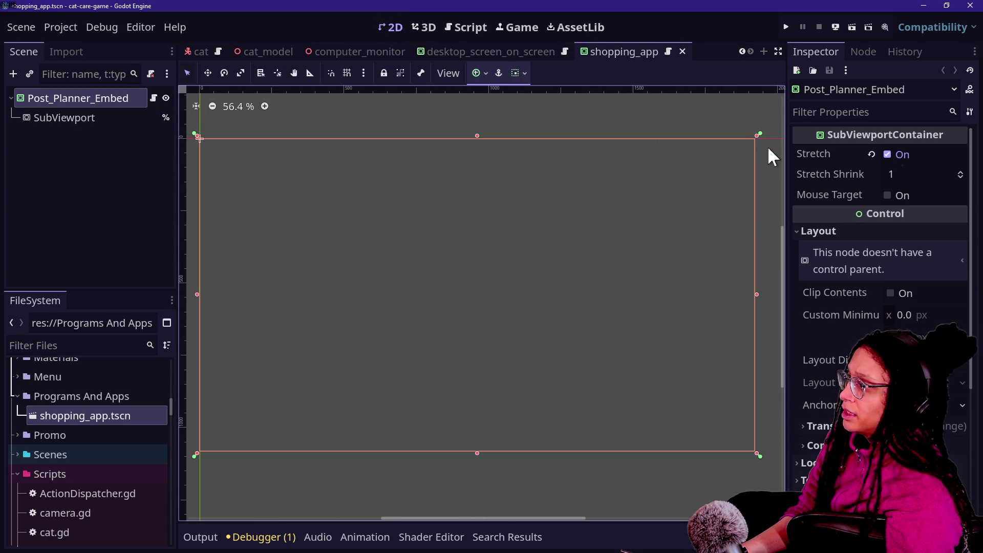
{"action": "left_click", "coordinate": [455, 25]}
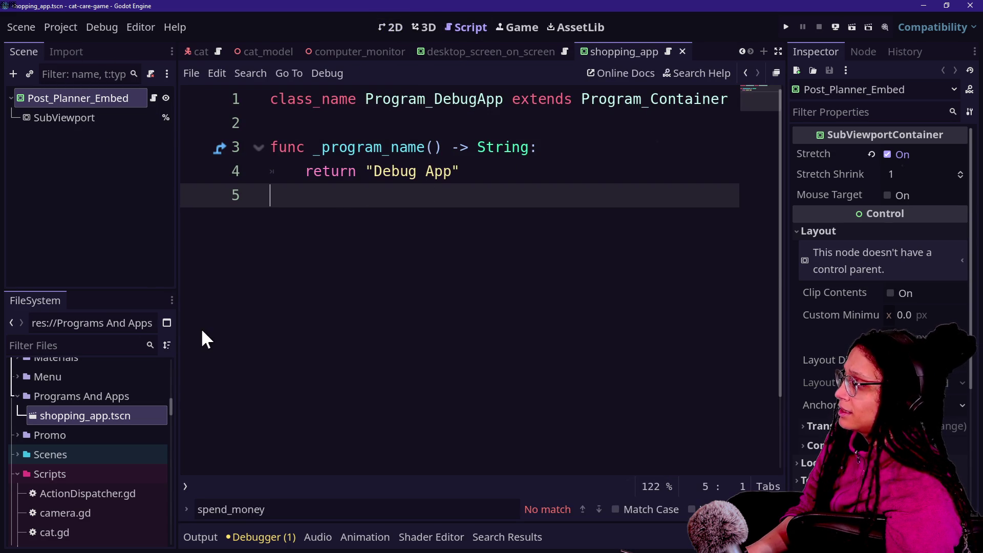
Step: Search project files with Quick Open for 'deskt' to list the desktop scripts and scenes
{"action": "key", "text": "shift+alt+o"}
{"action": "type", "text": "opd"}
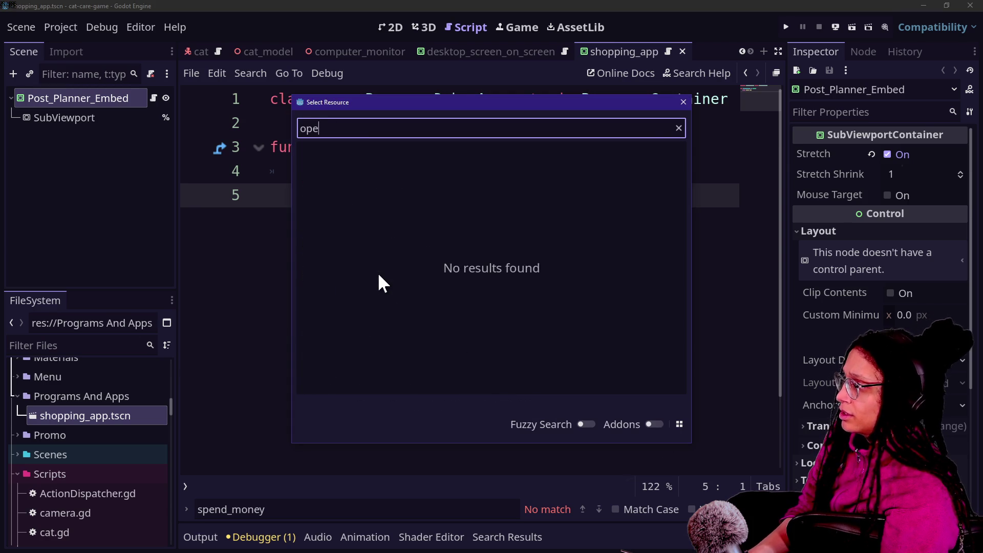
{"action": "key", "text": "BackSpace"}
{"action": "key", "text": "BackSpace"}
{"action": "key", "text": "BackSpace"}
{"action": "type", "text": "deskto"}
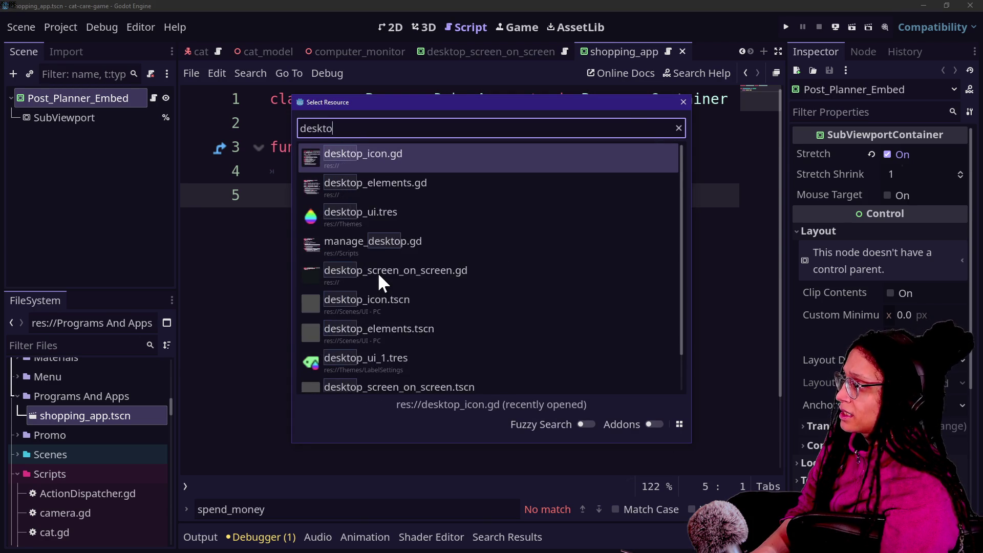